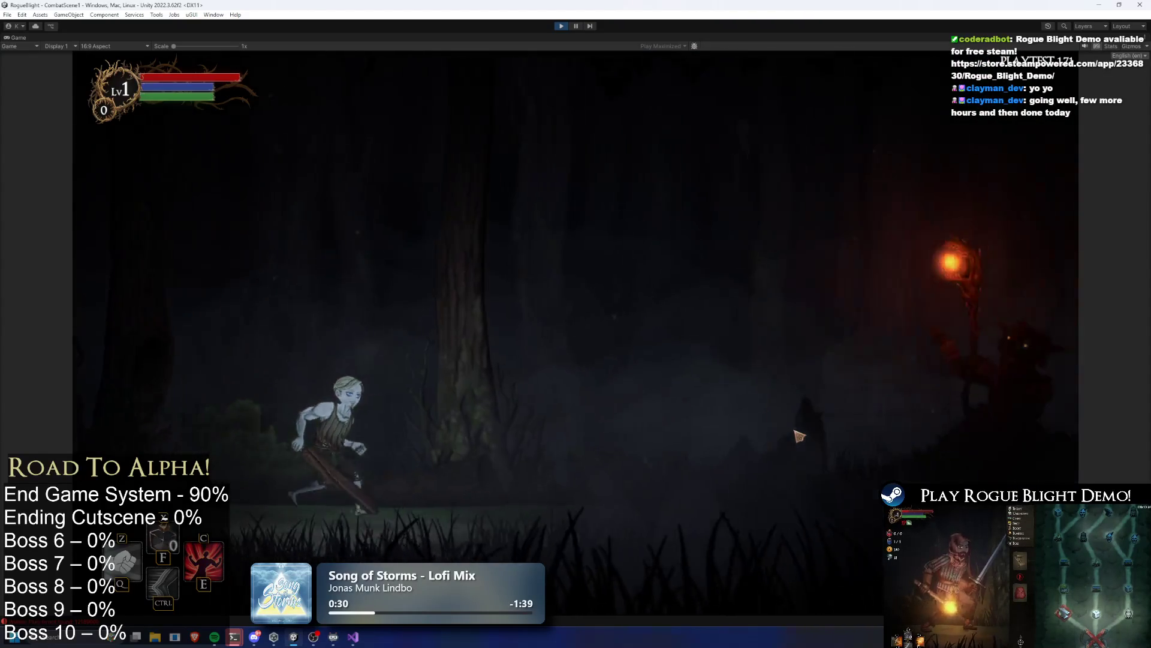
Step: With cheats on, beat the boss, take its loot, and pick the Legendary Gem chest blessing
{"action": "key", "text": "F1"}
{"action": "key", "text": "d"}
{"action": "left_click", "coordinate": [799, 436]}
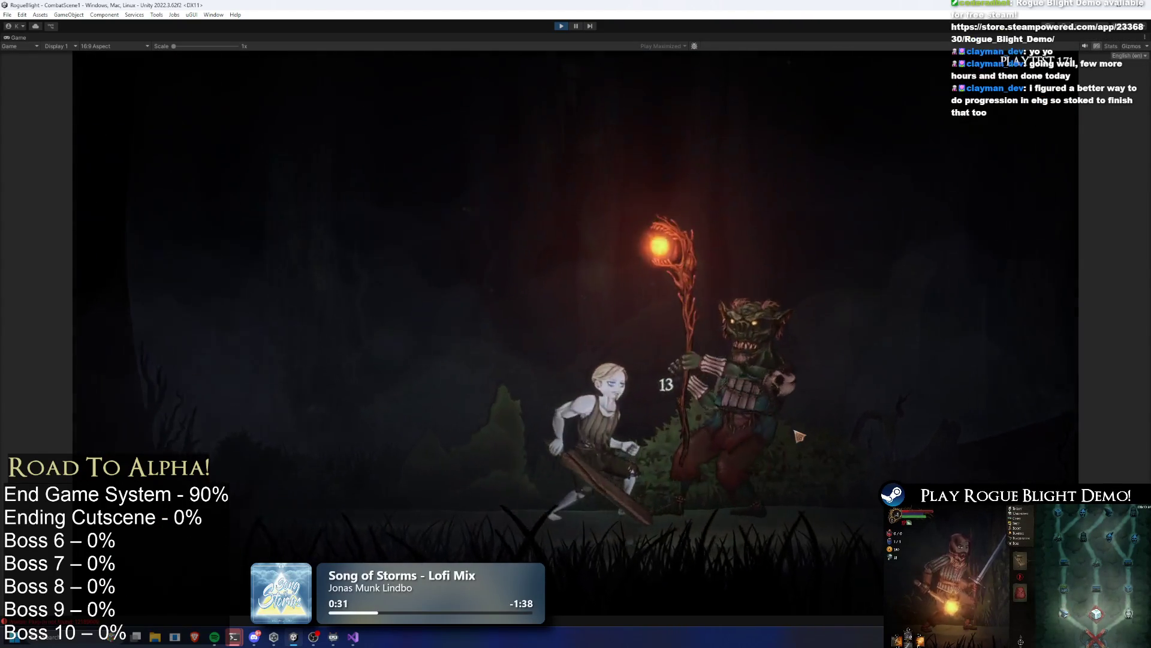
{"action": "left_click", "coordinate": [814, 525]}
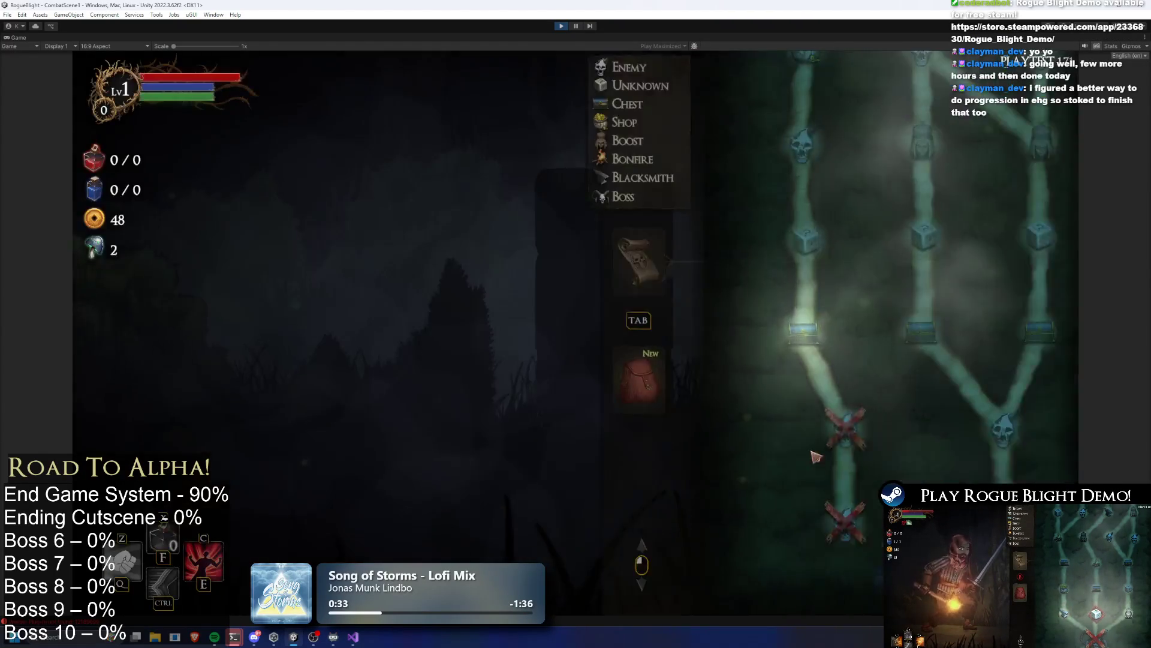
{"action": "left_click", "coordinate": [749, 334]}
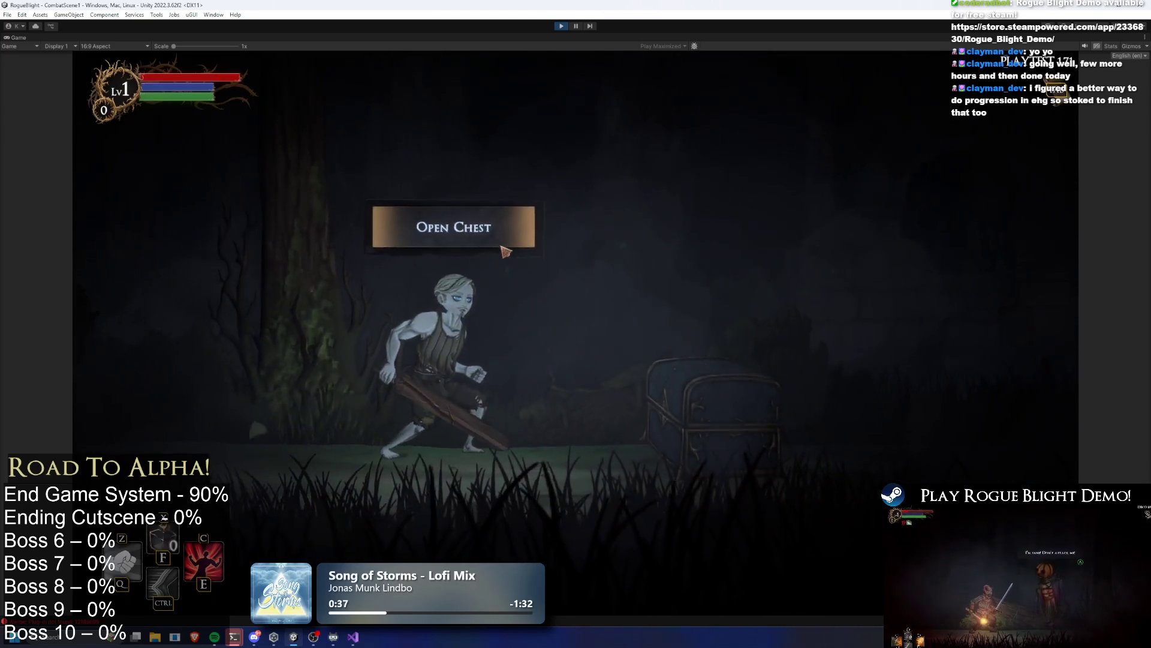
{"action": "left_click", "coordinate": [503, 246]}
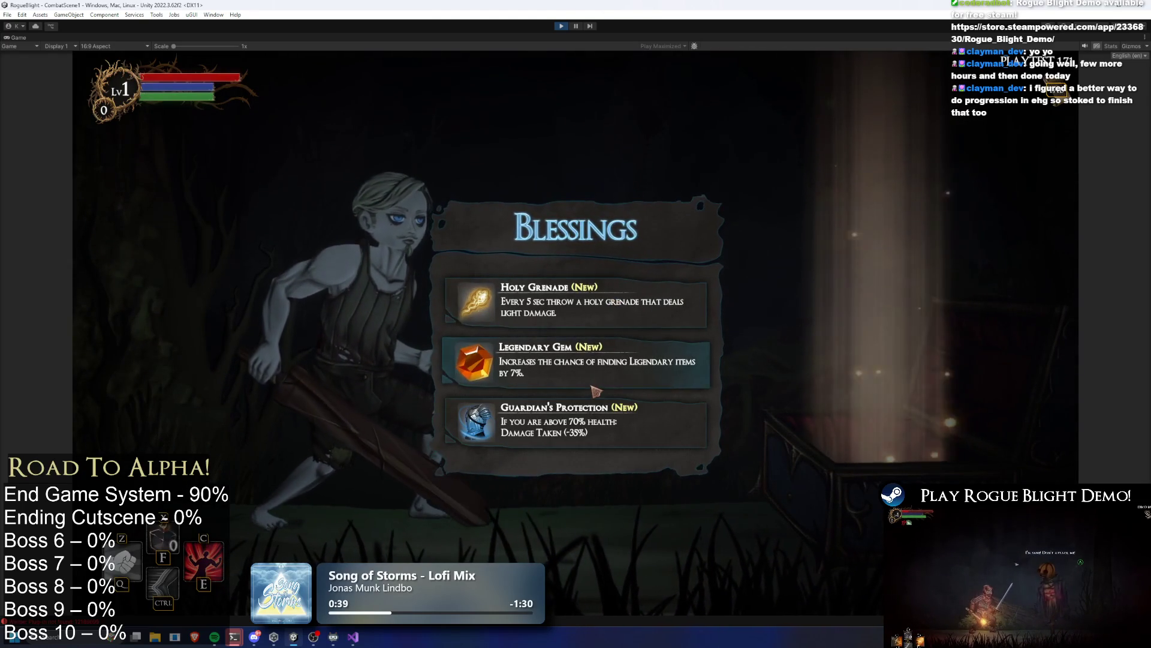
{"action": "left_click", "coordinate": [589, 367]}
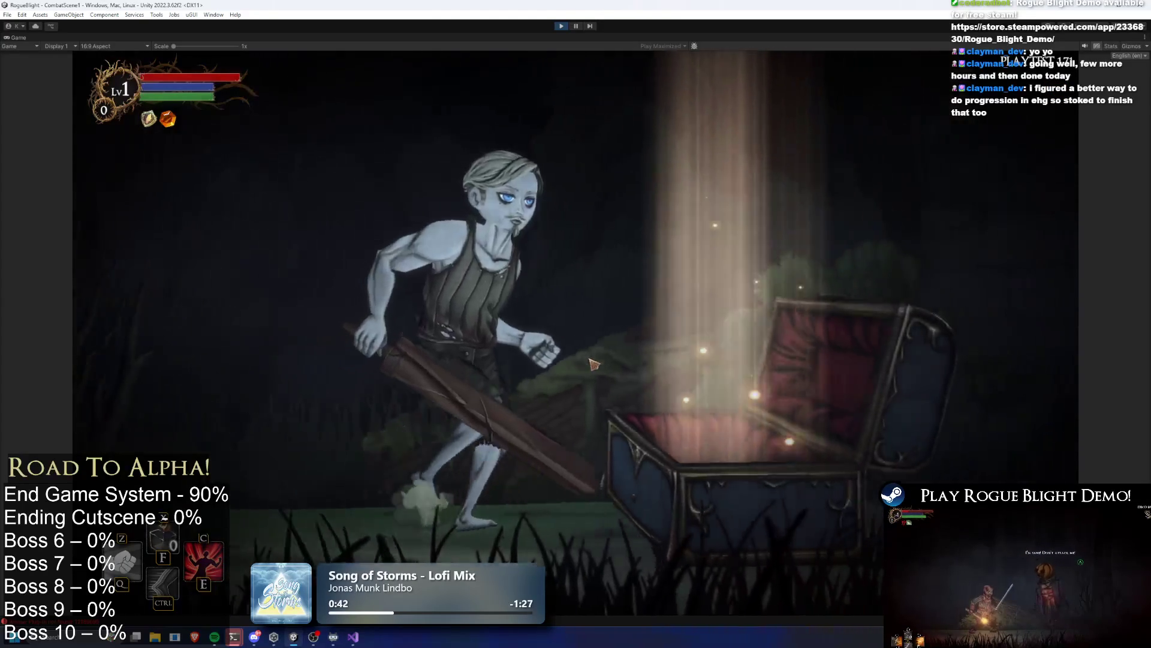
Step: Review the run's node map and hero equipment, then pause and stop play mode
{"action": "key", "text": "Tab"}
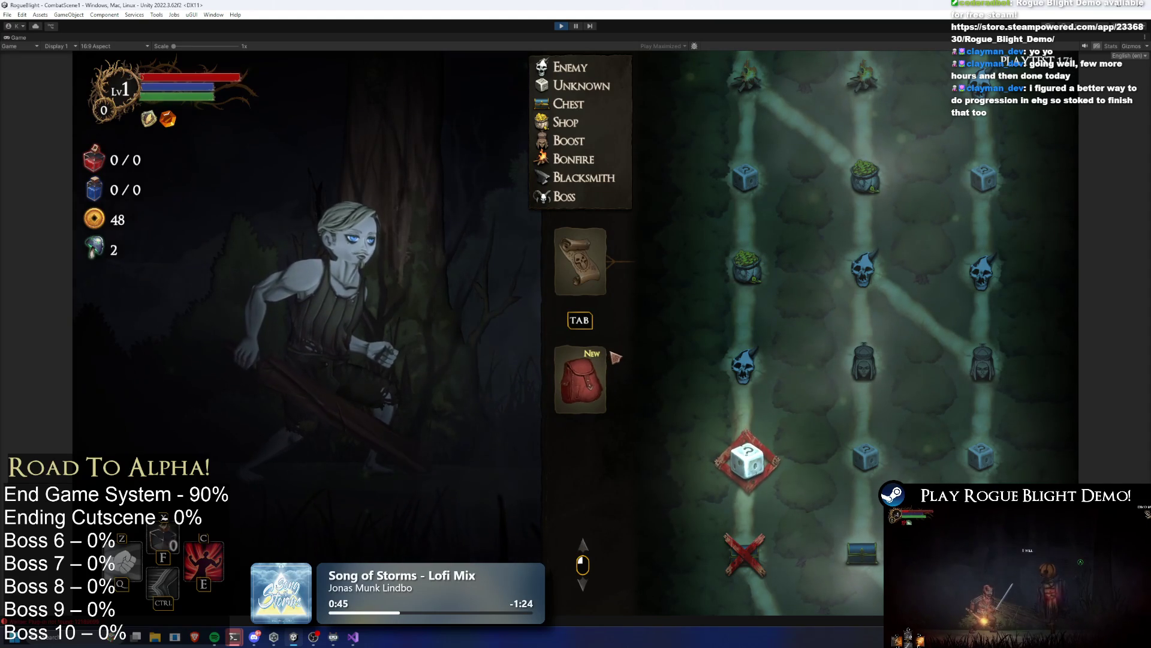
{"action": "mouse_move", "coordinate": [168, 122]}
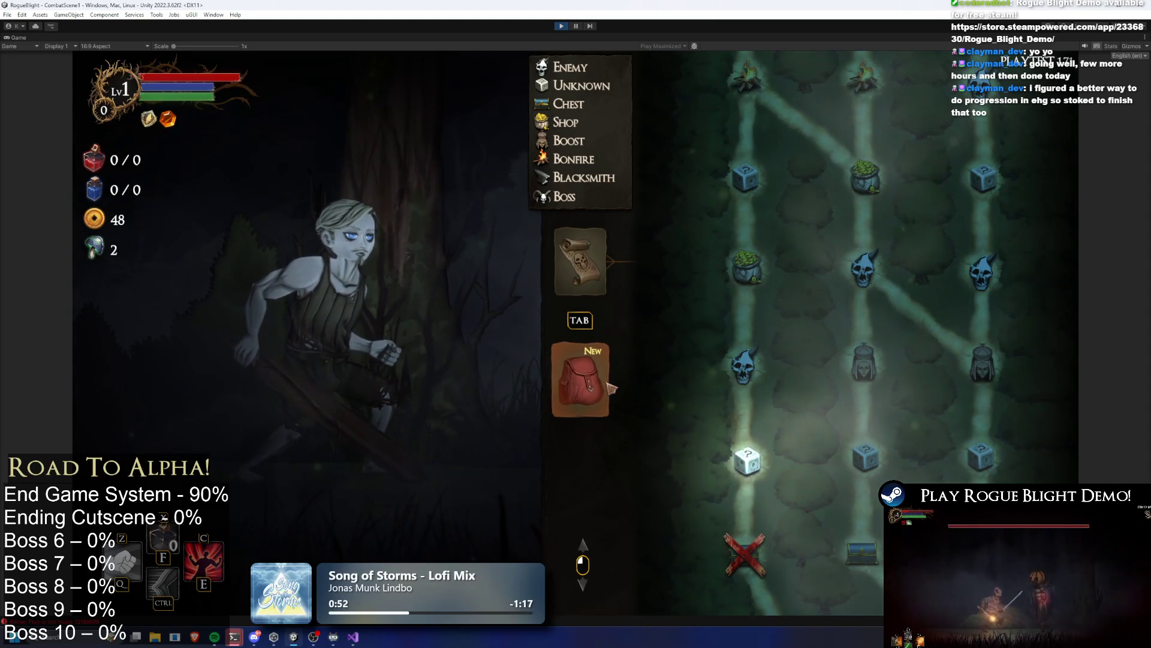
{"action": "left_click", "coordinate": [584, 366]}
{"action": "left_click", "coordinate": [580, 260]}
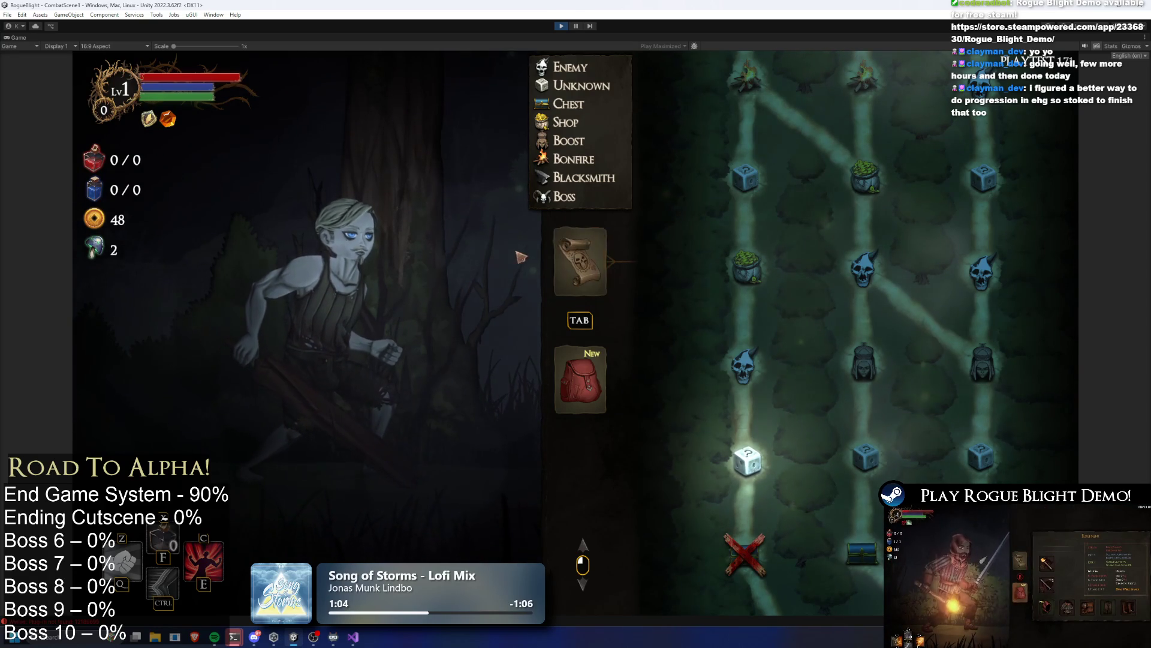
{"action": "left_click", "coordinate": [580, 379]}
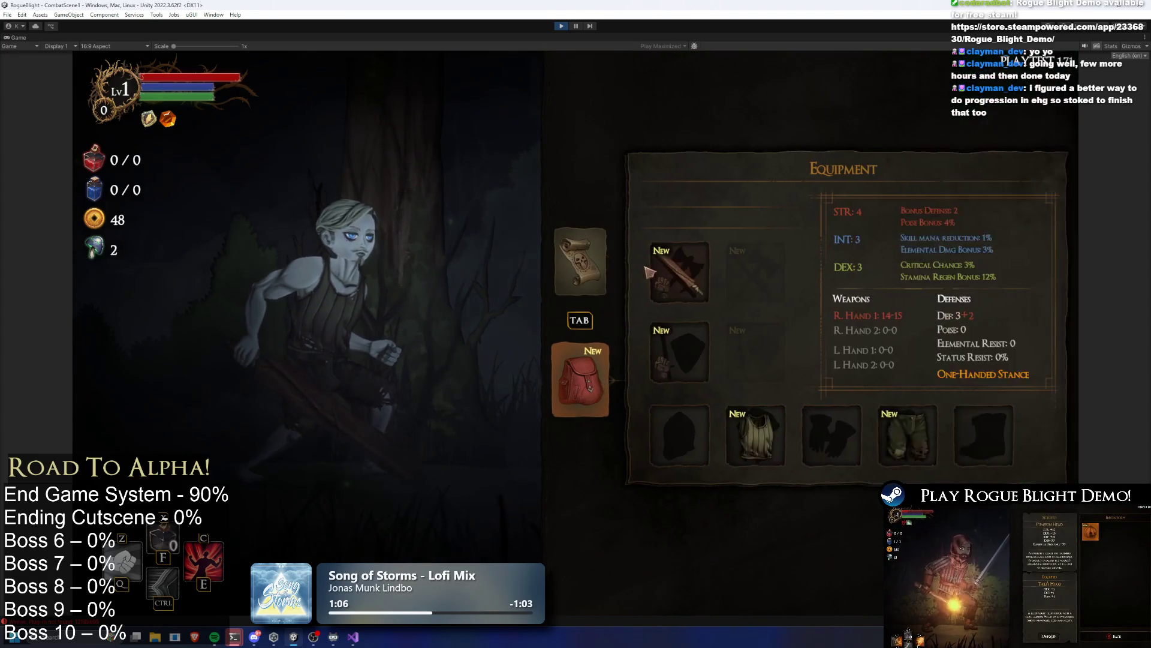
{"action": "key", "text": "Escape"}
{"action": "left_click", "coordinate": [560, 26]}
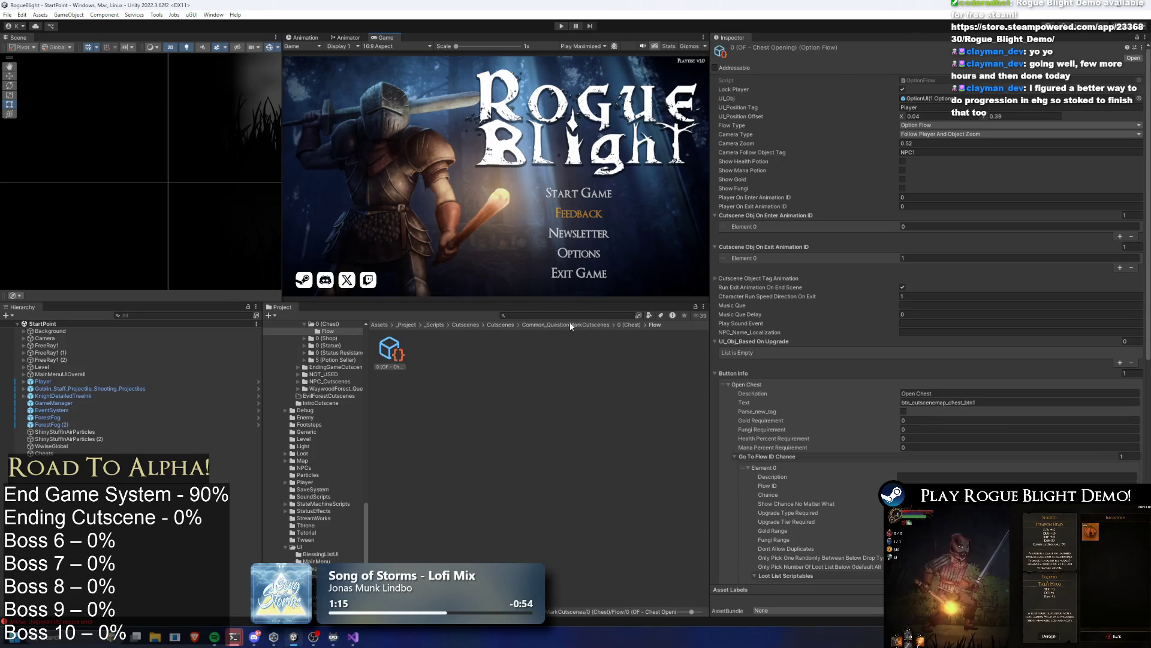
Step: Search the project for 'chest prefa', scroll to the blessing drop settings, and save
{"action": "left_click", "coordinate": [569, 316]}
{"action": "type", "text": "chest prefa"}
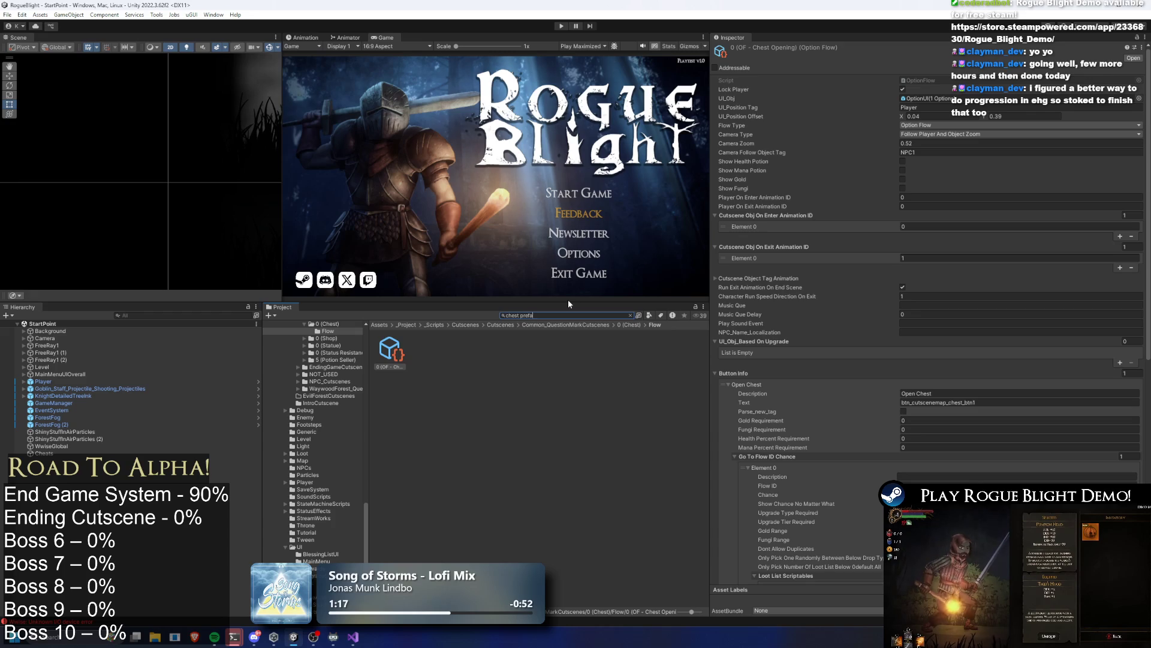
{"action": "scroll", "coordinate": [830, 328], "scroll_direction": "down", "scroll_amount": 10}
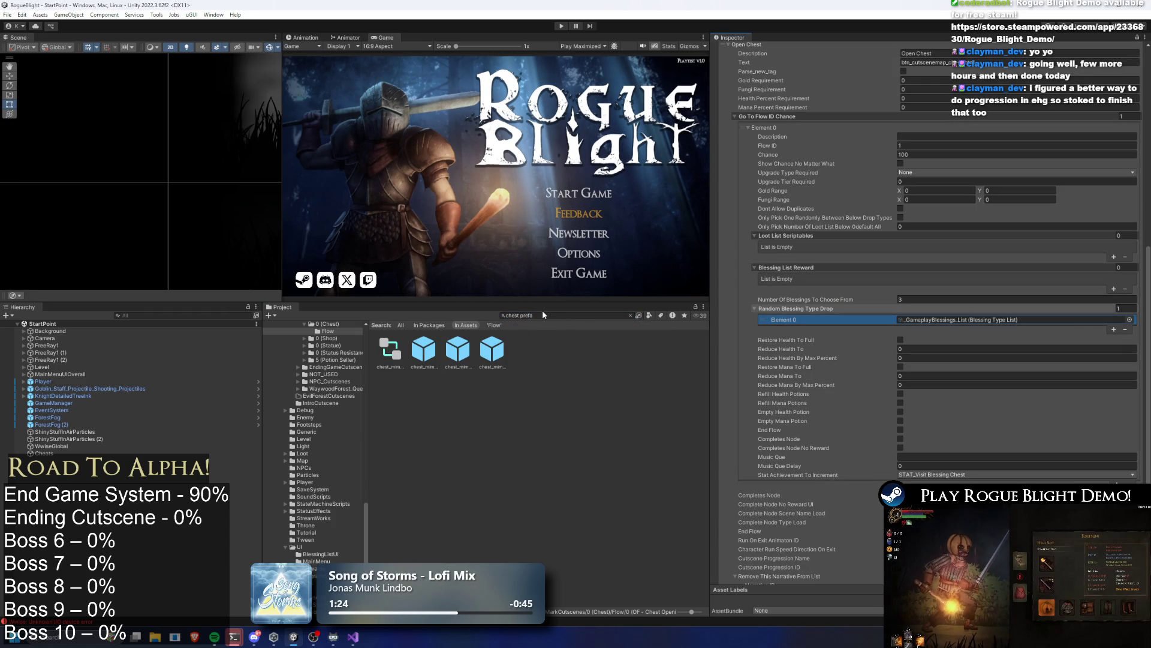
{"action": "key", "text": "ctrl+s"}
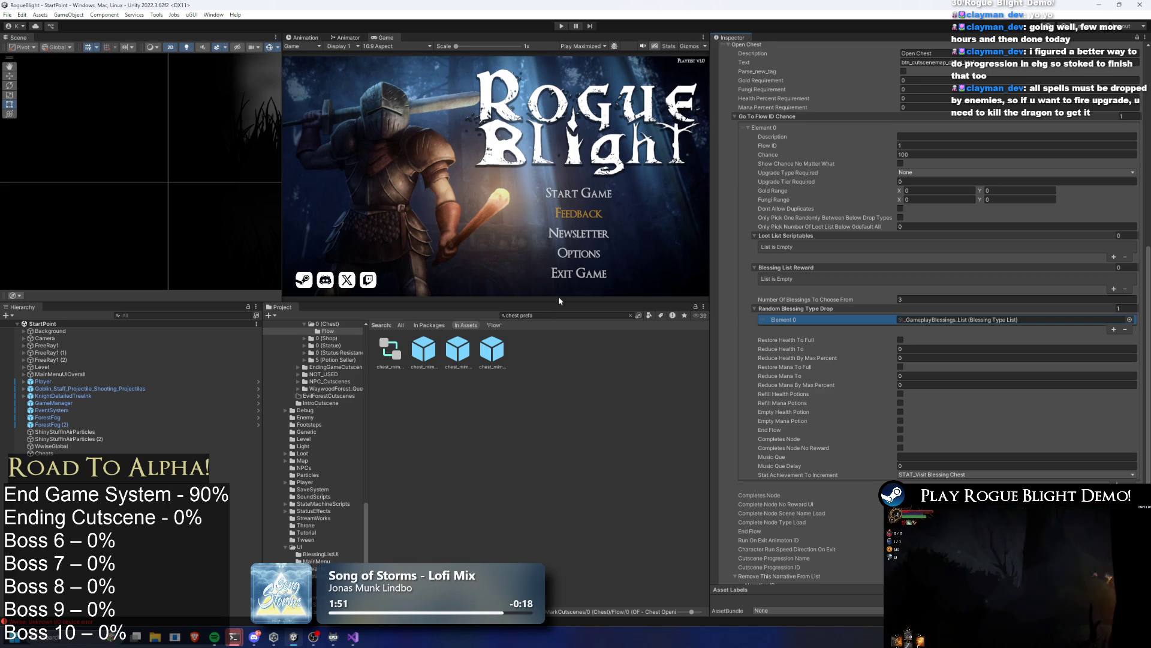
Step: Clear the 'chest prefa' search text so the Flow folder shows again
{"action": "key", "text": "ctrl+f"}
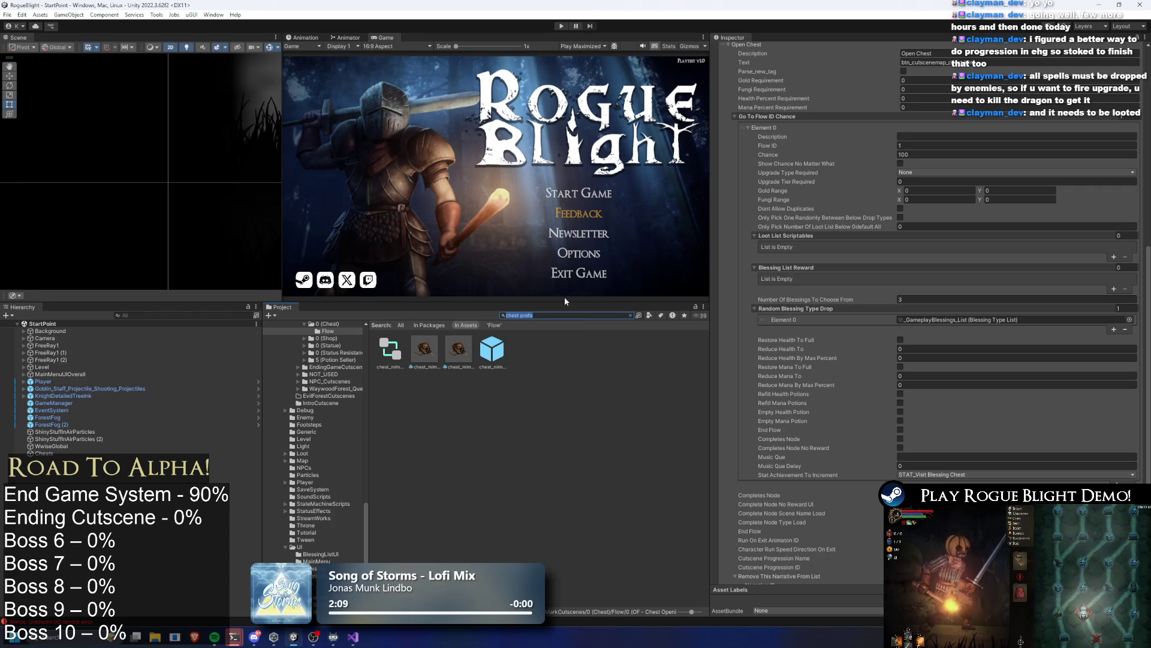
{"action": "key", "text": "BackSpace"}
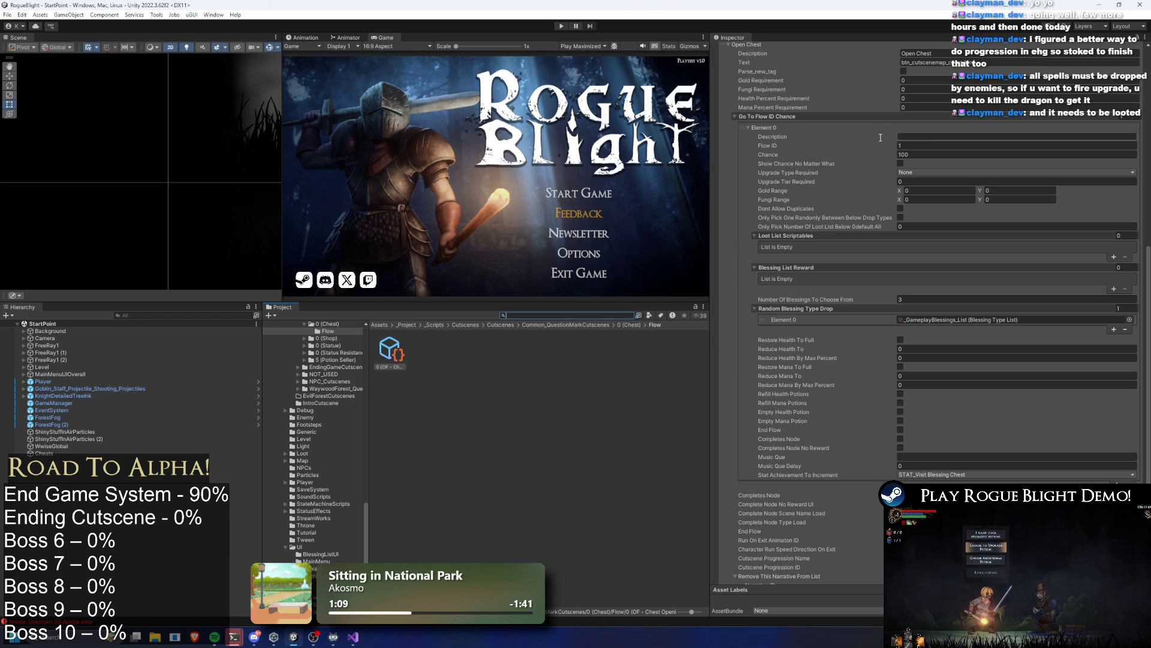
Step: Duplicate the blessing chest cutscene and name the copy Blessing Chest (5x)
{"action": "left_click", "coordinate": [623, 325]}
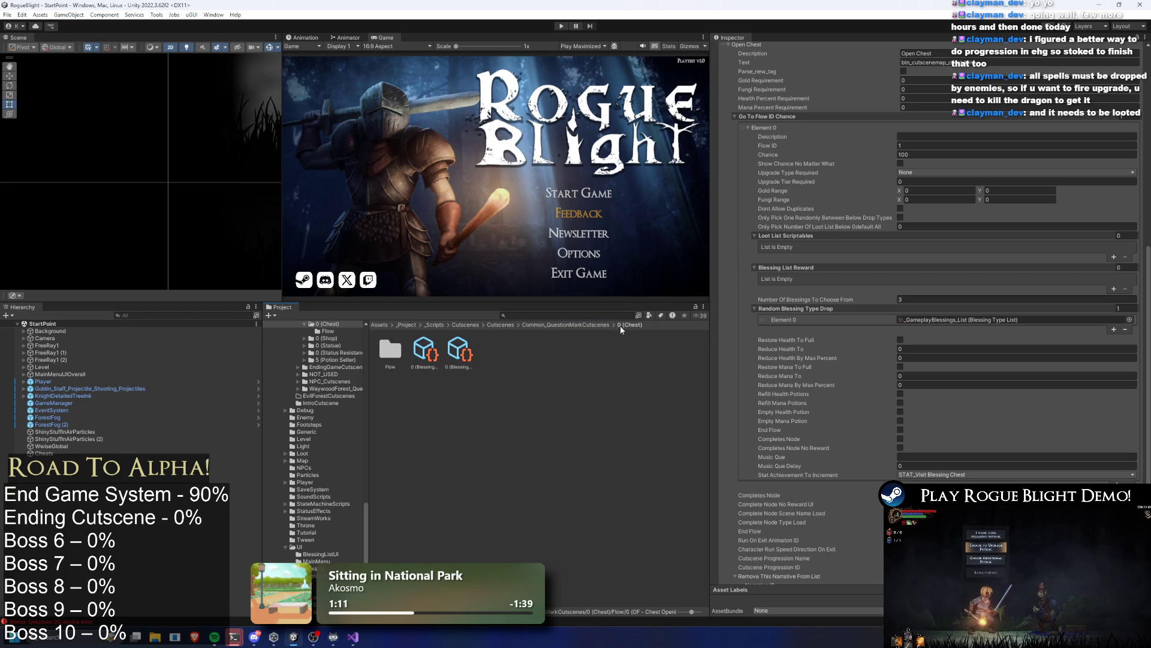
{"action": "left_click", "coordinate": [456, 347]}
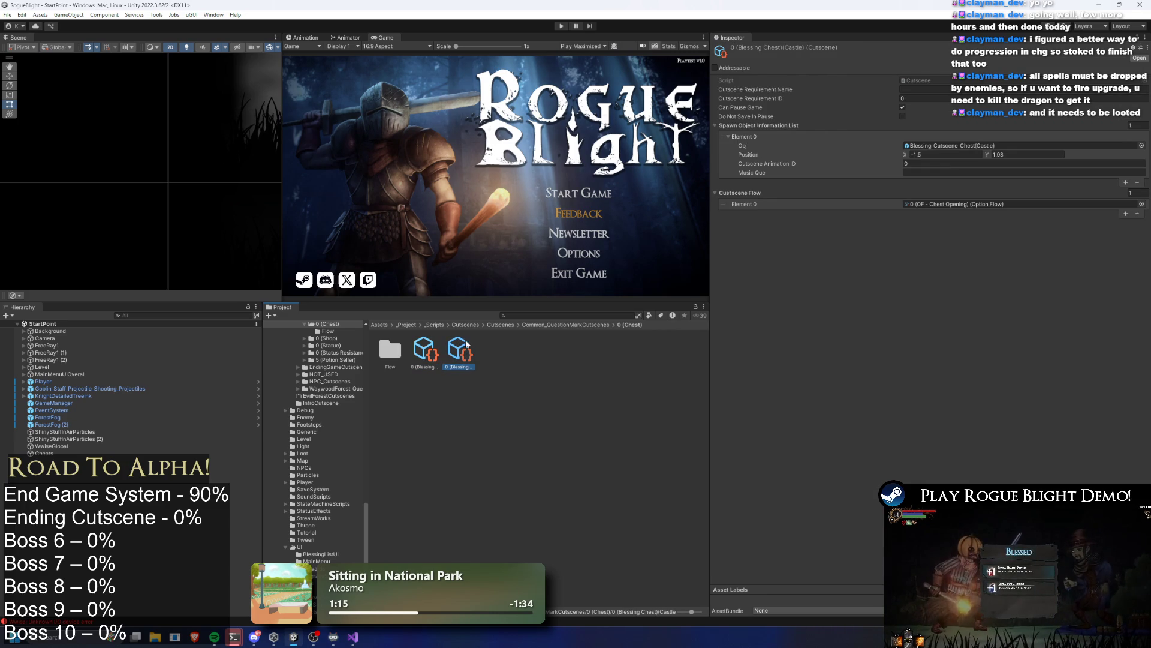
{"action": "key", "text": "Left"}
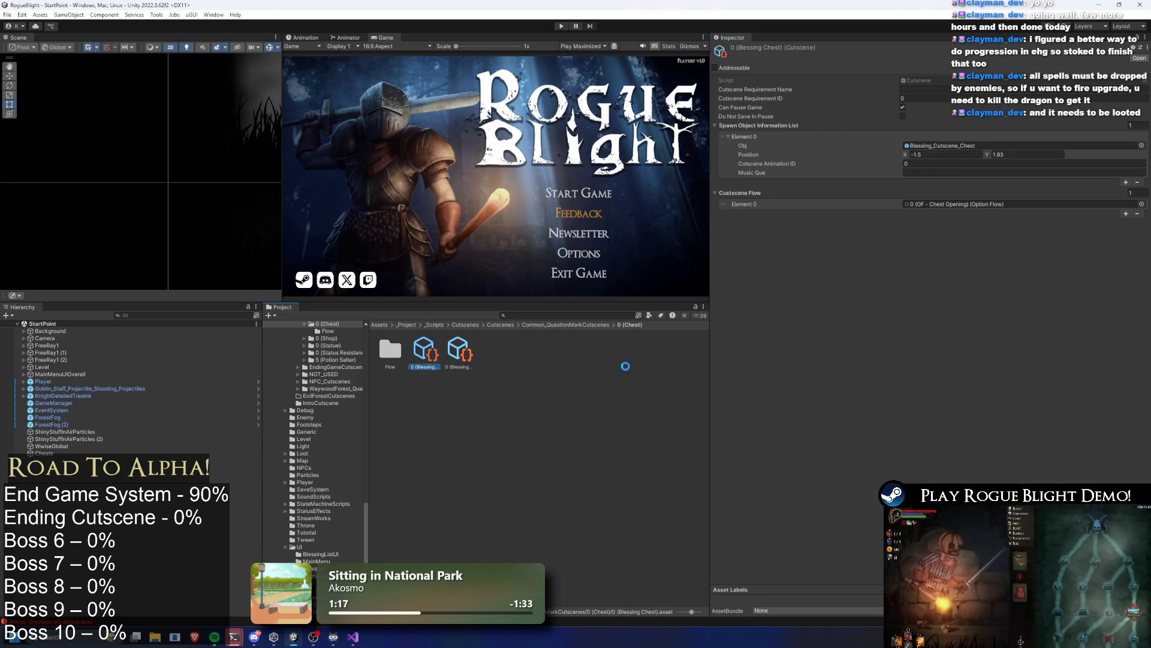
{"action": "right_click", "coordinate": [464, 355]}
{"action": "left_click", "coordinate": [558, 108]}
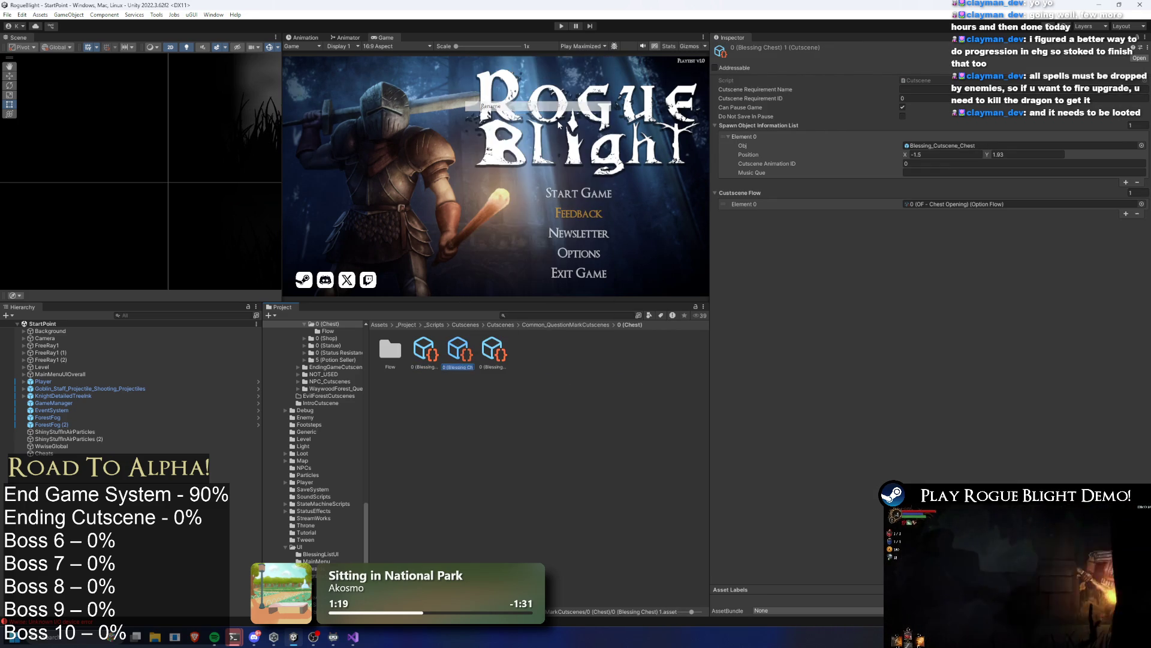
{"action": "key", "text": "BackSpace"}
{"action": "key", "text": "BackSpace"}
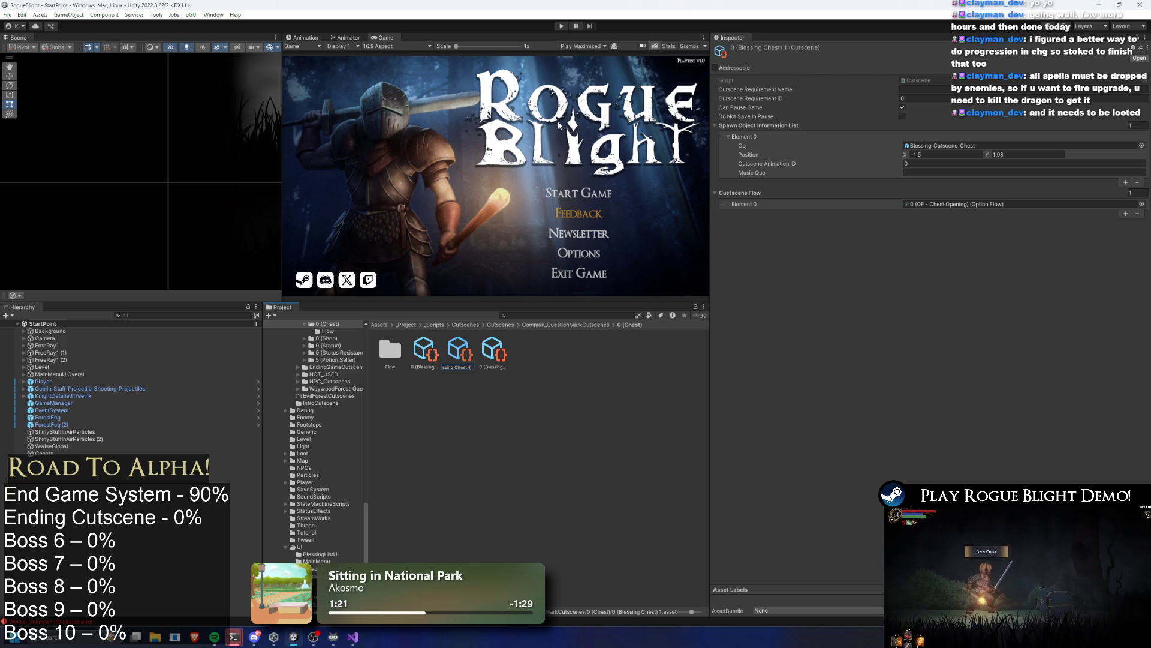
{"action": "type", "text": "x)"}
{"action": "key", "text": "Return"}
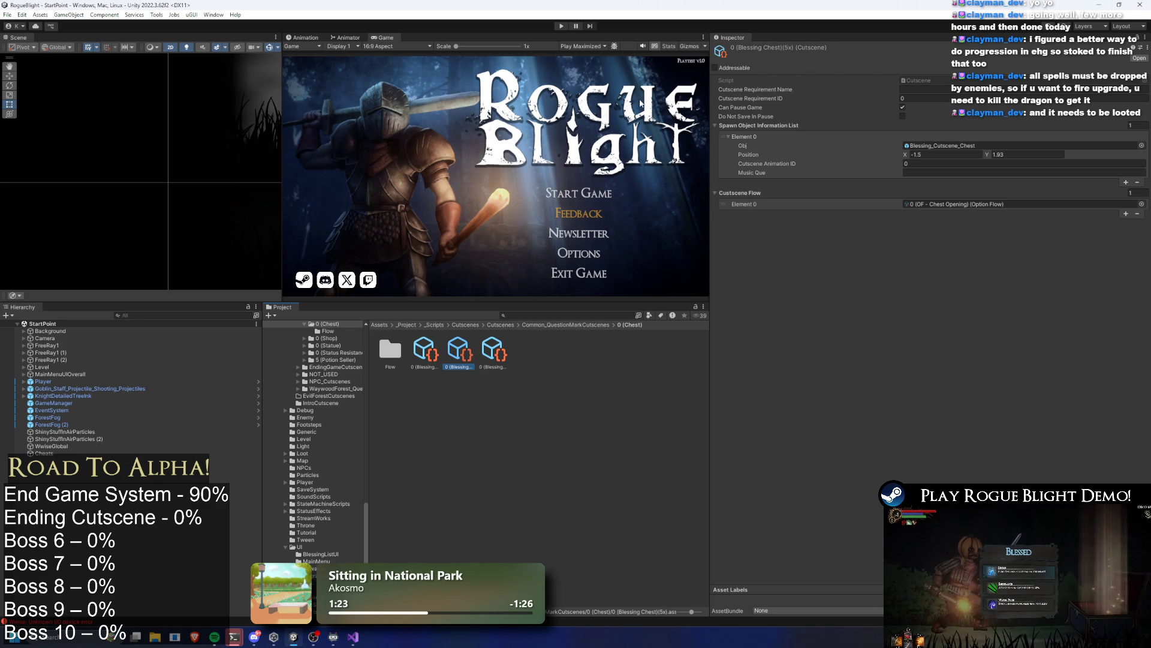
Step: Duplicate the OF - Chest Opening flow and name the copy with (5x)
{"action": "left_click", "coordinate": [1000, 204]}
{"action": "right_click", "coordinate": [390, 351]}
{"action": "left_click", "coordinate": [420, 100]}
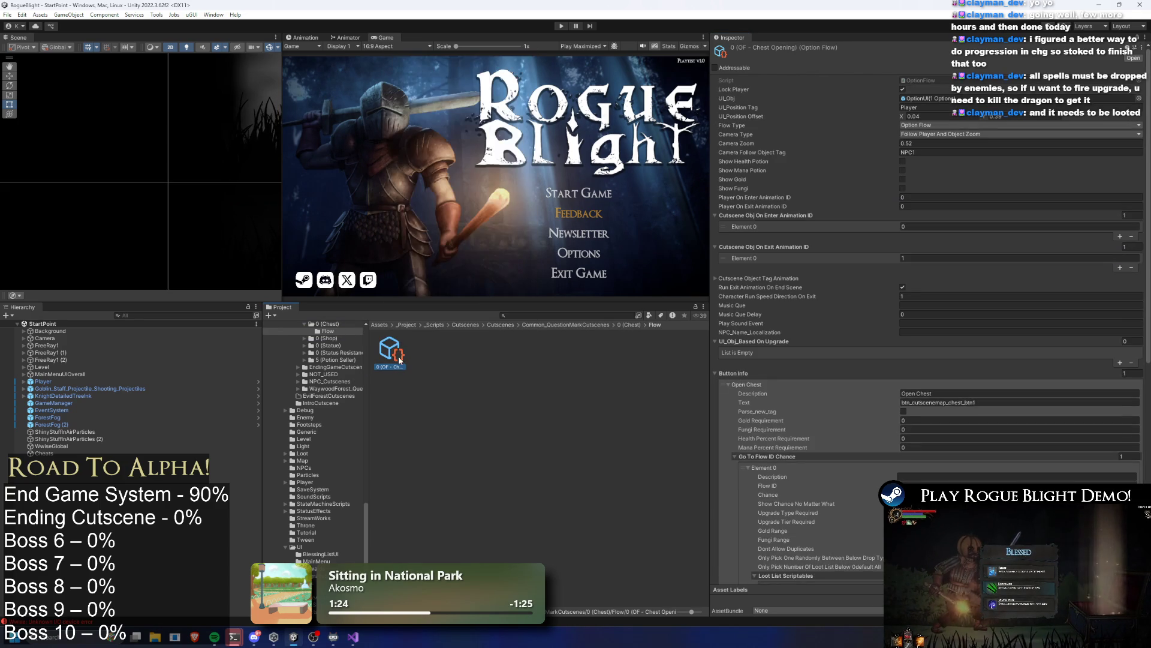
{"action": "right_click", "coordinate": [431, 360]}
{"action": "left_click", "coordinate": [473, 105]}
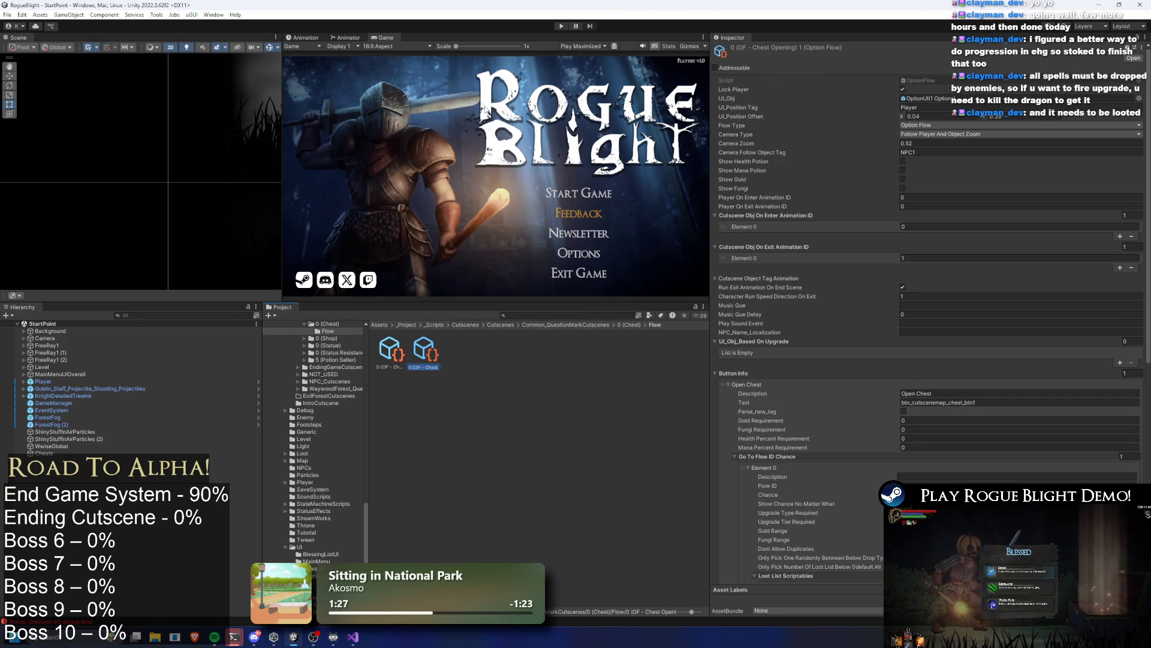
{"action": "type", "text": "(5x)"}
{"action": "key", "text": "Return"}
Step: Set the (5x) flow's Random Blessing Type Drop size to 5
{"action": "scroll", "coordinate": [1027, 237], "scroll_direction": "down", "scroll_amount": 6}
{"action": "left_click", "coordinate": [1124, 429]}
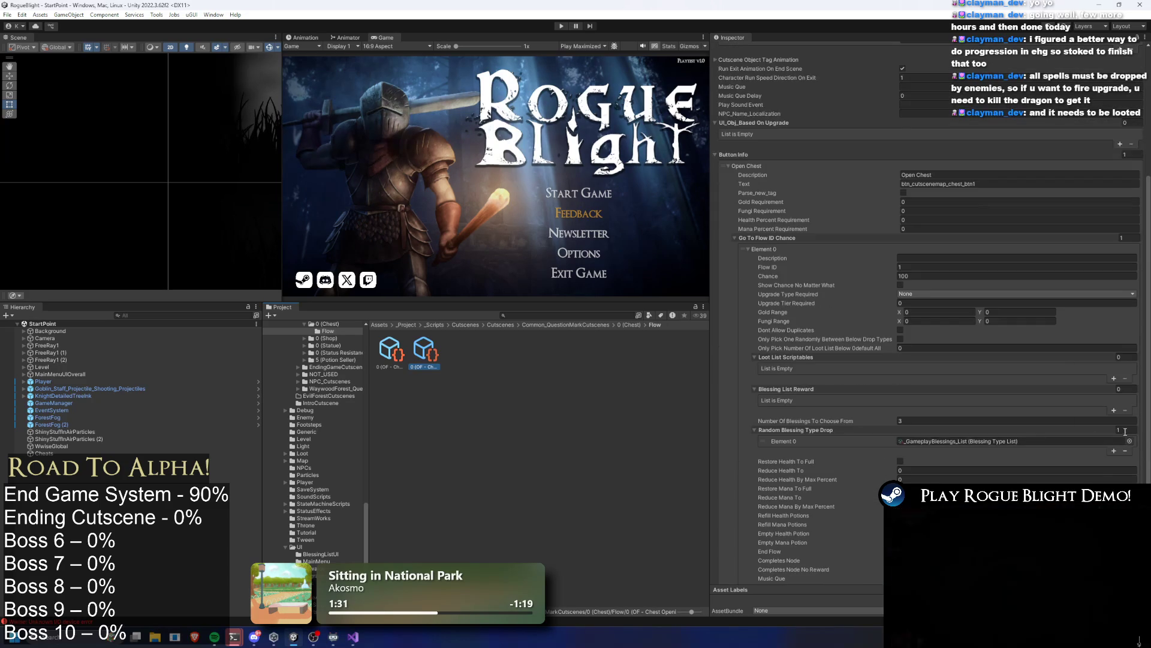
{"action": "type", "text": "5"}
{"action": "key", "text": "Return"}
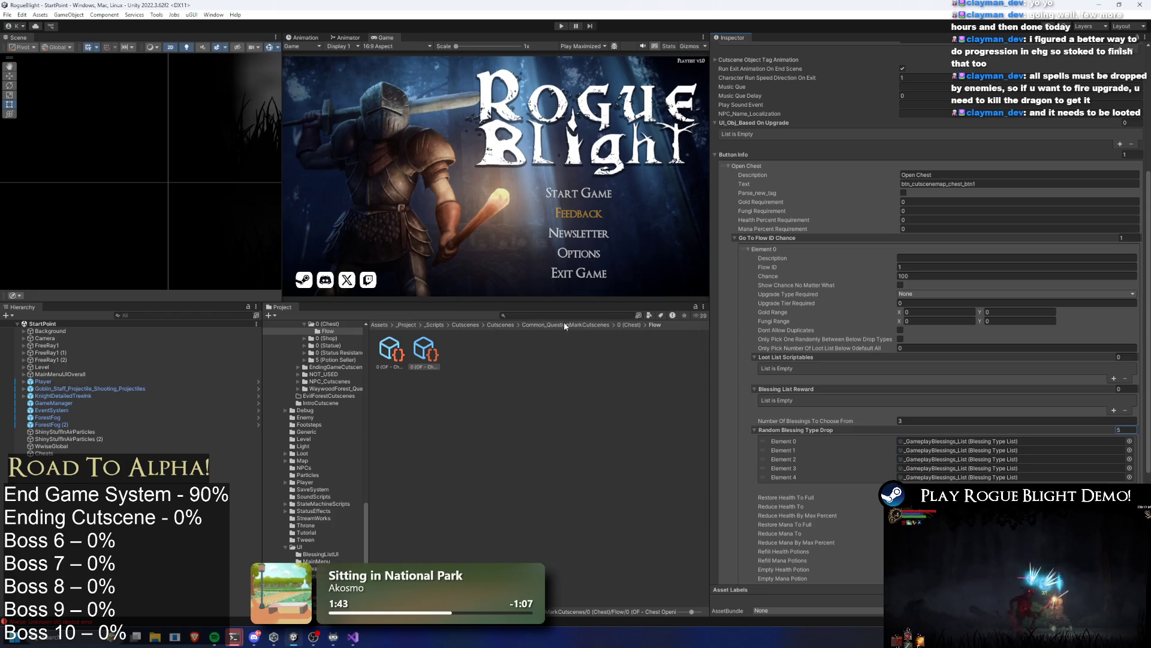
{"action": "left_click", "coordinate": [631, 325]}
Step: Put OF - Chest Opening (5x) in the Blessing Chest (5x) cutscene's Flow Element 0, then save
{"action": "left_click", "coordinate": [458, 351]}
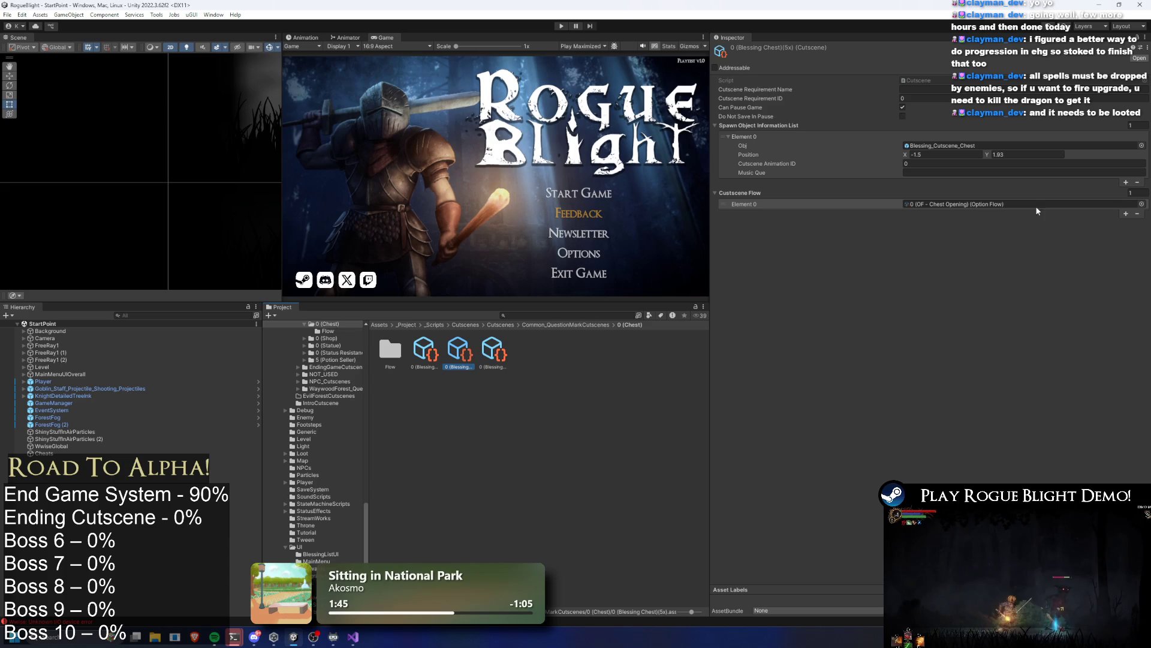
{"action": "left_click", "coordinate": [995, 203]}
{"action": "left_click_drag", "start_coordinate": [961, 212], "coordinate": [1007, 204]}
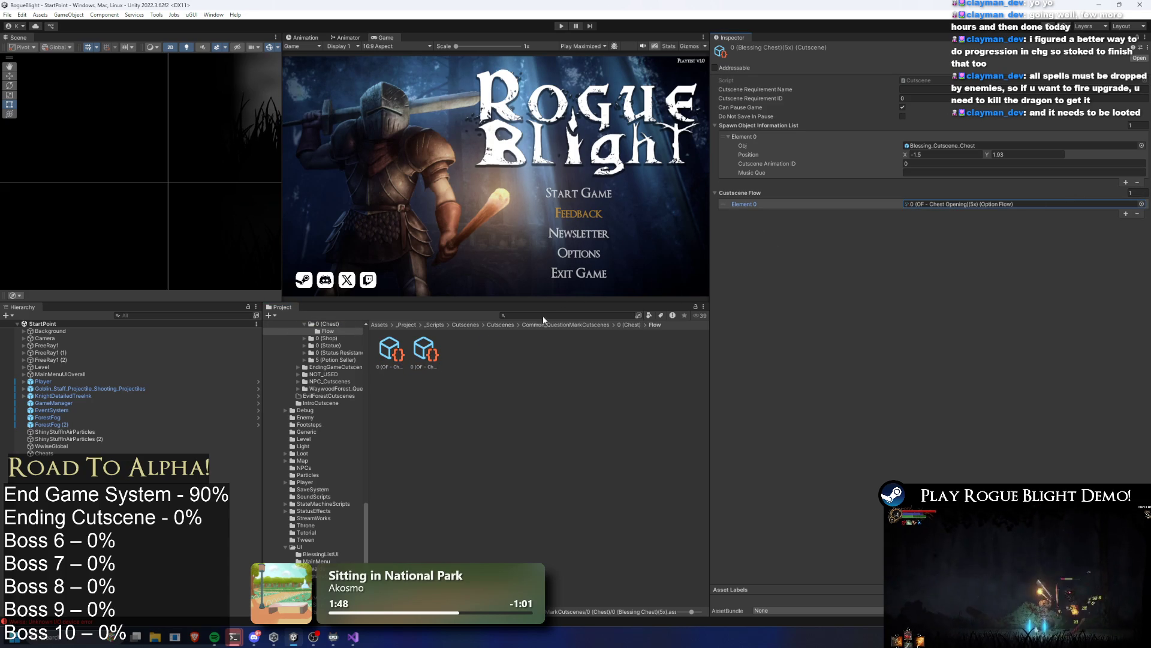
{"action": "key", "text": "ctrl+s"}
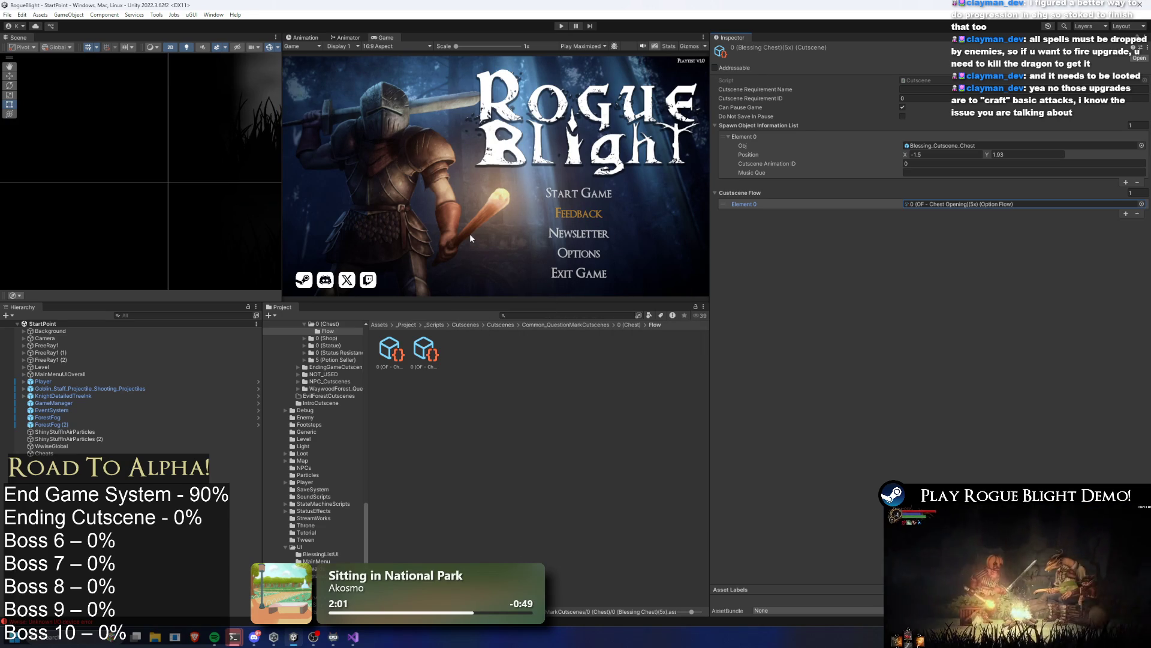
{"action": "left_click", "coordinate": [583, 316]}
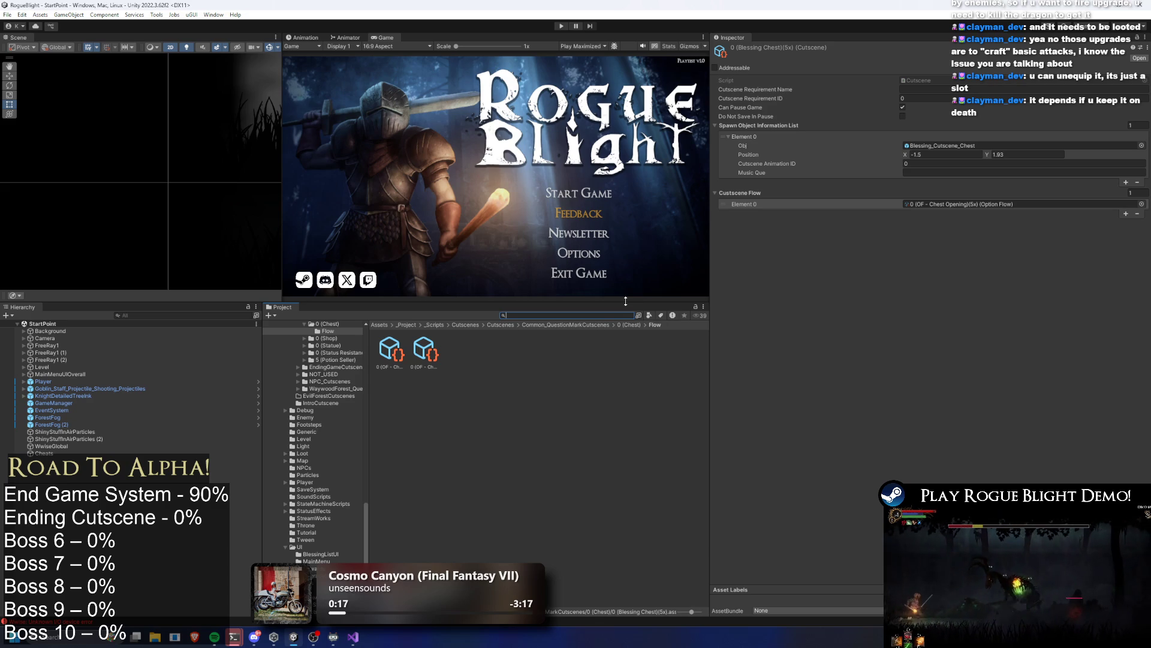
Step: Compare the two chest option flows' Go To Flow ID Chance and blessing drop settings
{"action": "left_click", "coordinate": [419, 358]}
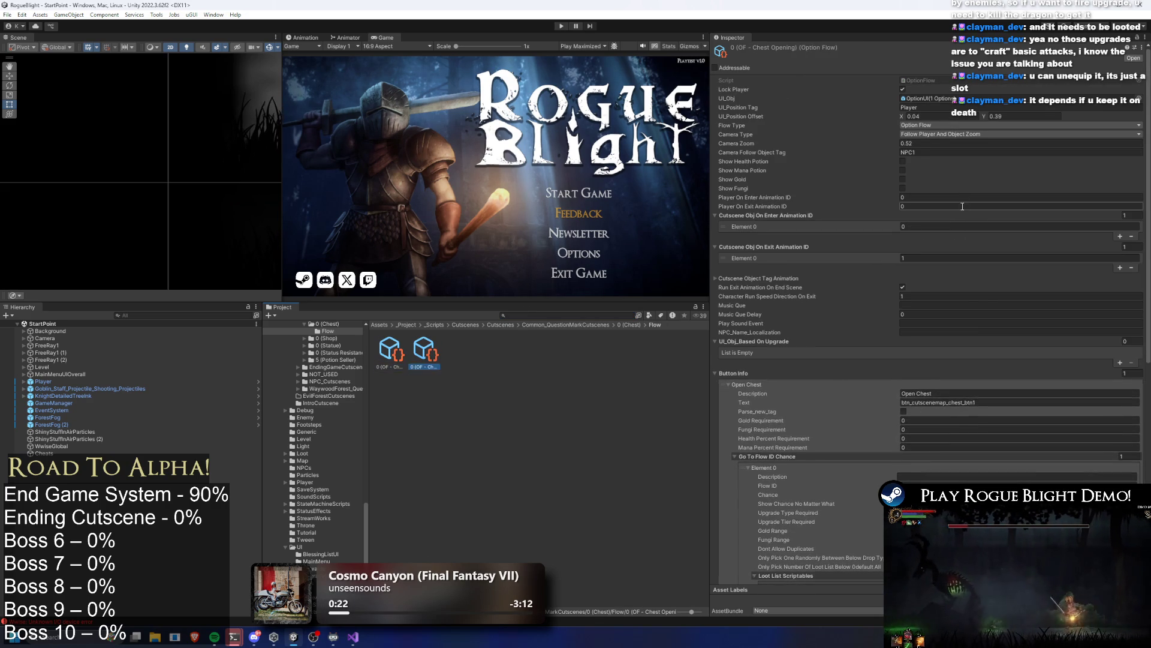
{"action": "key", "text": "Left"}
{"action": "scroll", "coordinate": [987, 195], "scroll_direction": "down", "scroll_amount": 6}
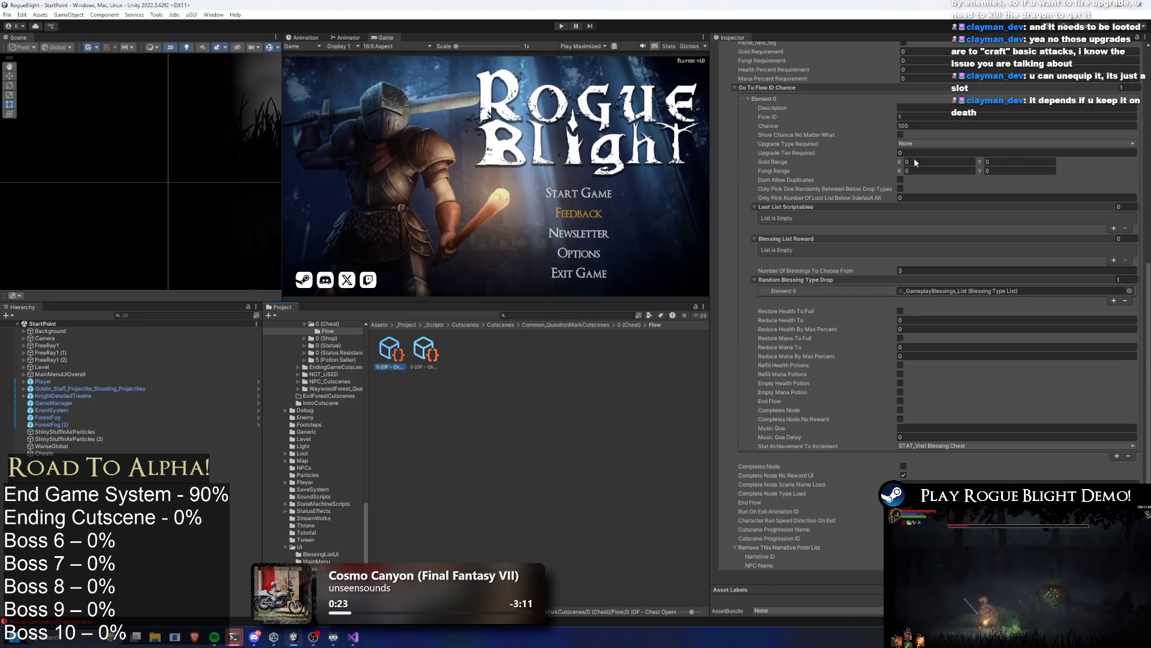
{"action": "scroll", "coordinate": [945, 252], "scroll_direction": "up", "scroll_amount": 6}
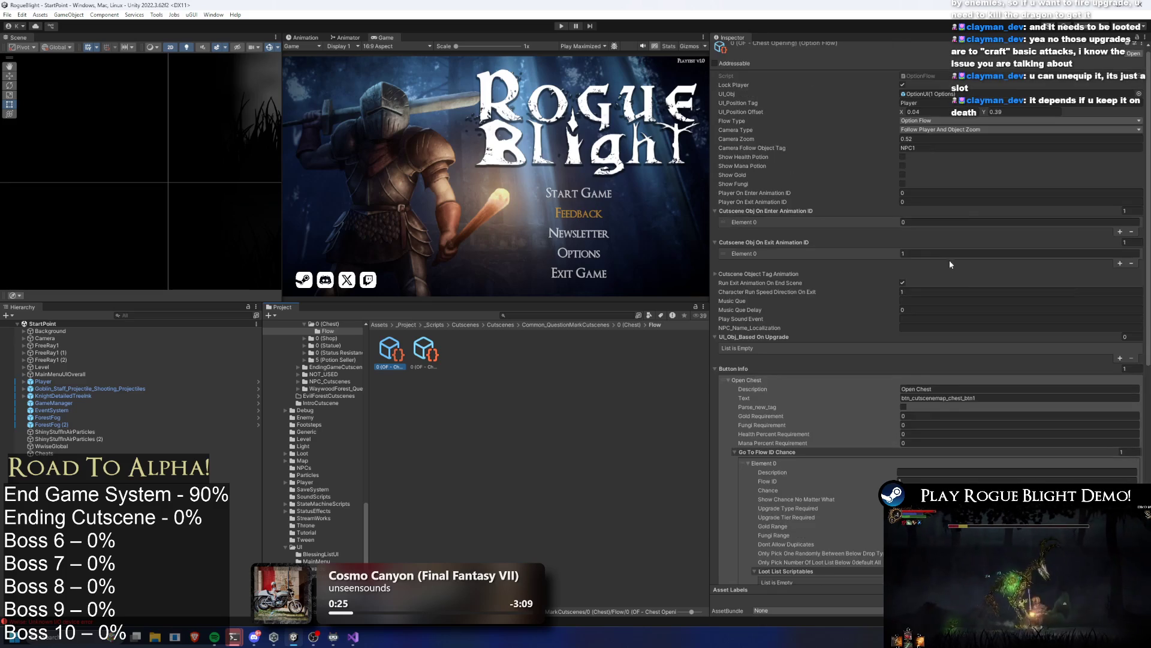
{"action": "scroll", "coordinate": [948, 261], "scroll_direction": "down", "scroll_amount": 6}
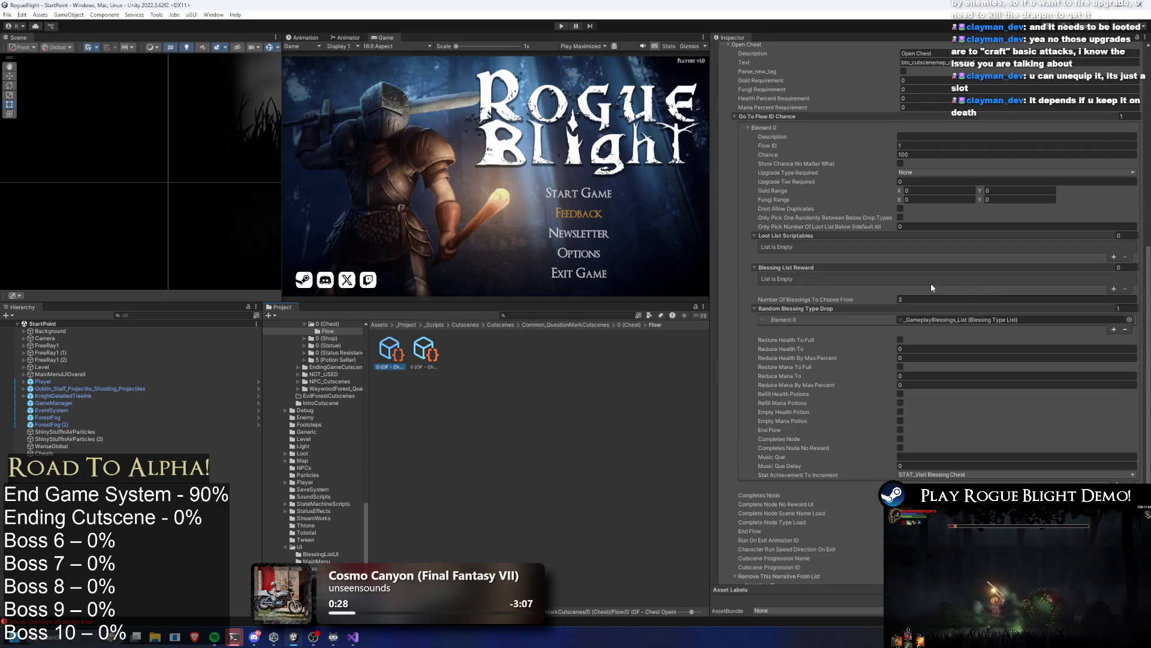
{"action": "left_click", "coordinate": [438, 347]}
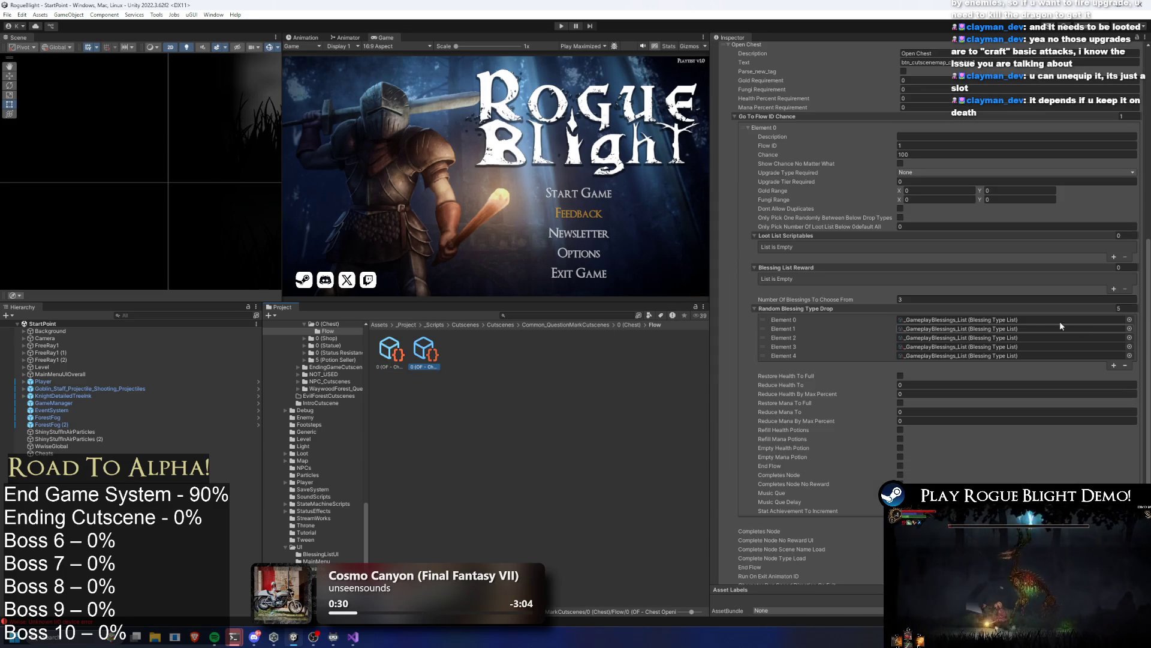
Step: Move up through the 0 (Chest) folder to Common_QuestionMarkCutscenes
{"action": "left_click", "coordinate": [632, 323]}
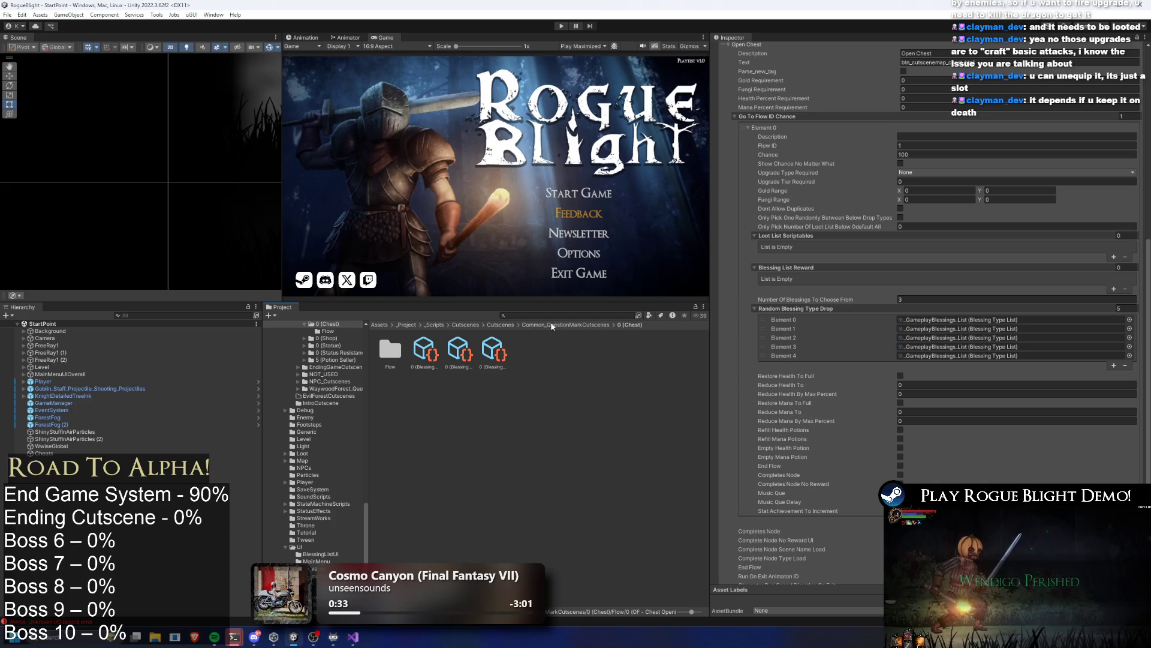
{"action": "left_click", "coordinate": [587, 314]}
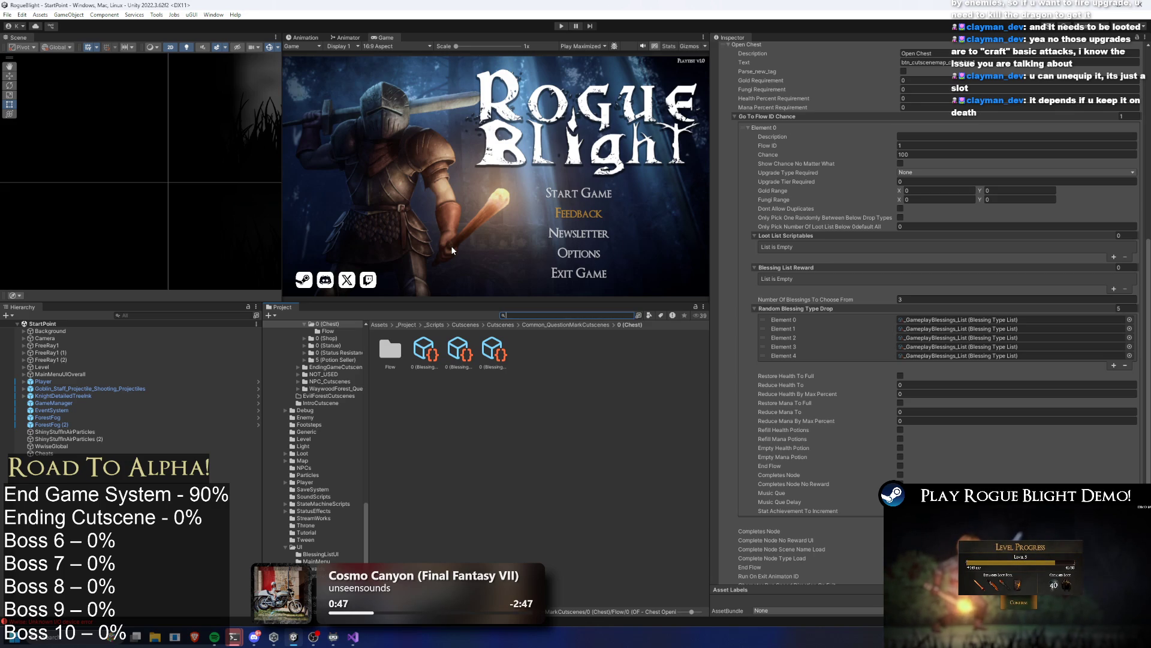
{"action": "scroll", "coordinate": [886, 408], "scroll_direction": "down", "scroll_amount": 3}
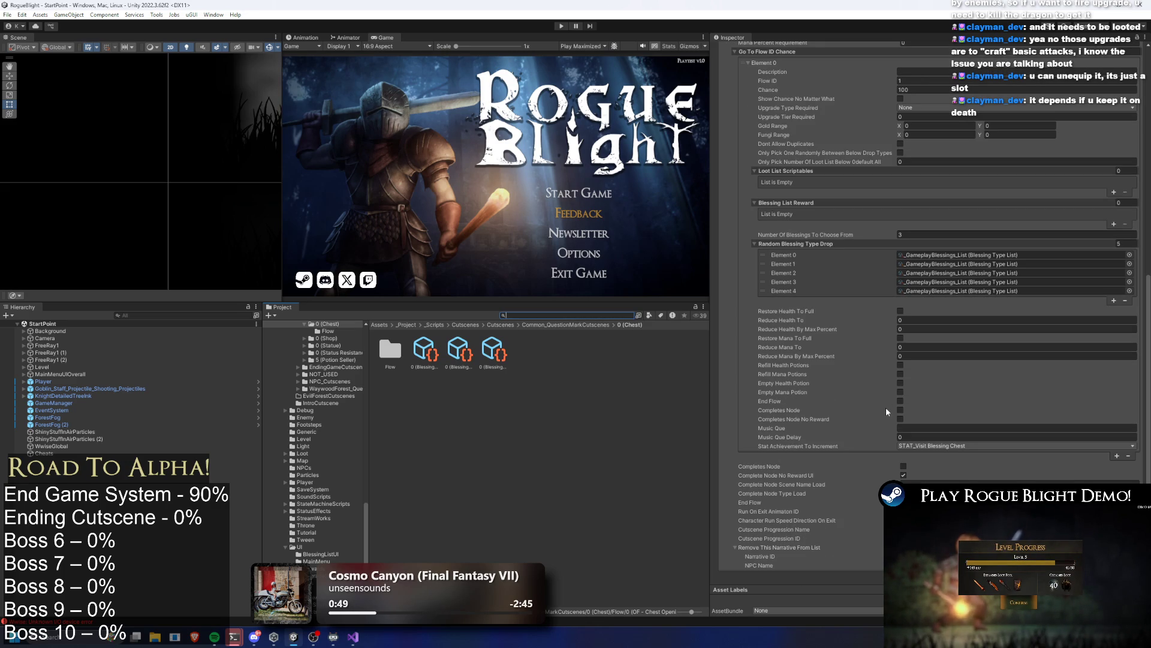
{"action": "left_click", "coordinate": [580, 326]}
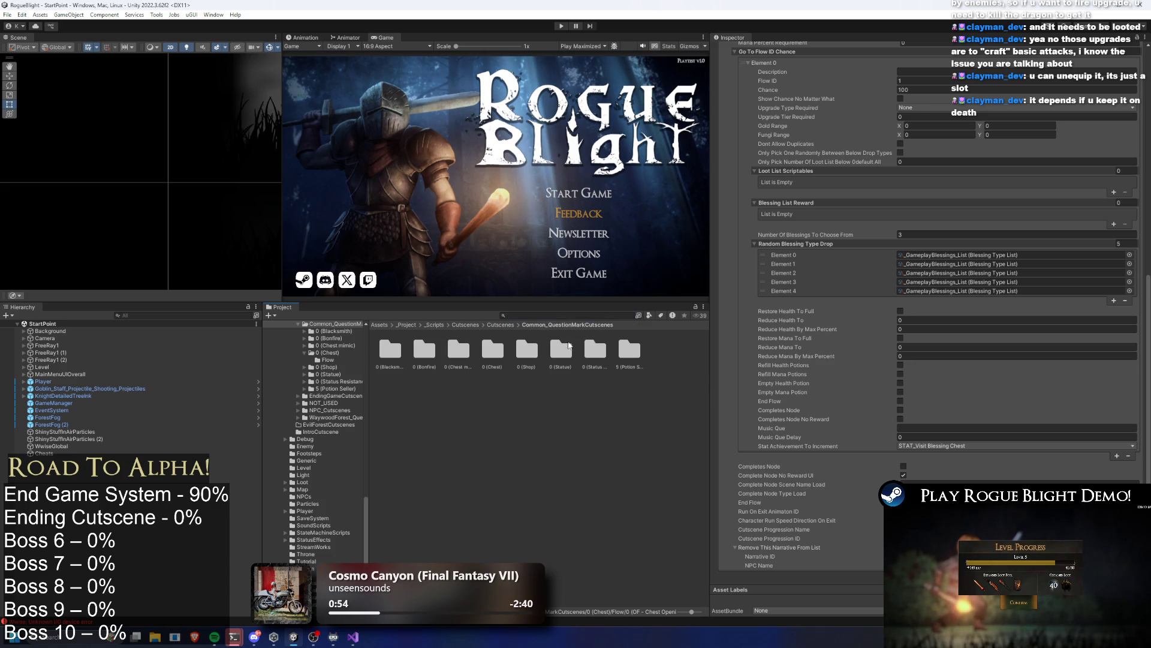
Step: Search the project for 'map item' and open the Ultimate Gorilla Map Item
{"action": "left_click", "coordinate": [507, 325]}
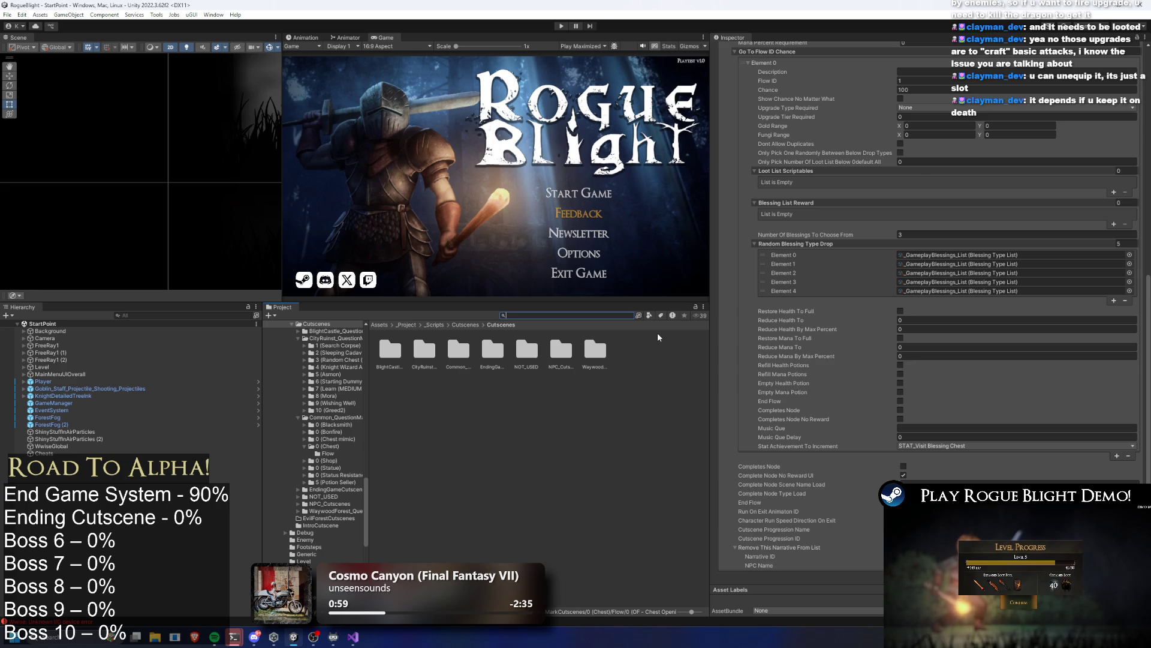
{"action": "type", "text": "gorilla"}
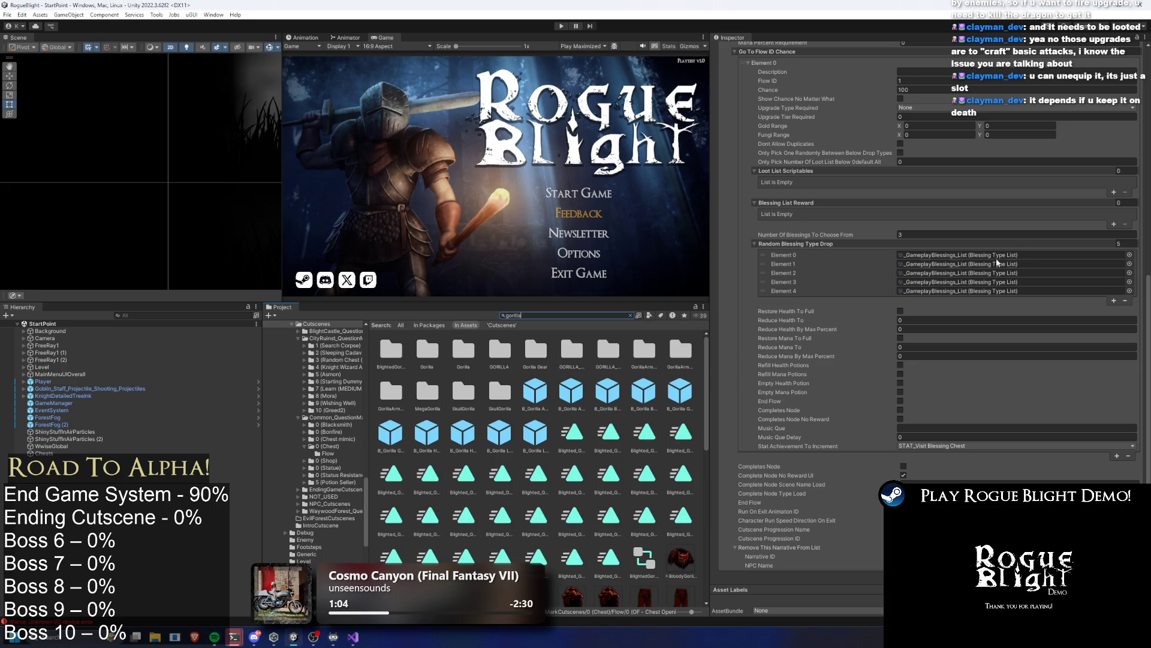
{"action": "key", "text": "ctrl+a"}
{"action": "type", "text": "map item"}
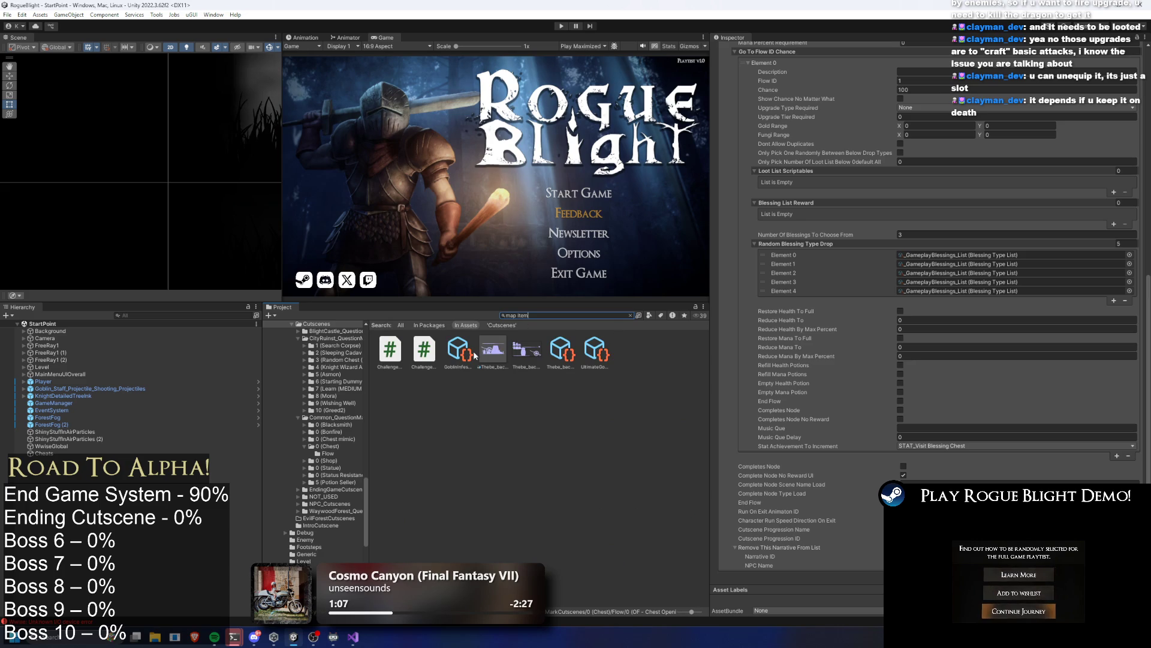
{"action": "left_click", "coordinate": [586, 349]}
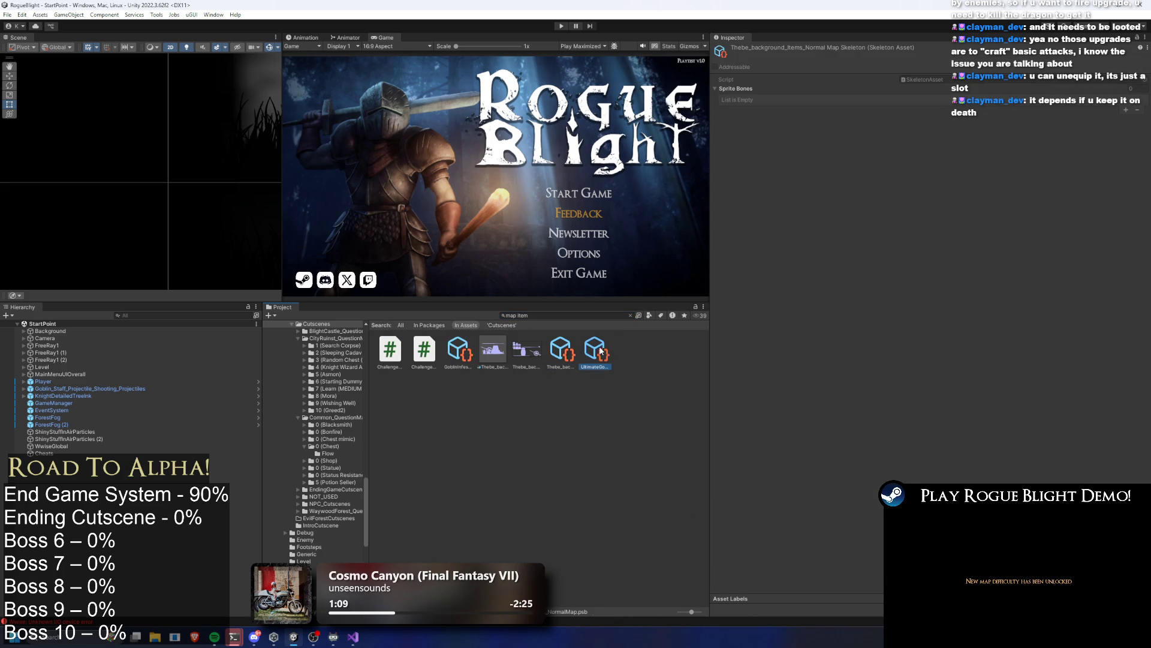
{"action": "left_click", "coordinate": [599, 350]}
{"action": "left_click", "coordinate": [607, 313]}
{"action": "key", "text": "BackSpace"}
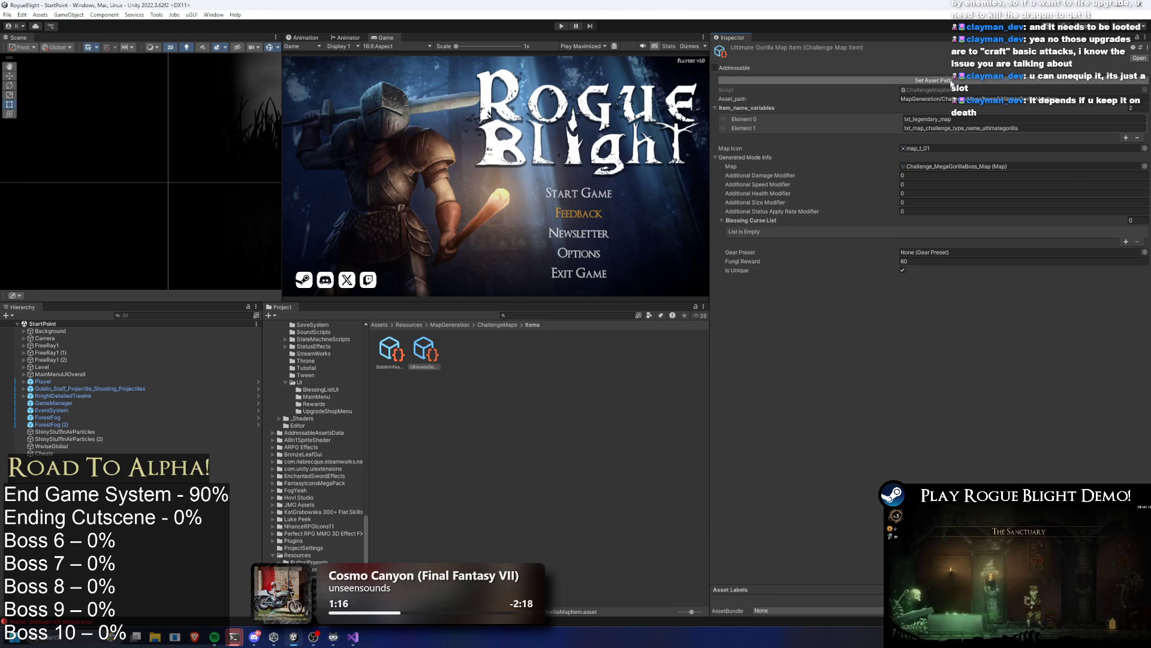
Step: Set the Mega Gorilla boss map's Whole Layer Node Type List size and Number Of Layers to 3
{"action": "left_click", "coordinate": [964, 170]}
{"action": "double_click", "coordinate": [965, 171]}
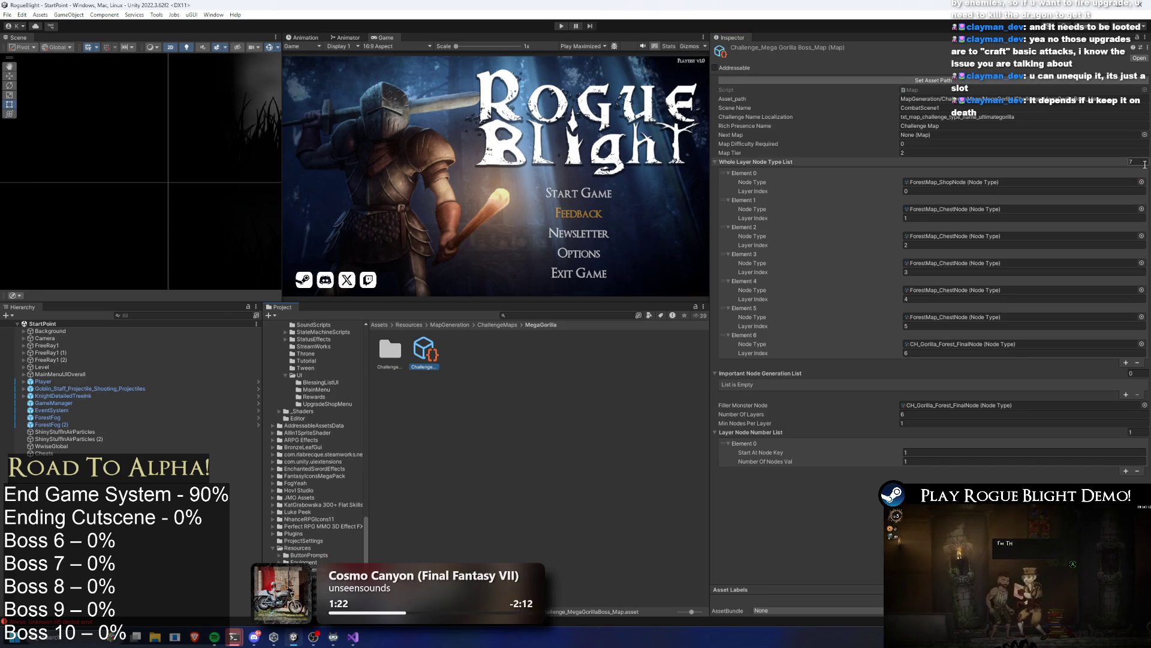
{"action": "left_click_drag", "start_coordinate": [958, 345], "coordinate": [968, 240]}
{"action": "type", "text": "3"}
{"action": "key", "text": "Return"}
{"action": "left_click", "coordinate": [1070, 306]}
{"action": "type", "text": "3"}
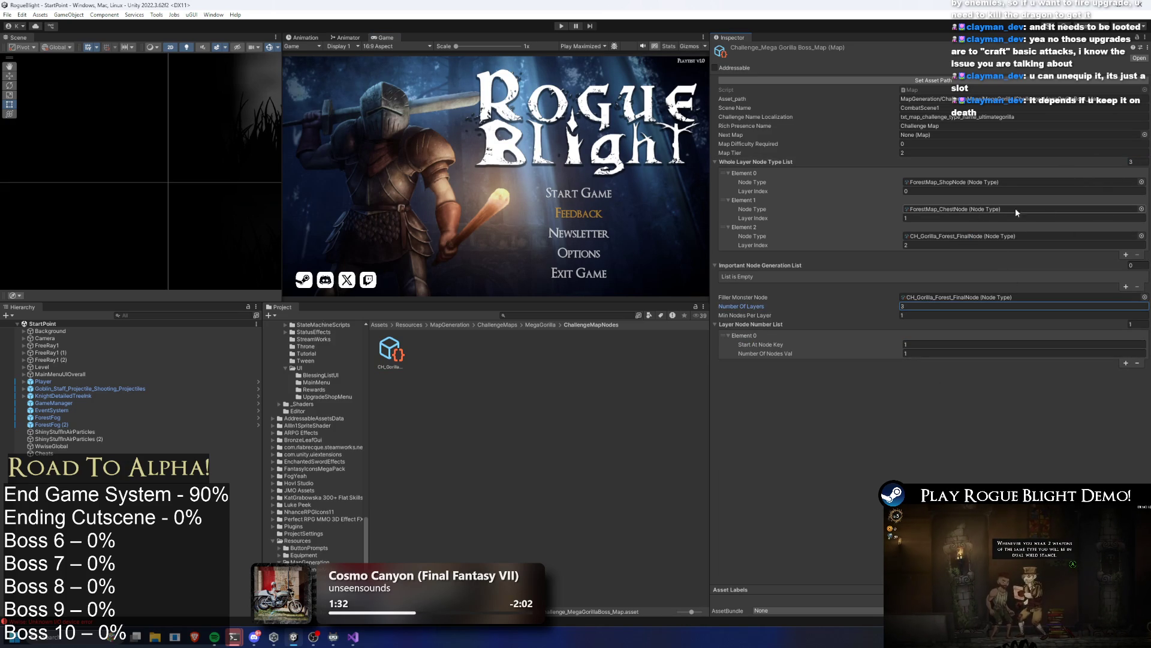
Step: Locate the ForestMap_ChestNode the map uses and inspect it alongside its neighbouring node
{"action": "left_click", "coordinate": [1106, 213]}
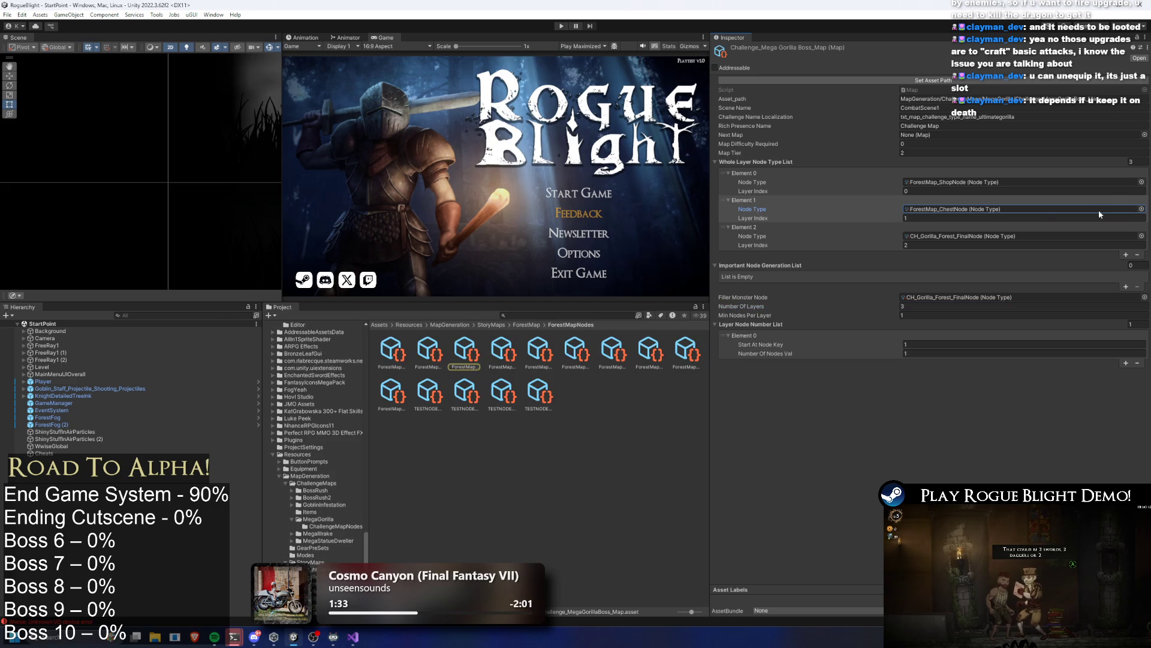
{"action": "left_click", "coordinate": [480, 352]}
{"action": "left_click", "coordinate": [497, 353]}
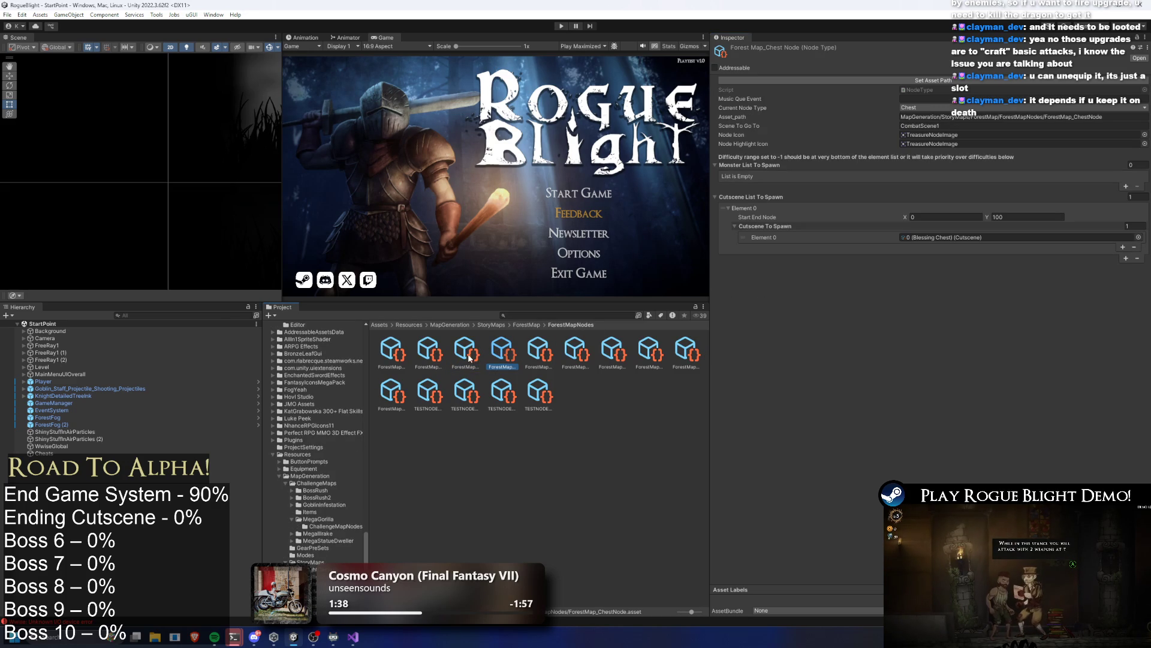
{"action": "right_click", "coordinate": [544, 341]}
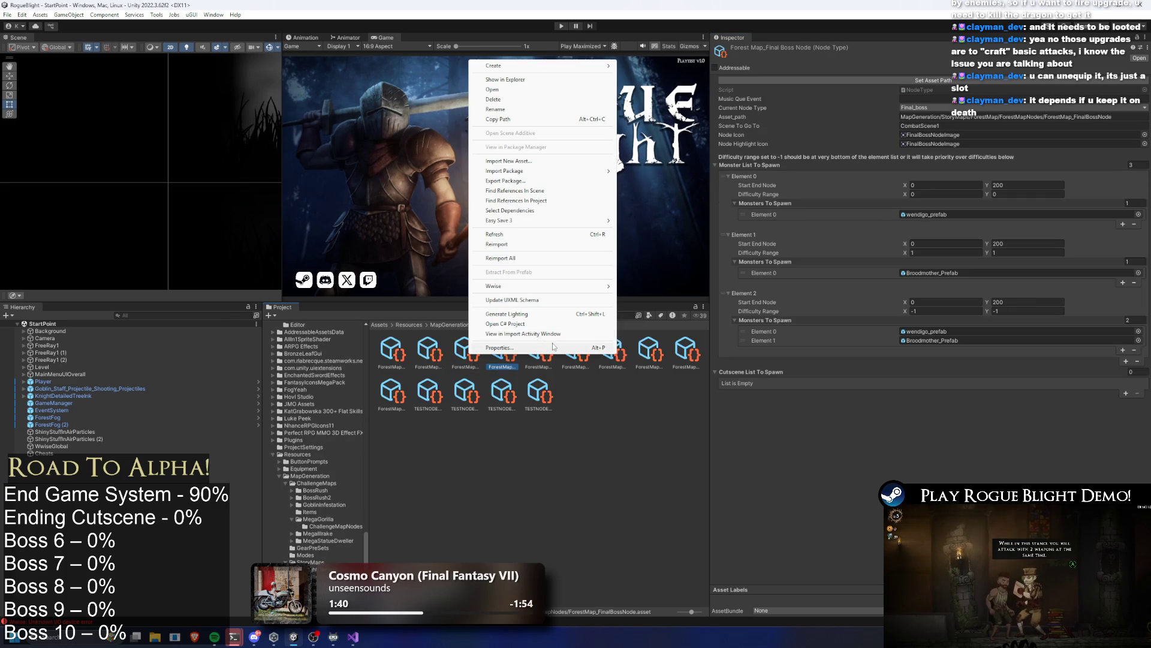
{"action": "left_click", "coordinate": [473, 350]}
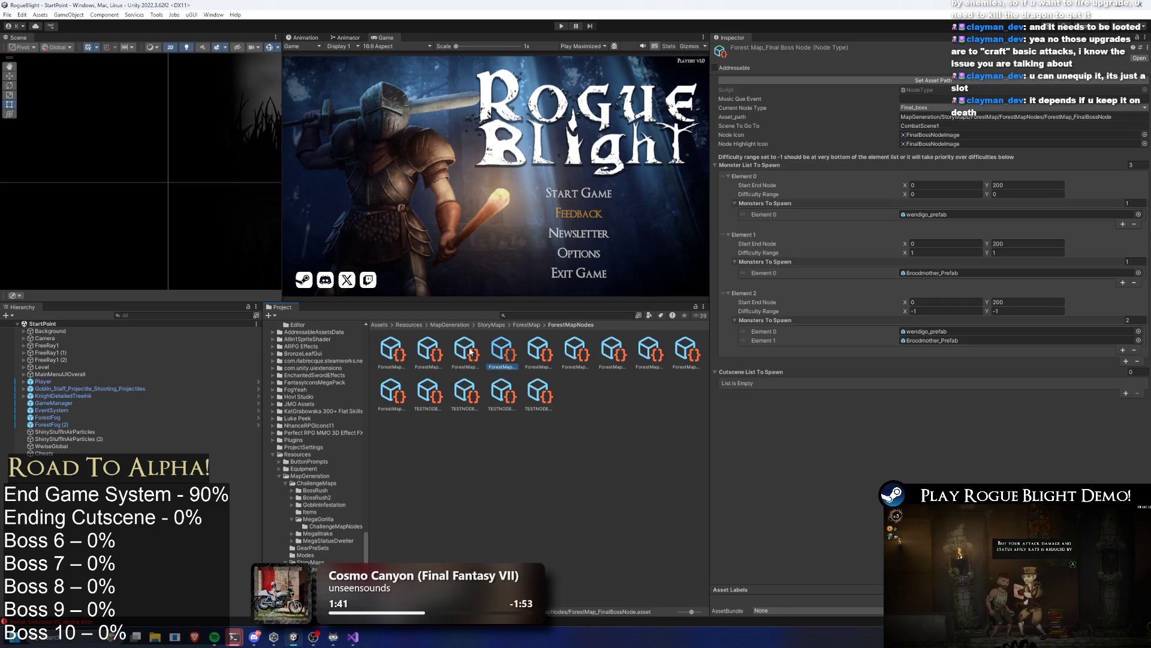
{"action": "right_click", "coordinate": [478, 351]}
{"action": "key", "text": "Escape"}
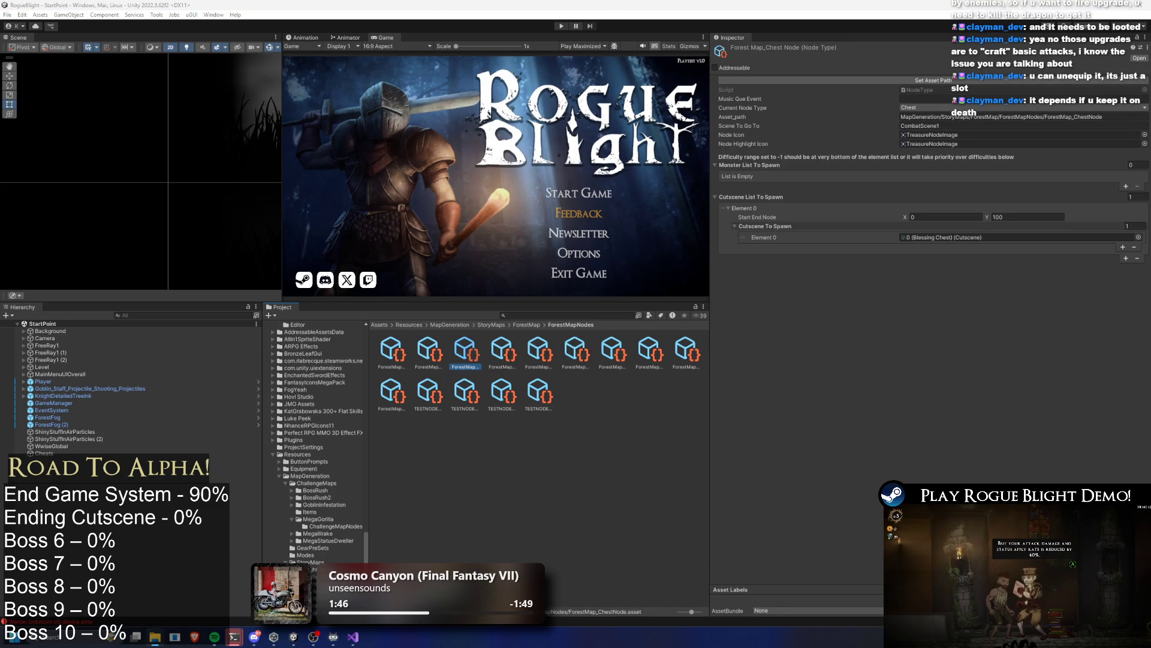
Step: Search 'gorilla item' and place a copy of the forest chest node in ChallengeMapNodes
{"action": "left_click", "coordinate": [545, 315]}
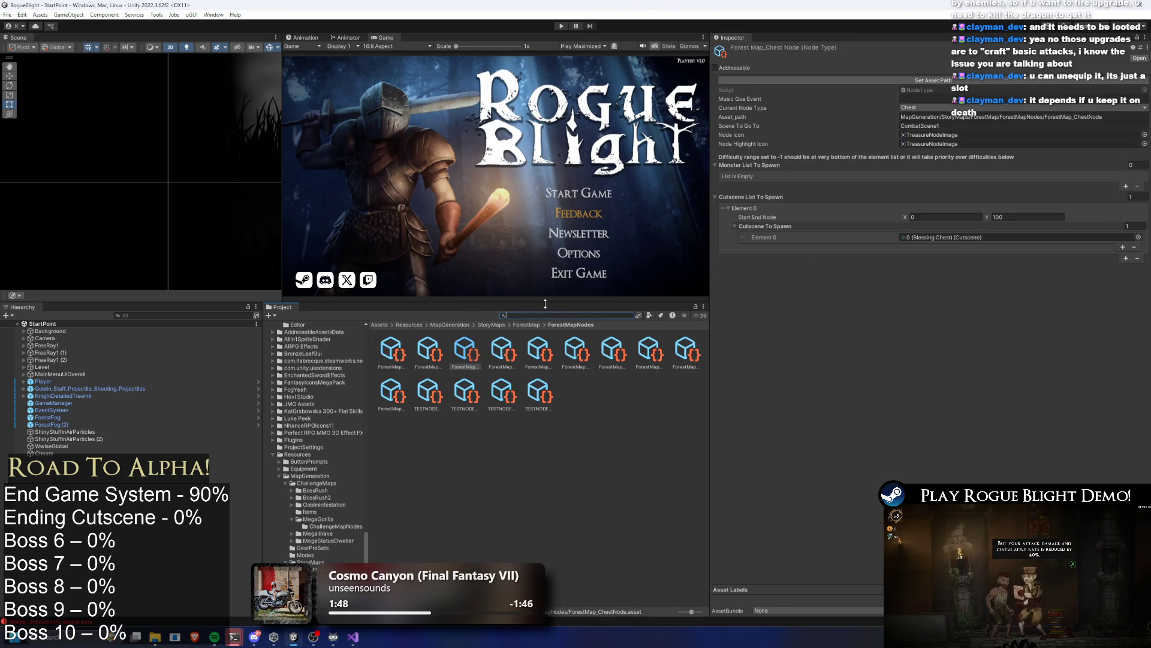
{"action": "type", "text": "gorilla item"}
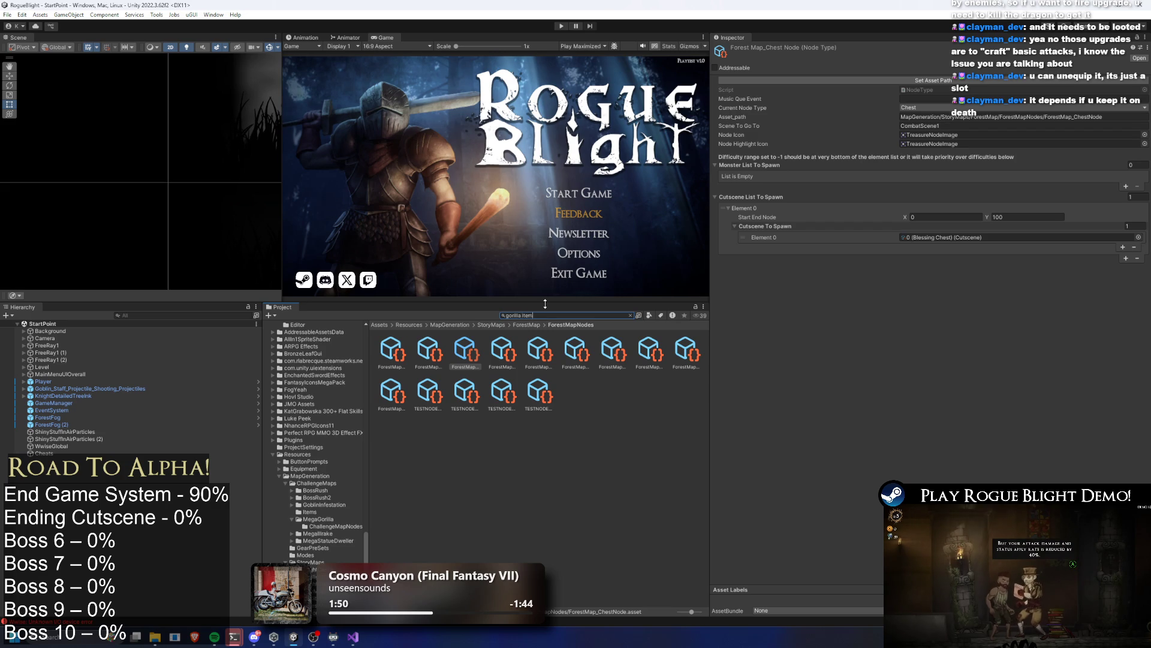
{"action": "left_click", "coordinate": [390, 349]}
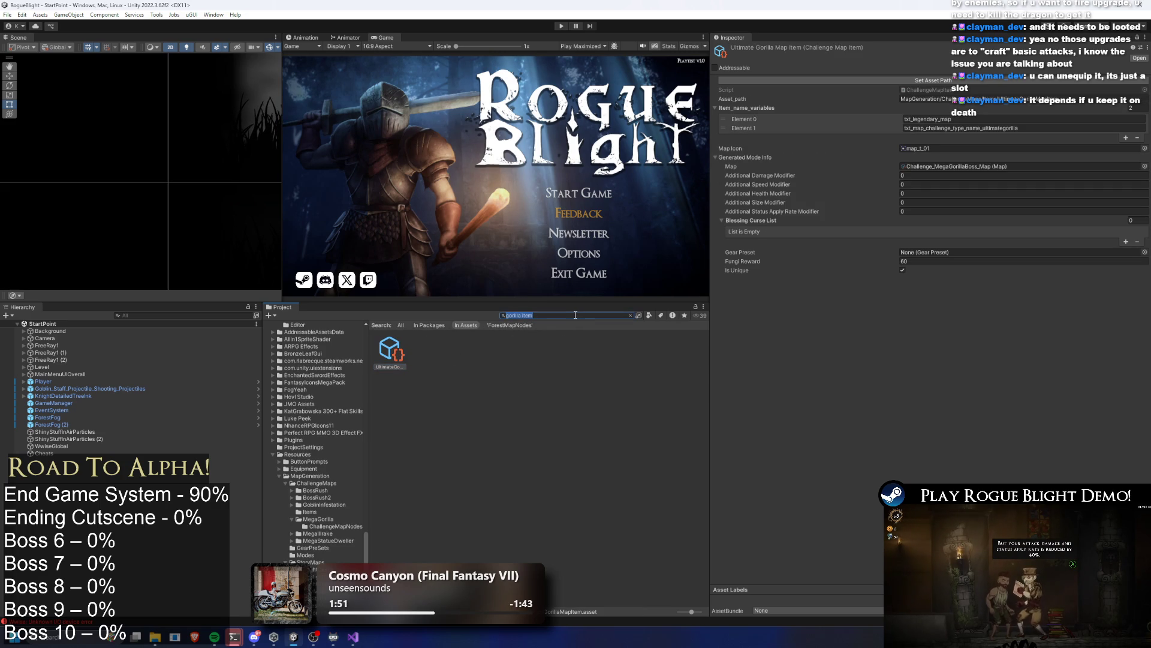
{"action": "left_click", "coordinate": [959, 166]}
{"action": "left_click", "coordinate": [423, 351]}
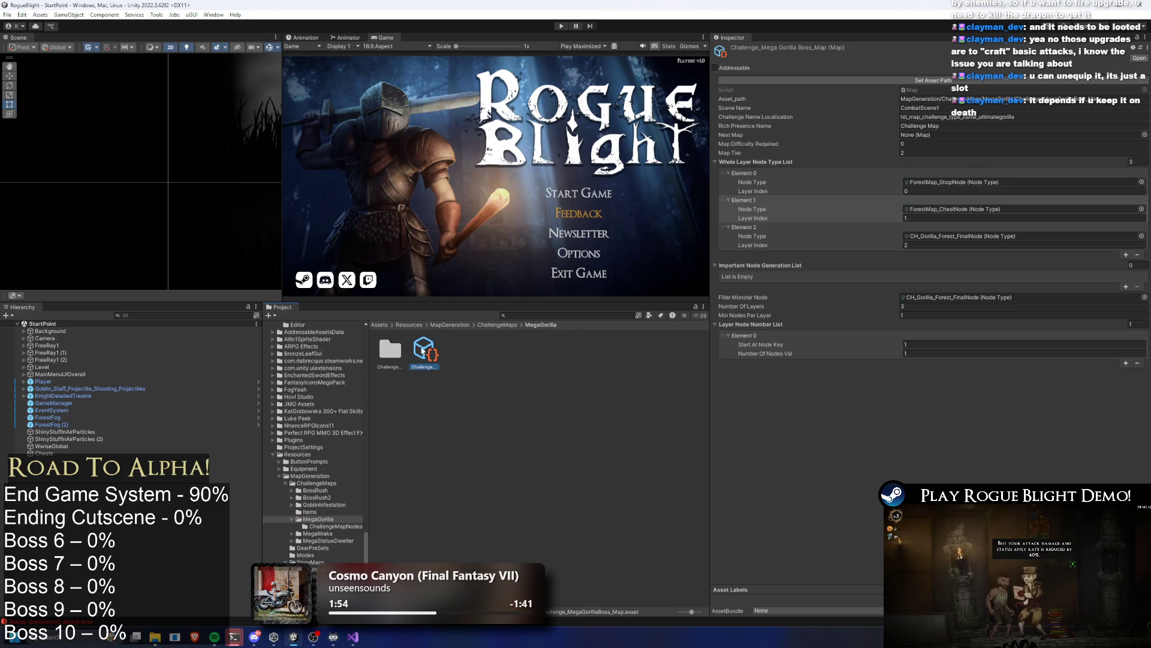
{"action": "left_click", "coordinate": [390, 353]}
{"action": "double_click", "coordinate": [393, 356]}
{"action": "right_click", "coordinate": [413, 350]}
{"action": "left_click", "coordinate": [484, 75]}
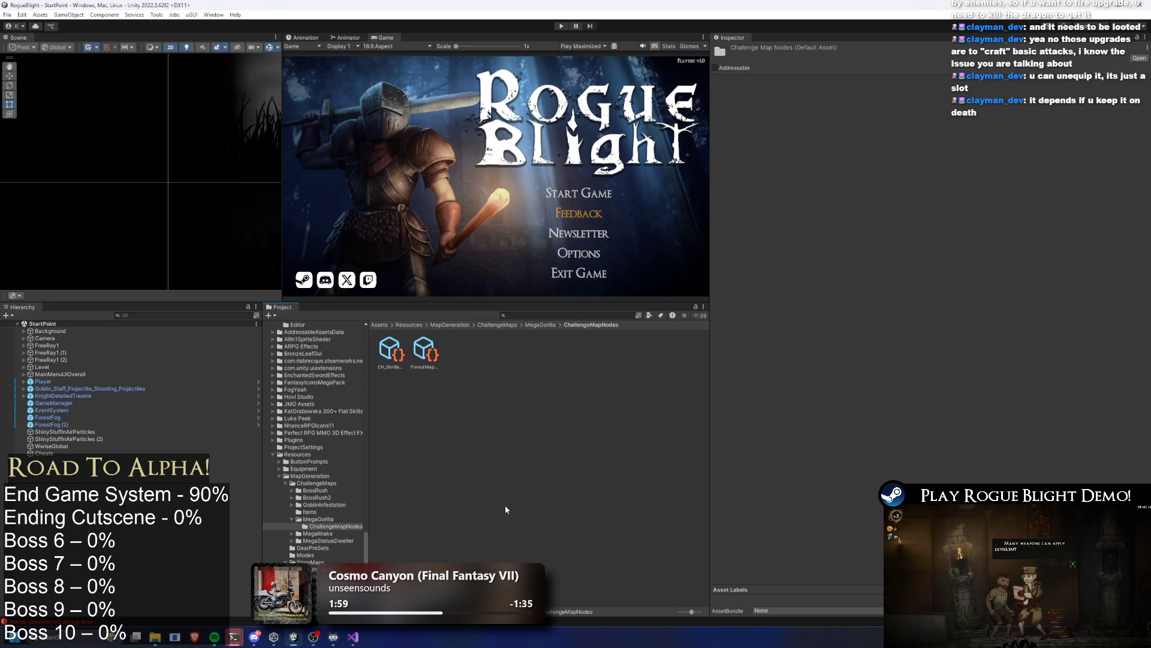
Step: Rename the chest node copy to CH_Blessing Chest Node(5x)
{"action": "right_click", "coordinate": [423, 351]}
{"action": "left_click", "coordinate": [461, 109]}
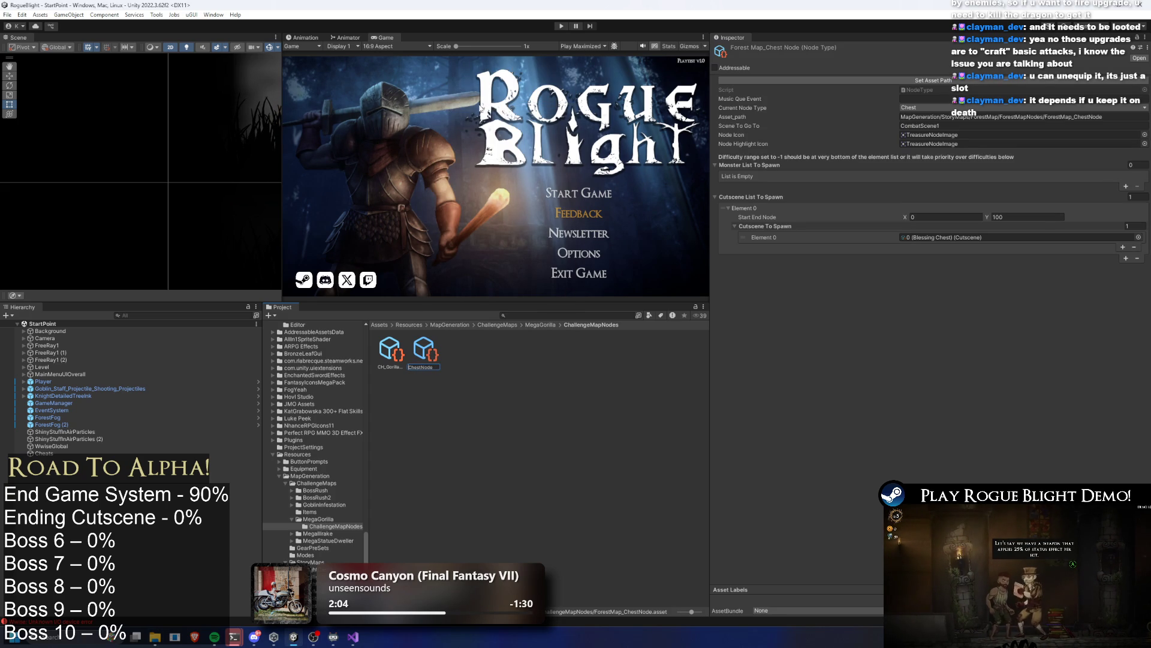
{"action": "key", "text": "BackSpace"}
{"action": "type", "text": "CH_"}
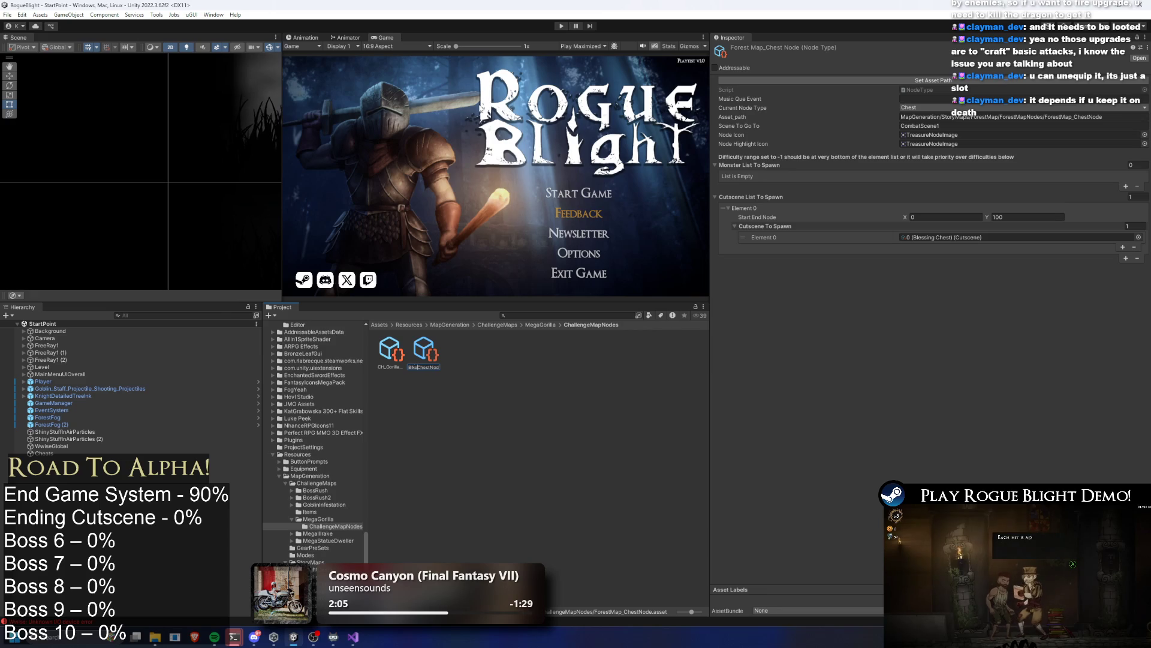
{"action": "type", "text": "Blessing"}
{"action": "key", "text": "End"}
{"action": "key", "text": "Return"}
Step: Set the node's Cutscene To Spawn Element 0 to 0 (Blessing Chest)(5x)
{"action": "left_click", "coordinate": [426, 350]}
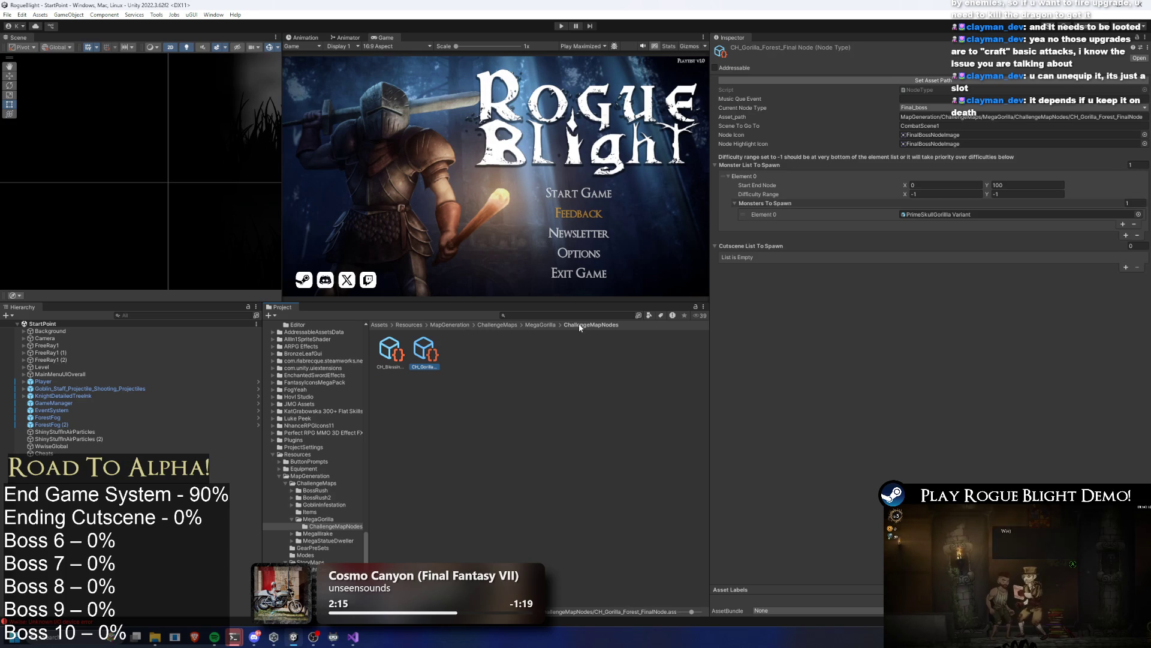
{"action": "key", "text": "Left"}
{"action": "key", "text": "Right"}
{"action": "key", "text": "Left"}
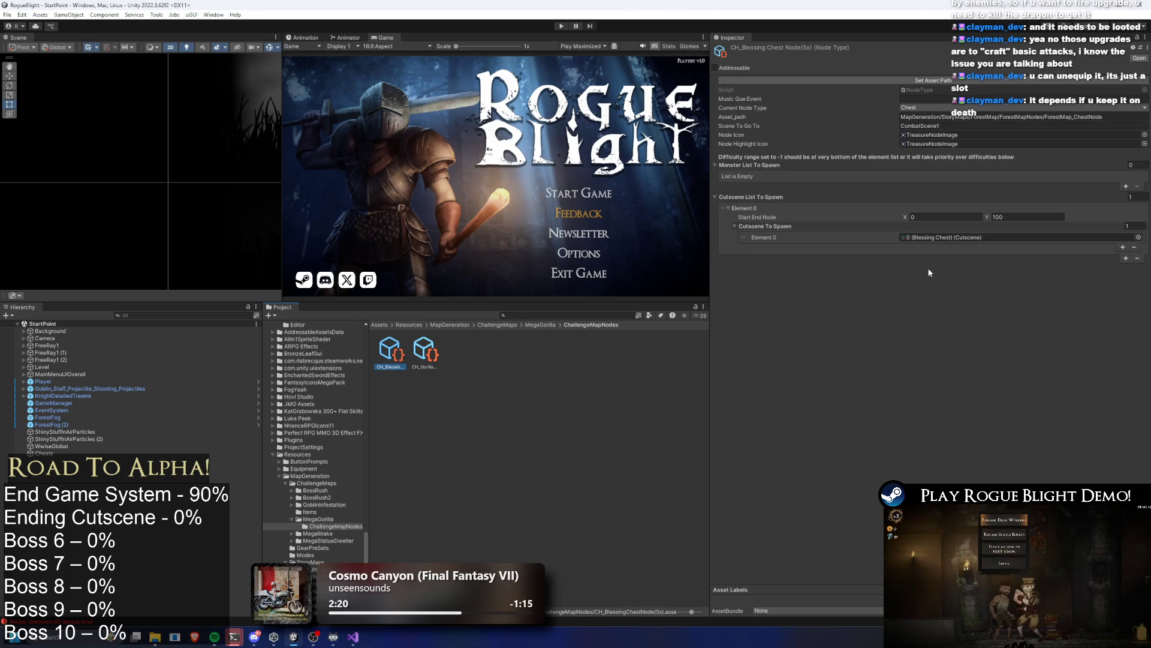
{"action": "left_click", "coordinate": [1138, 237]}
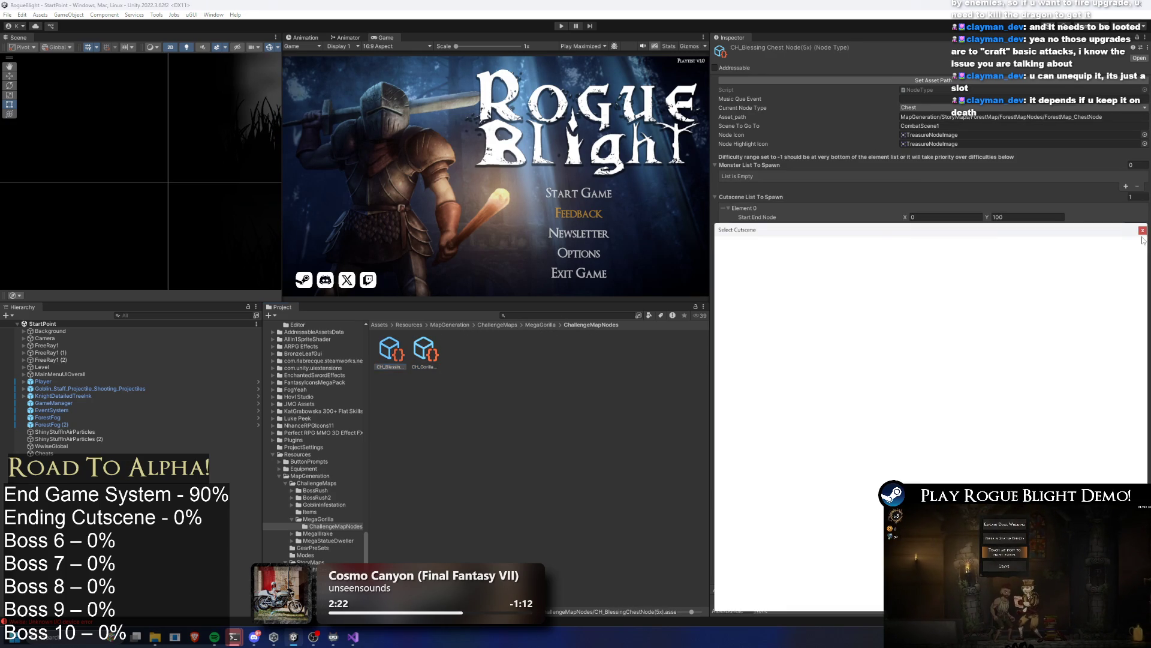
{"action": "type", "text": "blessin"}
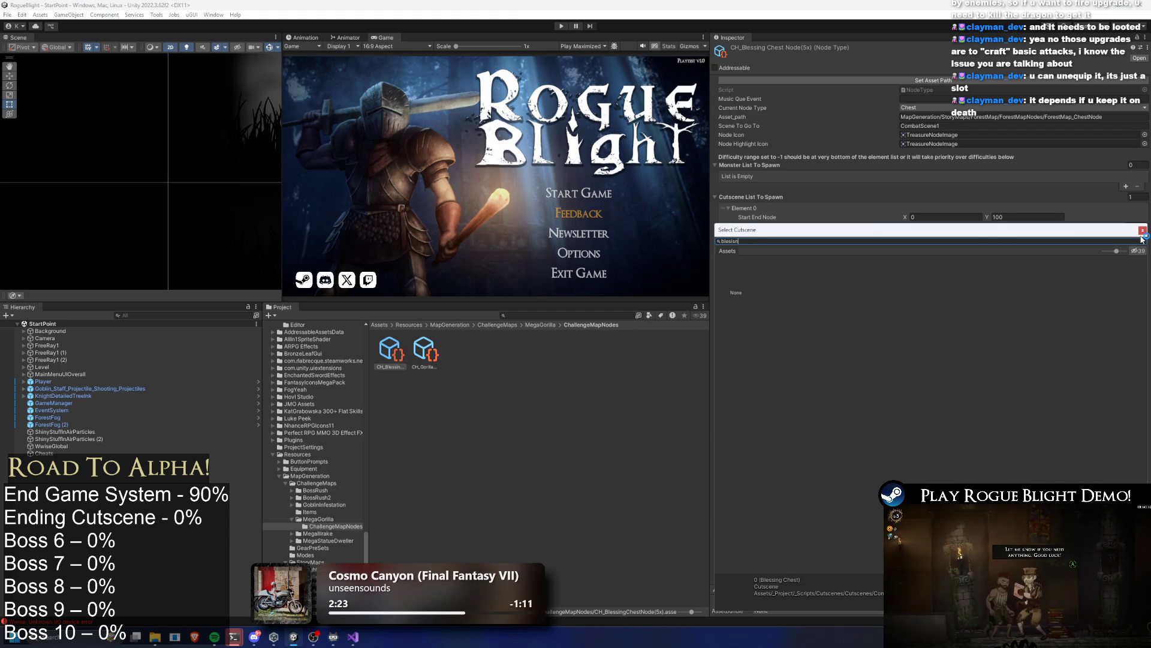
{"action": "key", "text": "Right"}
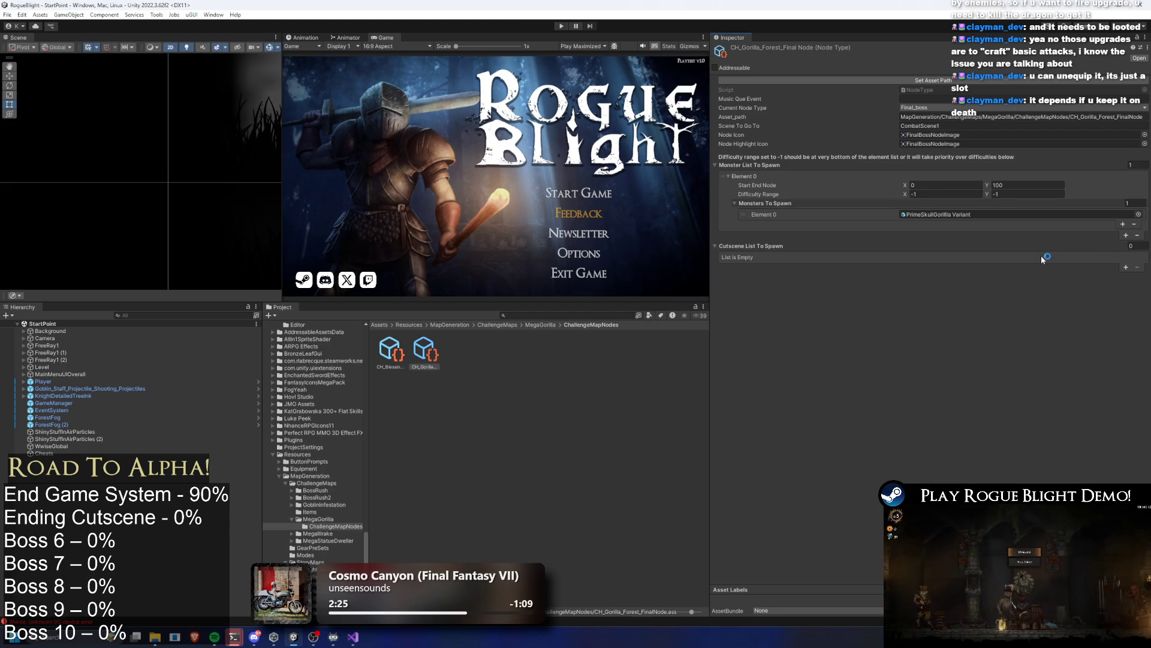
{"action": "left_click", "coordinate": [394, 354]}
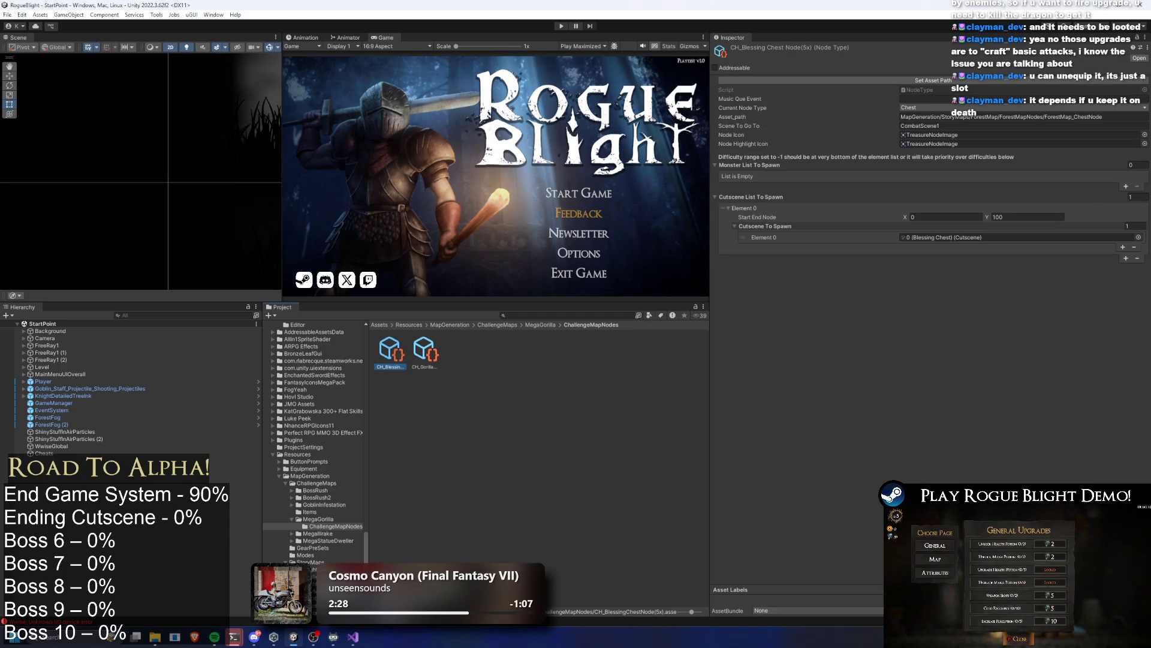
{"action": "left_click", "coordinate": [1138, 238]}
{"action": "type", "text": "blessing hea"}
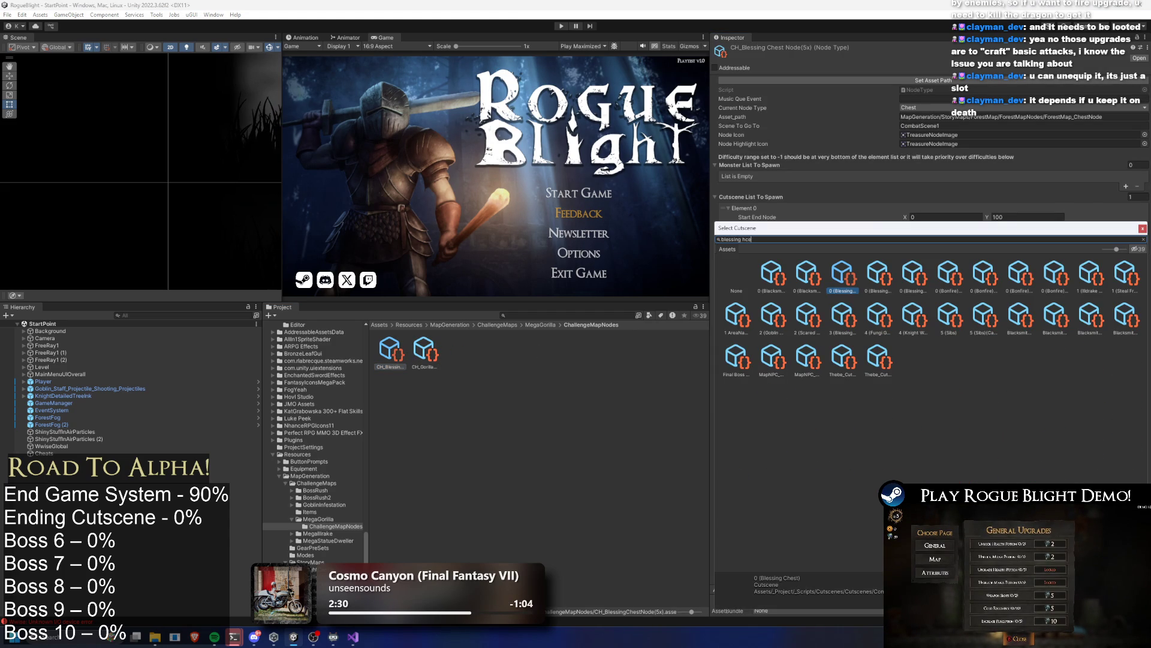
{"action": "type", "text": "s"}
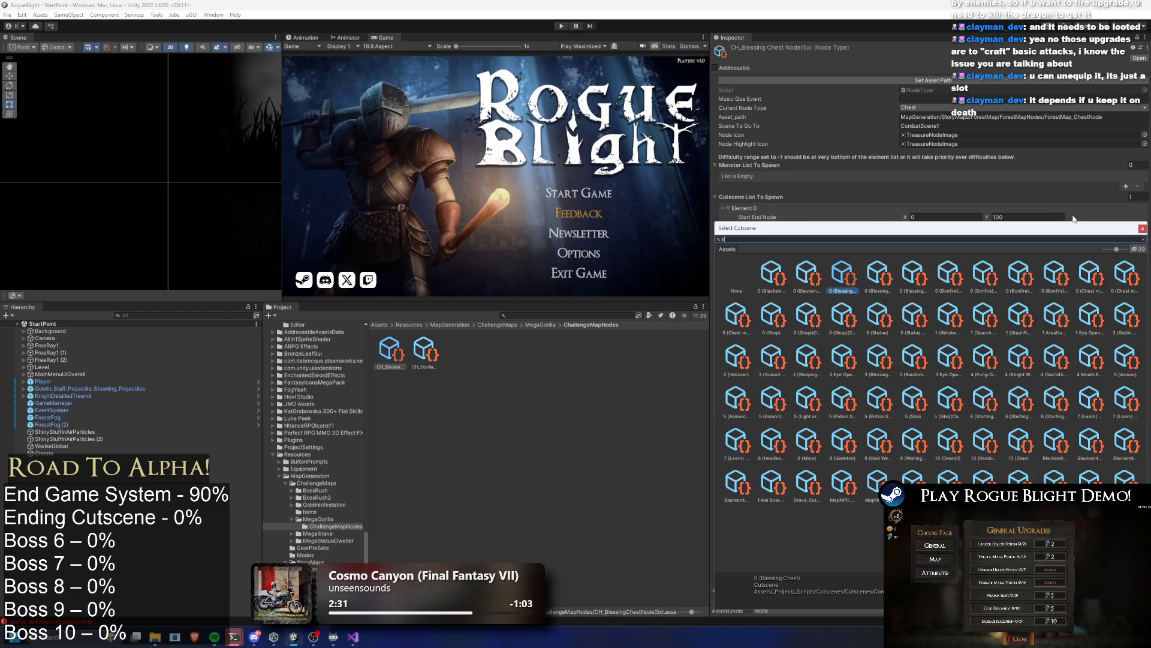
{"action": "type", "text": "blessing"}
{"action": "left_click", "coordinate": [810, 282]}
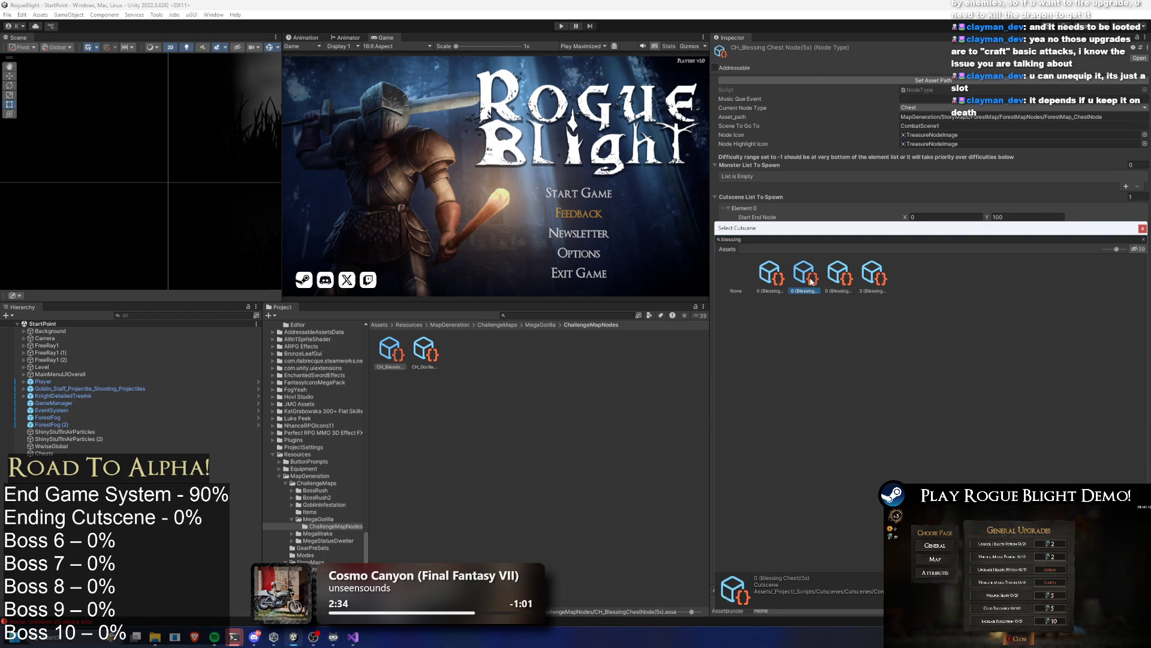
{"action": "double_click", "coordinate": [843, 270]}
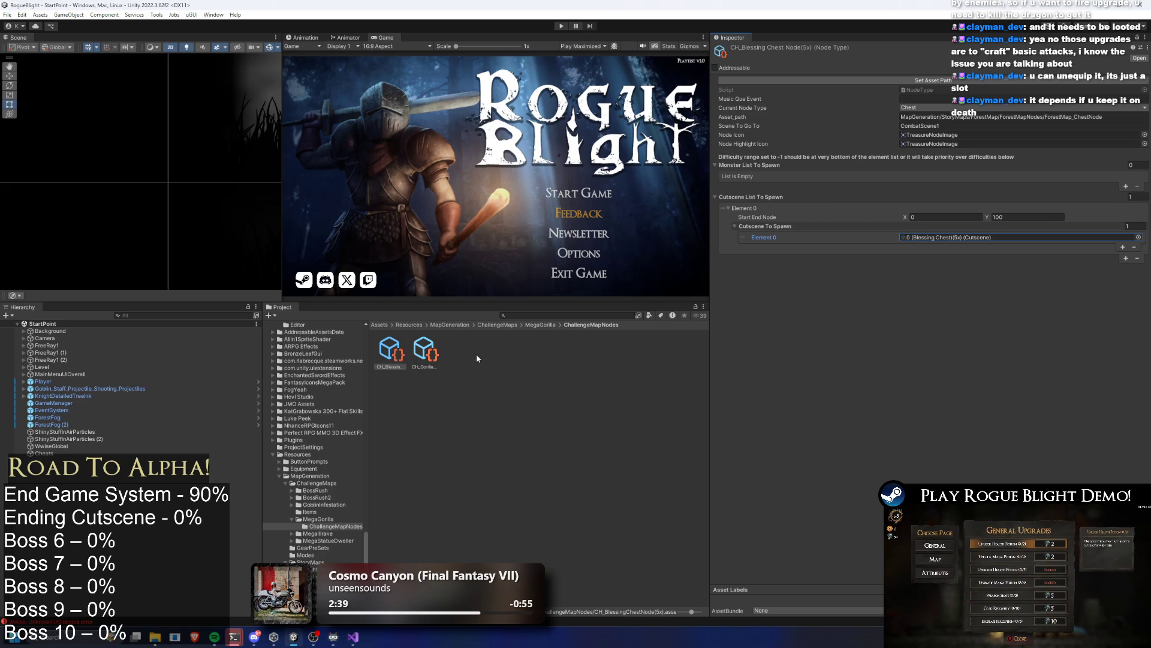
{"action": "left_click", "coordinate": [494, 369]}
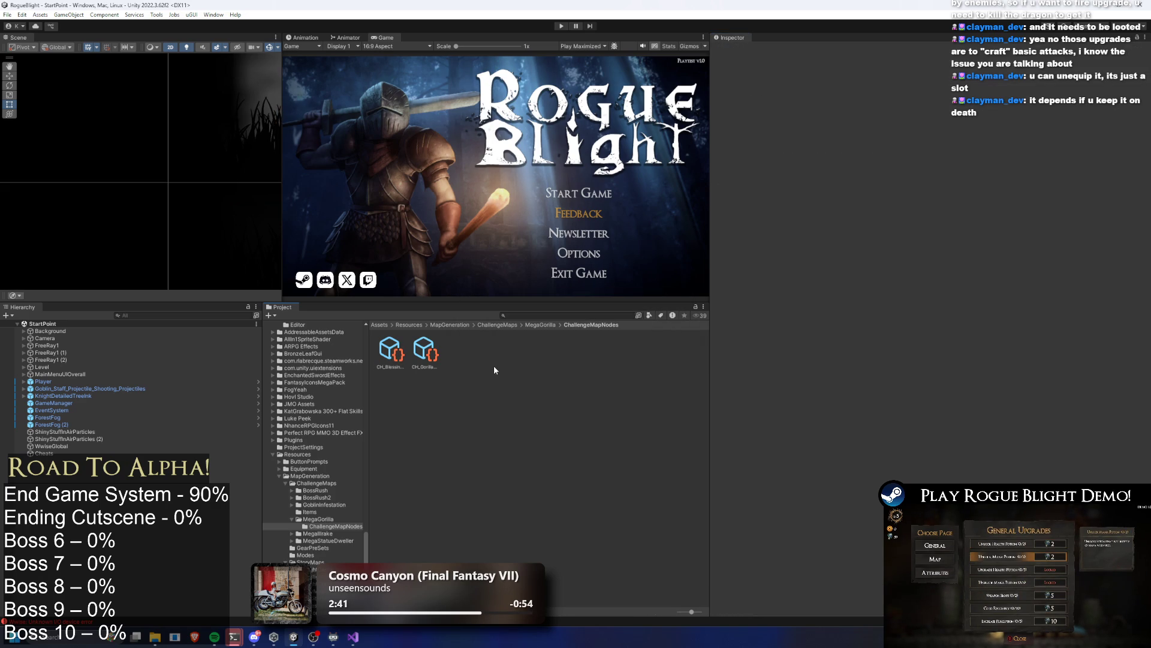
Step: Check the GoblinInfestation map item's map, then open the MegaGorilla folder
{"action": "left_click", "coordinate": [540, 324]}
{"action": "left_click", "coordinate": [497, 324]}
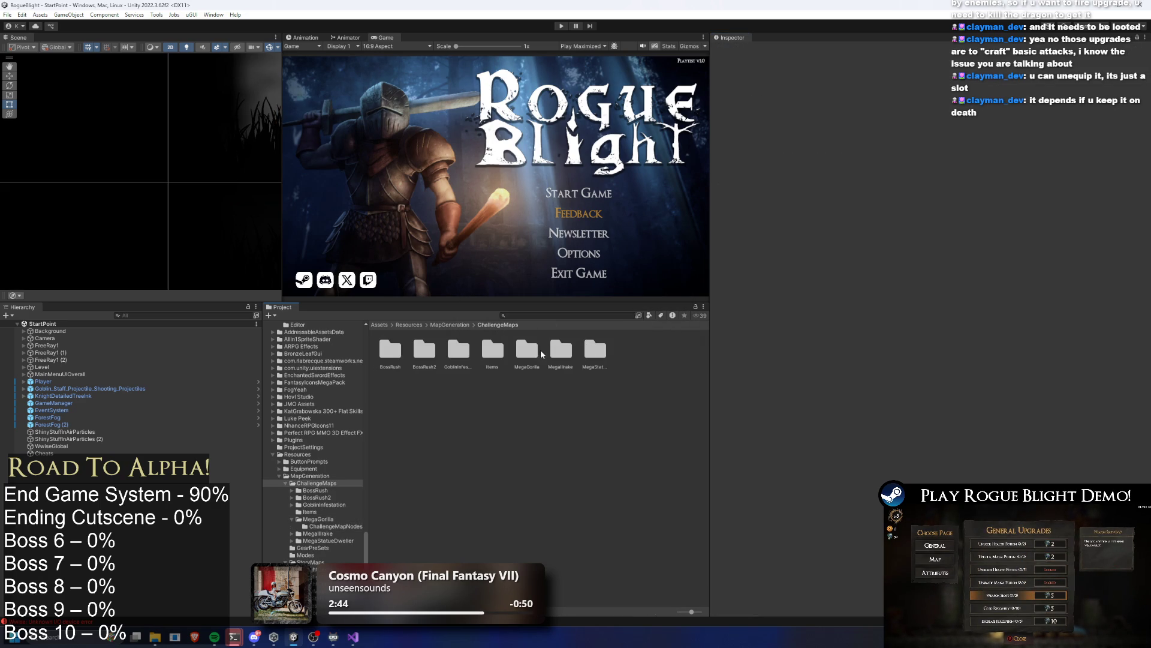
{"action": "double_click", "coordinate": [493, 350]}
{"action": "left_click", "coordinate": [389, 349]}
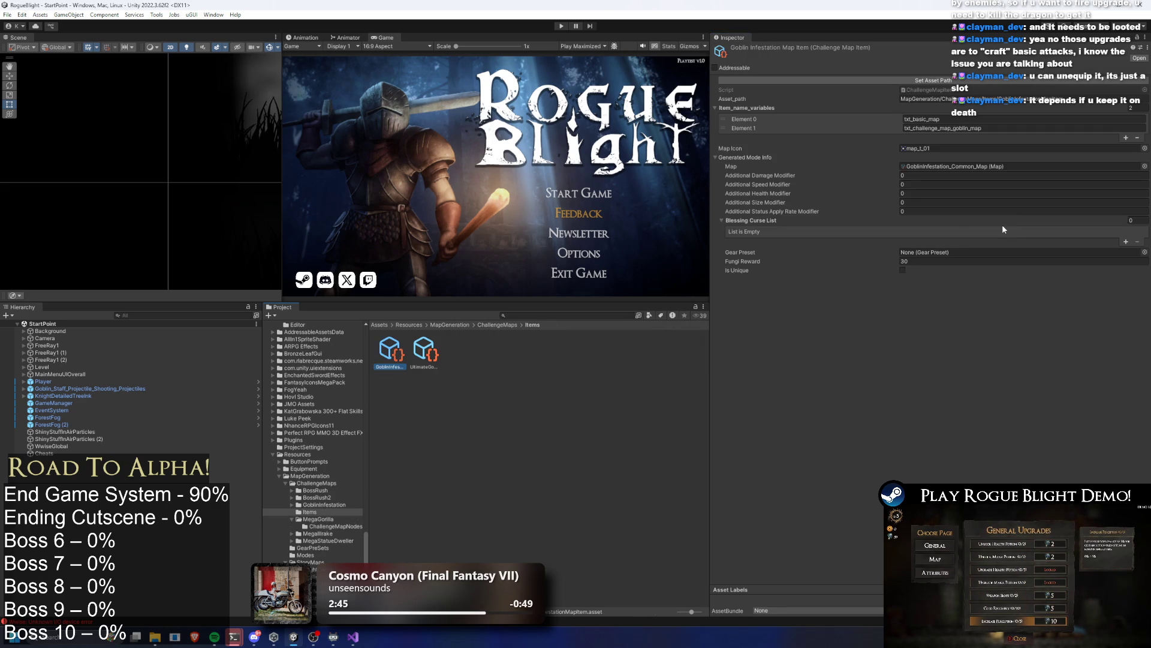
{"action": "left_click", "coordinate": [953, 167]}
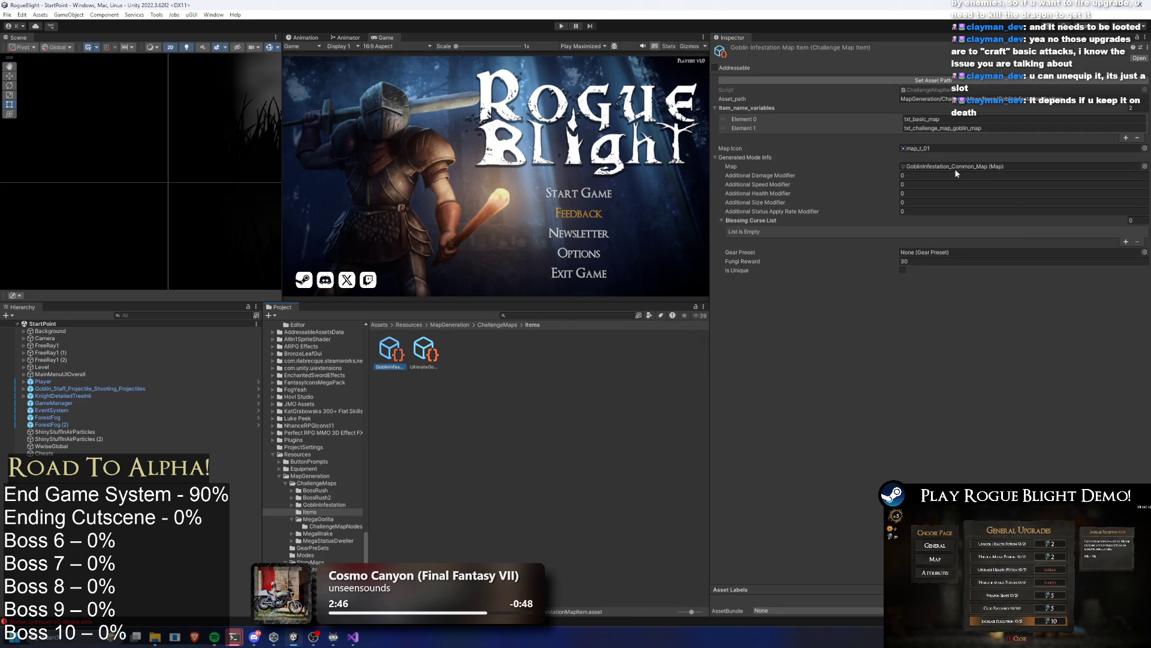
{"action": "left_click", "coordinate": [499, 325]}
{"action": "left_click", "coordinate": [522, 353]}
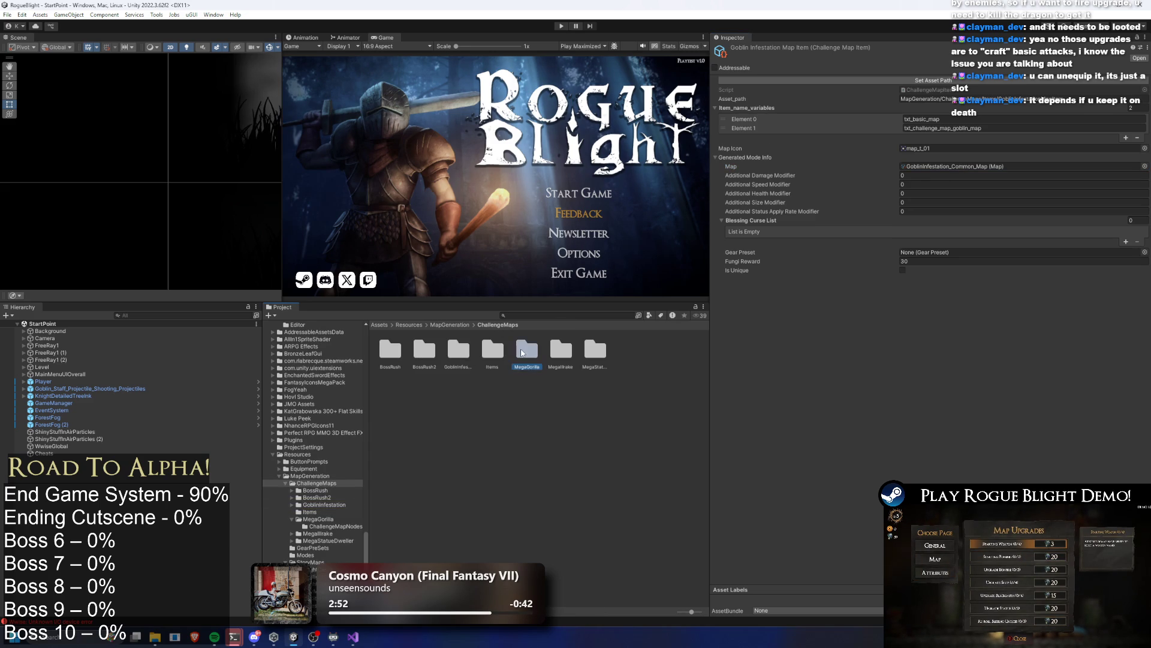
{"action": "double_click", "coordinate": [527, 349]}
Step: Rename ChallengeMapNodes to Nodes, verify the node asset paths, and save
{"action": "right_click", "coordinate": [391, 359]}
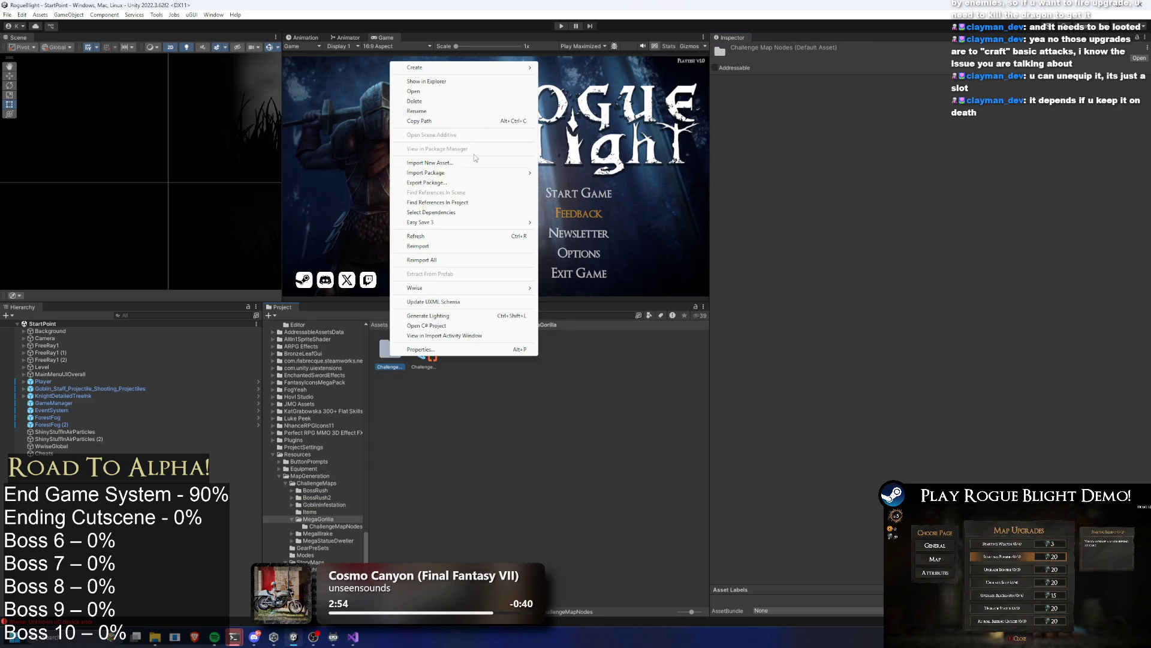
{"action": "left_click", "coordinate": [445, 112]}
{"action": "type", "text": "Nodes"}
{"action": "key", "text": "Return"}
{"action": "double_click", "coordinate": [389, 350]}
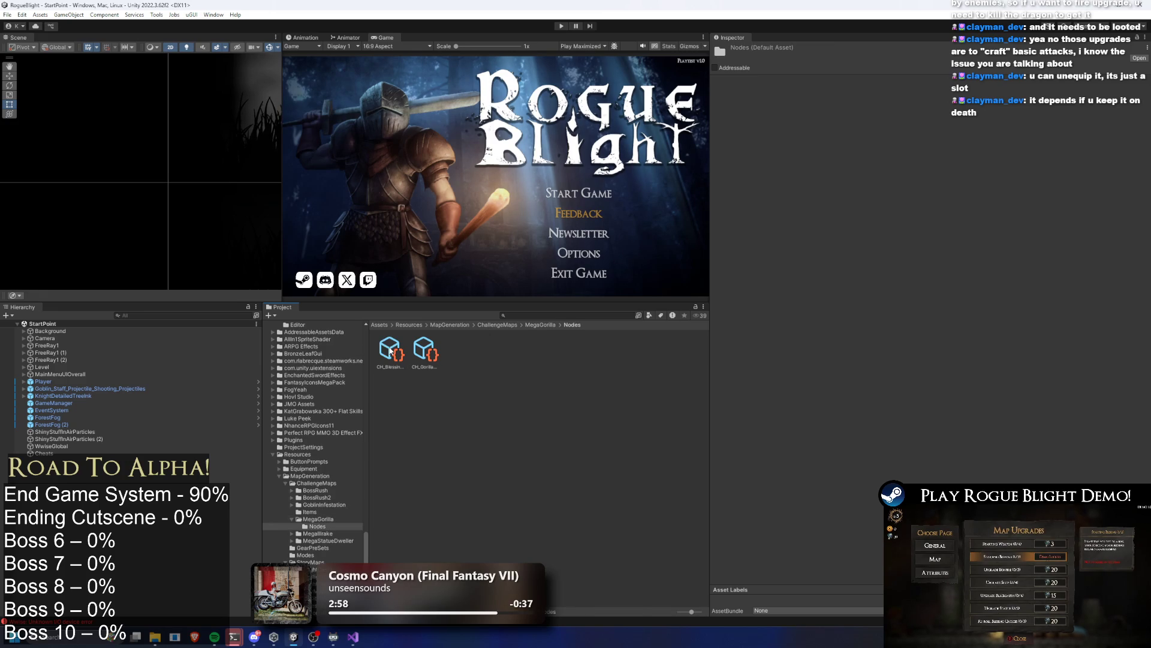
{"action": "left_click", "coordinate": [390, 351]}
{"action": "left_click", "coordinate": [929, 81]}
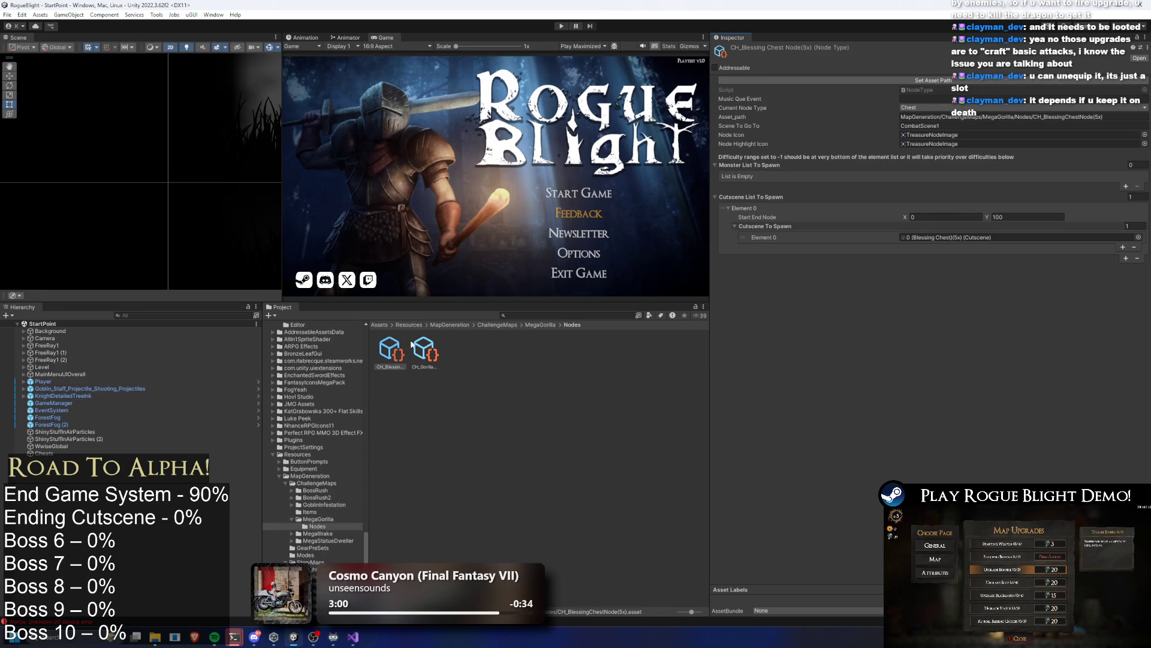
{"action": "left_click", "coordinate": [425, 351]}
{"action": "left_click", "coordinate": [930, 80]}
{"action": "key", "text": "Left"}
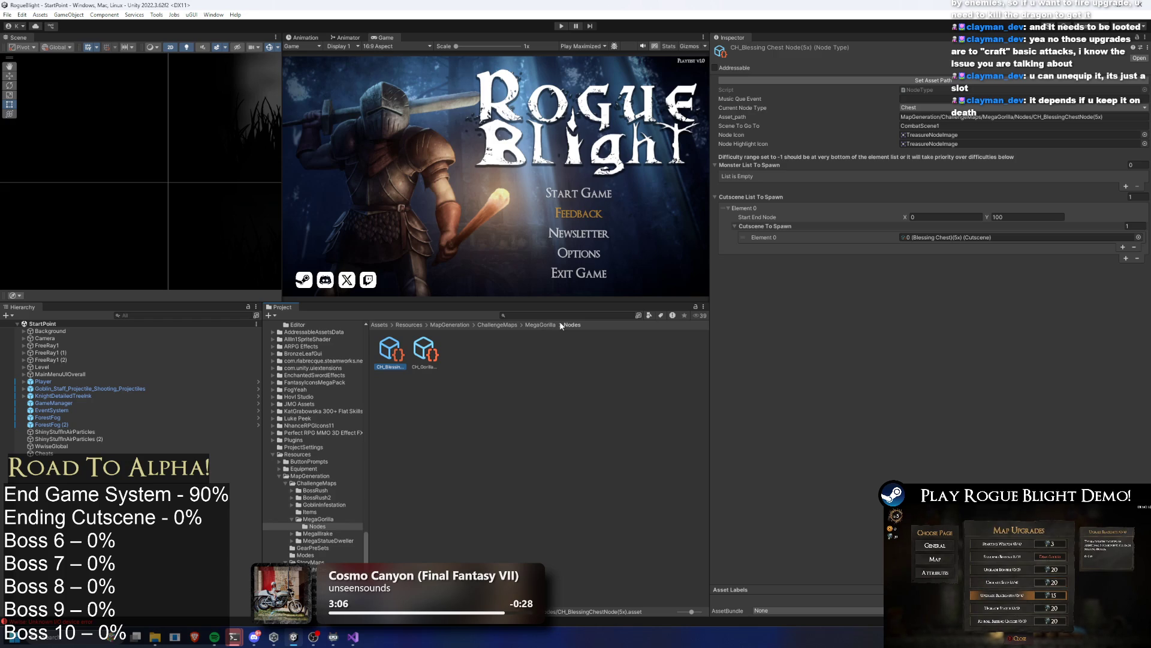
{"action": "key", "text": "ctrl+s"}
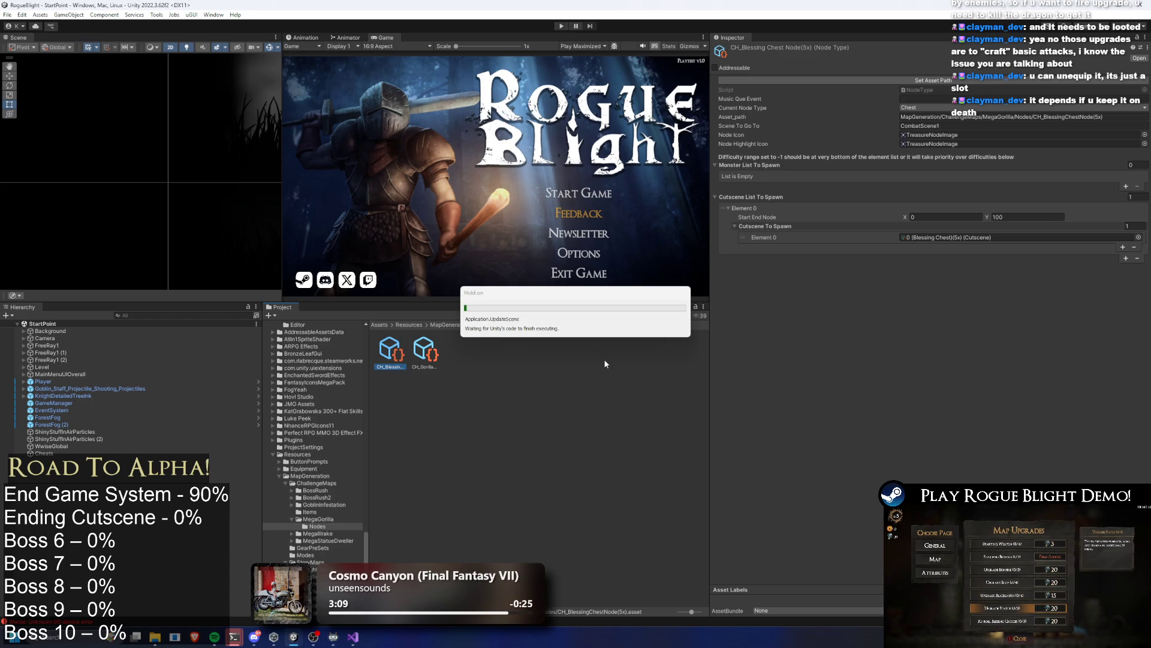
Step: Attempt renaming MegaGorilla to GorillaPrime, dismiss the access-denied error, and select the boss map
{"action": "left_click", "coordinate": [536, 325]}
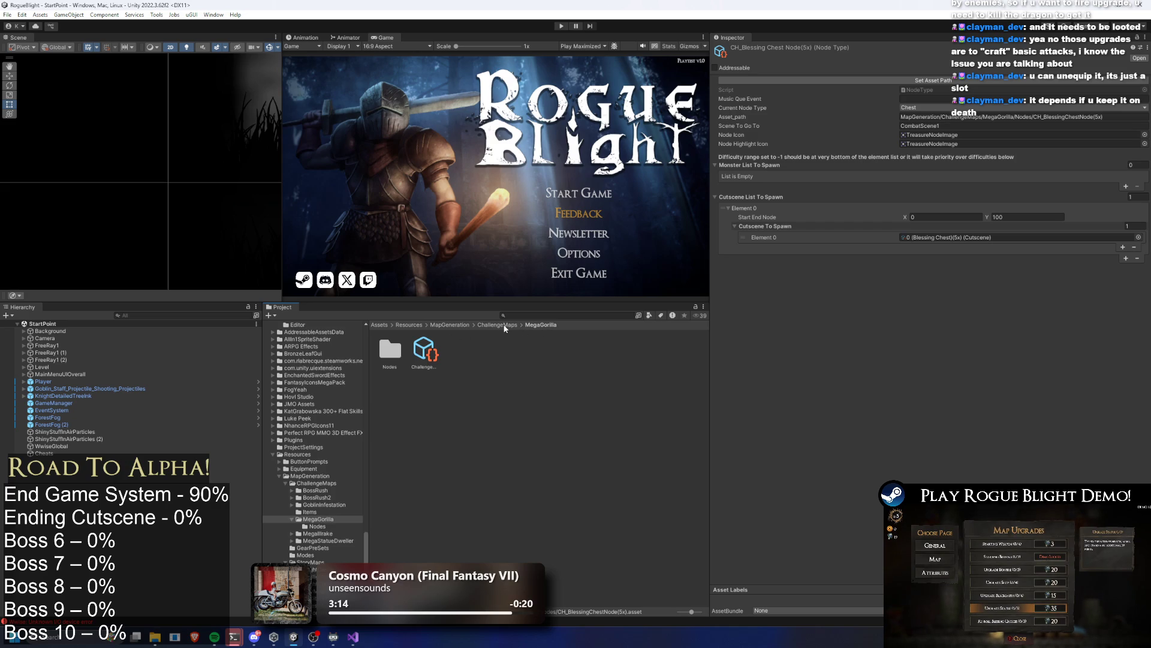
{"action": "left_click", "coordinate": [497, 325]}
{"action": "right_click", "coordinate": [515, 352]}
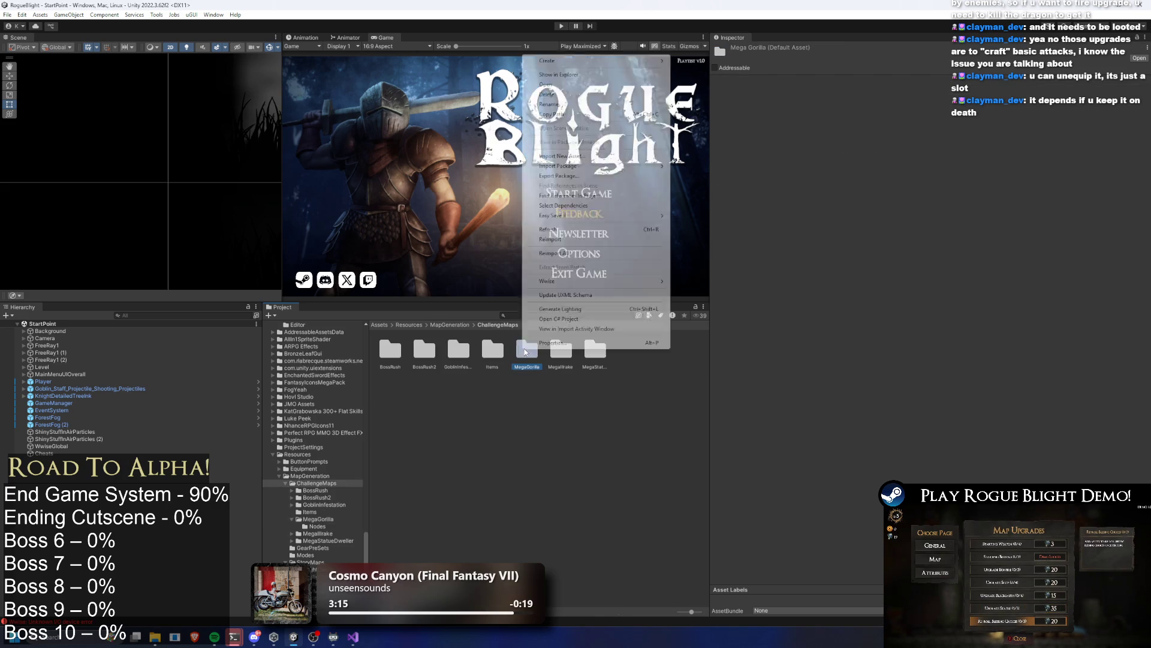
{"action": "left_click", "coordinate": [575, 106]}
{"action": "key", "text": "Home"}
{"action": "key", "text": "Delete"}
{"action": "key", "text": "Delete"}
{"action": "key", "text": "Delete"}
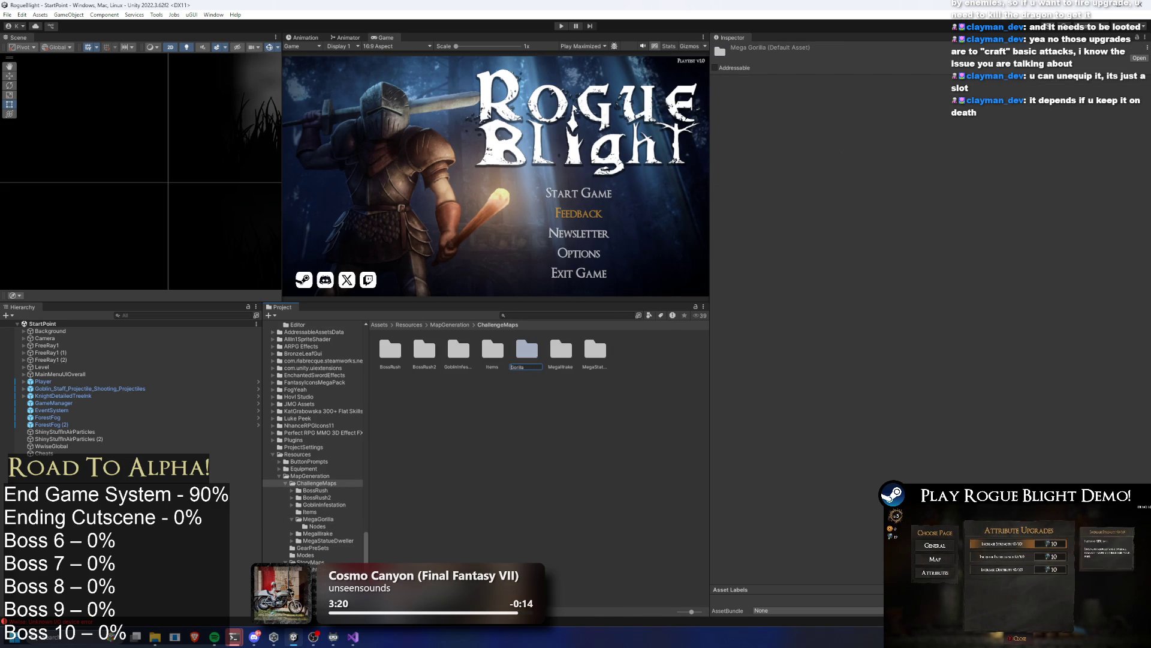
{"action": "type", "text": "Prime"}
{"action": "key", "text": "Return"}
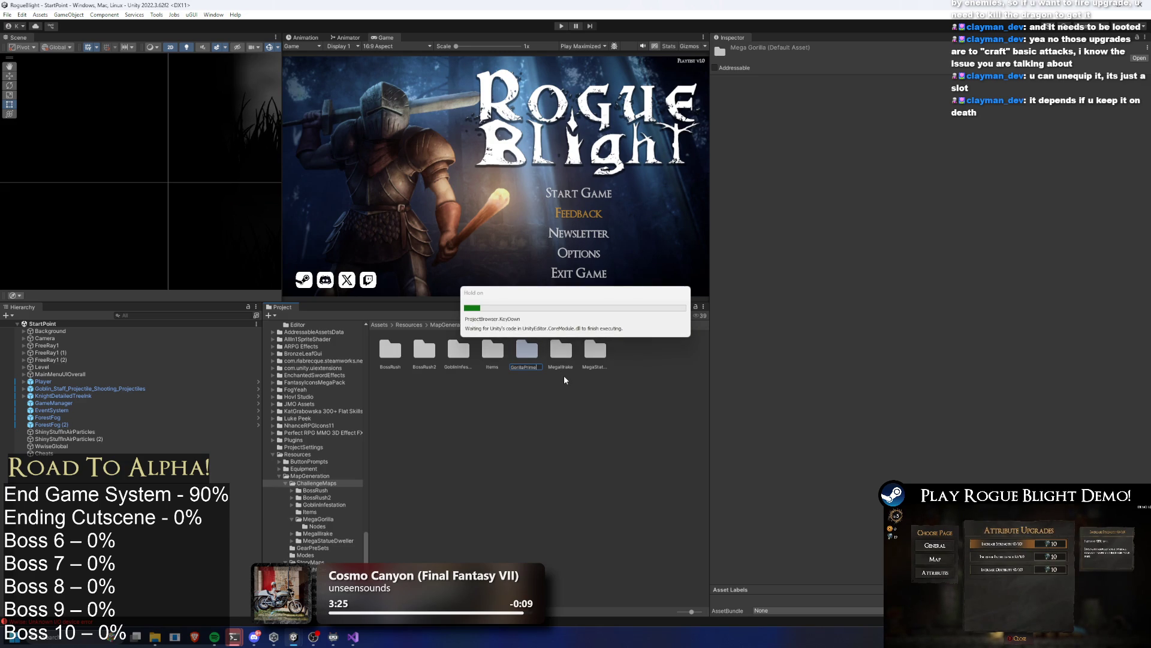
{"action": "left_click", "coordinate": [653, 340]}
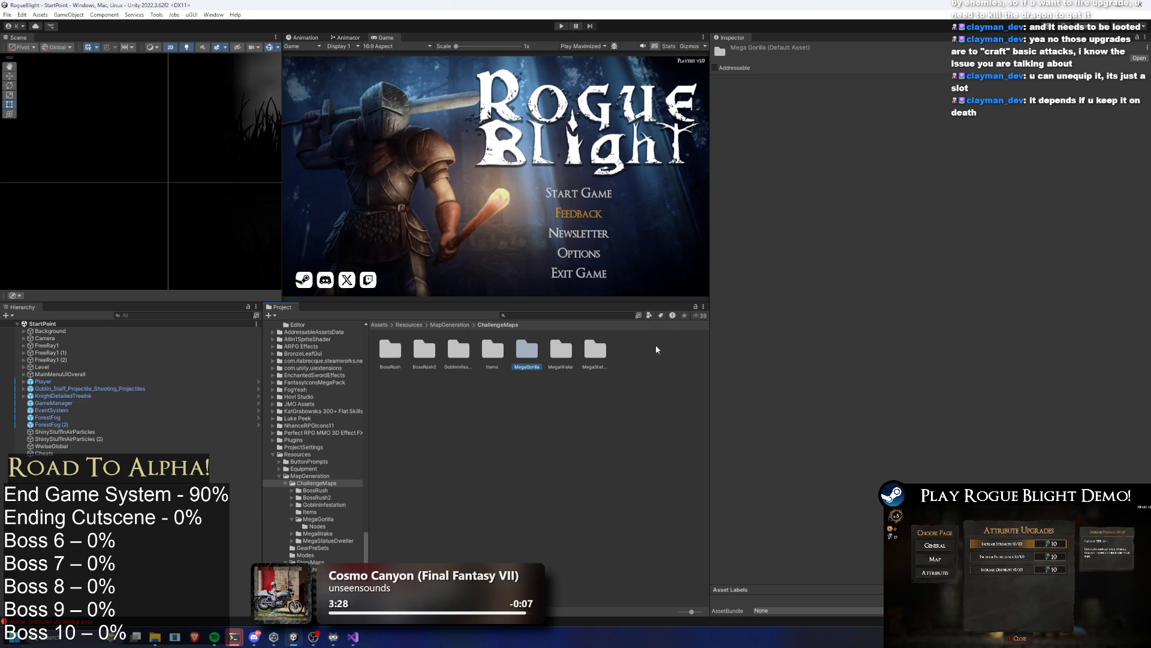
{"action": "type", "text": "G"}
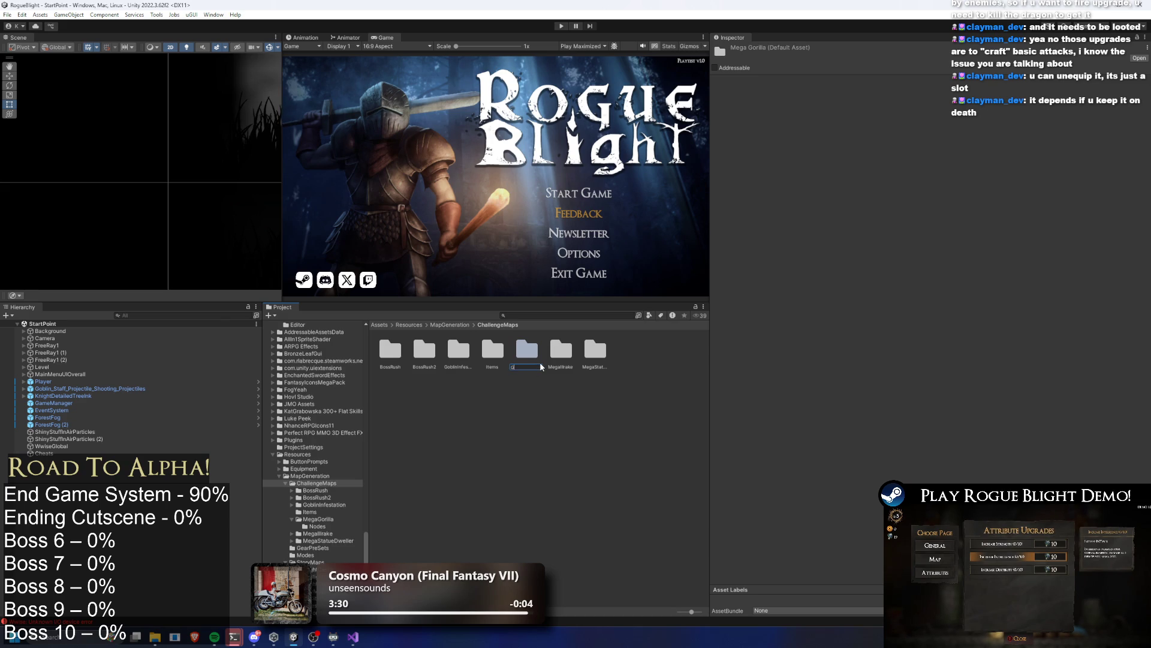
{"action": "type", "text": "orillaPrime"}
{"action": "key", "text": "Return"}
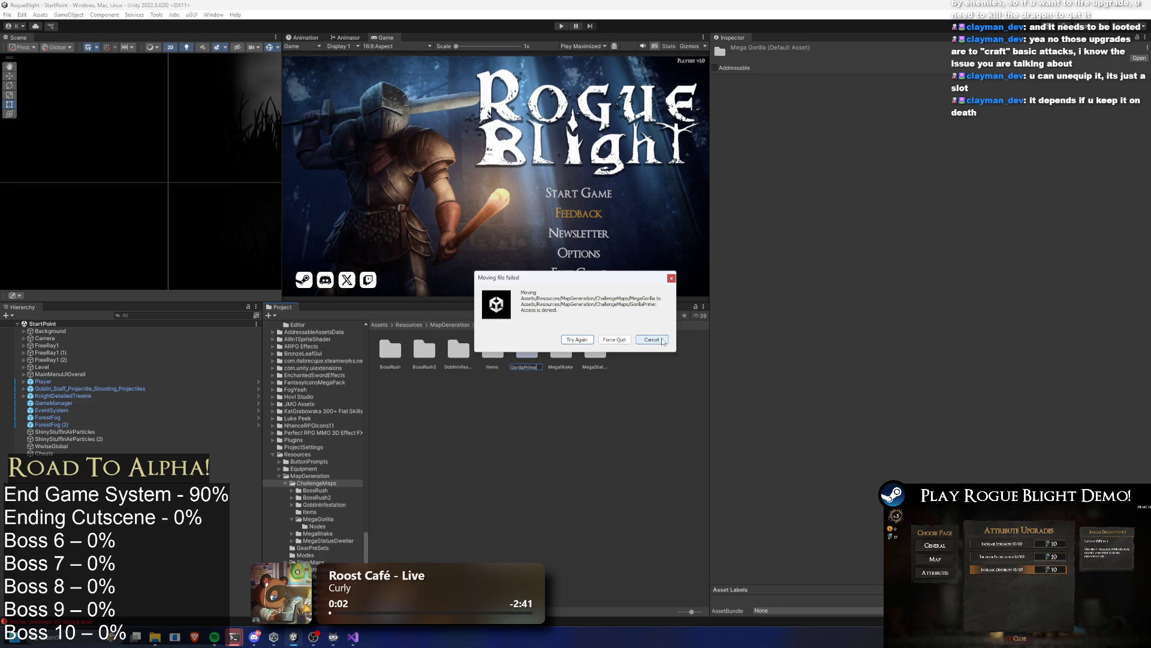
{"action": "left_click", "coordinate": [663, 341]}
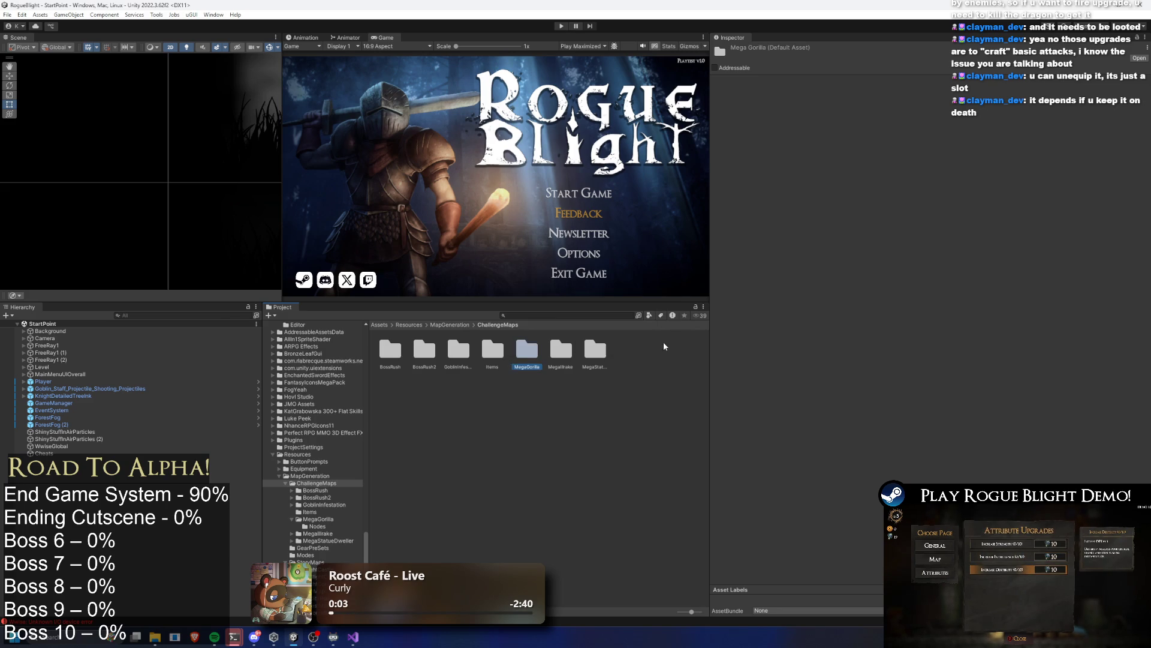
{"action": "double_click", "coordinate": [527, 353]}
{"action": "left_click", "coordinate": [423, 352]}
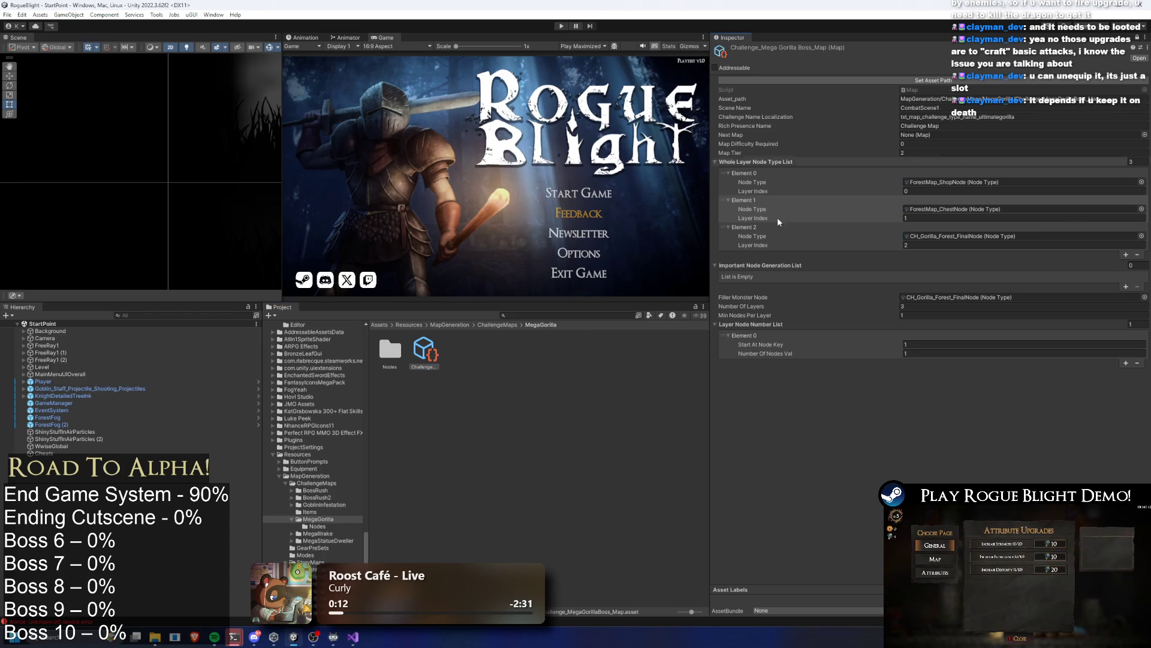
Step: Assign CH_BlessingChestNode(5x) to the boss map's Element 1 Node Type and locate its TreasureNodeImage icon
{"action": "double_click", "coordinate": [401, 347]}
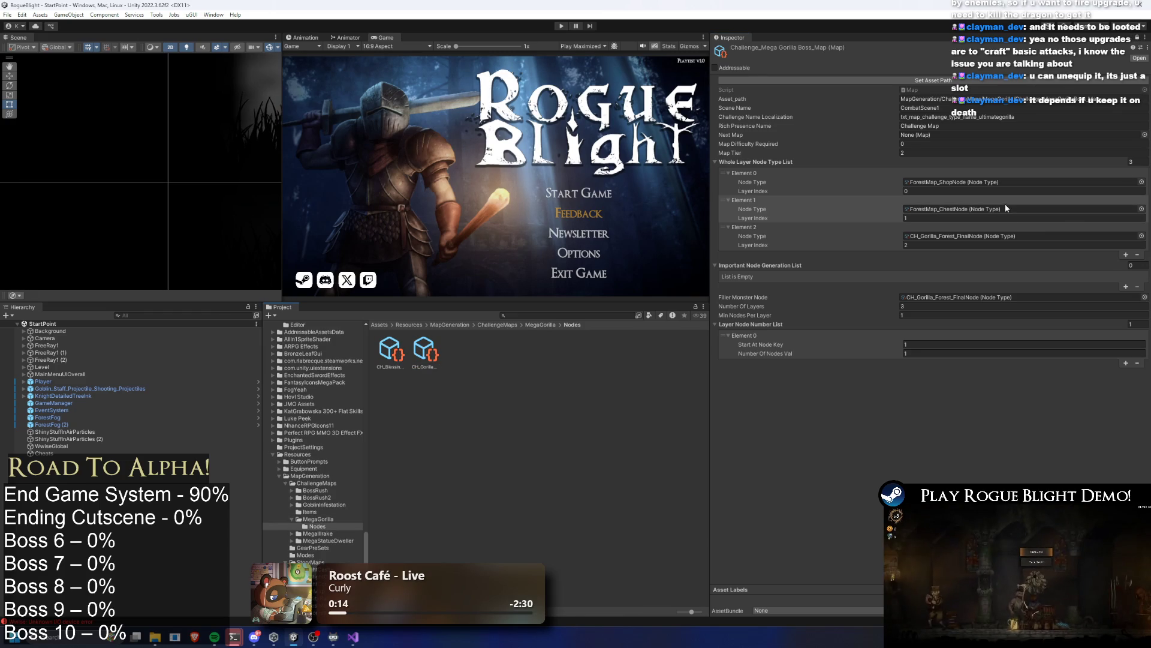
{"action": "left_click_drag", "start_coordinate": [390, 349], "coordinate": [990, 210]}
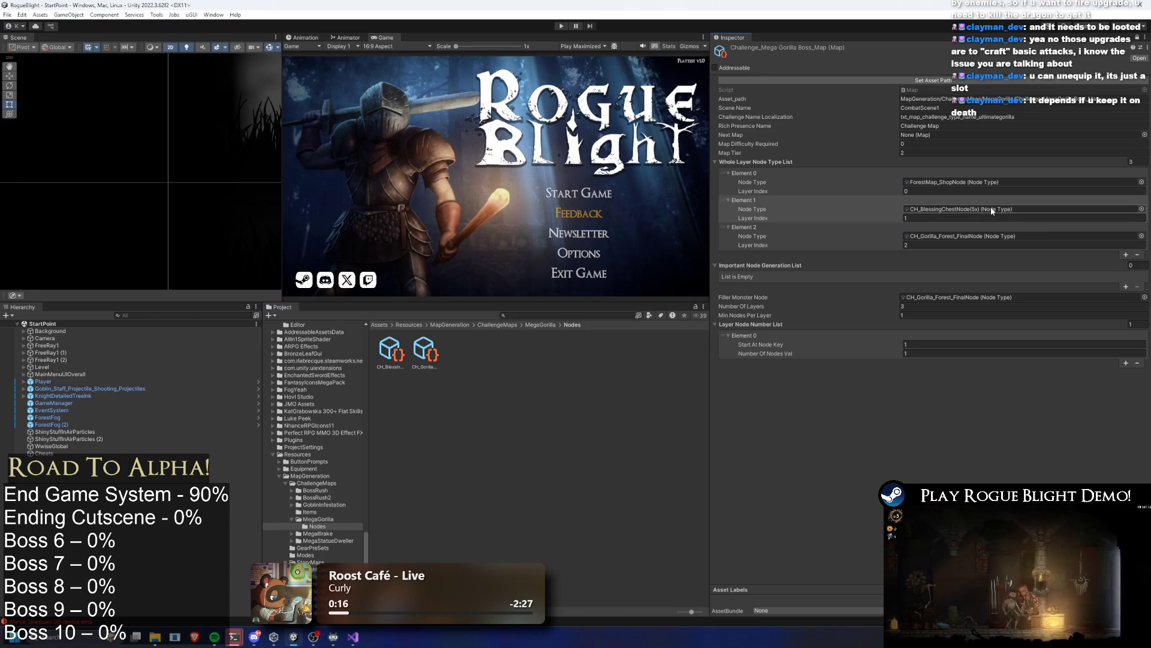
{"action": "left_click", "coordinate": [941, 211]}
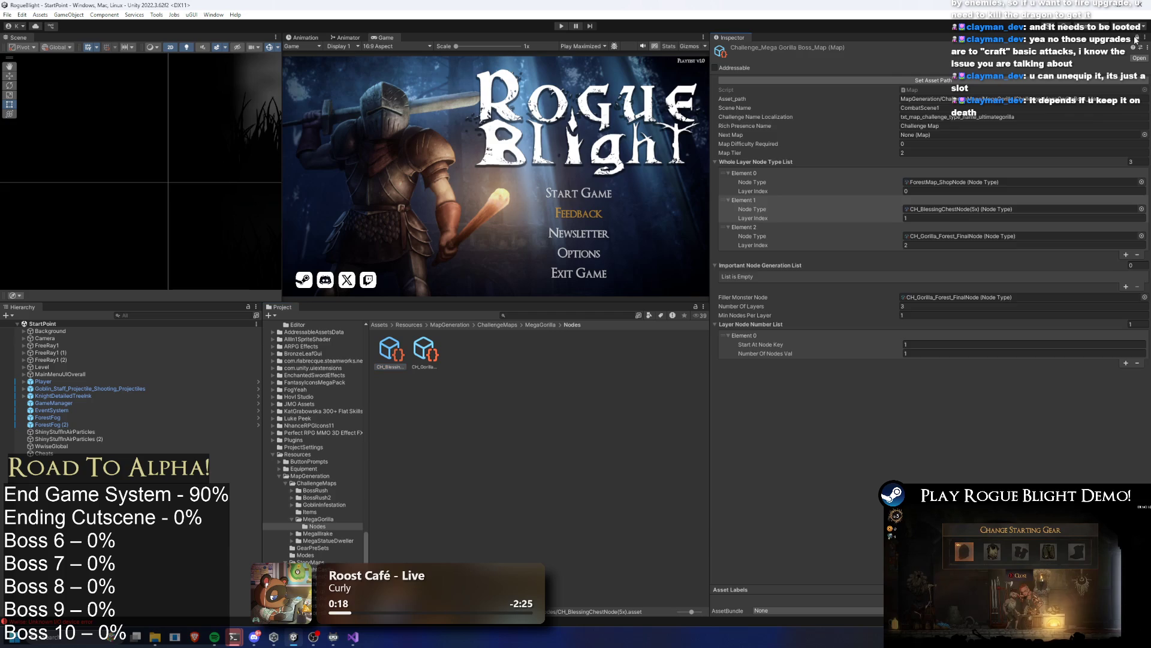
{"action": "double_click", "coordinate": [940, 211]}
{"action": "left_click", "coordinate": [960, 135]}
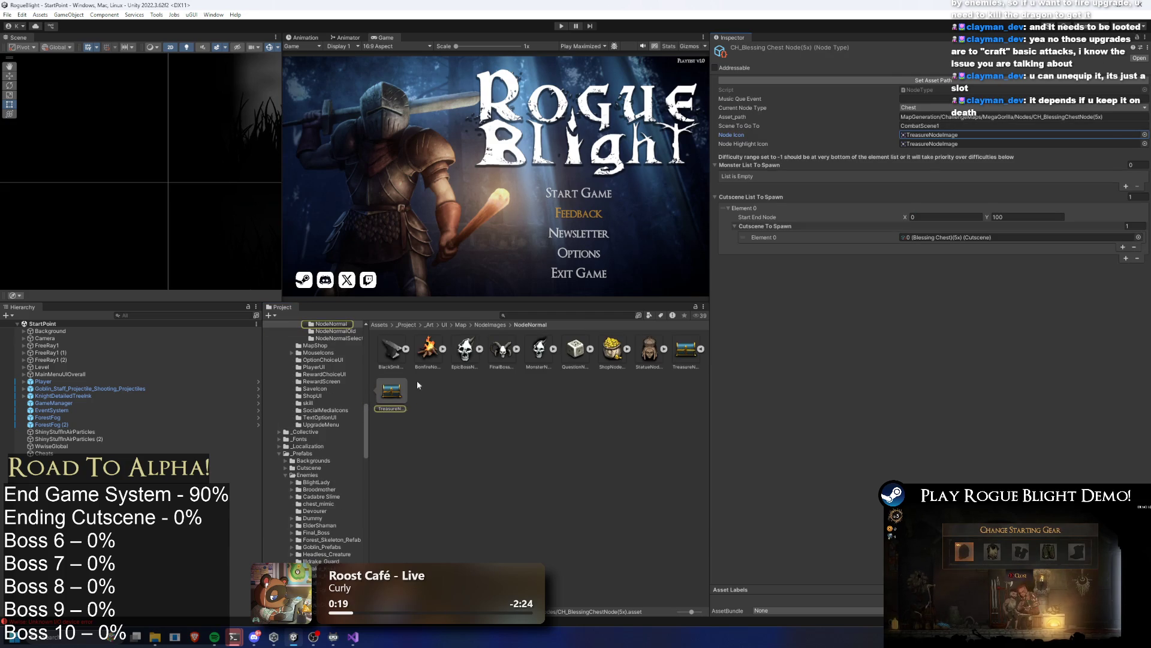
{"action": "left_click", "coordinate": [394, 393]}
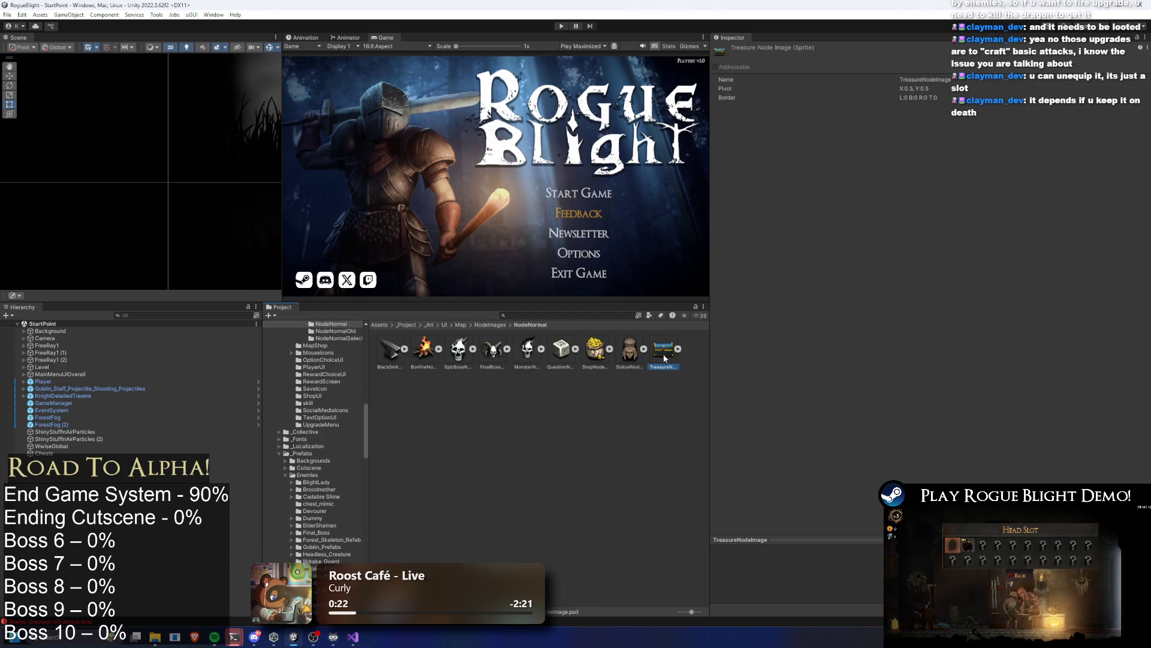
Step: Duplicate TreasureNodeImage, rename the copy TreasureNodeImage(5x), and open it in Photoshop
{"action": "left_click", "coordinate": [664, 358]}
{"action": "key", "text": "ctrl+d"}
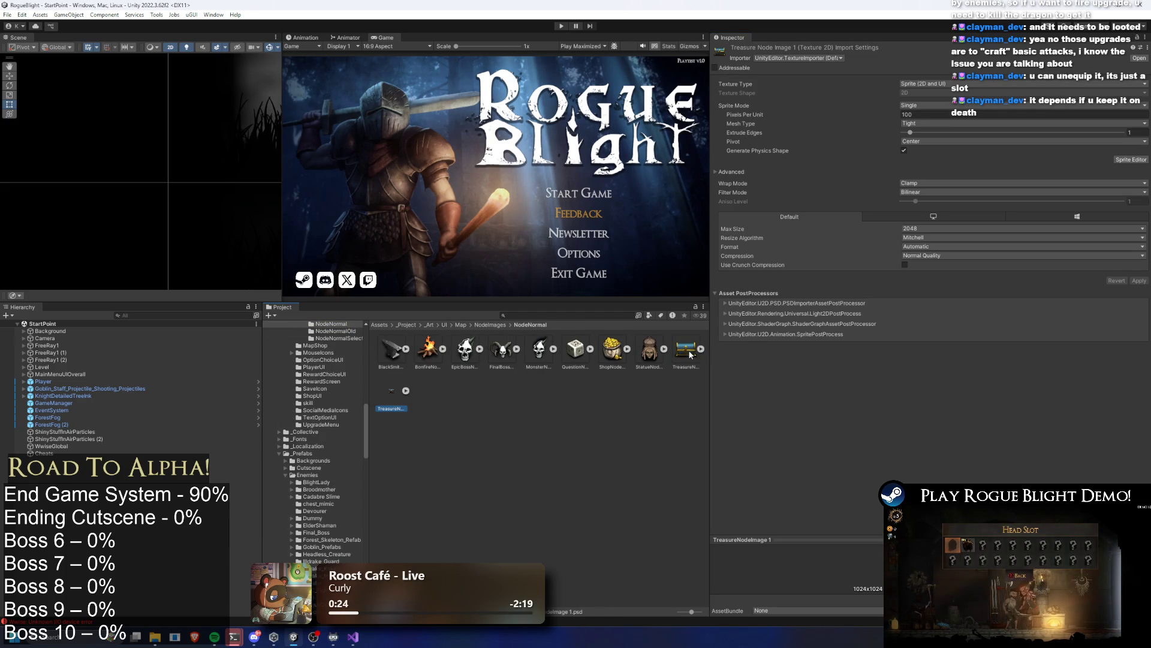
{"action": "right_click", "coordinate": [394, 396]}
{"action": "left_click", "coordinate": [459, 152]}
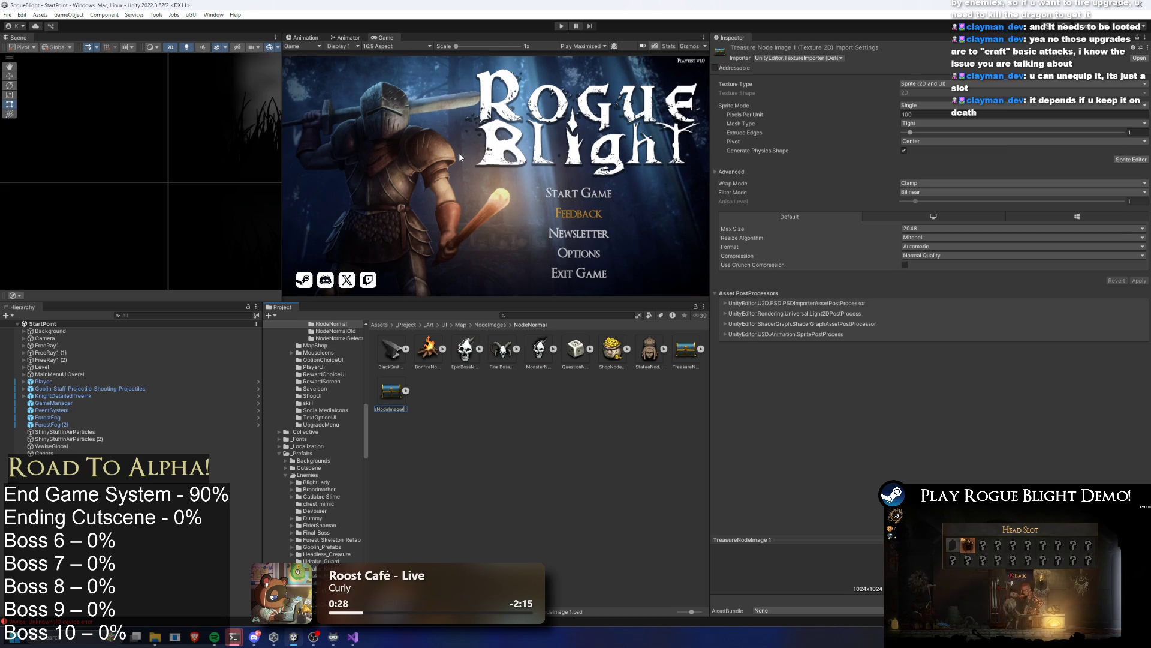
{"action": "type", "text": "(5x)"}
{"action": "key", "text": "Return"}
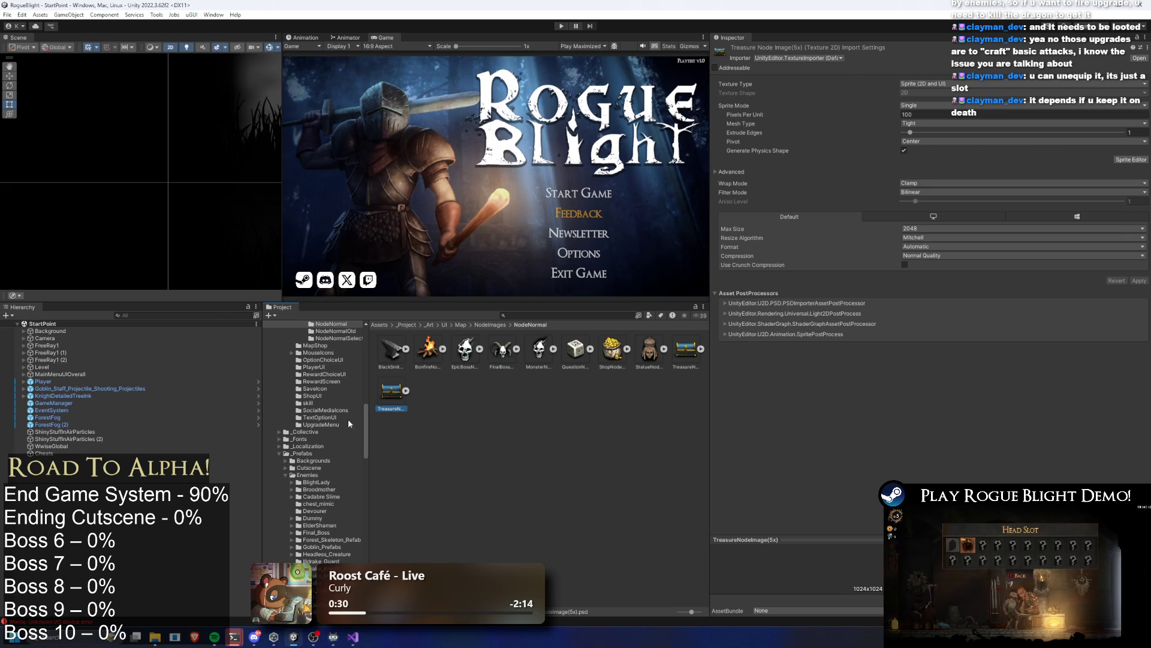
{"action": "double_click", "coordinate": [392, 394]}
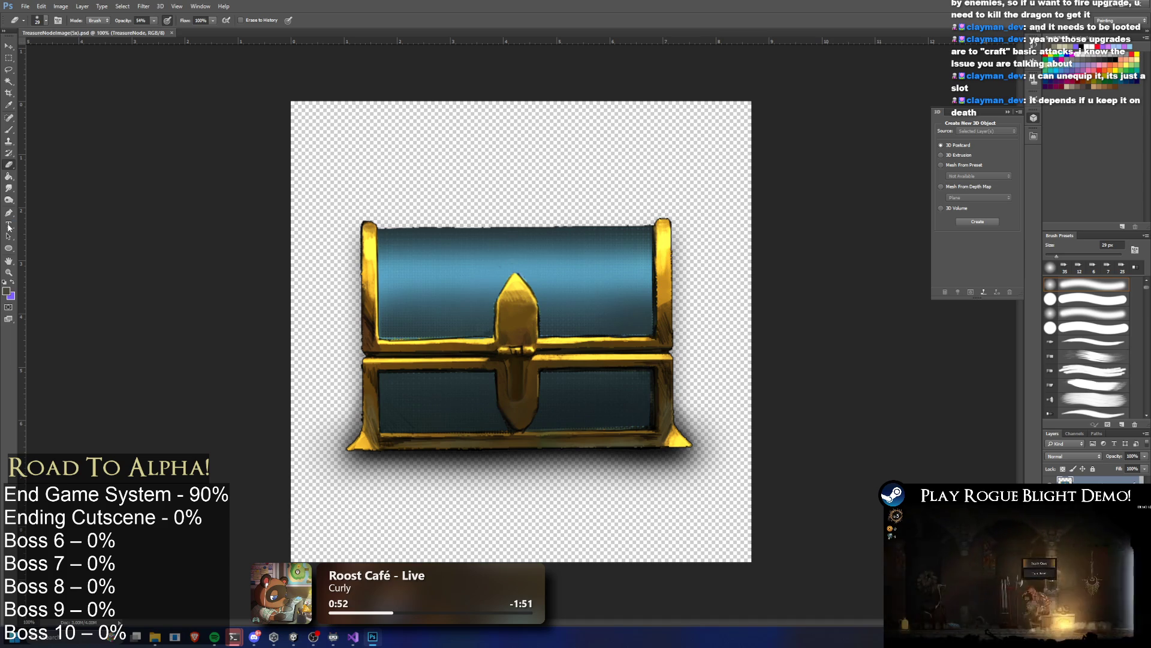
Step: Type a 5X text label onto the treasure chest
{"action": "left_click", "coordinate": [7, 292]}
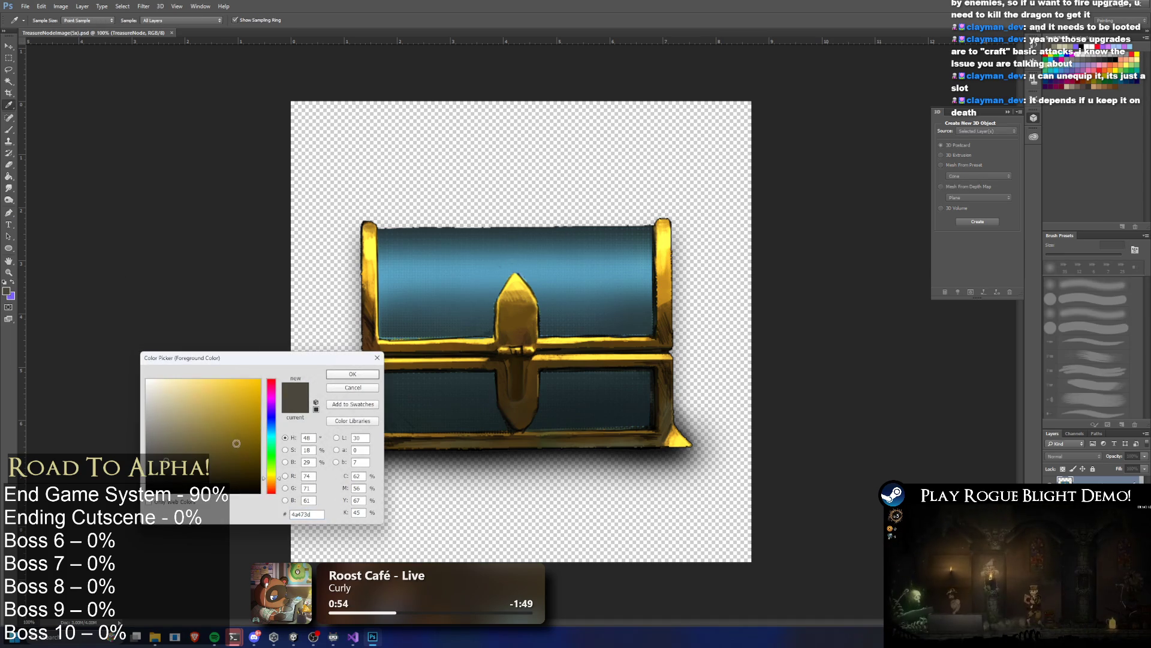
{"action": "left_click", "coordinate": [376, 358]}
{"action": "key", "text": "t"}
{"action": "left_click", "coordinate": [432, 273]}
{"action": "key", "text": "Return"}
{"action": "type", "text": "5X"}
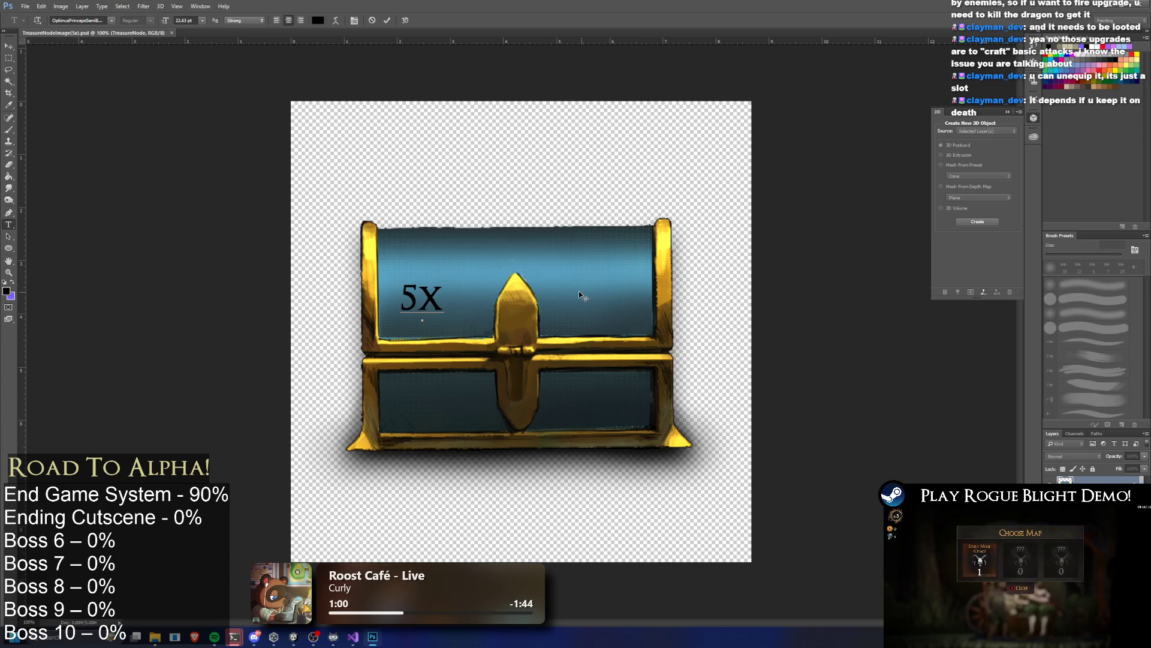
Step: Set the 5X text to 150 pt and drag it over the chest's lower half
{"action": "key", "text": "ctrl+a"}
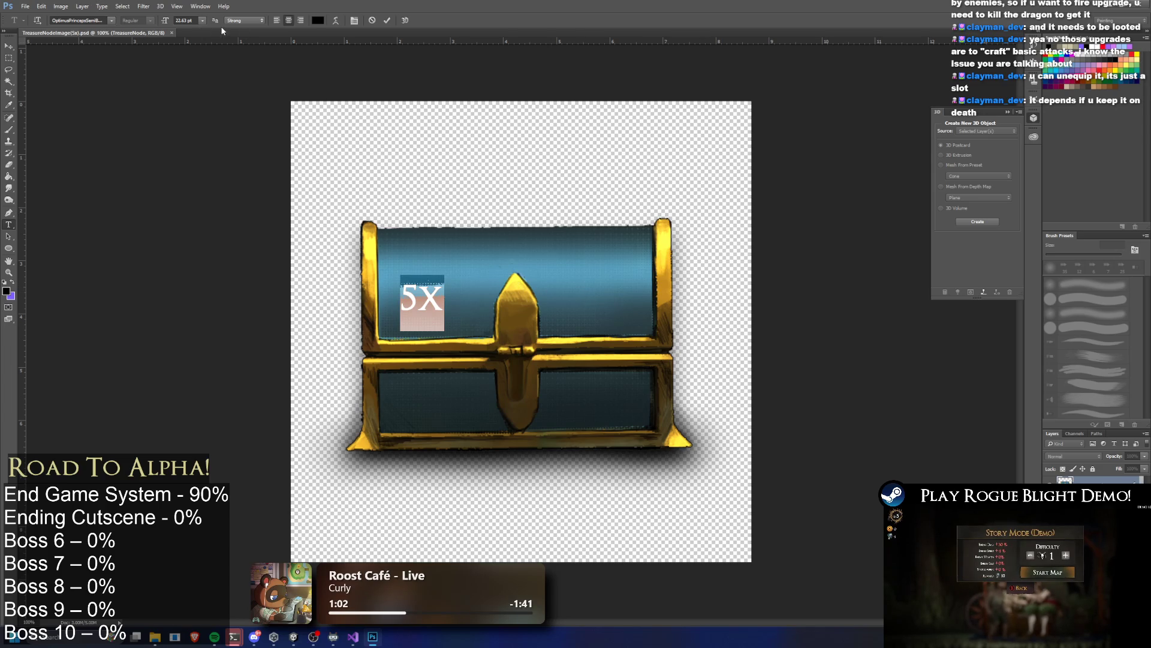
{"action": "left_click", "coordinate": [203, 21]}
{"action": "left_click", "coordinate": [209, 164]}
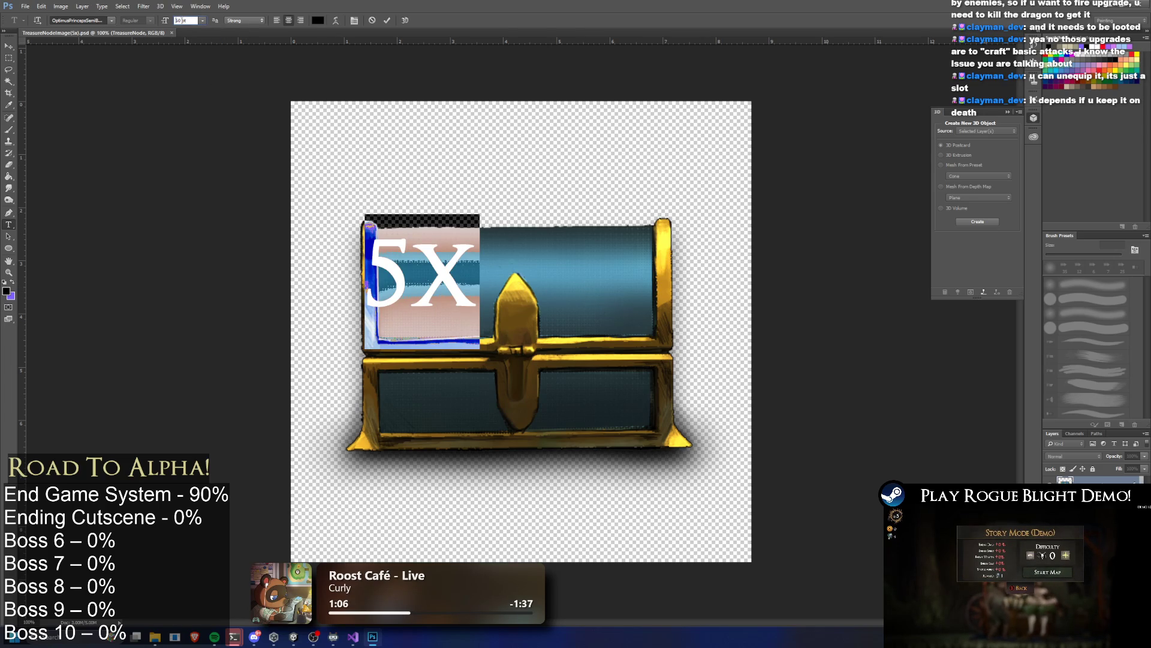
{"action": "type", "text": "150"}
{"action": "key", "text": "Return"}
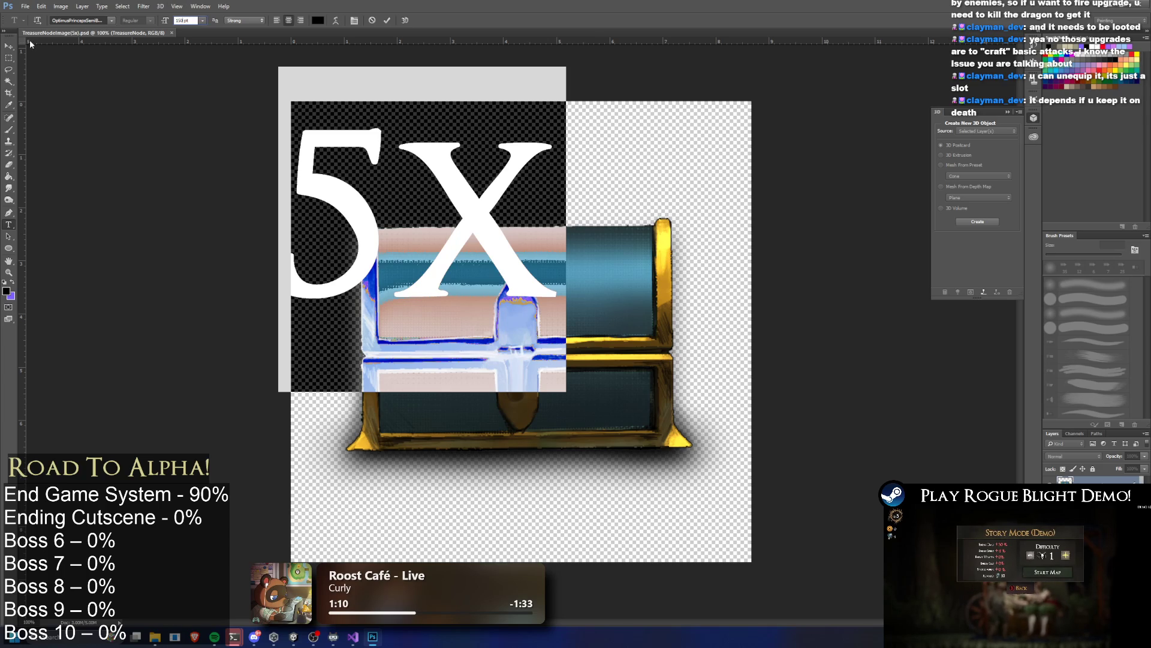
{"action": "left_click", "coordinate": [9, 45]}
{"action": "mouse_move", "coordinate": [427, 197]}
{"action": "left_mouse_down"}
{"action": "mouse_move", "coordinate": [618, 372]}
{"action": "mouse_move", "coordinate": [596, 395]}
{"action": "mouse_move", "coordinate": [530, 416]}
{"action": "left_mouse_up"}
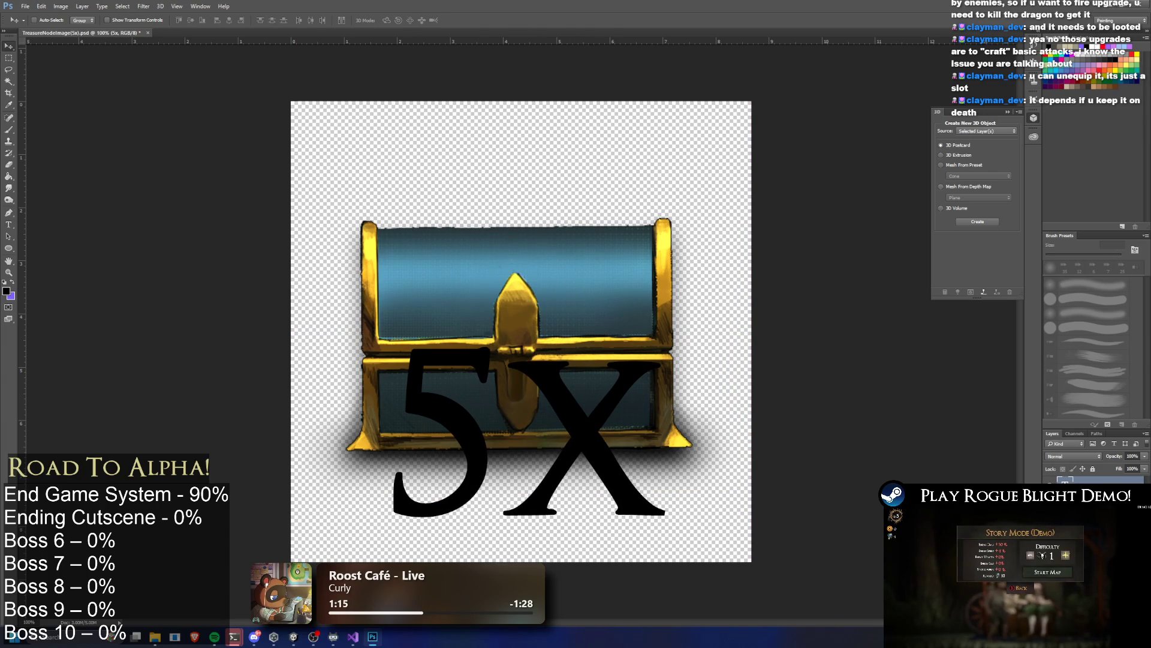
Step: Make the 5X text white (ffffff) and add a drop shadow to its layer
{"action": "left_click", "coordinate": [7, 292]}
{"action": "type", "text": "ffffff"}
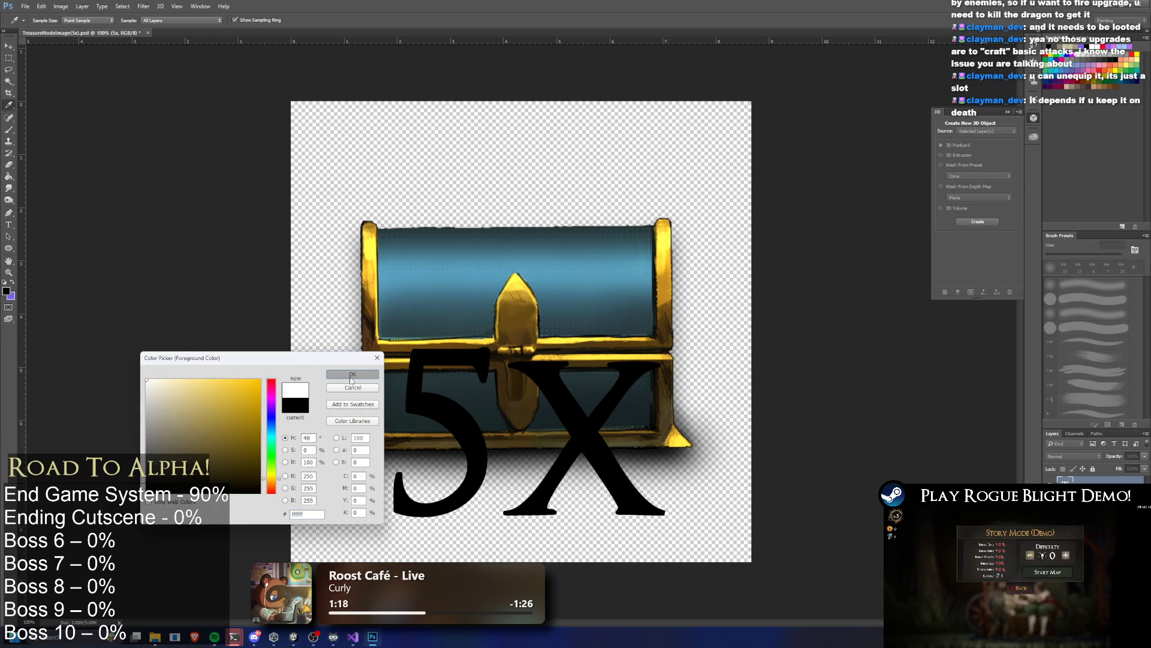
{"action": "key", "text": "Return"}
{"action": "key", "text": "alt+BackSpace"}
{"action": "left_click", "coordinate": [8, 224]}
{"action": "left_click", "coordinate": [590, 363]}
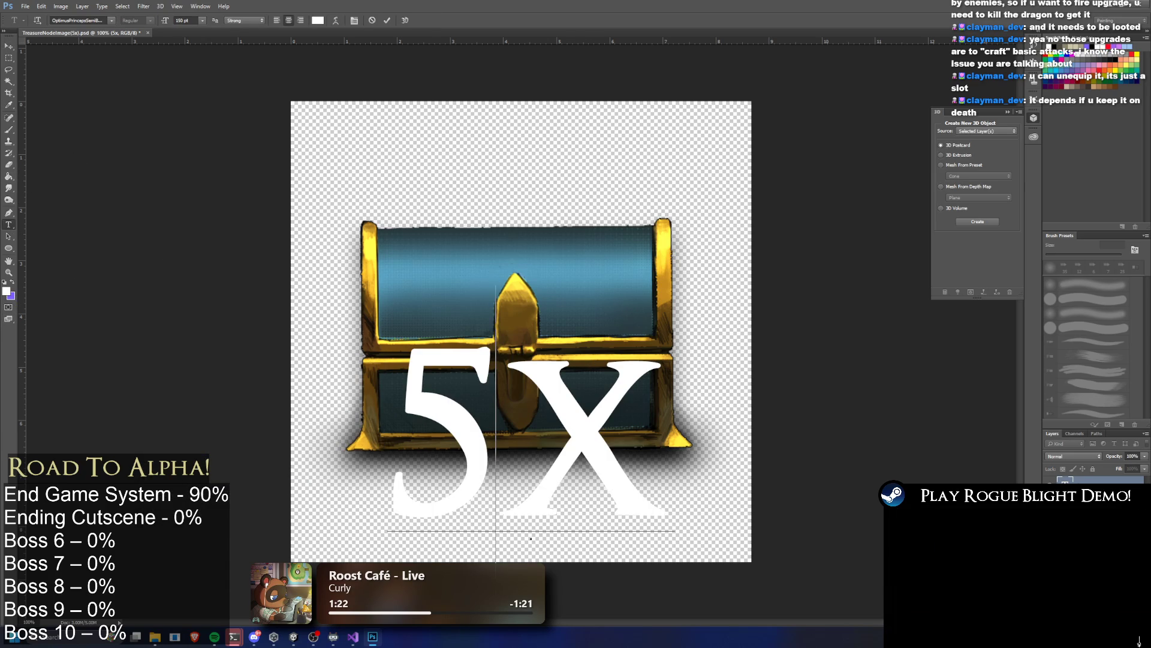
{"action": "key", "text": "ctrl+Return"}
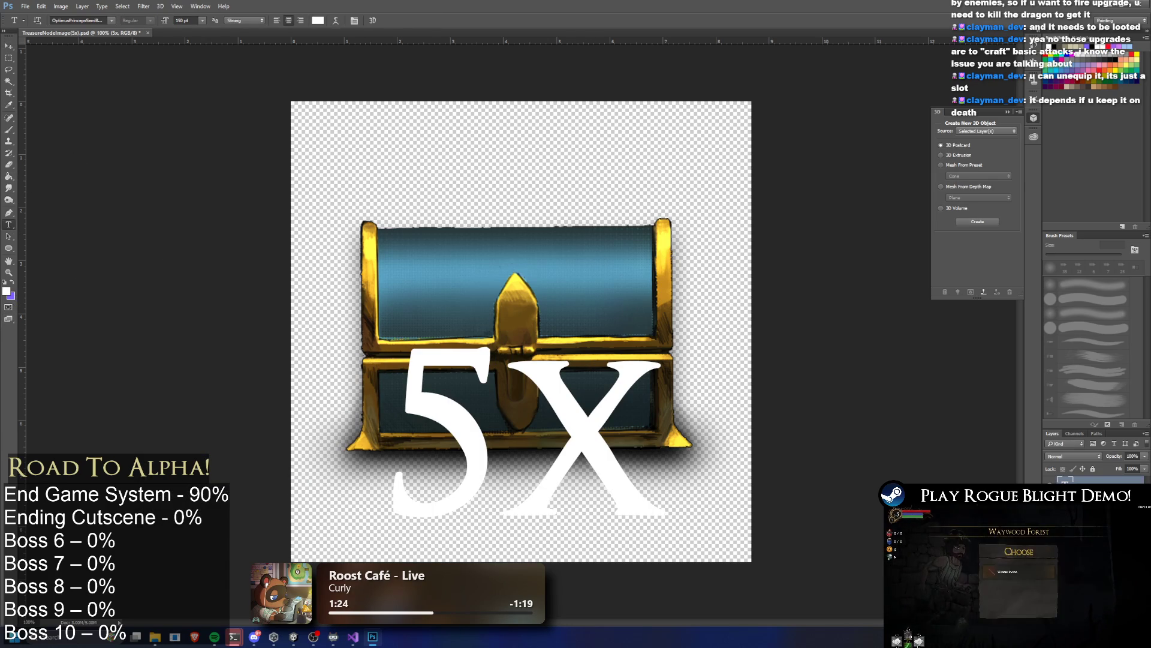
{"action": "double_click", "coordinate": [1097, 485]}
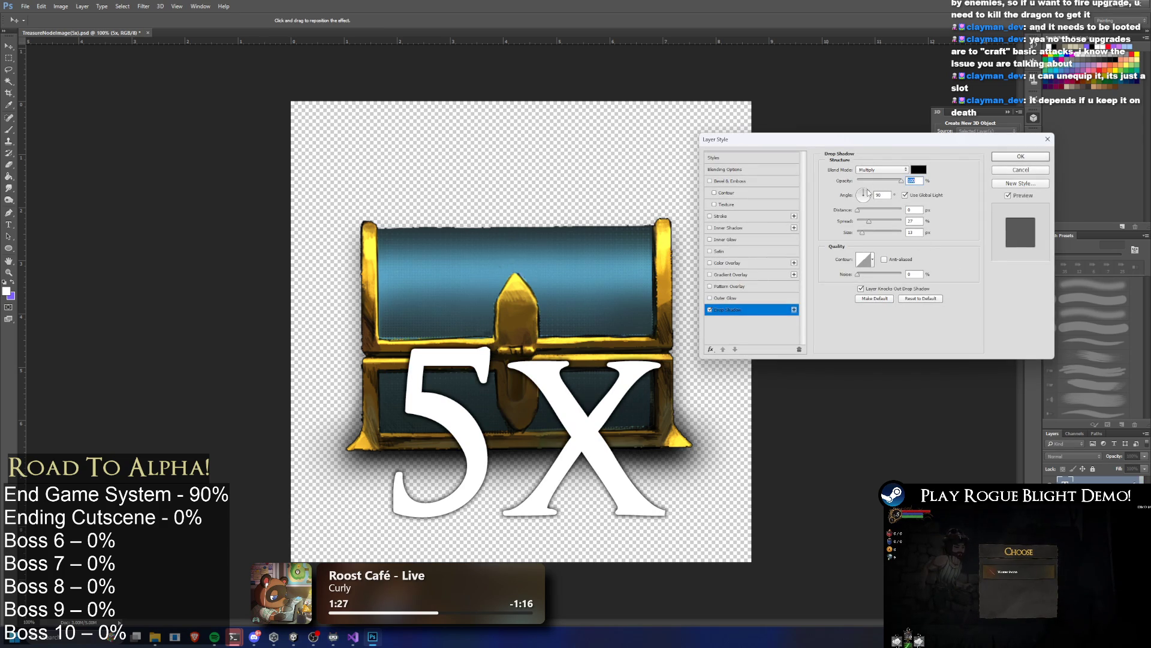
{"action": "left_click", "coordinate": [1035, 160]}
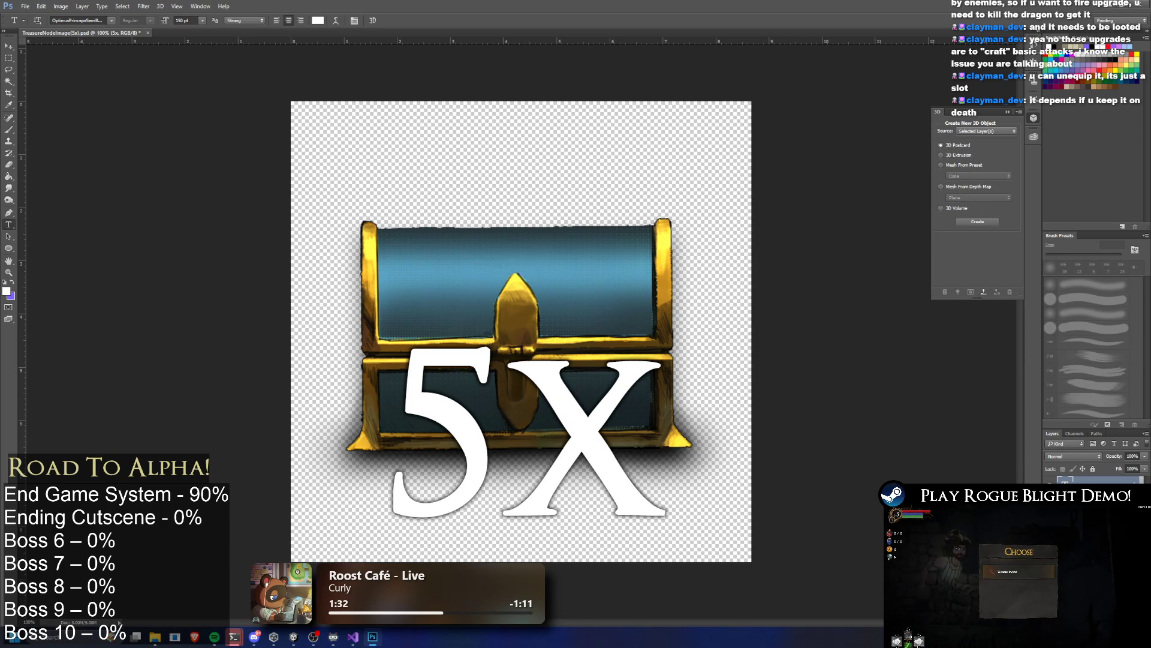
Step: Recolour the 5X text orange, starting from ffca00 and shifting the hue
{"action": "left_click", "coordinate": [639, 390]}
{"action": "key", "text": "ctrl+a"}
{"action": "left_click", "coordinate": [7, 291]}
{"action": "type", "text": "ffca00"}
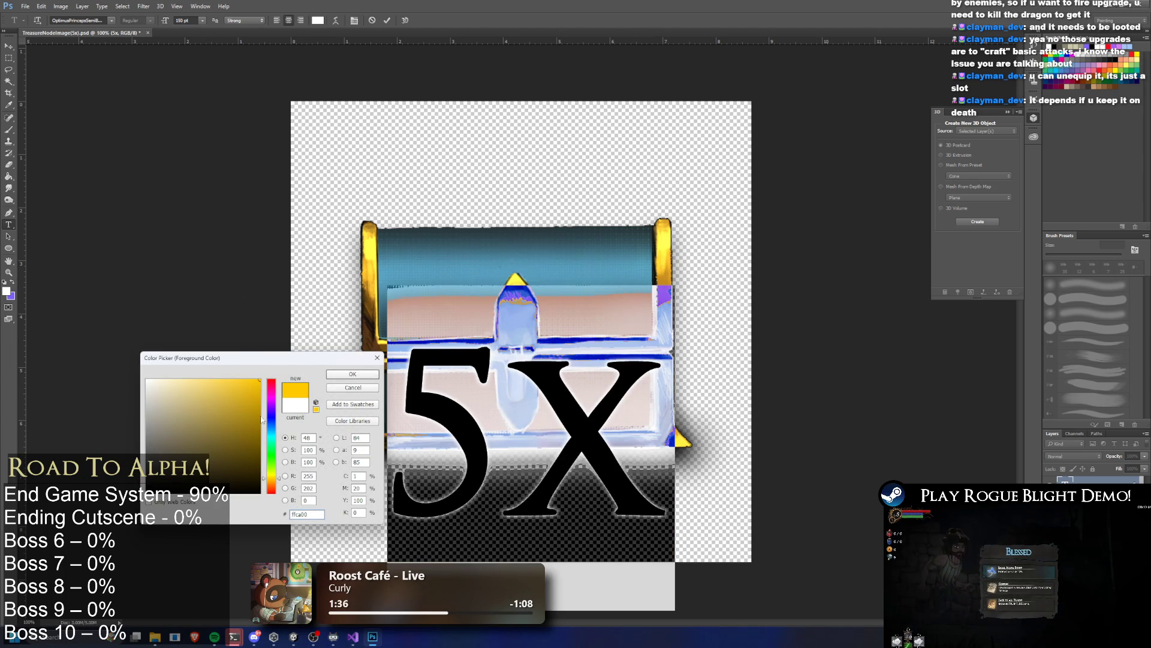
{"action": "left_click_drag", "start_coordinate": [269, 427], "coordinate": [269, 483]}
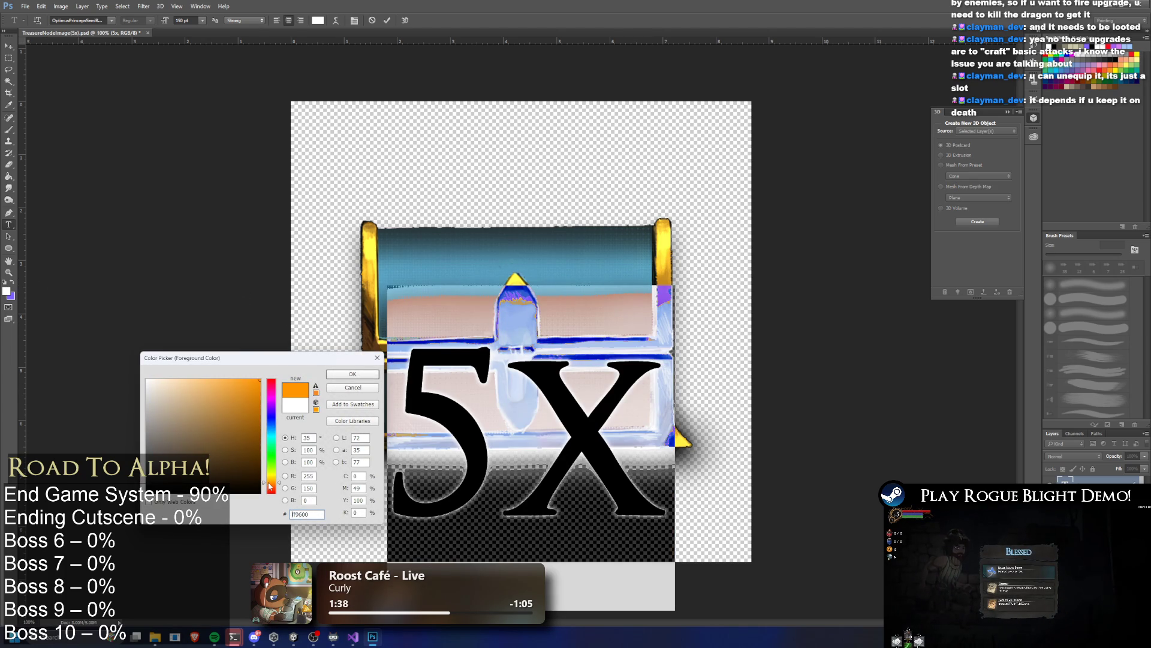
{"action": "left_click", "coordinate": [369, 372]}
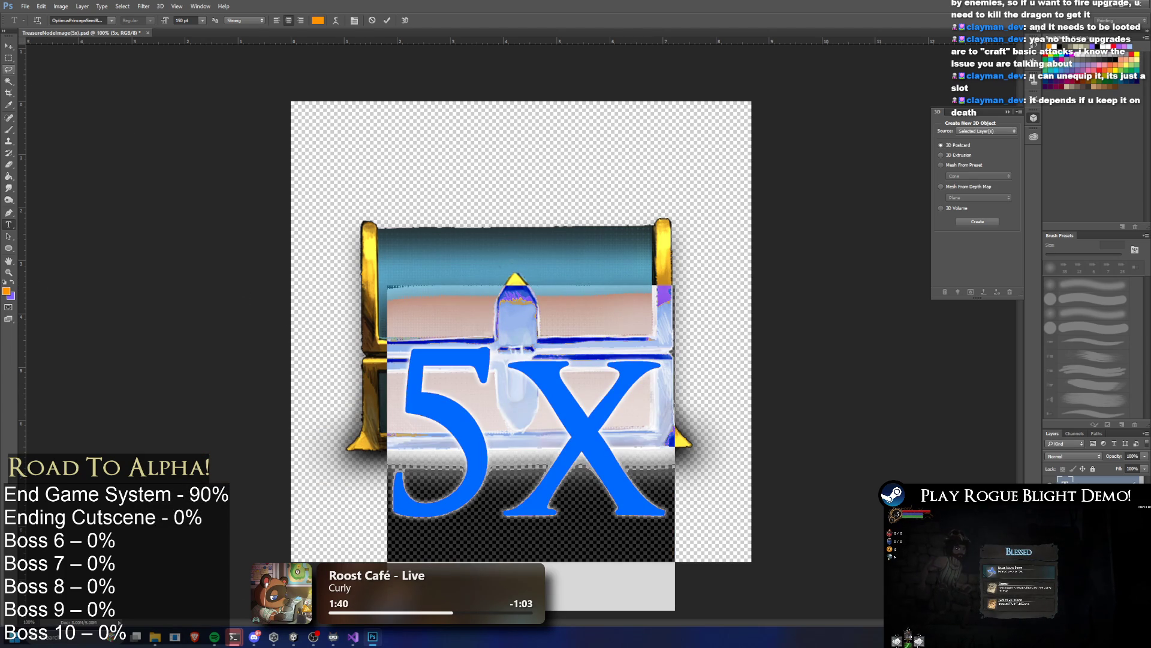
{"action": "left_click", "coordinate": [9, 81]}
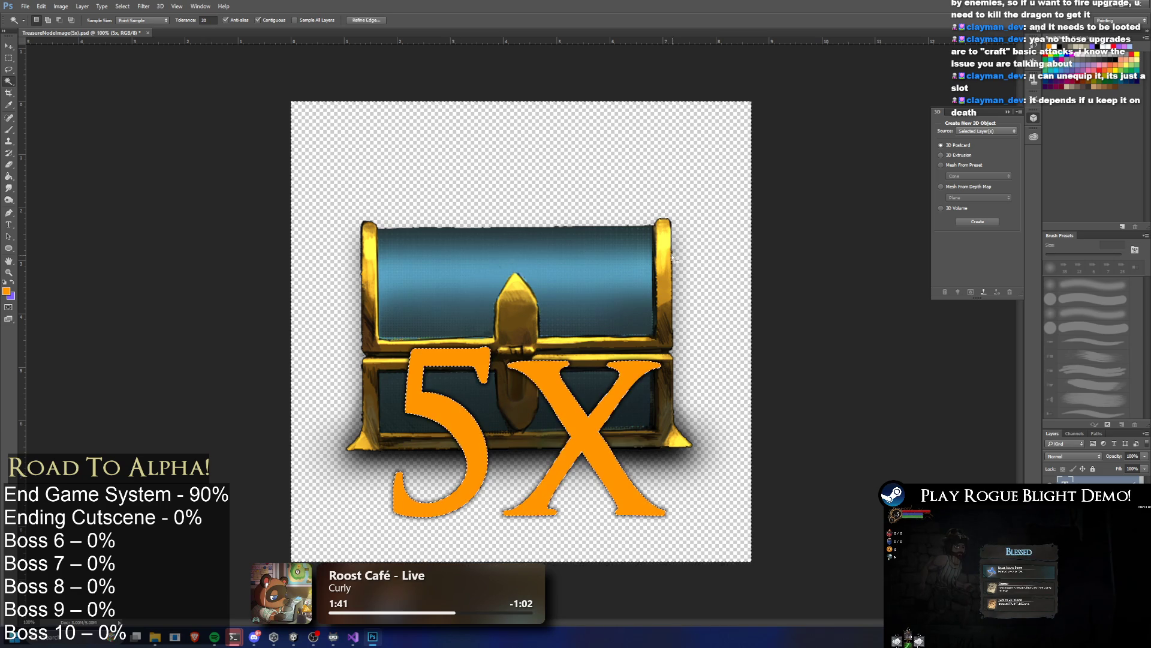
{"action": "scroll", "coordinate": [612, 266], "scroll_direction": "down", "scroll_amount": 2}
{"action": "scroll", "coordinate": [600, 276], "scroll_direction": "down", "scroll_amount": 4}
{"action": "scroll", "coordinate": [599, 287], "scroll_direction": "up", "scroll_amount": 5}
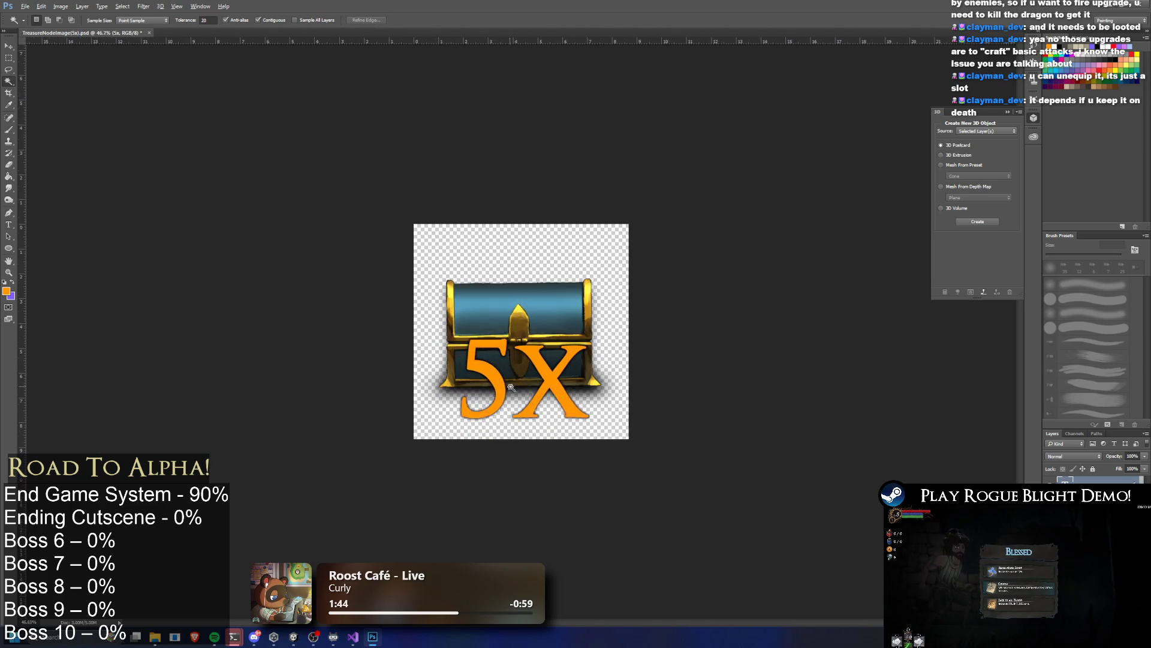
{"action": "left_click", "coordinate": [9, 45]}
Step: Move the 5X text toward the chest's corner and recolour it yellow
{"action": "mouse_move", "coordinate": [509, 452]}
{"action": "left_mouse_down"}
{"action": "mouse_move", "coordinate": [577, 453]}
{"action": "mouse_move", "coordinate": [569, 460]}
{"action": "left_mouse_up"}
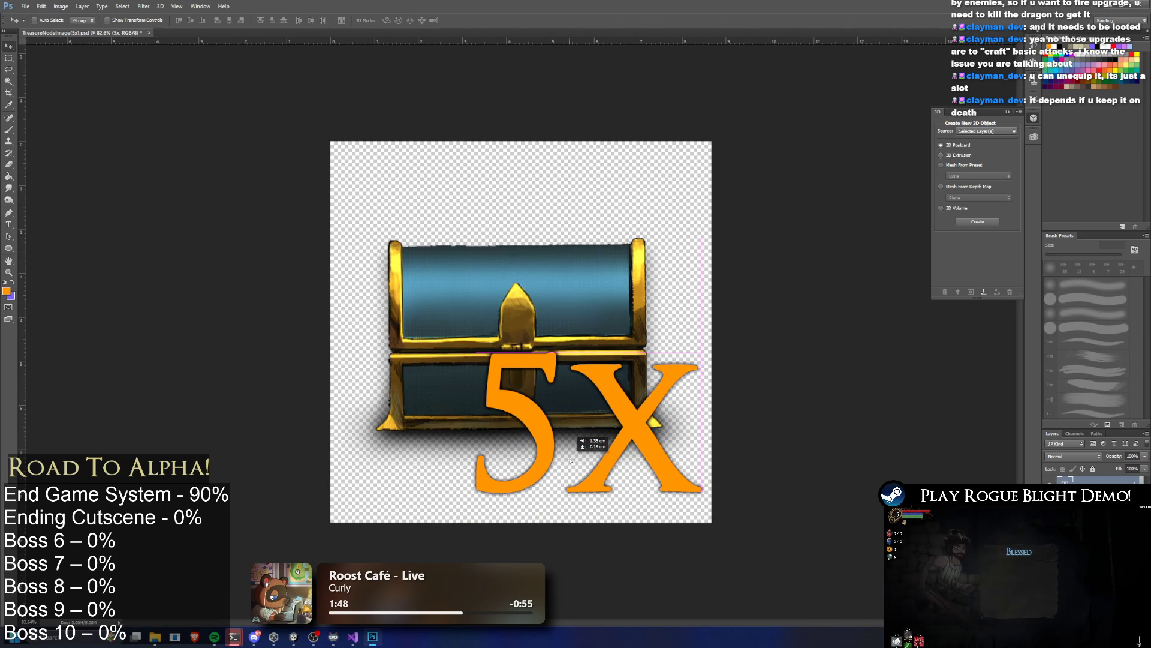
{"action": "left_click", "coordinate": [9, 224]}
{"action": "left_click", "coordinate": [611, 355]}
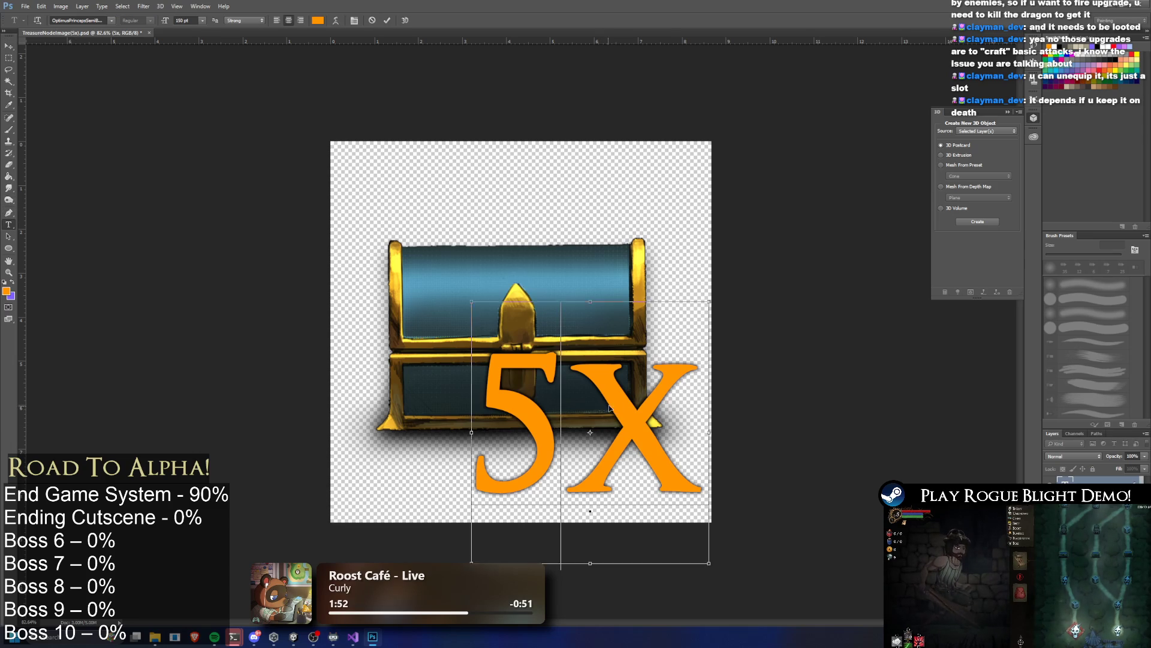
{"action": "key", "text": "ctrl+a"}
{"action": "left_click", "coordinate": [8, 293]}
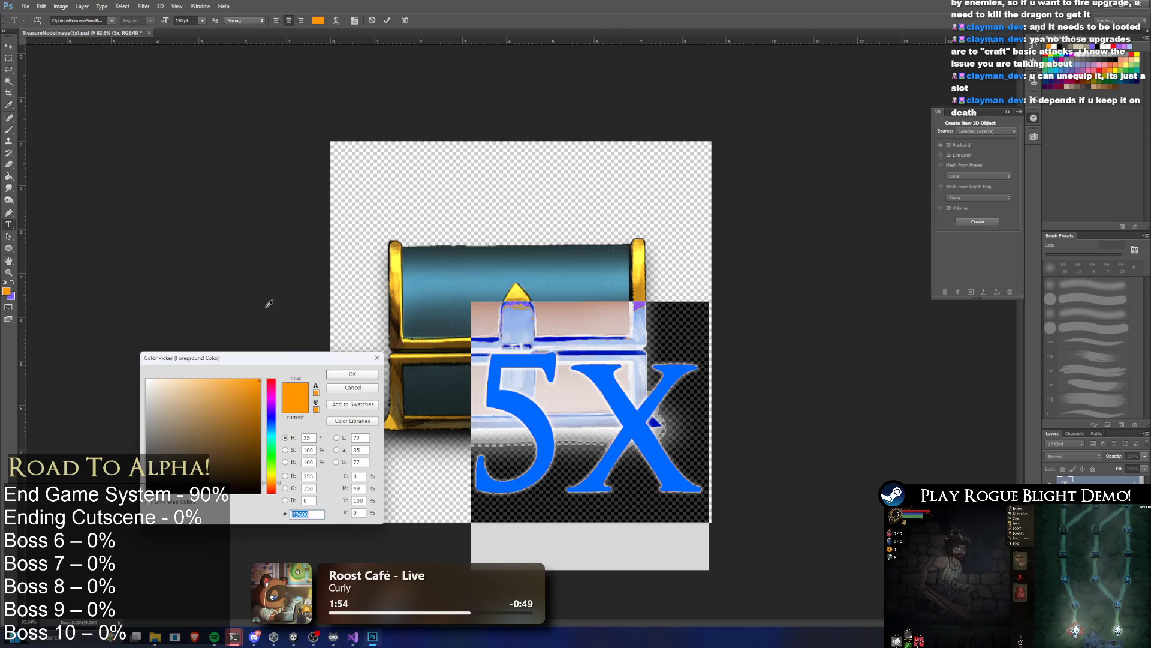
{"action": "left_click_drag", "start_coordinate": [259, 418], "coordinate": [242, 380]}
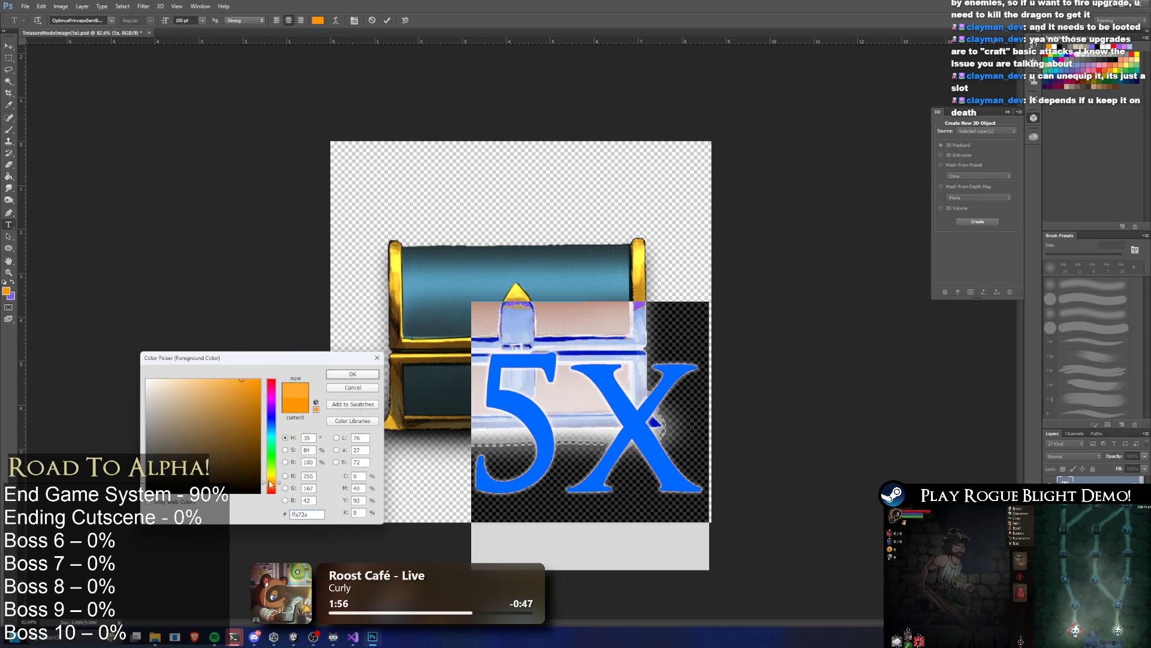
{"action": "left_click_drag", "start_coordinate": [270, 483], "coordinate": [274, 480]}
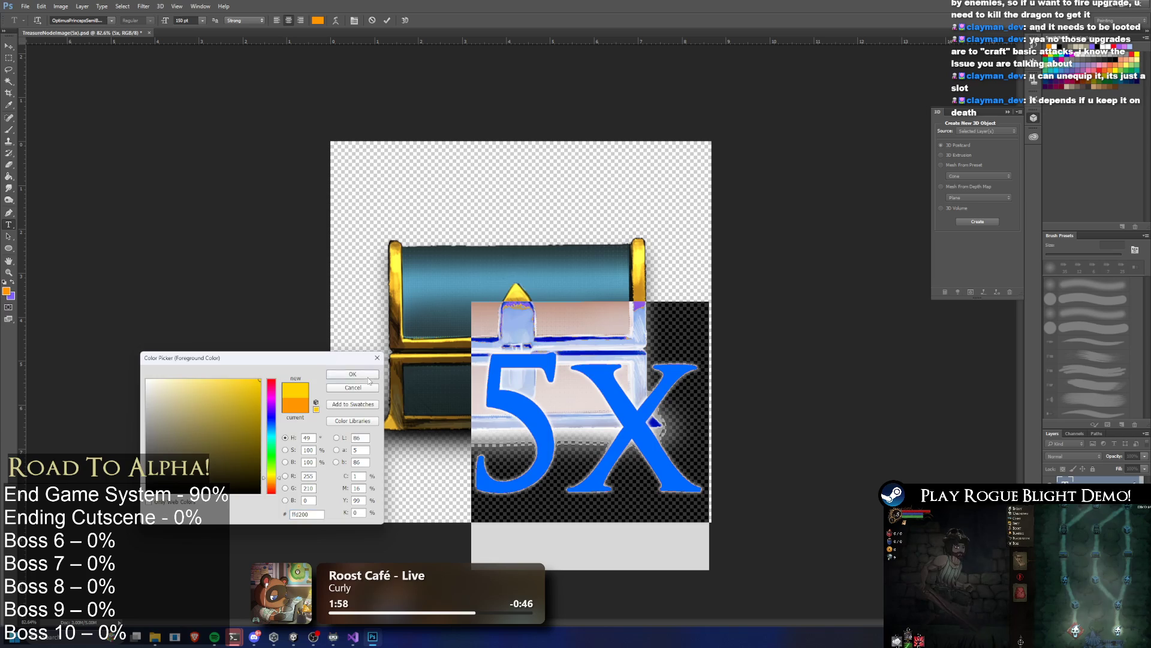
{"action": "left_click", "coordinate": [352, 374]}
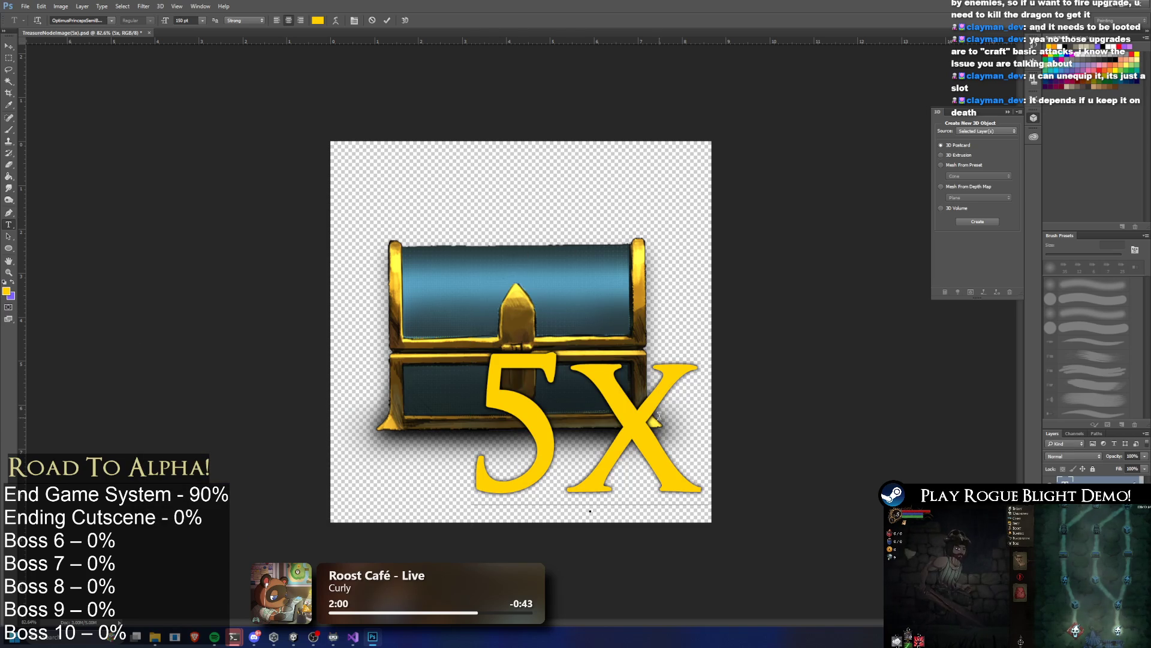
Step: Try black (000000) and pale yellow, then settle on white and commit the 5X text
{"action": "key", "text": "ctrl+a"}
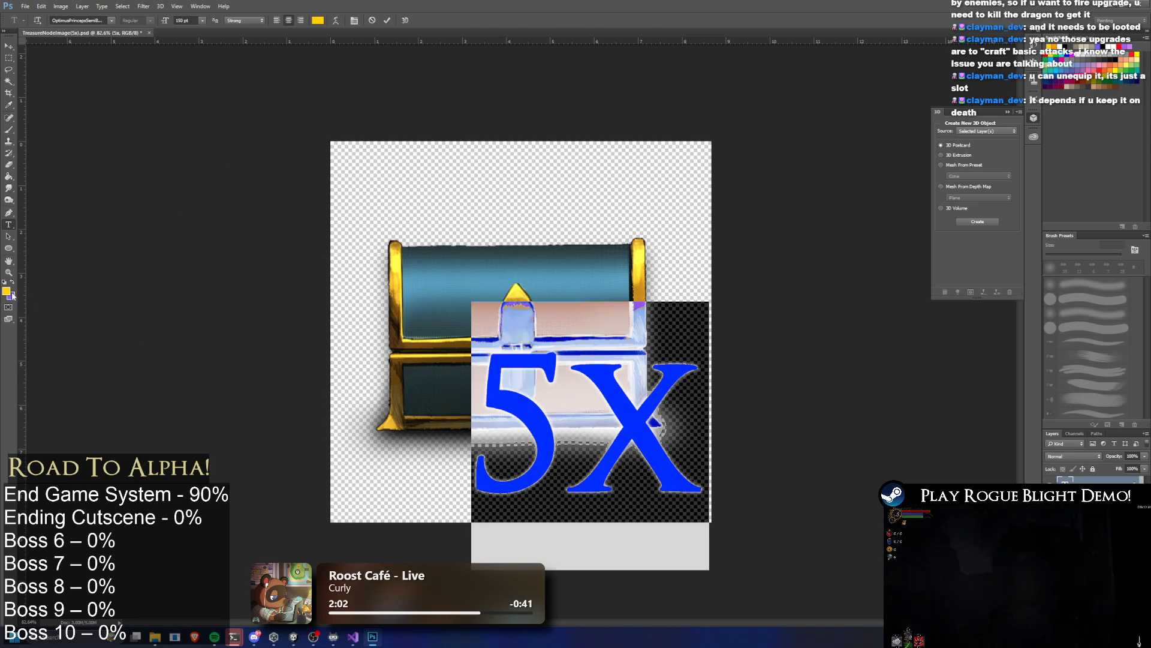
{"action": "left_click", "coordinate": [12, 294]}
{"action": "type", "text": "000000"}
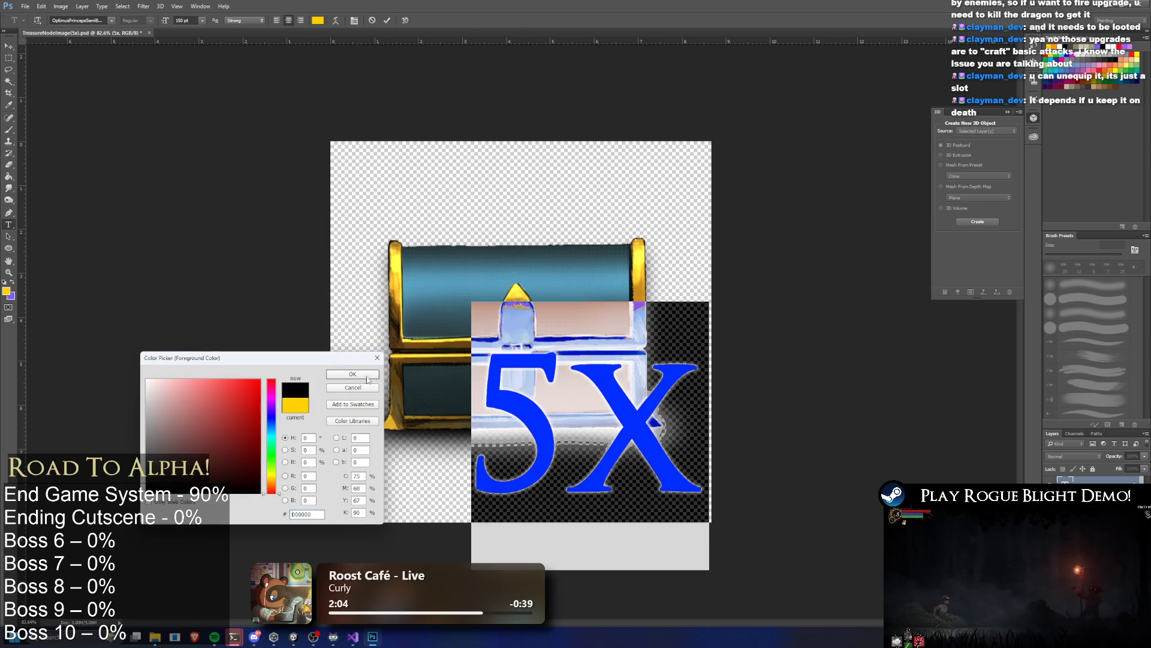
{"action": "left_click", "coordinate": [367, 379]}
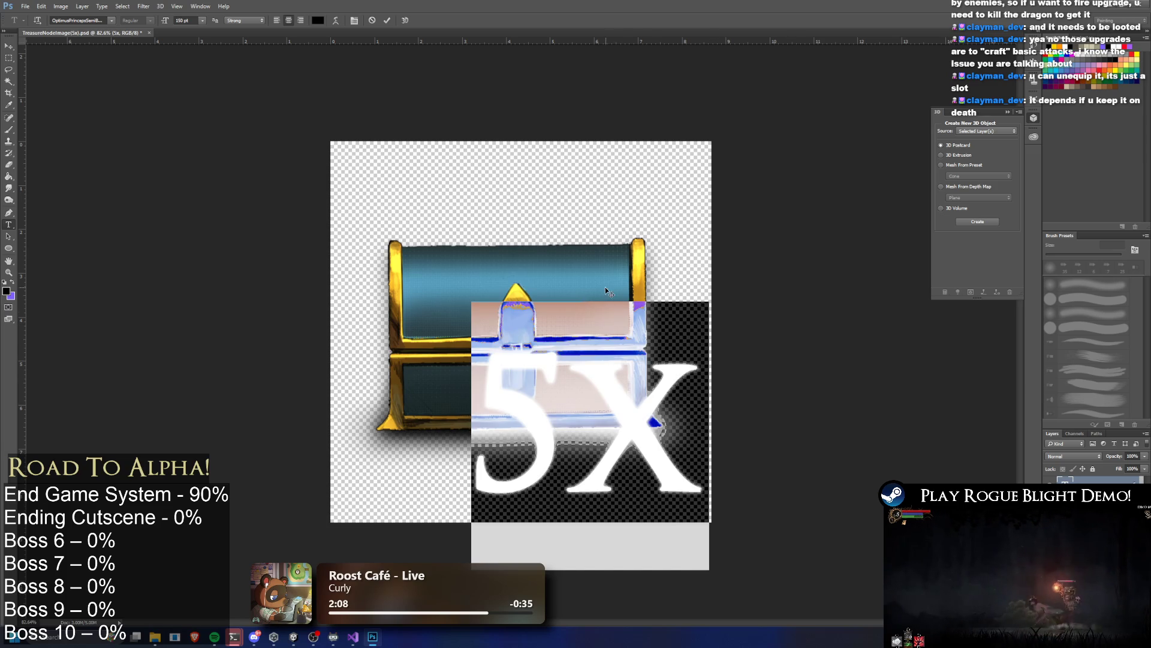
{"action": "left_click", "coordinate": [12, 293]}
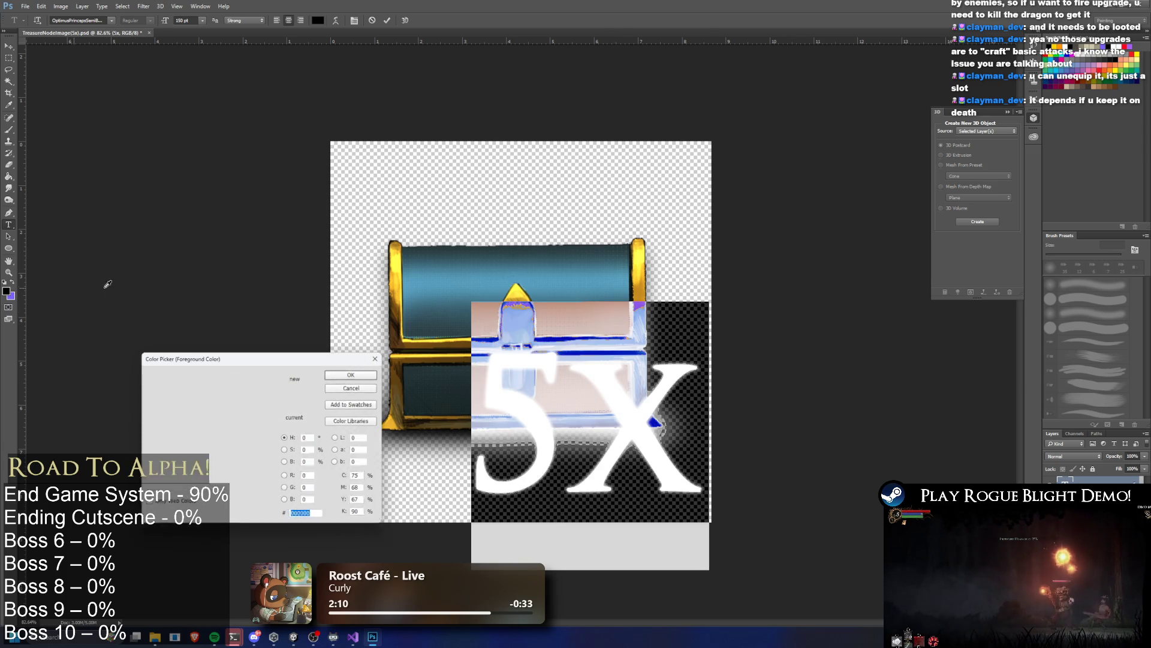
{"action": "left_click", "coordinate": [268, 475]}
{"action": "left_click", "coordinate": [205, 380]}
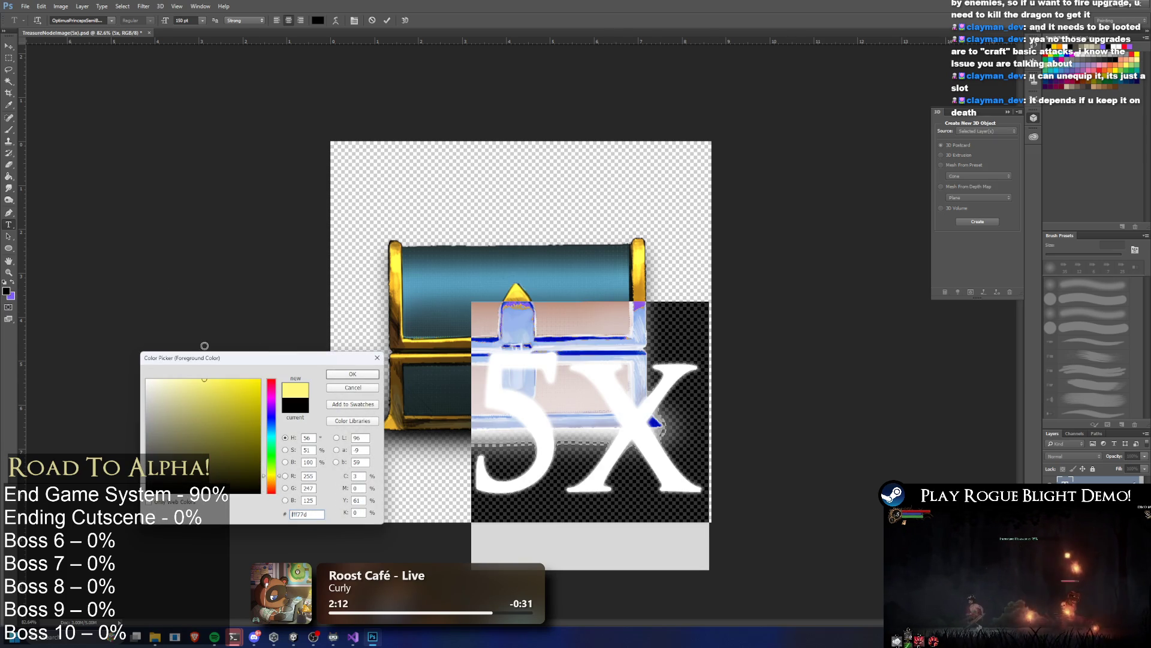
{"action": "left_click", "coordinate": [369, 377]}
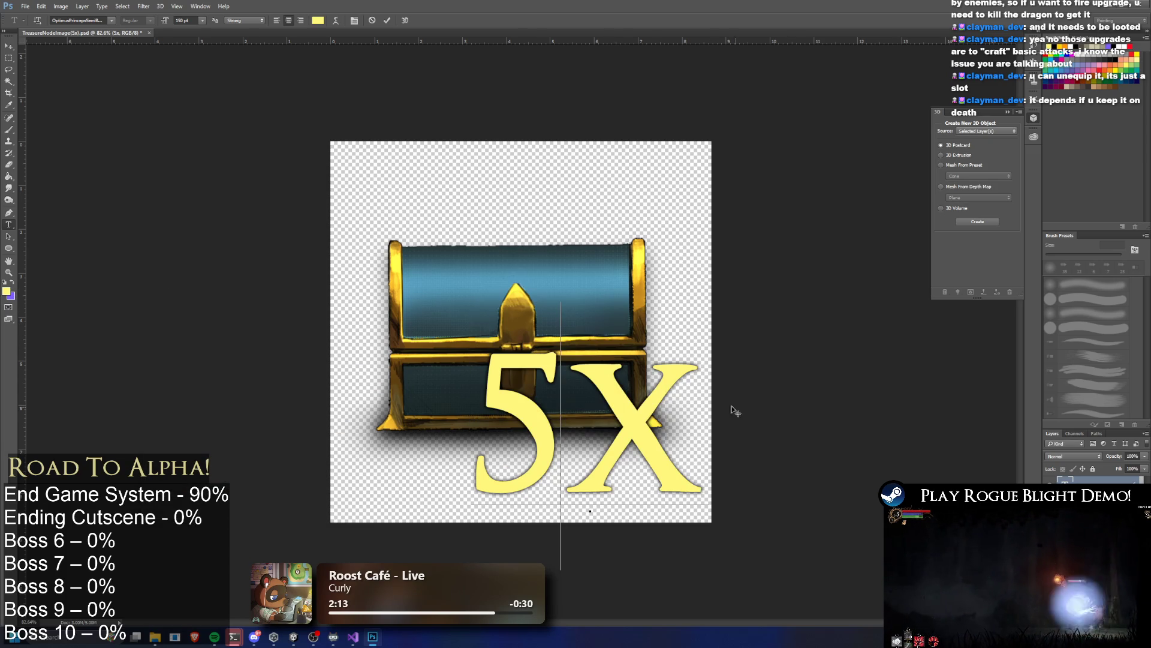
{"action": "left_click", "coordinate": [8, 292]}
{"action": "left_click", "coordinate": [146, 354]}
{"action": "left_click", "coordinate": [360, 377]}
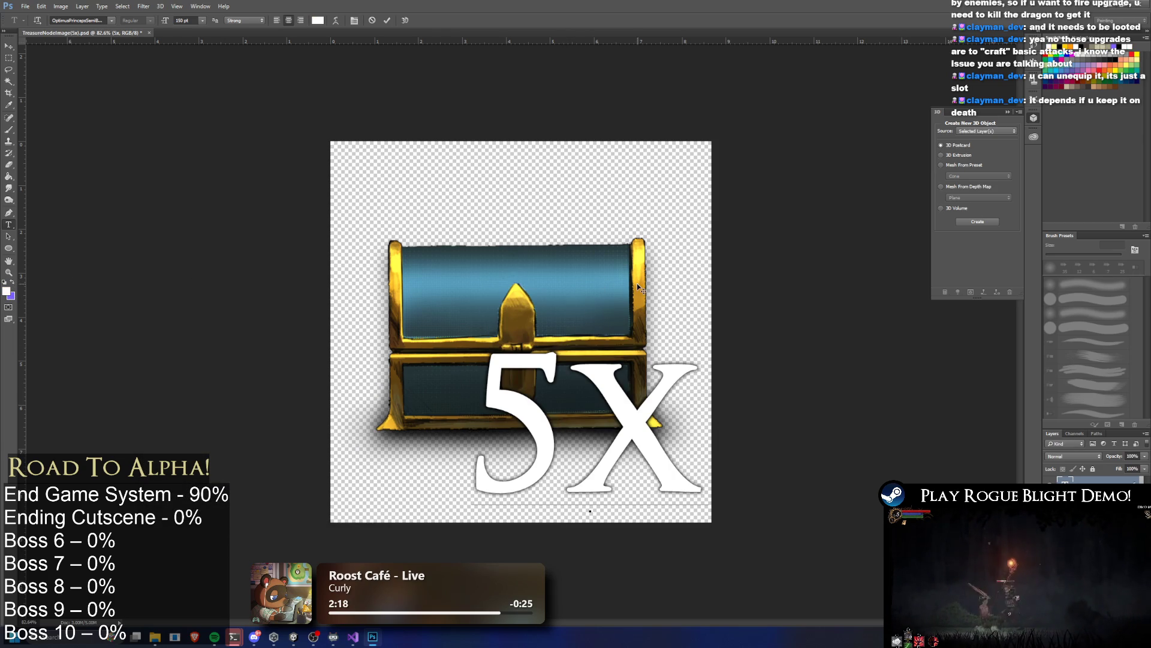
{"action": "scroll", "coordinate": [624, 315], "scroll_direction": "down", "scroll_amount": 5}
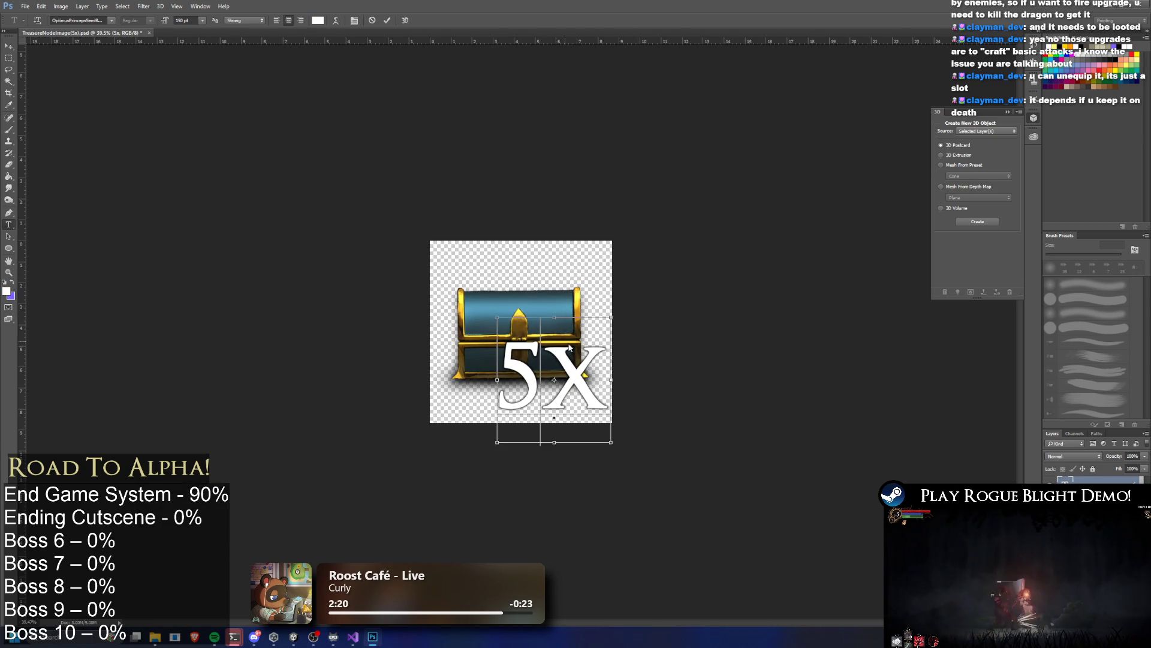
{"action": "key", "text": "ctrl+Return"}
Step: Nudge the 5X text slightly left and give it a saturated yellow ffd200 outer glow
{"action": "key", "text": "v"}
{"action": "mouse_move", "coordinate": [550, 369]}
{"action": "left_mouse_down"}
{"action": "mouse_move", "coordinate": [521, 375]}
{"action": "mouse_move", "coordinate": [557, 276]}
{"action": "mouse_move", "coordinate": [558, 368]}
{"action": "left_mouse_up"}
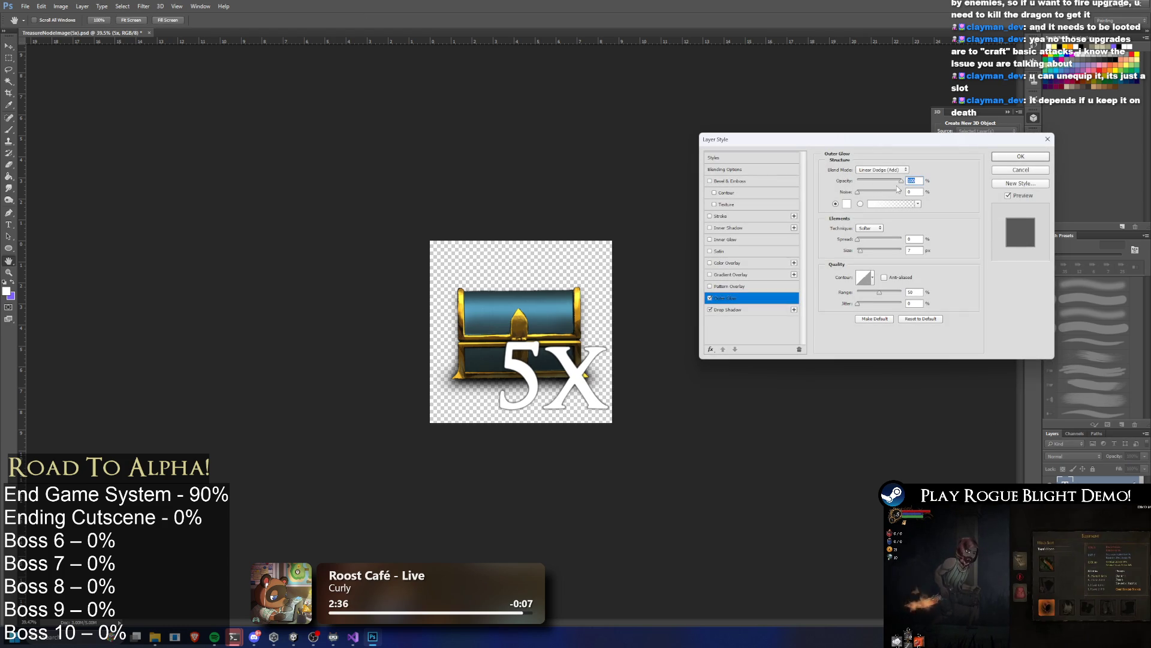
{"action": "left_click_drag", "start_coordinate": [862, 251], "coordinate": [864, 246]}
{"action": "left_click", "coordinate": [847, 203]}
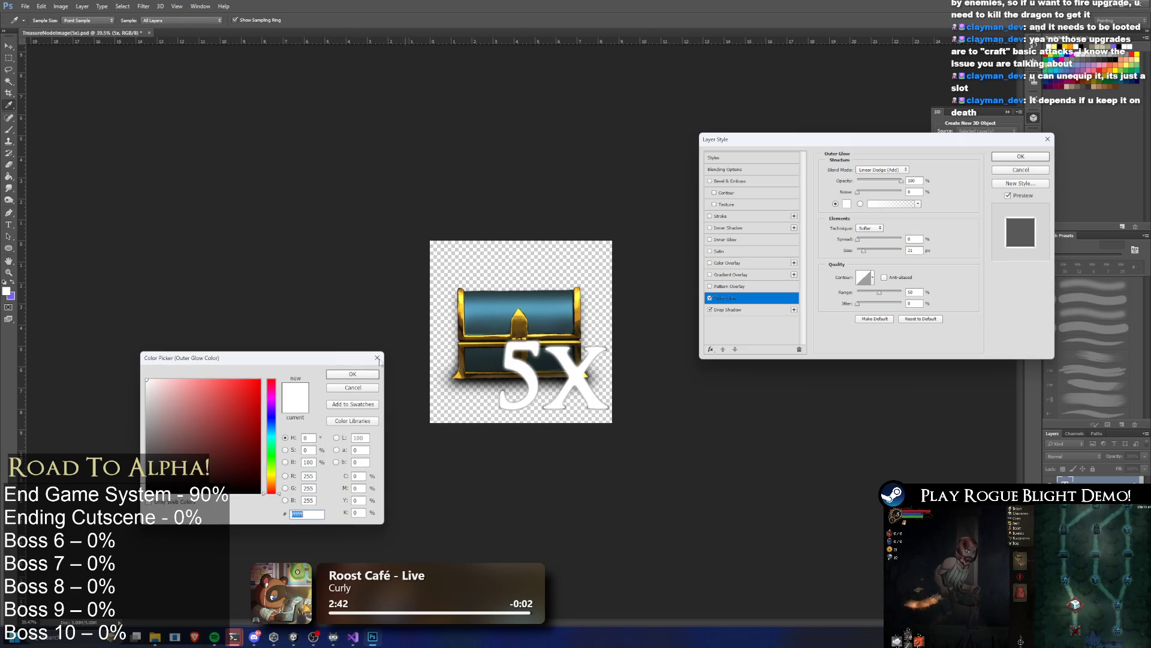
{"action": "left_click_drag", "start_coordinate": [279, 495], "coordinate": [277, 477]}
{"action": "left_click", "coordinate": [217, 380]}
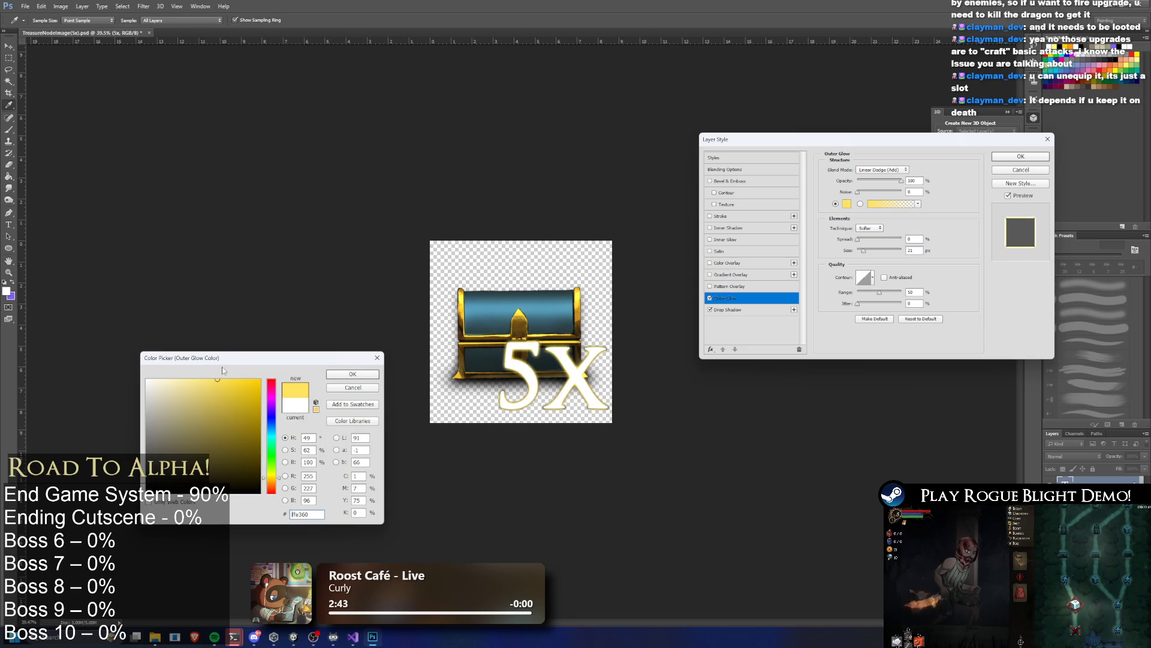
{"action": "left_click", "coordinate": [187, 380]}
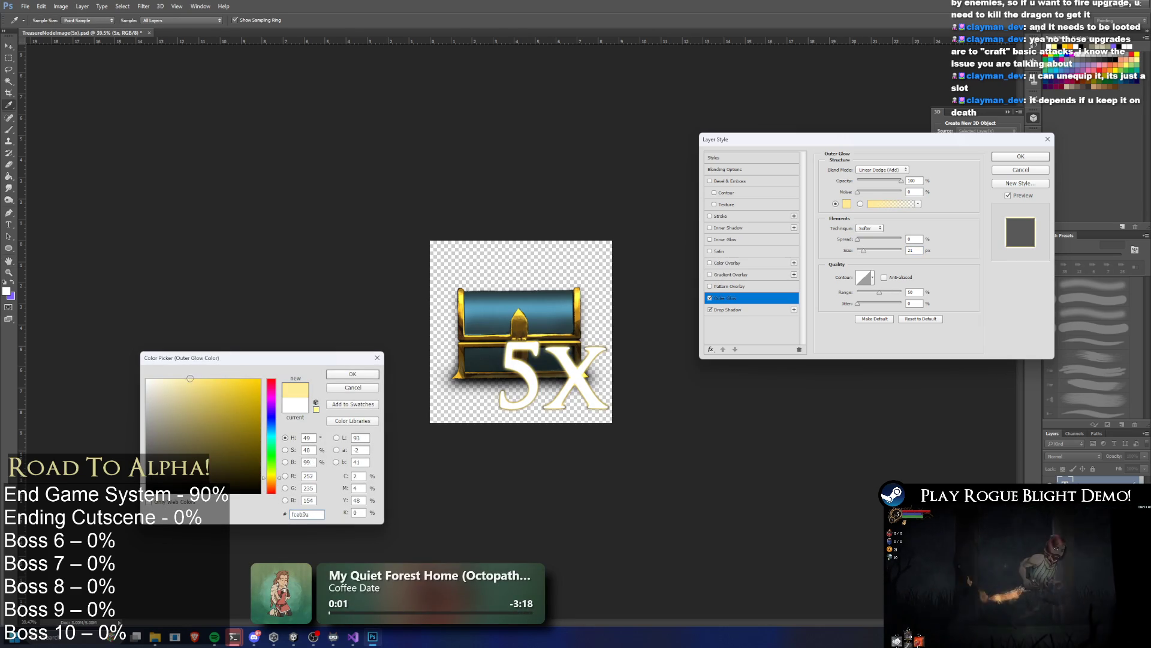
{"action": "left_click", "coordinate": [228, 379]}
{"action": "left_click", "coordinate": [259, 379]}
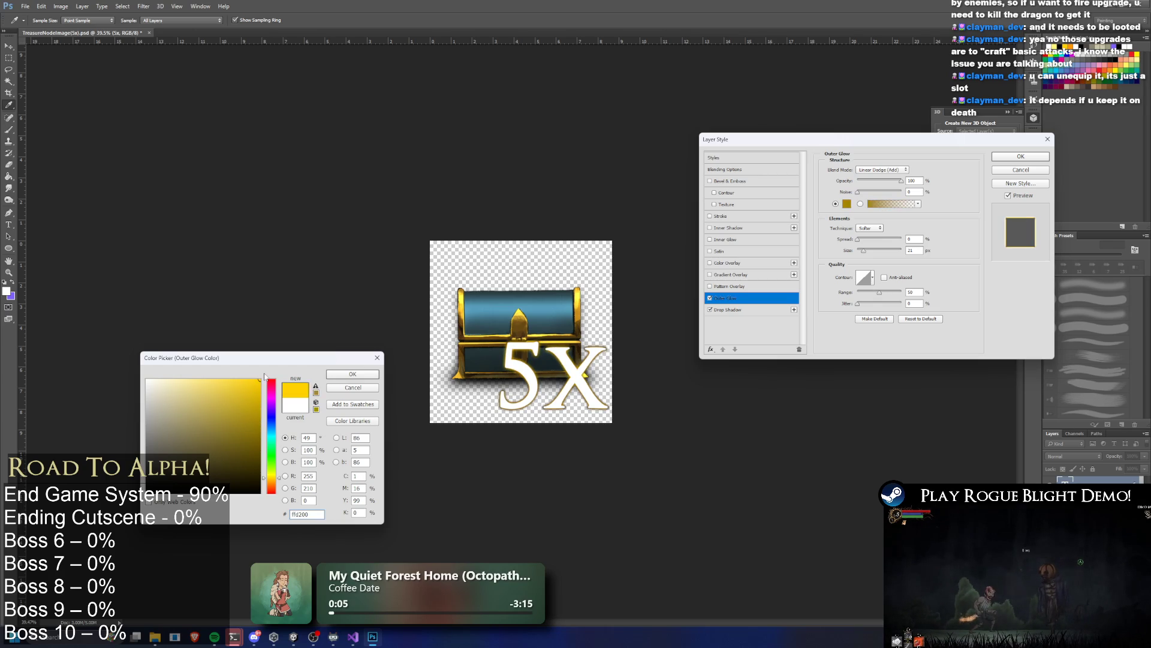
{"action": "left_click", "coordinate": [1010, 155]}
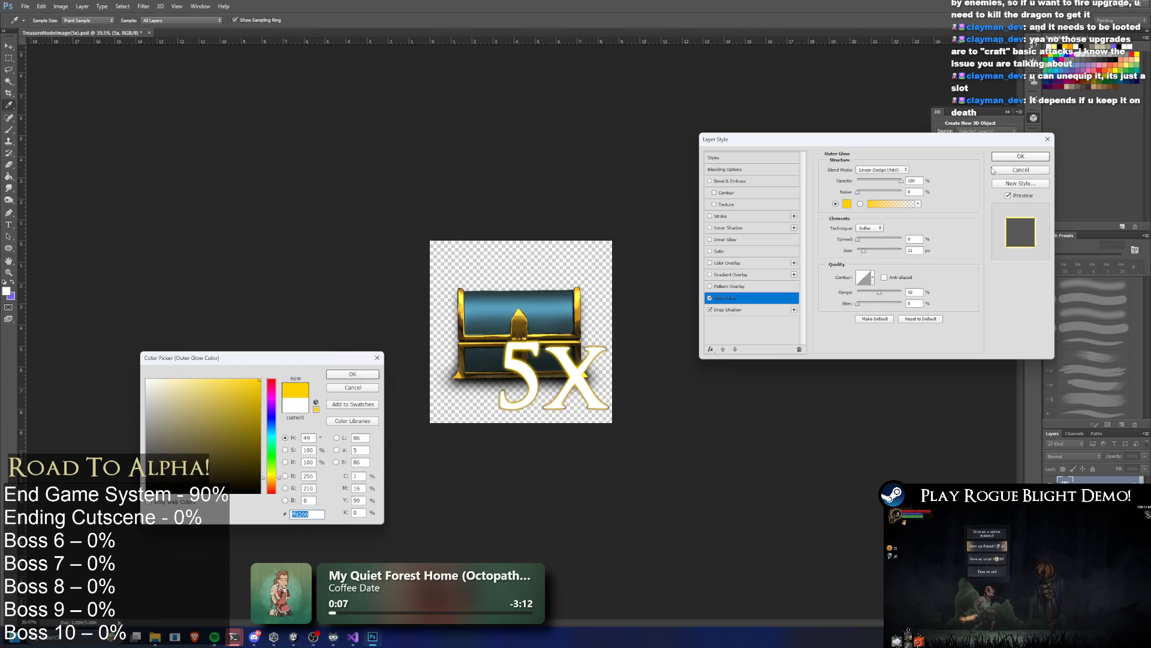
{"action": "key", "text": "Return"}
{"action": "key", "text": "Return"}
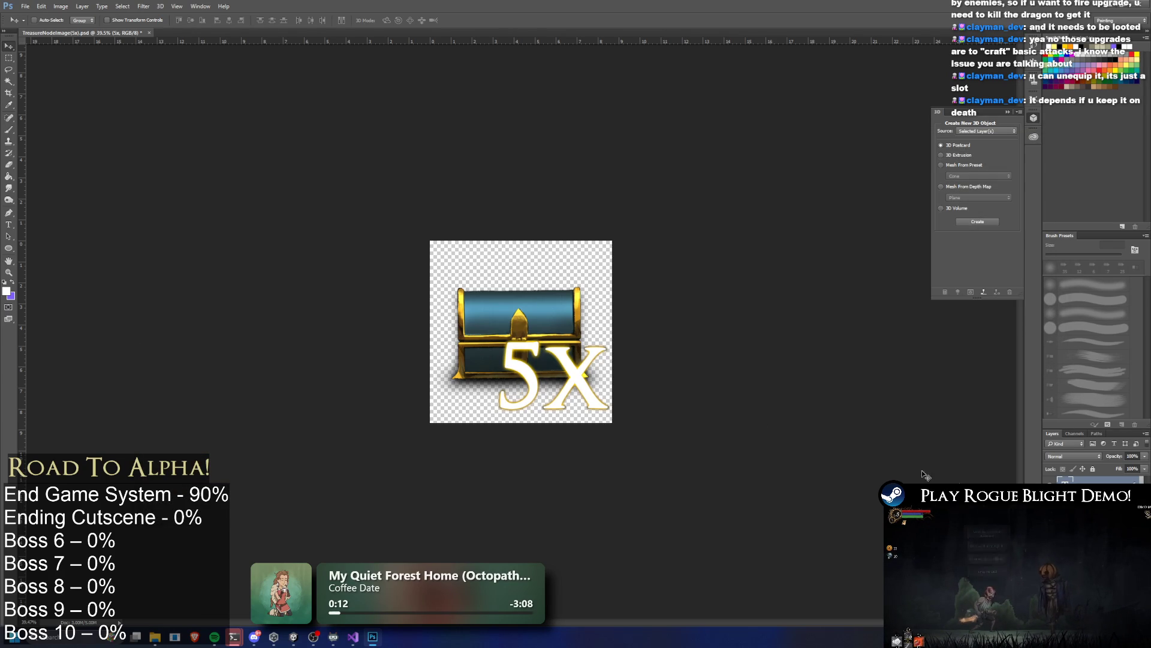
Step: Select the X of the 5X text for editing
{"action": "scroll", "coordinate": [529, 346], "scroll_direction": "down", "scroll_amount": 3}
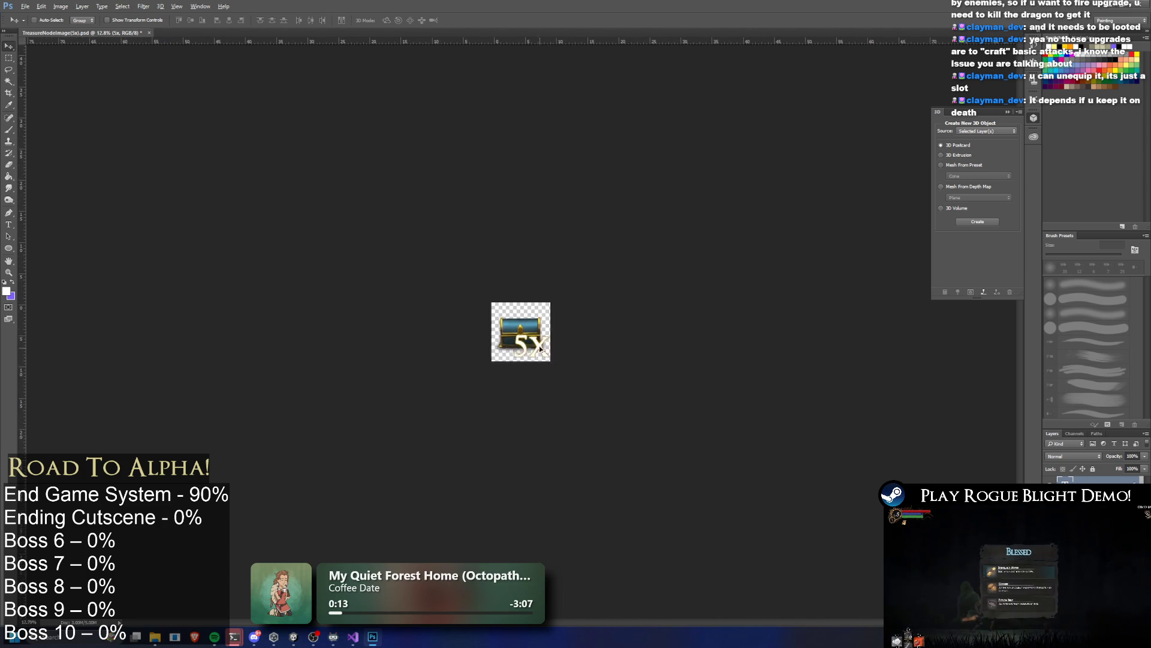
{"action": "scroll", "coordinate": [563, 348], "scroll_direction": "up", "scroll_amount": 5}
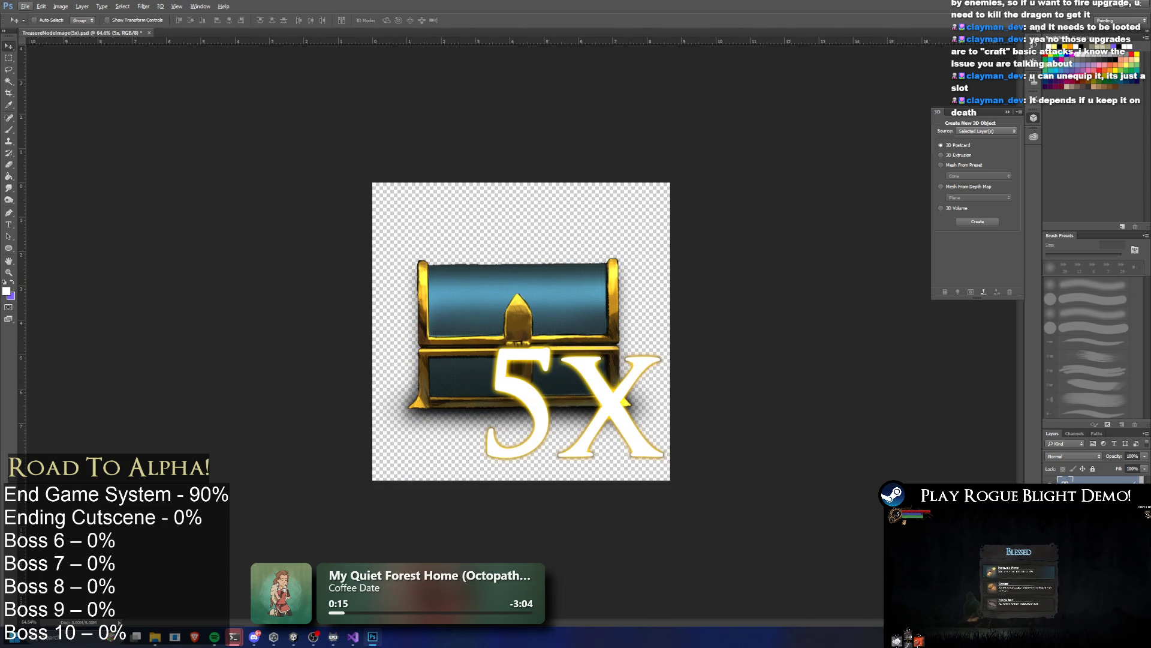
{"action": "left_click", "coordinate": [8, 225]}
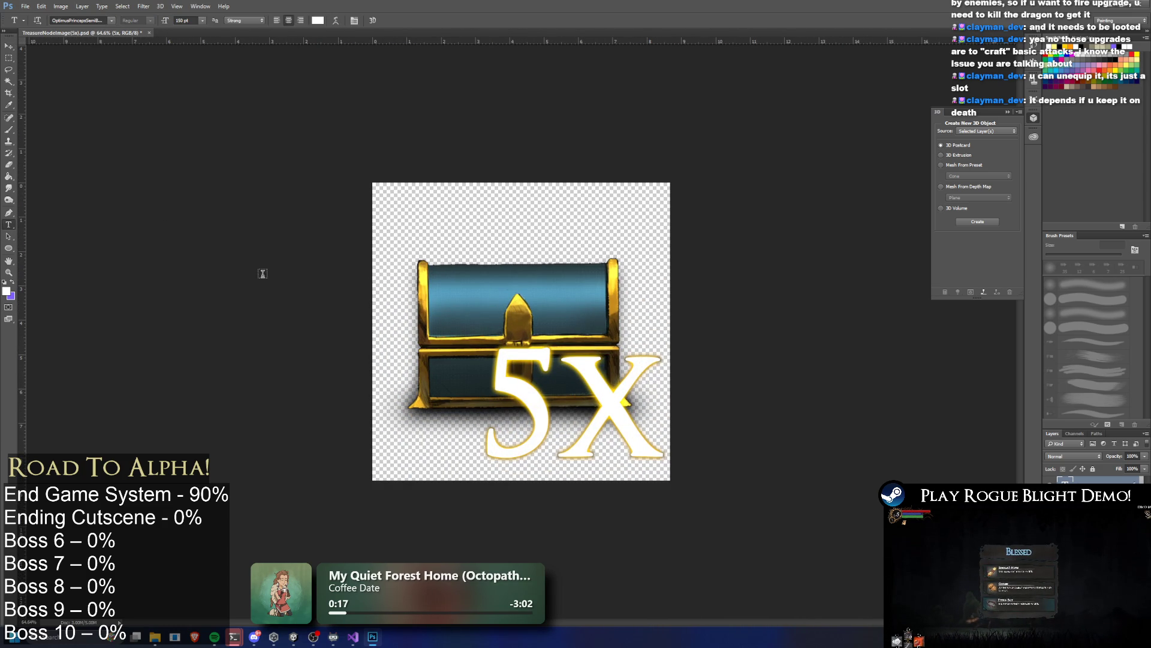
{"action": "left_click_drag", "start_coordinate": [576, 470], "coordinate": [669, 461]}
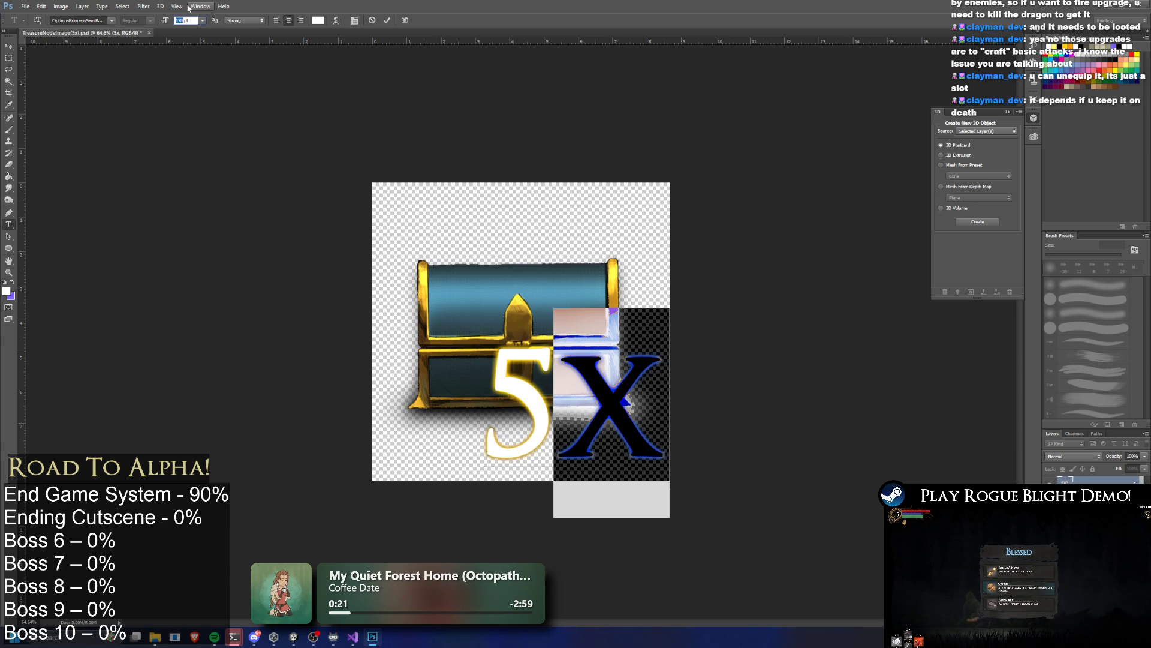
Step: Resize the X to 120 pt, after trying 100 pt, and commit the text
{"action": "type", "text": "100"}
{"action": "key", "text": "Return"}
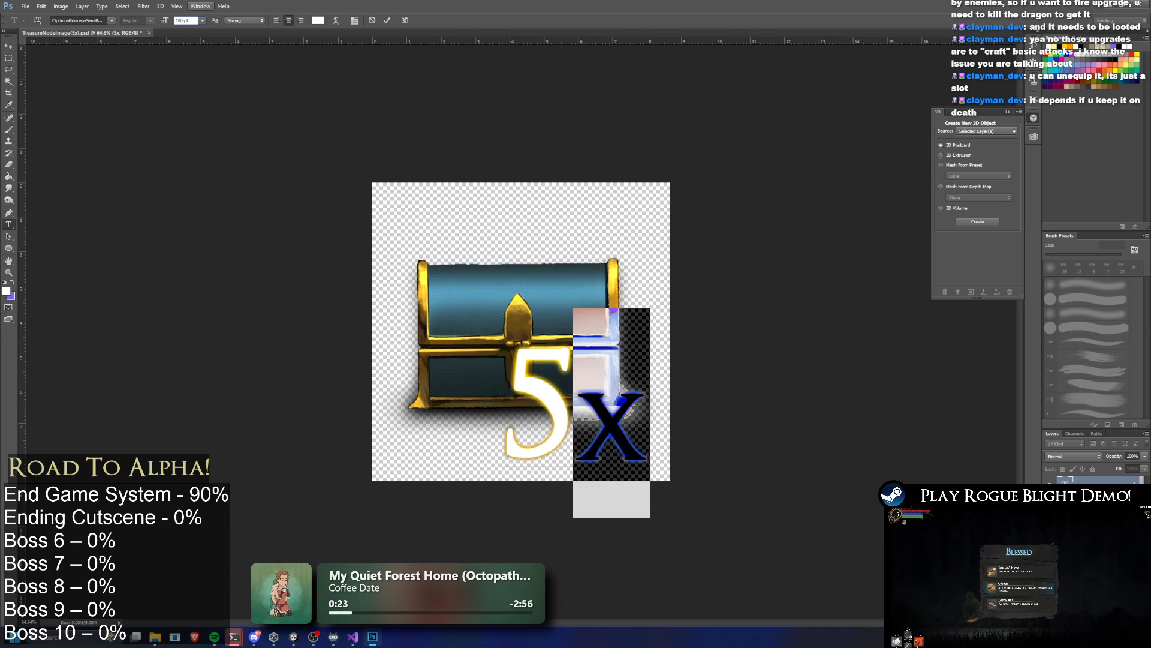
{"action": "type", "text": "120"}
{"action": "key", "text": "Return"}
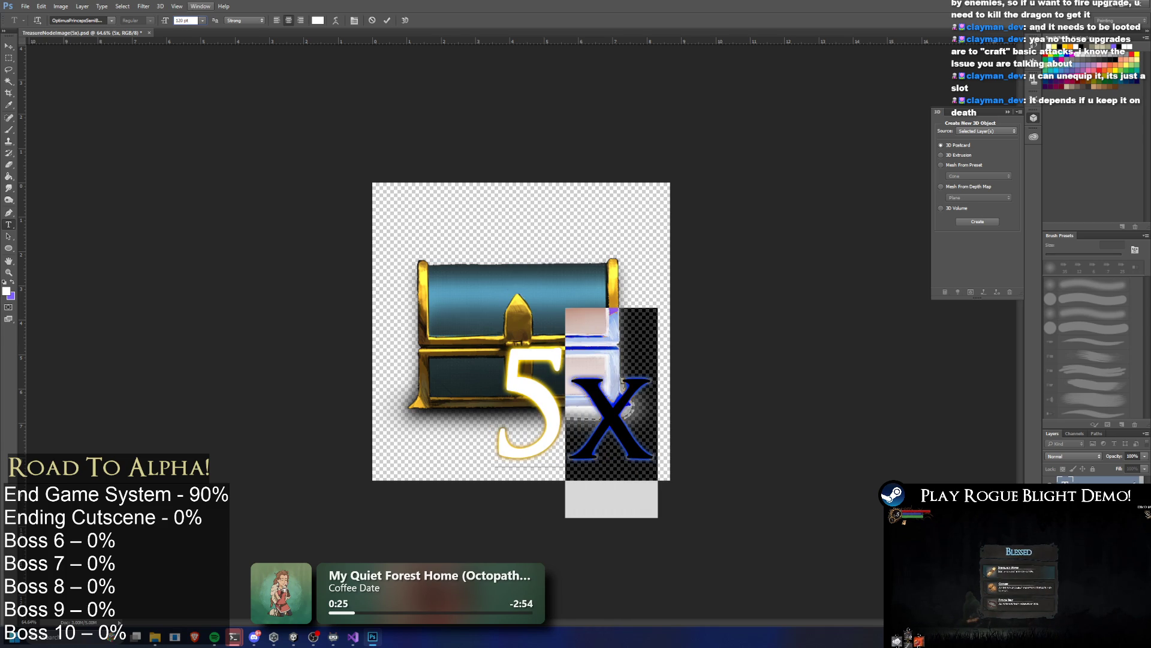
{"action": "left_click", "coordinate": [8, 69]}
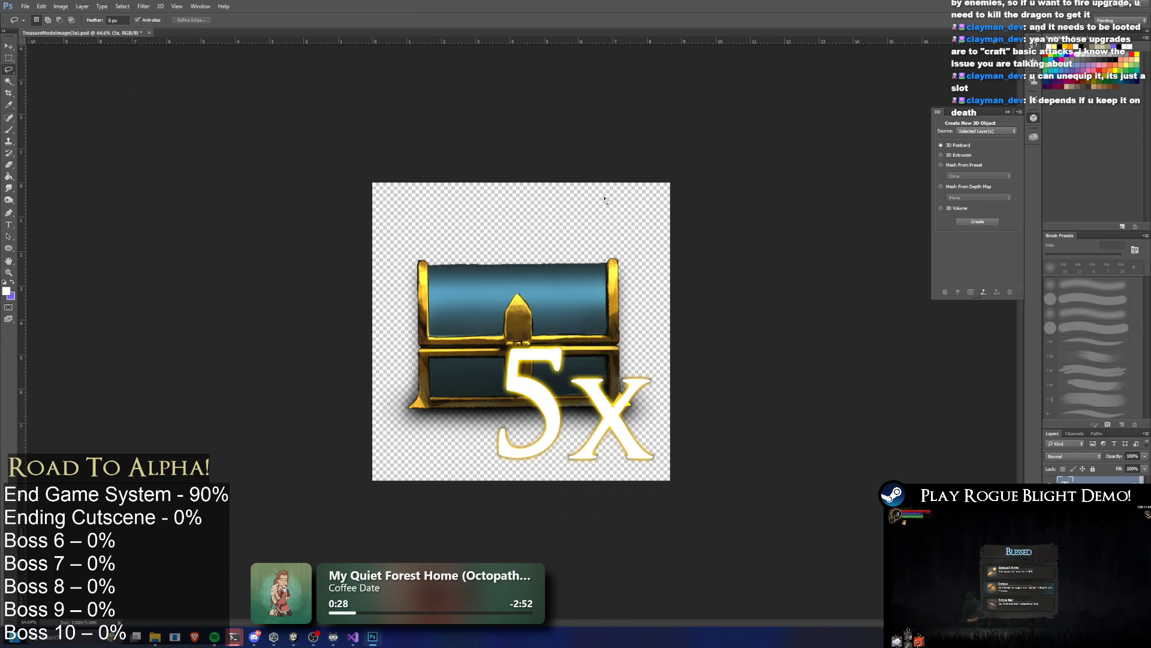
Step: Rasterize the 5x text layer
{"action": "scroll", "coordinate": [473, 308], "scroll_direction": "down", "scroll_amount": 2}
{"action": "scroll", "coordinate": [474, 309], "scroll_direction": "down", "scroll_amount": 2}
{"action": "scroll", "coordinate": [474, 309], "scroll_direction": "up", "scroll_amount": 1}
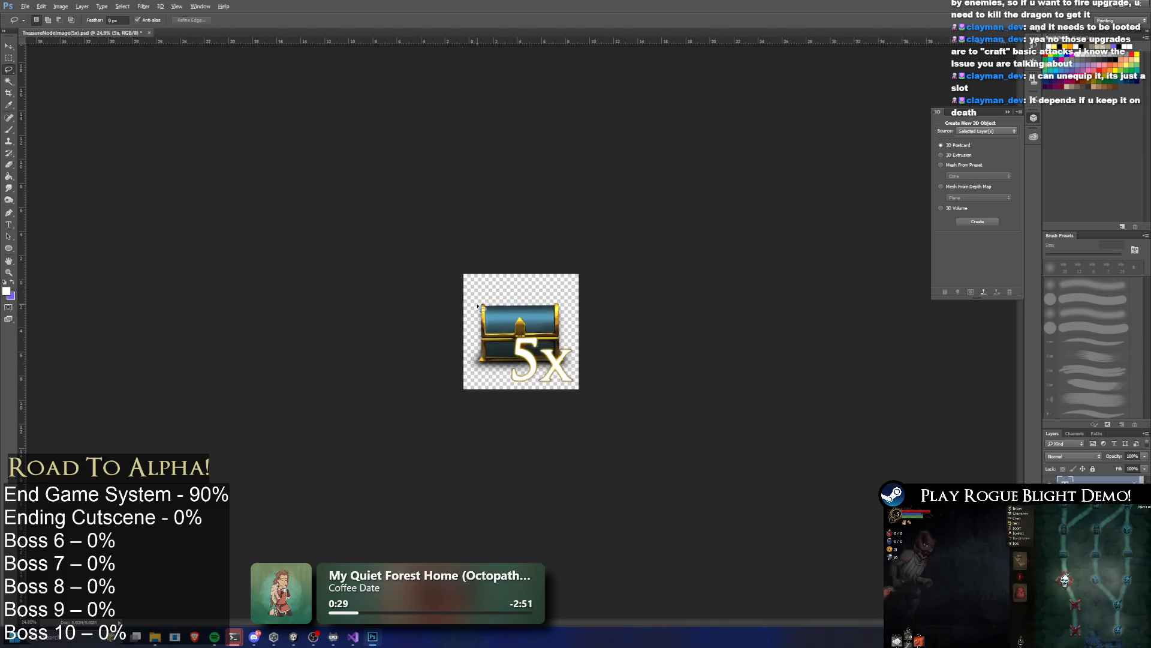
{"action": "right_click", "coordinate": [1055, 258]}
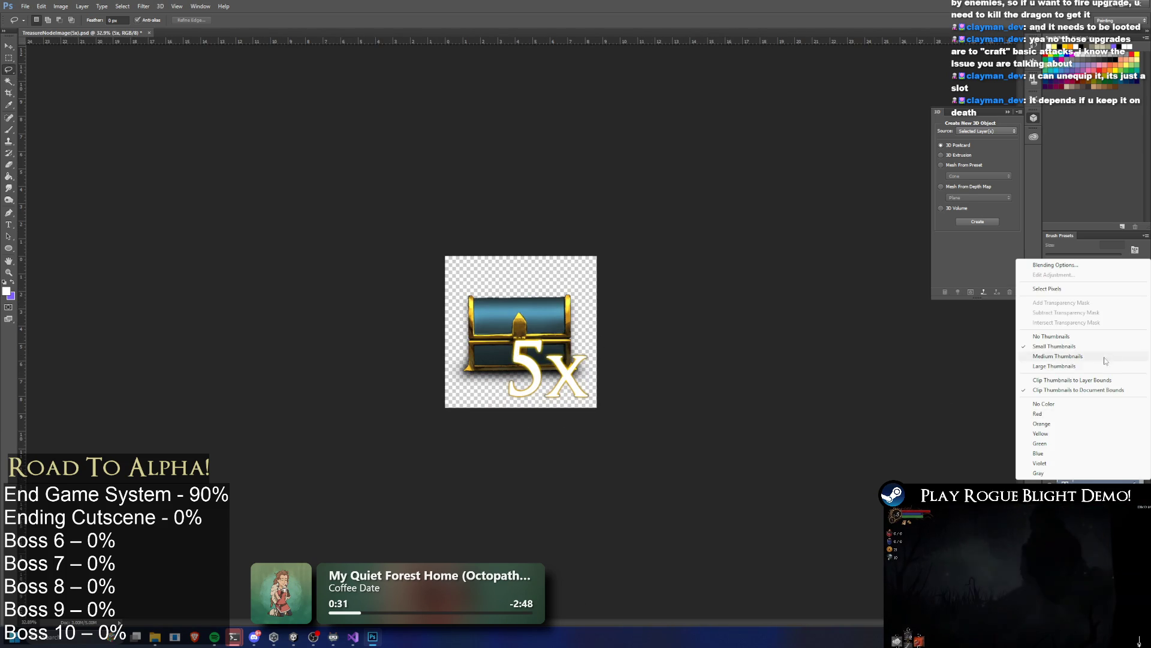
{"action": "key", "text": "Escape"}
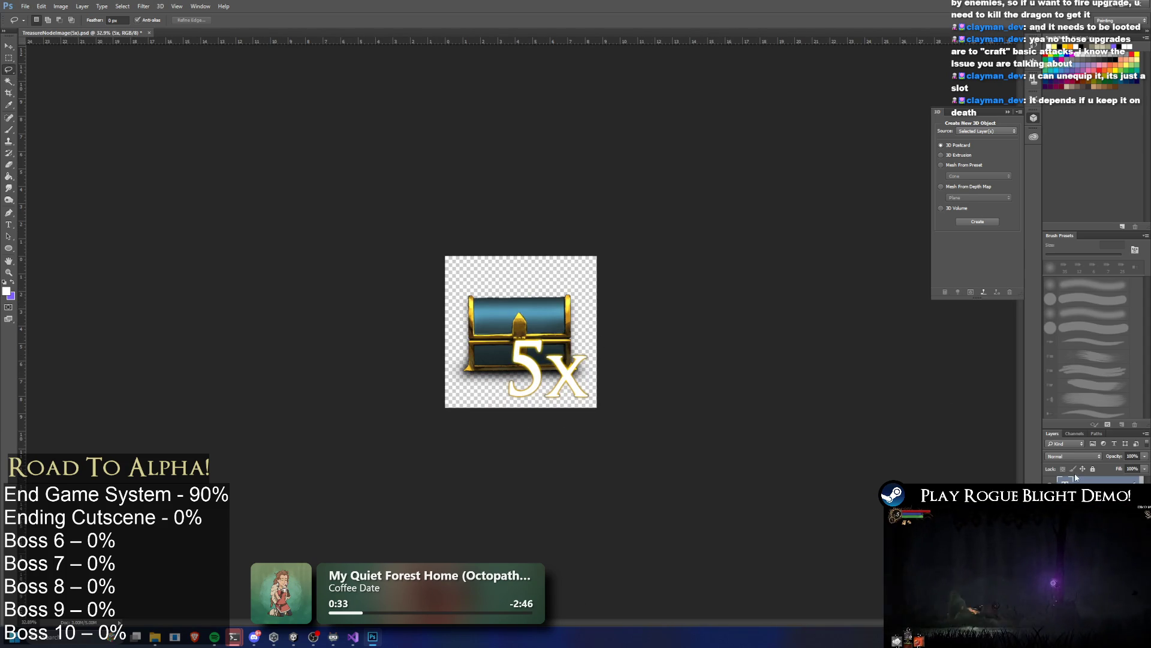
{"action": "right_click", "coordinate": [1078, 481]}
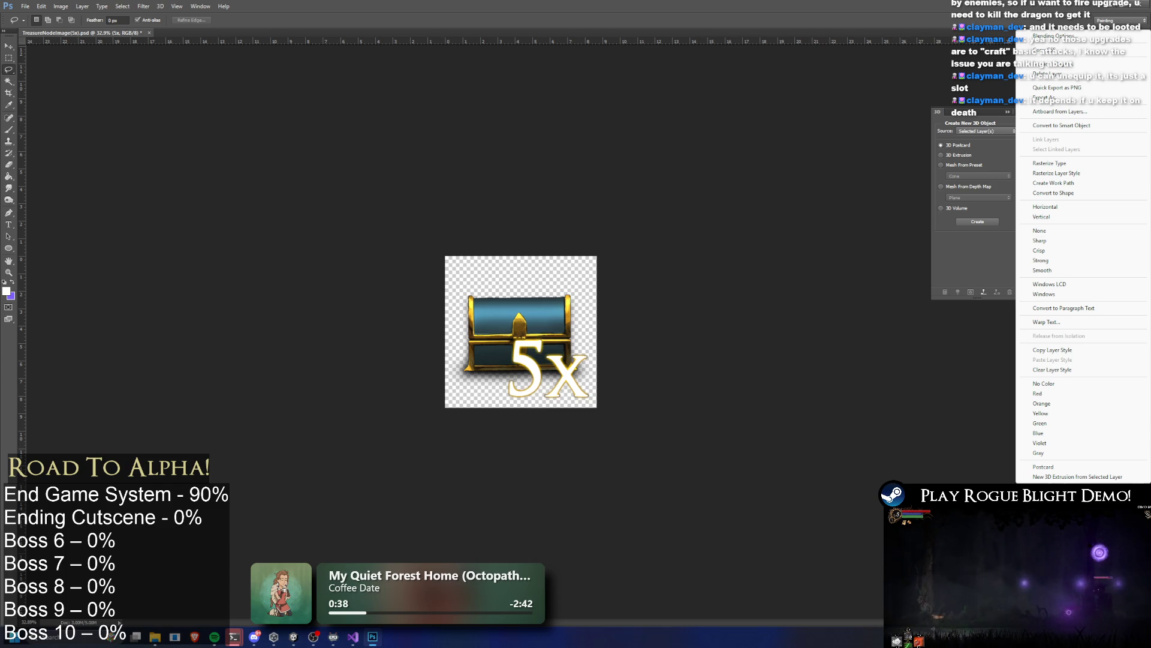
{"action": "key", "text": "Escape"}
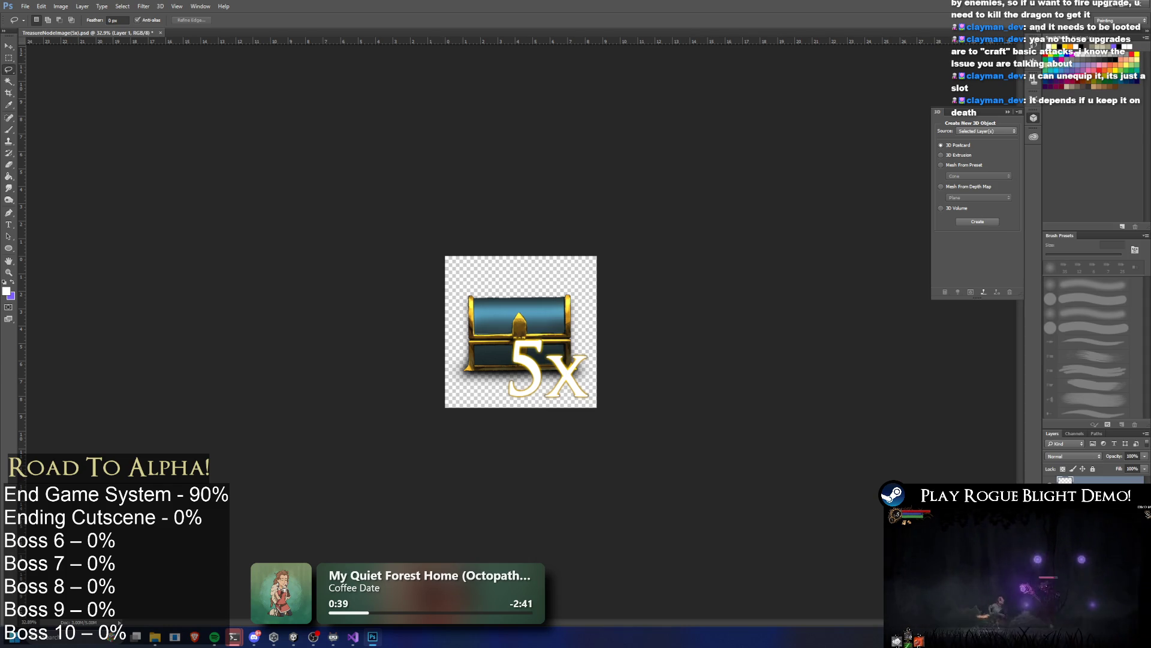
{"action": "right_click", "coordinate": [1074, 480]}
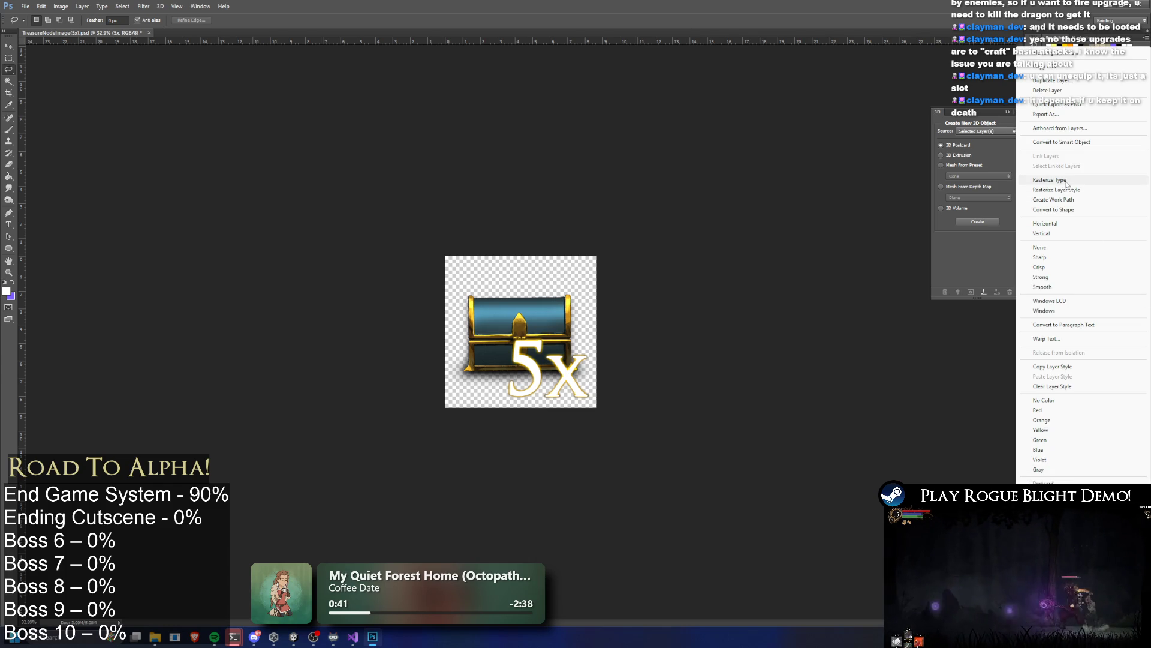
{"action": "left_click", "coordinate": [1068, 181]}
Step: Rasterize the layer style and paste the glowing 5x label onto a new layer
{"action": "right_click", "coordinate": [1095, 254]}
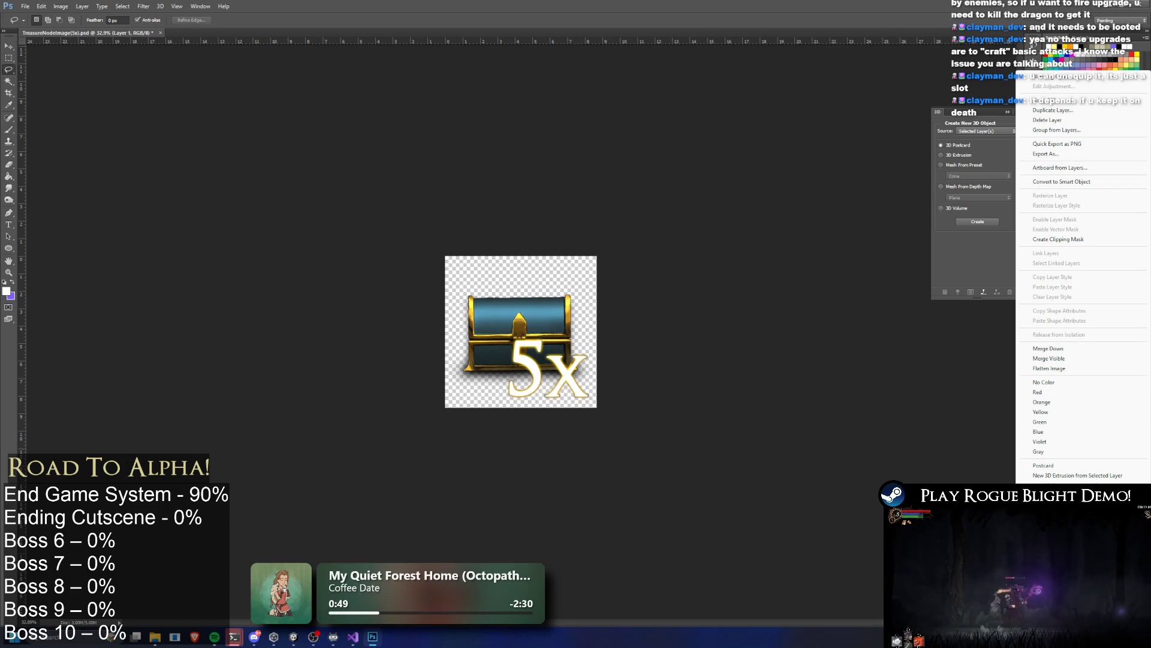
{"action": "left_click", "coordinate": [1070, 182]}
{"action": "right_click", "coordinate": [1097, 480]}
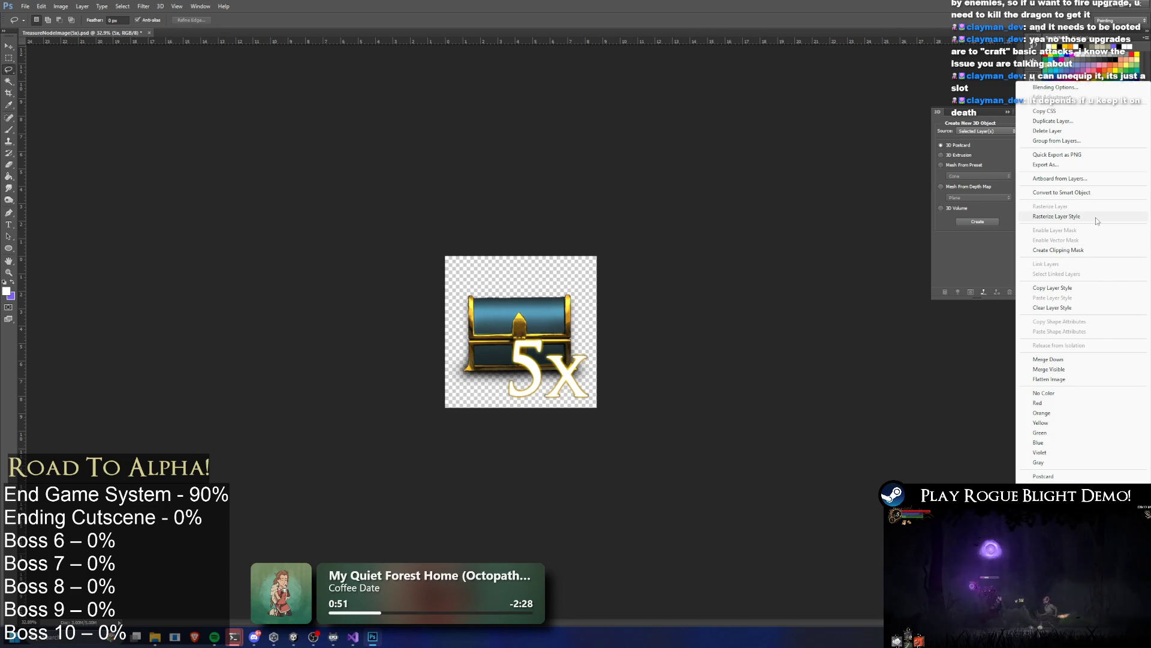
{"action": "left_click", "coordinate": [1096, 217]}
{"action": "key", "text": "ctrl+a"}
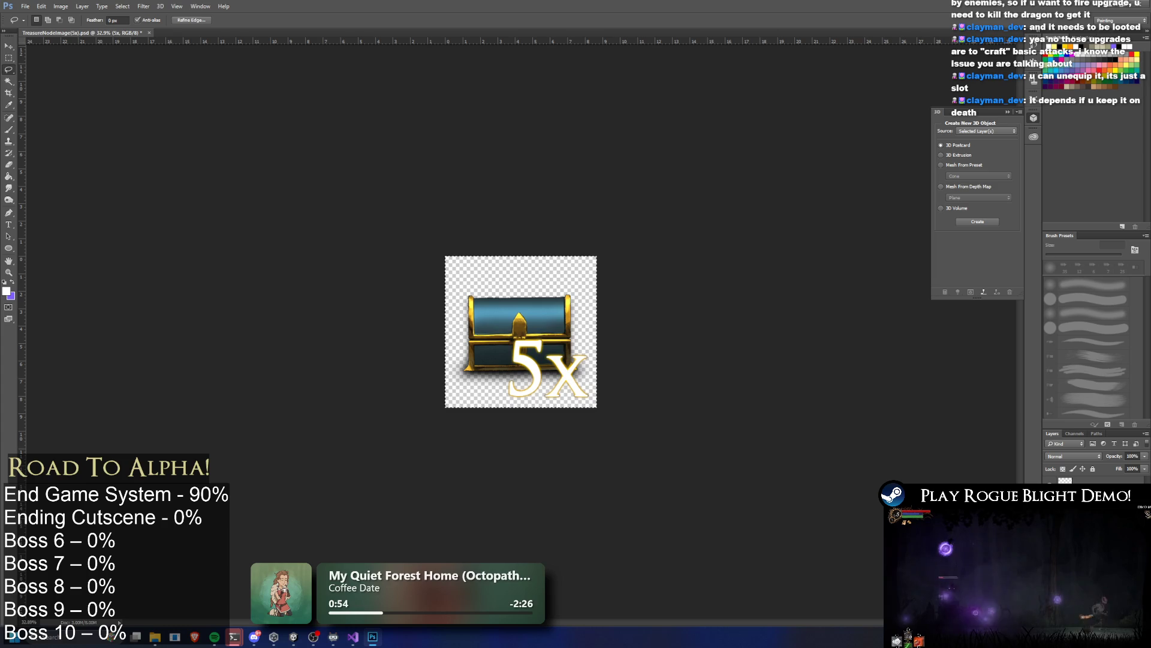
{"action": "key", "text": "Delete"}
{"action": "key", "text": "ctrl+v"}
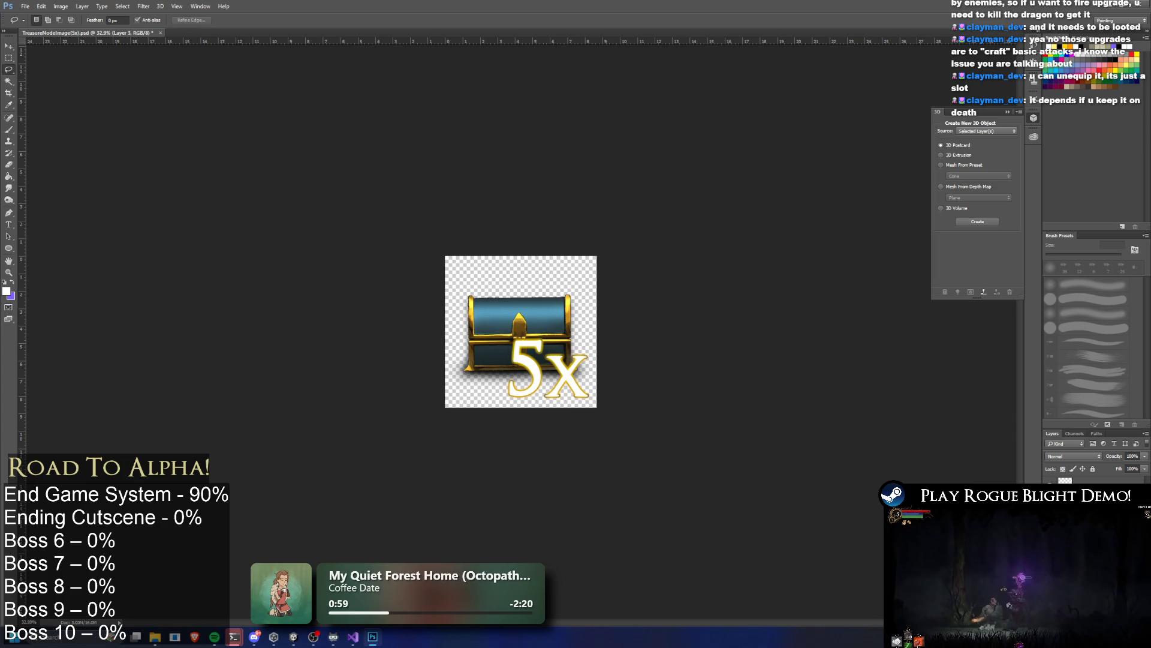
Step: Merge the visible layers into a single TreasureNode5x layer and return to Unity
{"action": "key", "text": "ctrl+z"}
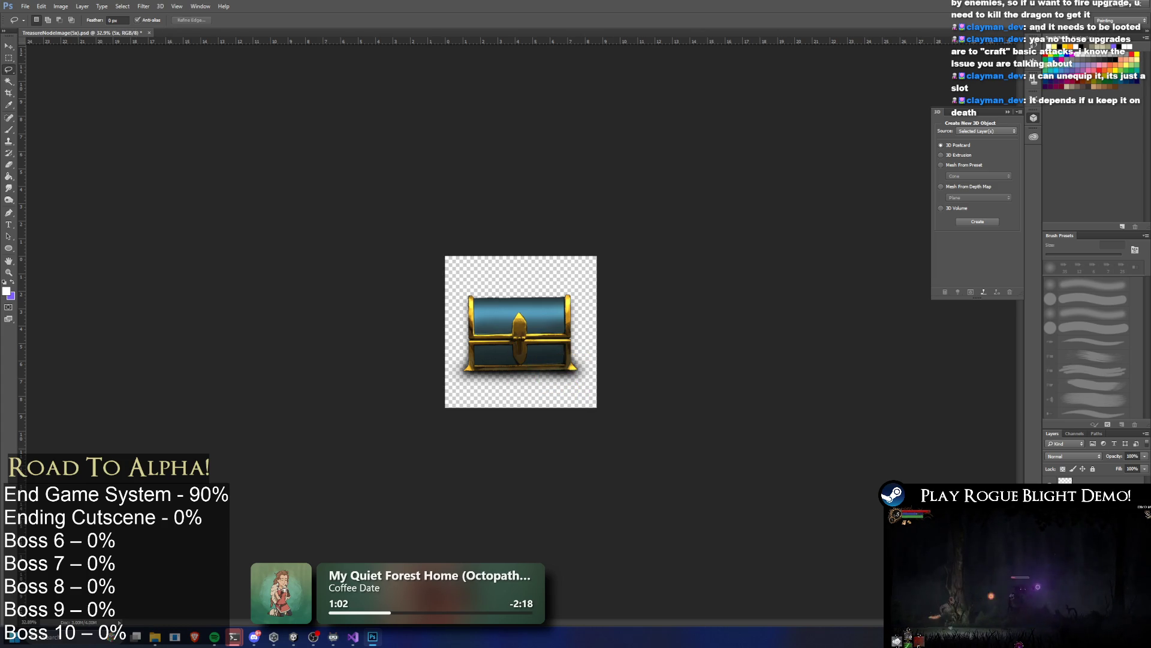
{"action": "key", "text": "ctrl+alt+z"}
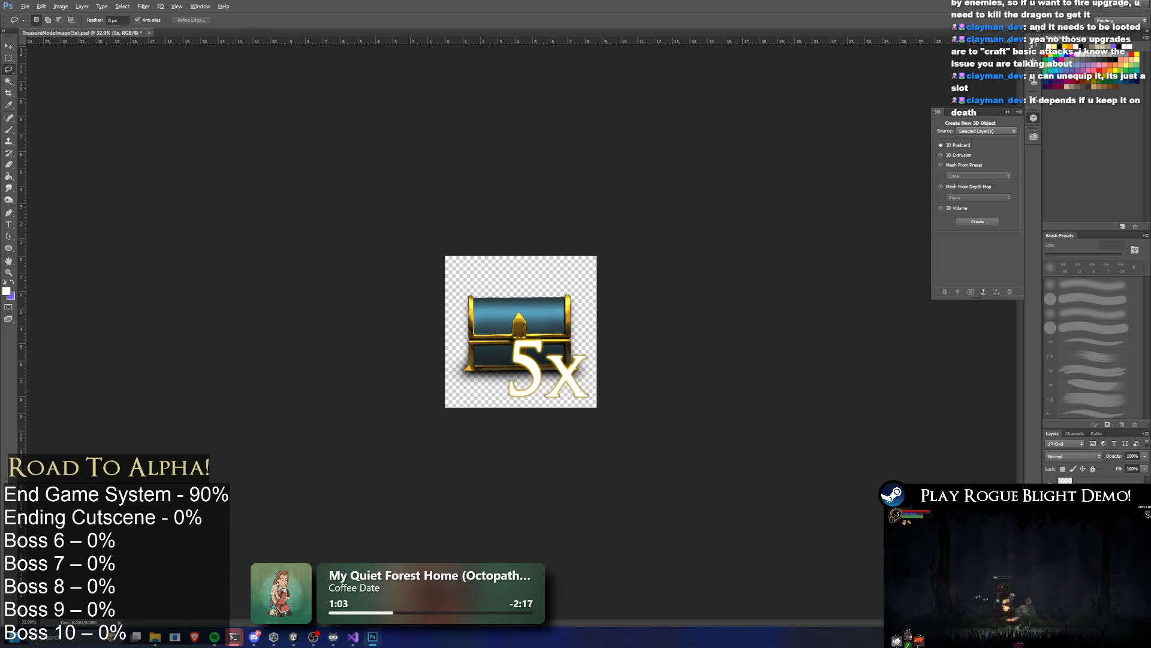
{"action": "key", "text": "ctrl+e"}
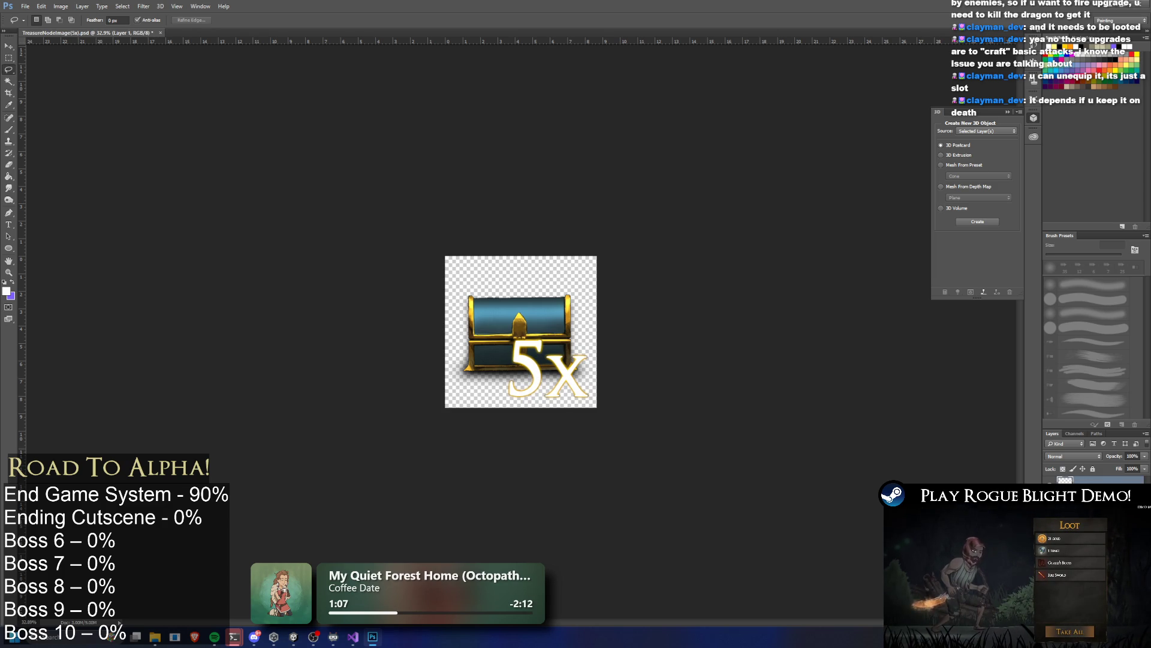
{"action": "key", "text": "ctrl+z"}
{"action": "right_click", "coordinate": [1079, 480]}
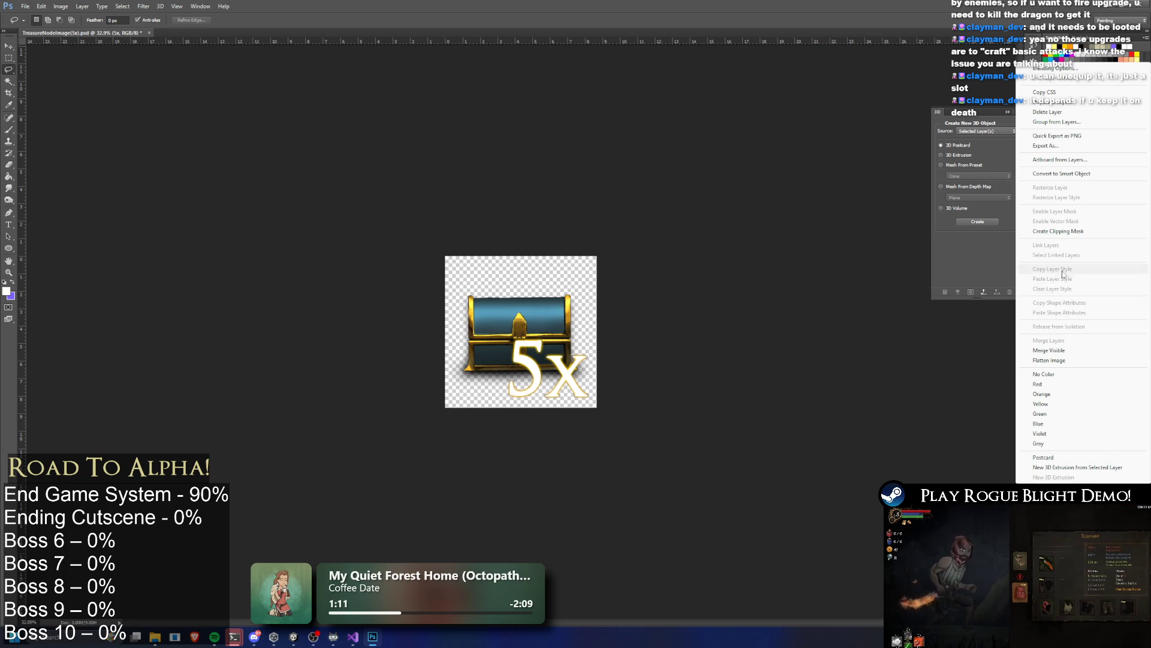
{"action": "left_click", "coordinate": [1065, 350]}
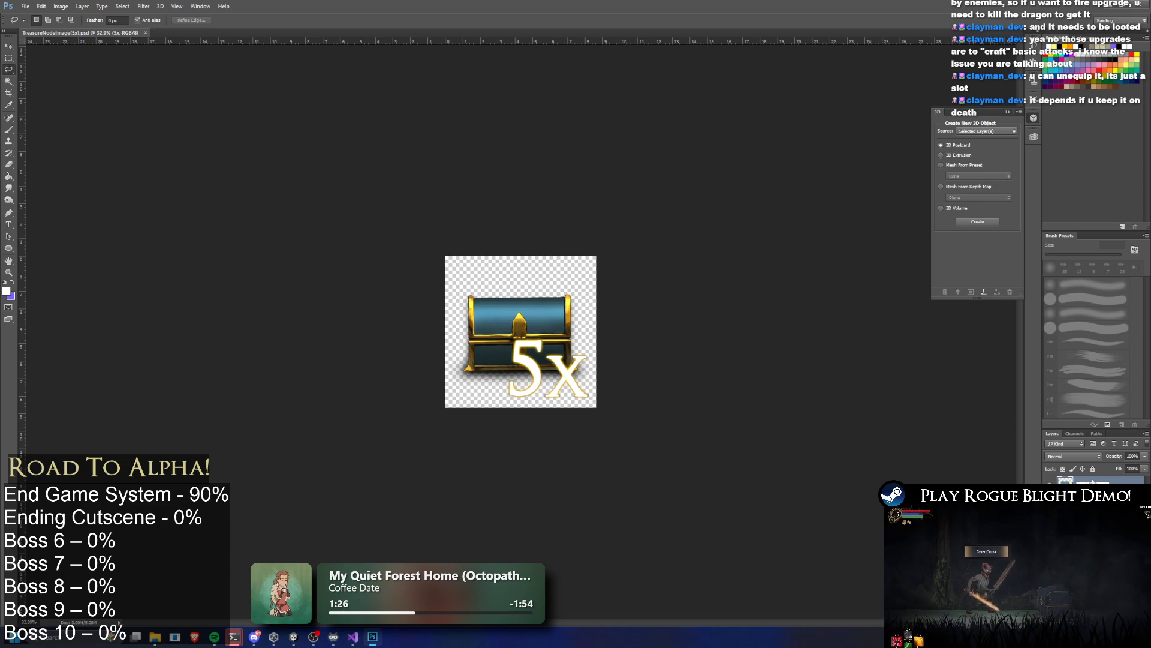
{"action": "key", "text": "Return"}
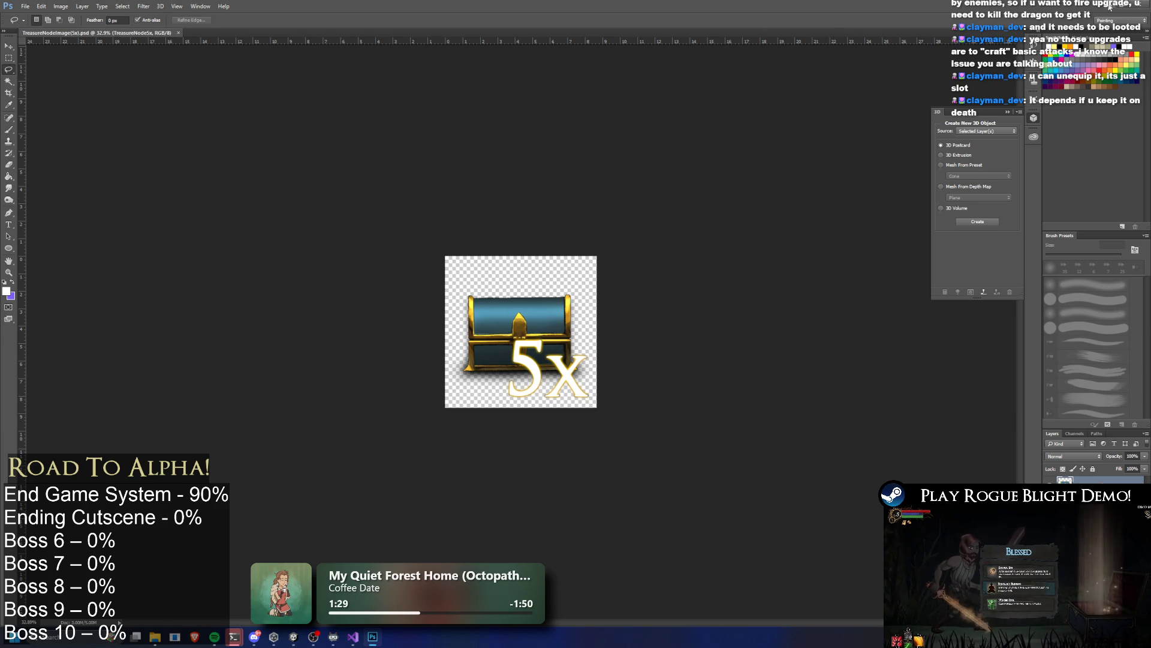
{"action": "key", "text": "alt+Tab"}
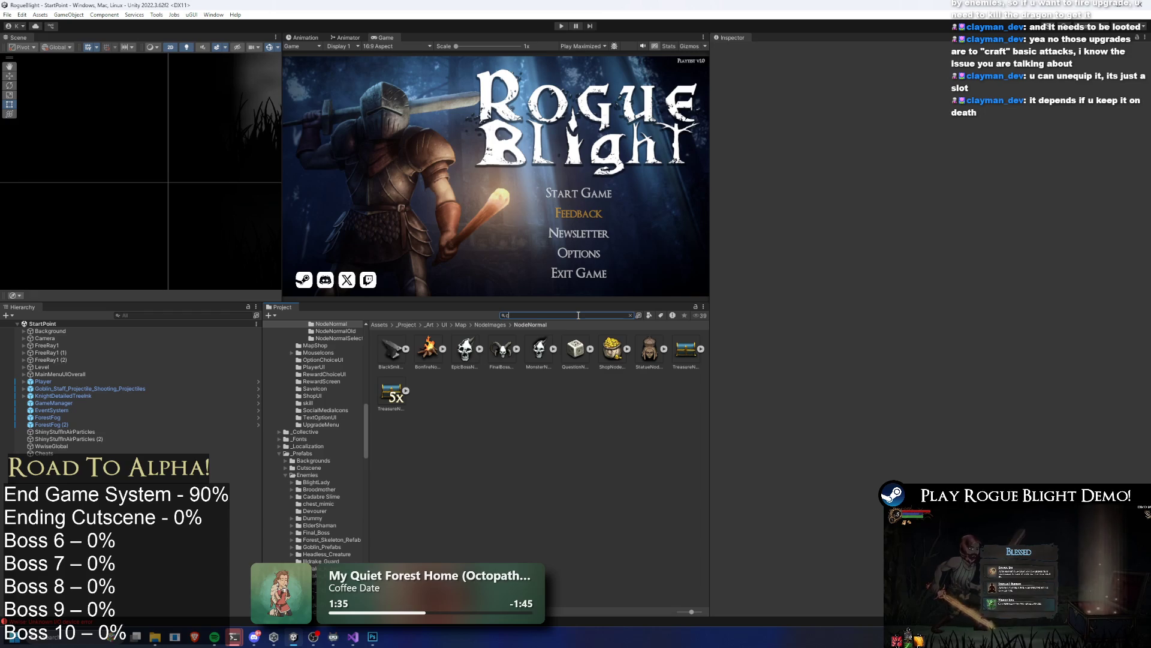
Step: Search 'chest 5x' and set TreasureNodeImage(5x) as the chest node's Node Icon and Highlight Icon
{"action": "type", "text": "chest 5x"}
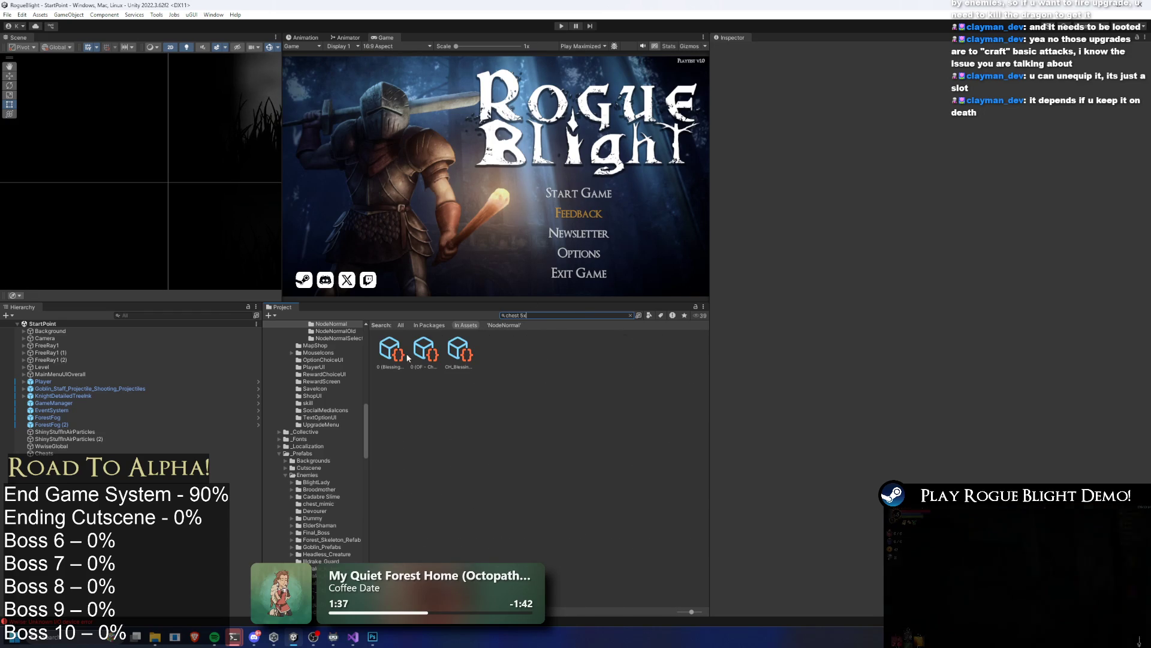
{"action": "left_click", "coordinate": [401, 352]}
{"action": "left_click", "coordinate": [458, 351]}
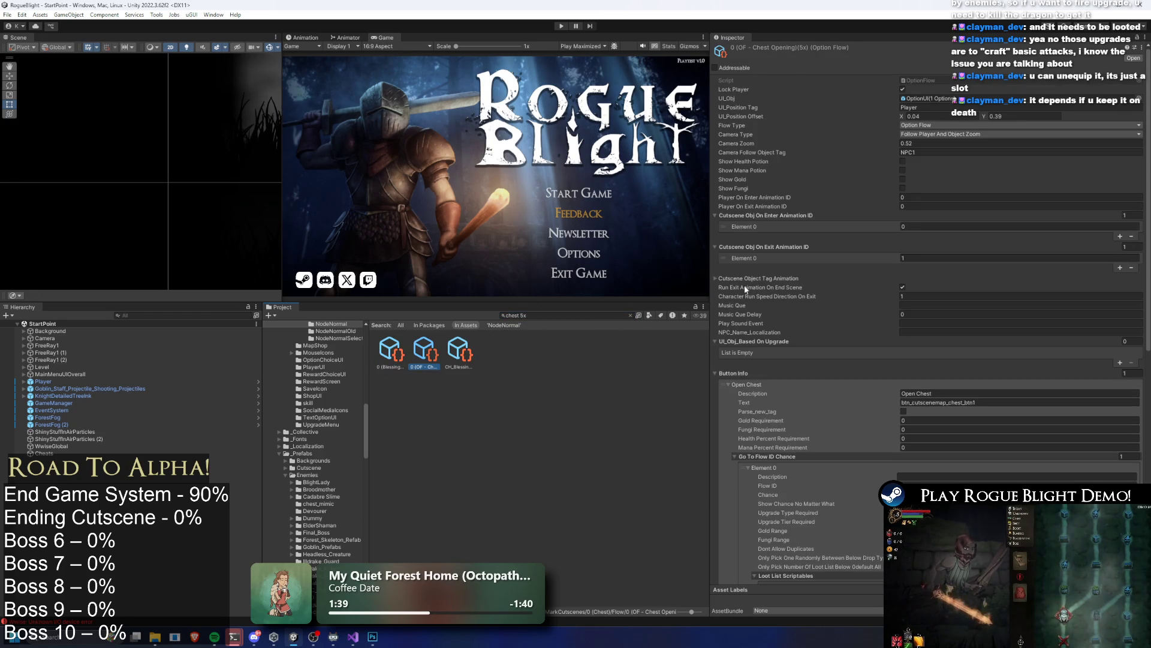
{"action": "left_click", "coordinate": [833, 264]}
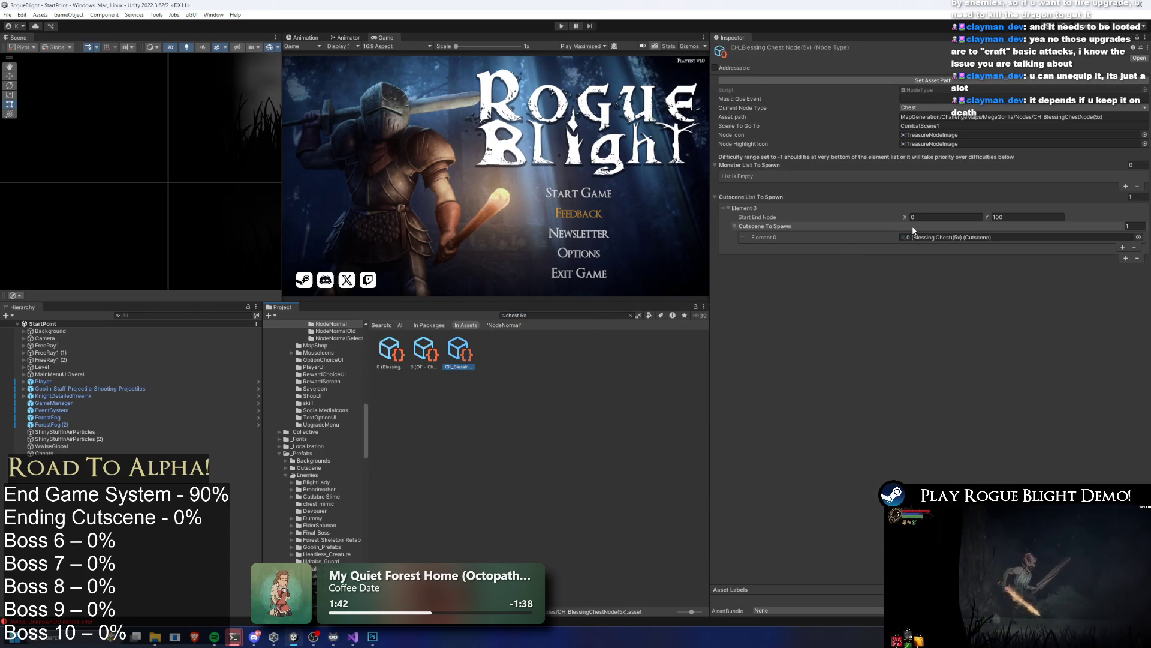
{"action": "left_click", "coordinate": [1055, 136]}
{"action": "left_click_drag", "start_coordinate": [428, 394], "coordinate": [1020, 135]}
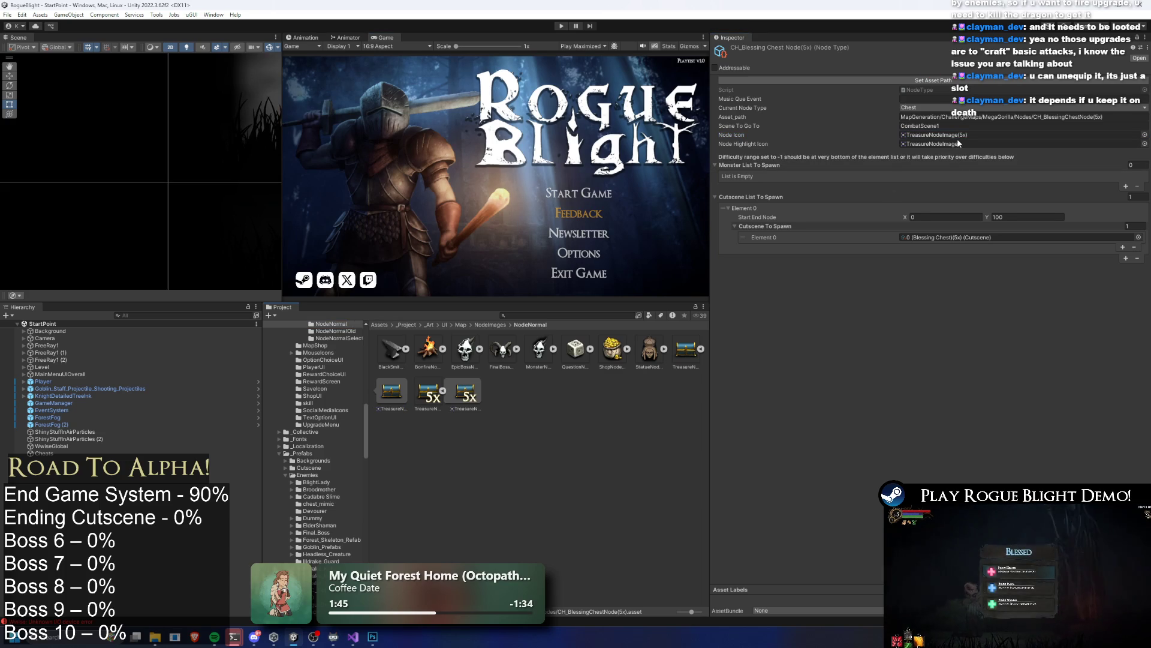
{"action": "left_click_drag", "start_coordinate": [795, 241], "coordinate": [1019, 144]}
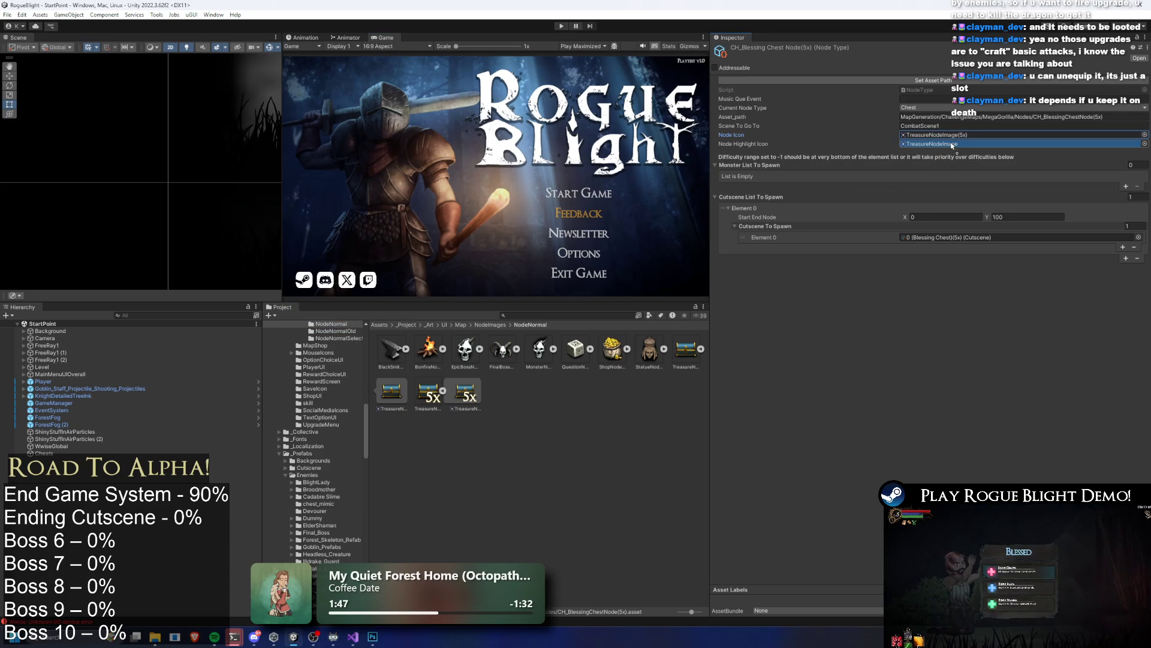
{"action": "left_click", "coordinate": [563, 313]}
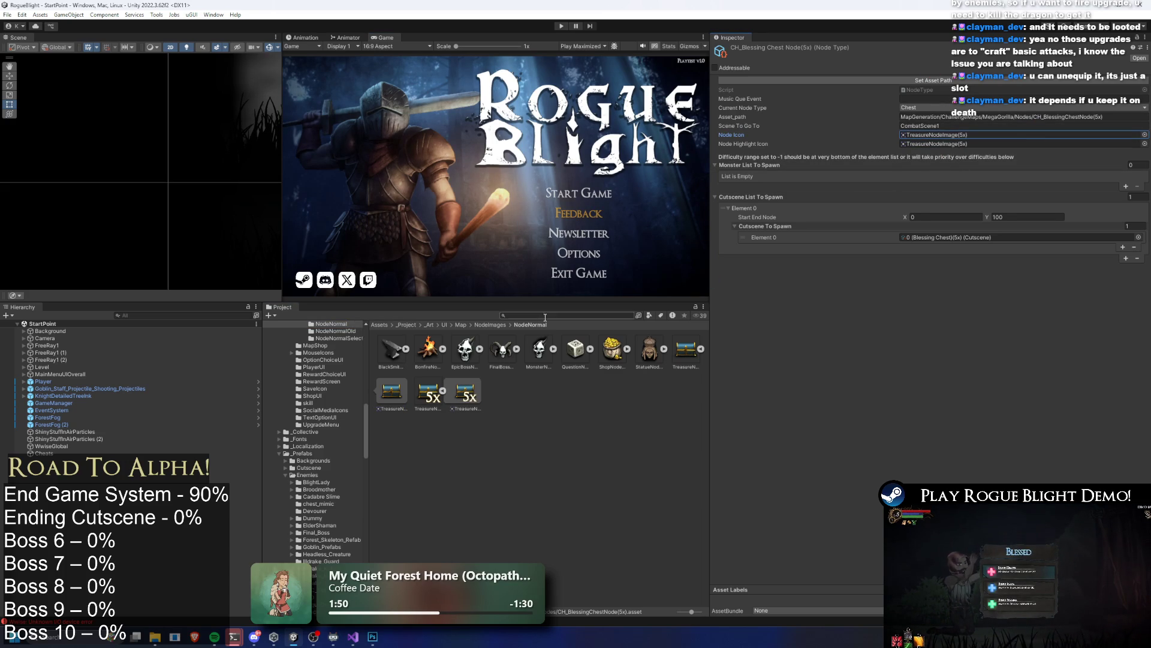
Step: Search 'gorilla item', review Challenge_MegaGorillaBoss_Map's Whole Layer Node Type List, and enter Play mode
{"action": "type", "text": "me"}
{"action": "key", "text": "BackSpace"}
{"action": "key", "text": "BackSpace"}
{"action": "type", "text": "goril"}
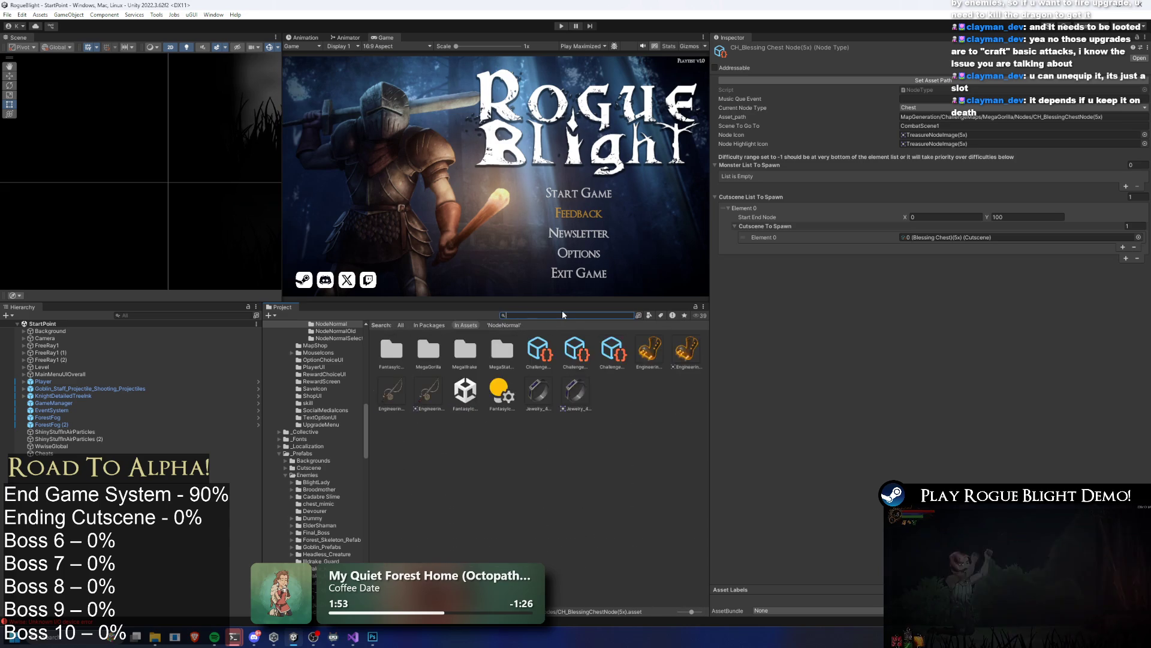
{"action": "type", "text": "la item"}
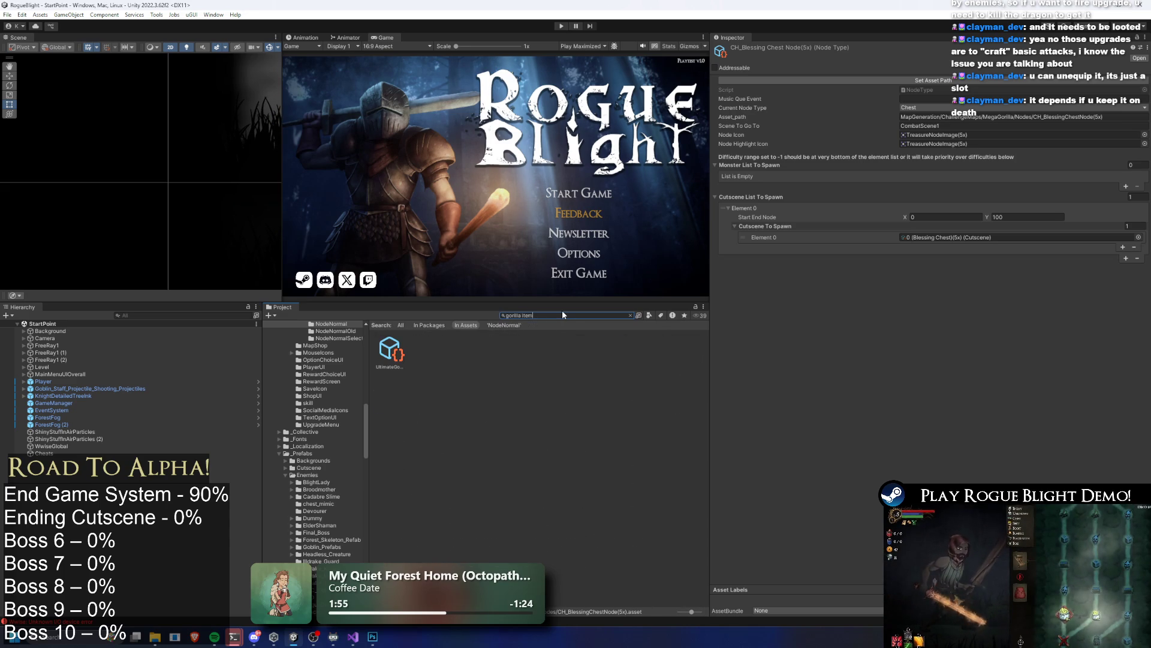
{"action": "key", "text": "Down"}
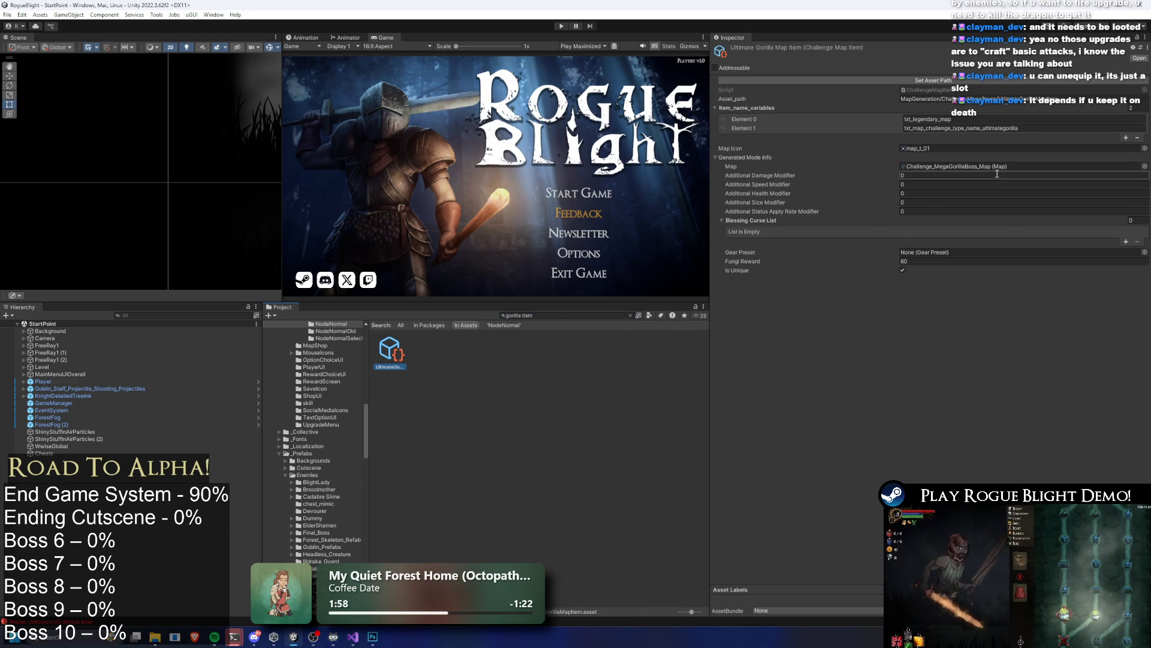
{"action": "key", "text": "Escape"}
{"action": "left_click", "coordinate": [422, 355]}
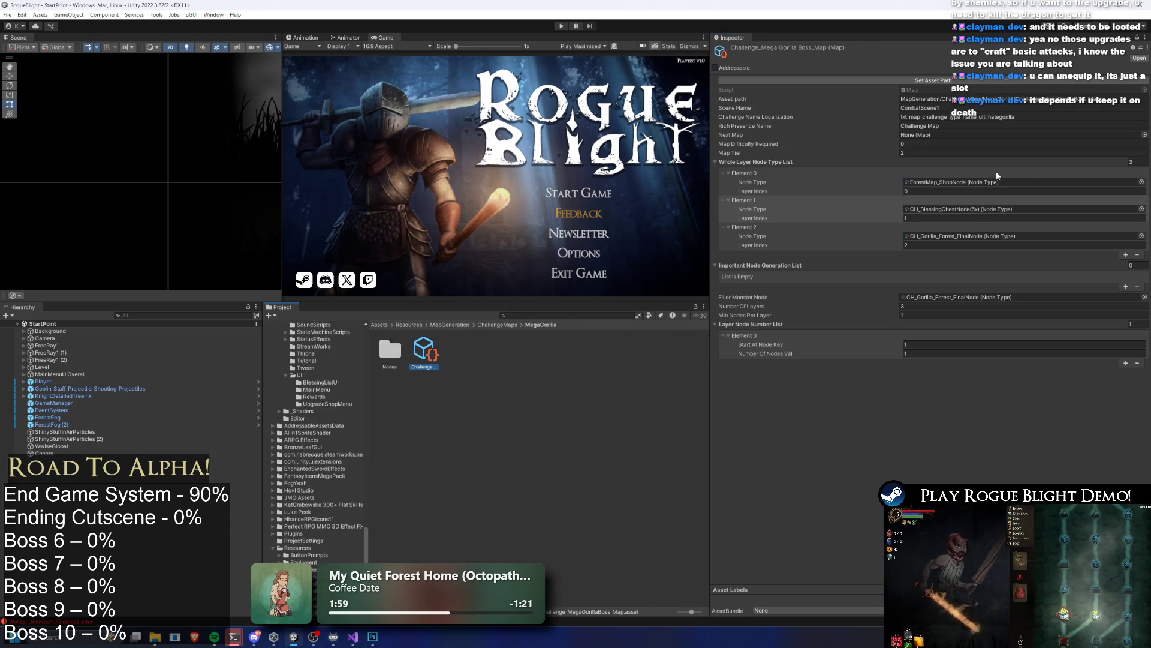
{"action": "left_click", "coordinate": [914, 83]}
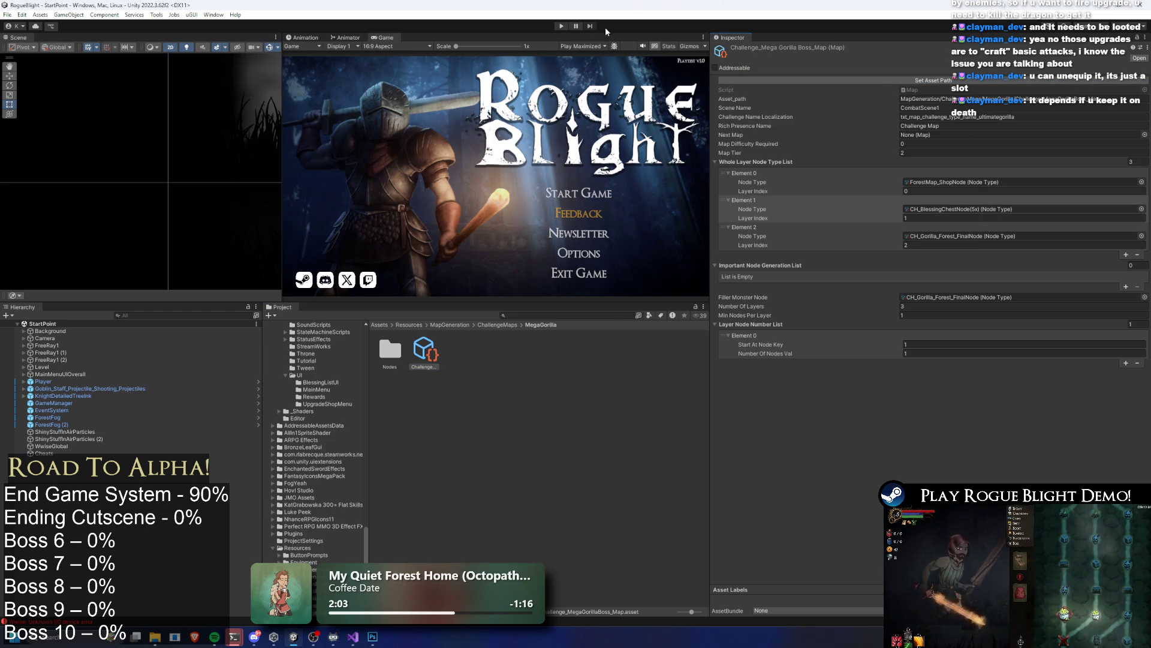
{"action": "left_click", "coordinate": [562, 27]}
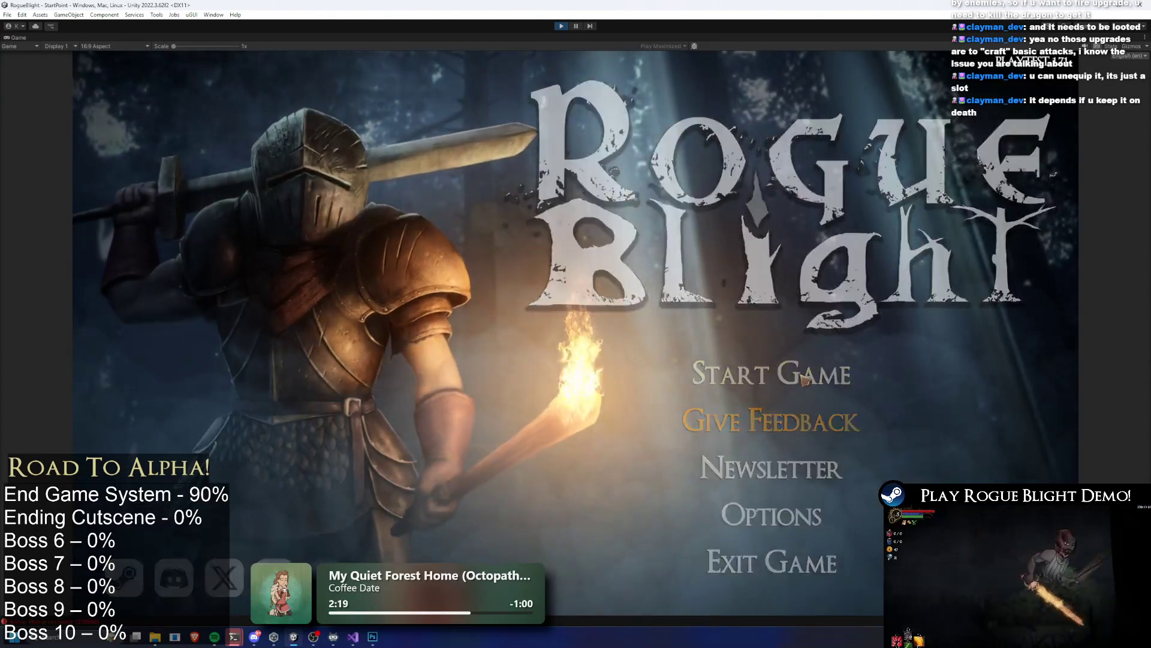
Step: Start a new game from a save slot and equip the Torch in both hands
{"action": "left_click", "coordinate": [804, 379]}
{"action": "left_click", "coordinate": [806, 321]}
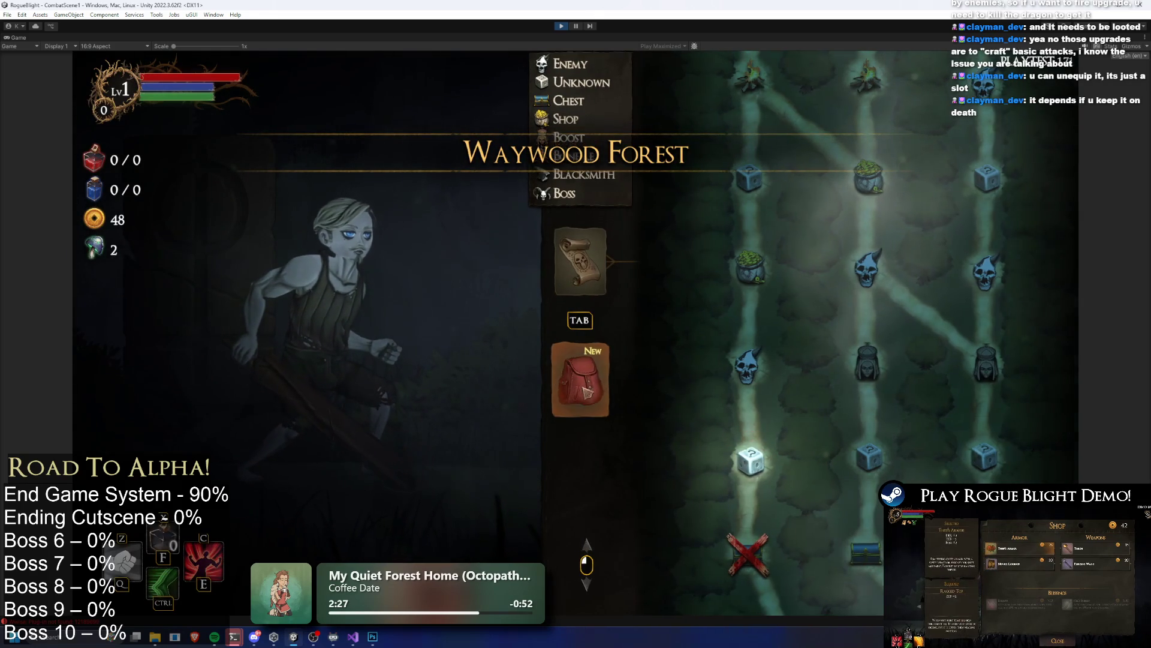
{"action": "key", "text": "Tab"}
{"action": "key", "text": "Tab"}
{"action": "key", "text": "Tab"}
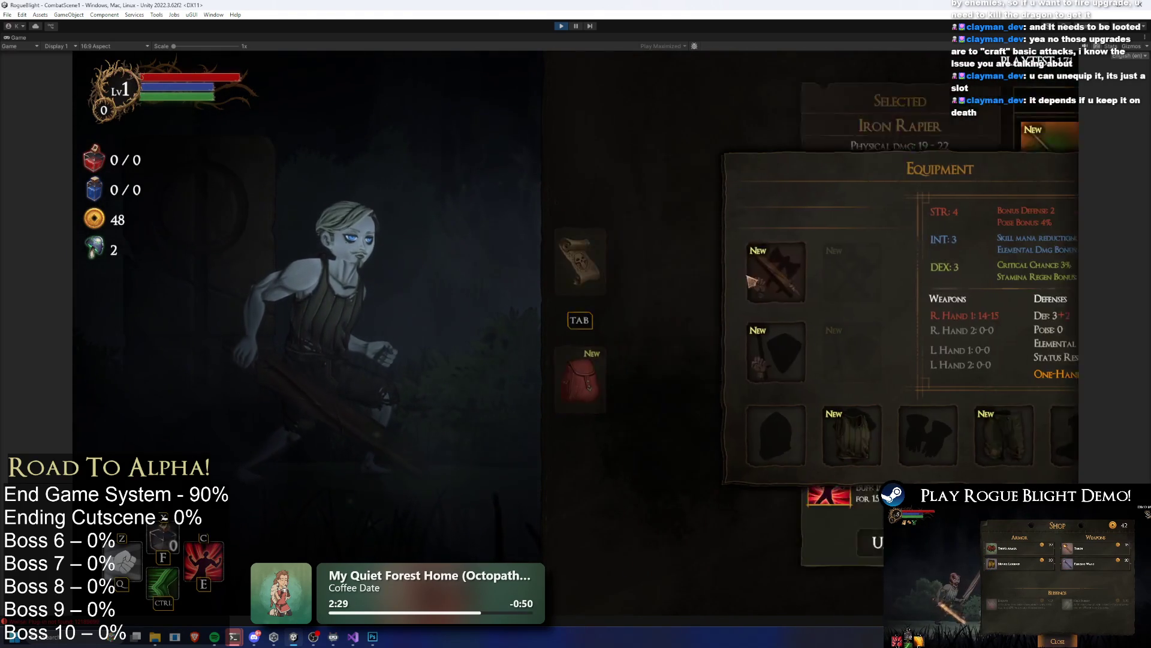
{"action": "left_click", "coordinate": [680, 271]}
{"action": "left_click", "coordinate": [900, 155]}
{"action": "left_click", "coordinate": [899, 155]}
{"action": "left_click", "coordinate": [763, 313]}
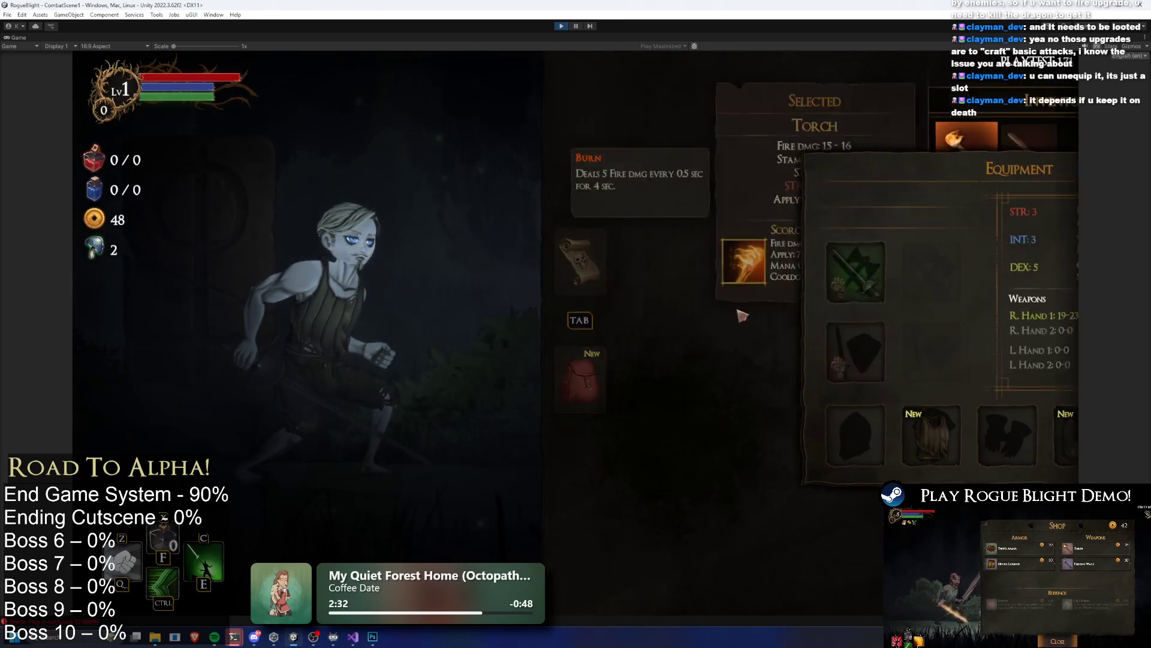
{"action": "left_click", "coordinate": [878, 153]}
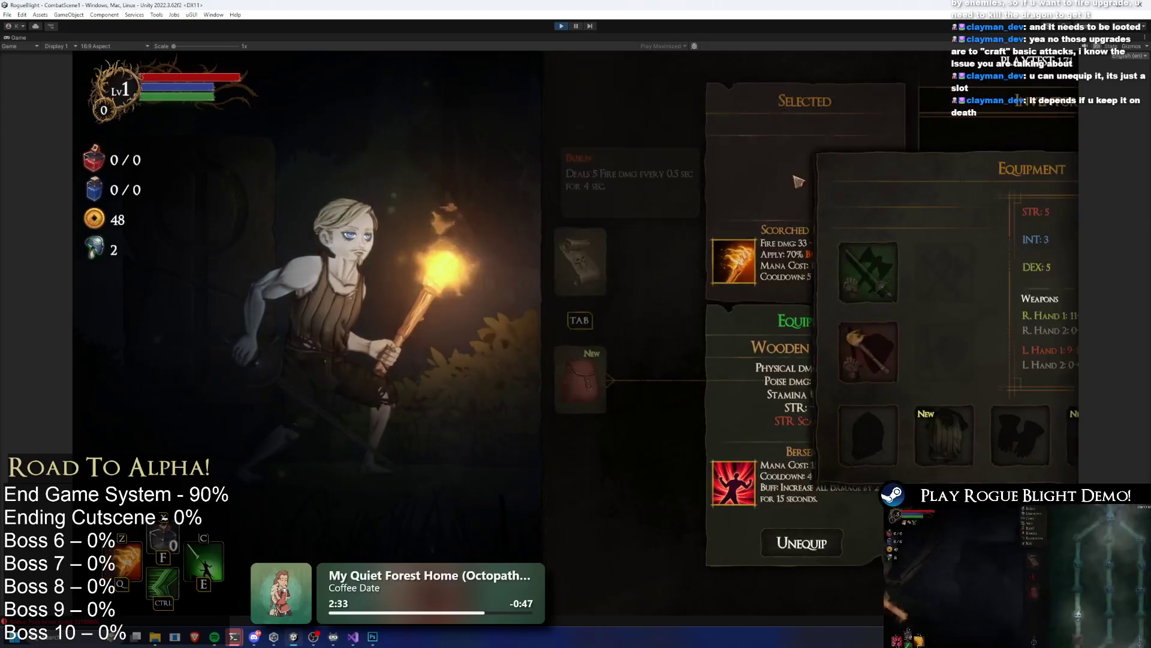
Step: Abandon the run, walk to the Sanctuary merchant, and check the Challenge Maps under Select Maps
{"action": "key", "text": "Escape"}
{"action": "left_click", "coordinate": [568, 359]}
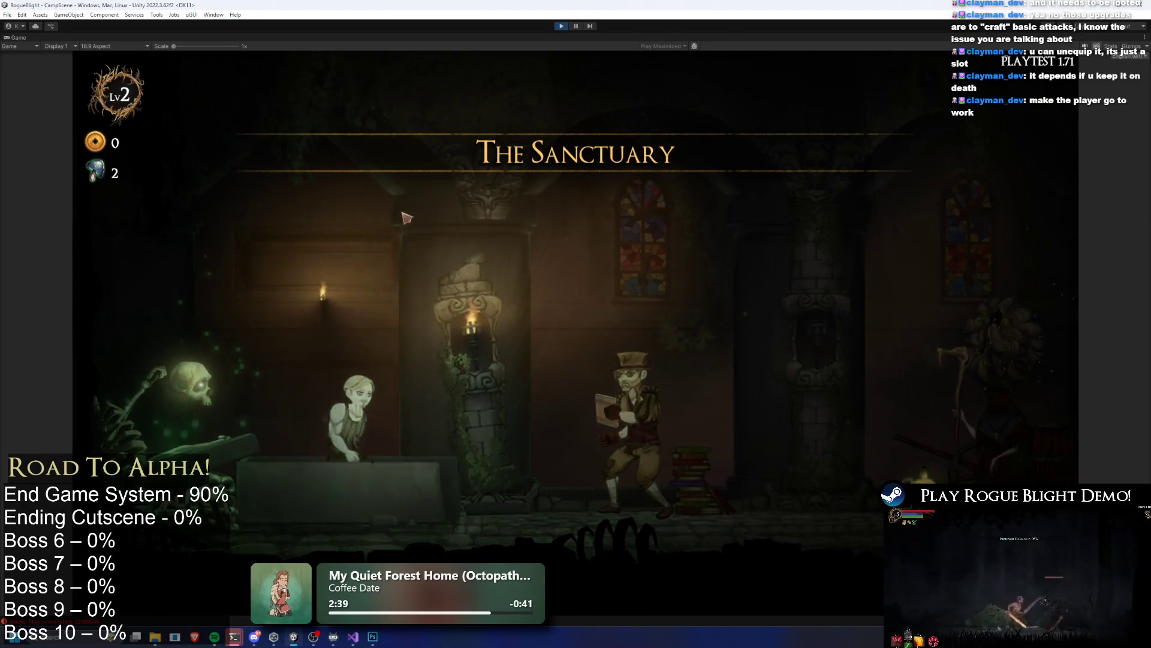
{"action": "key", "text": "d"}
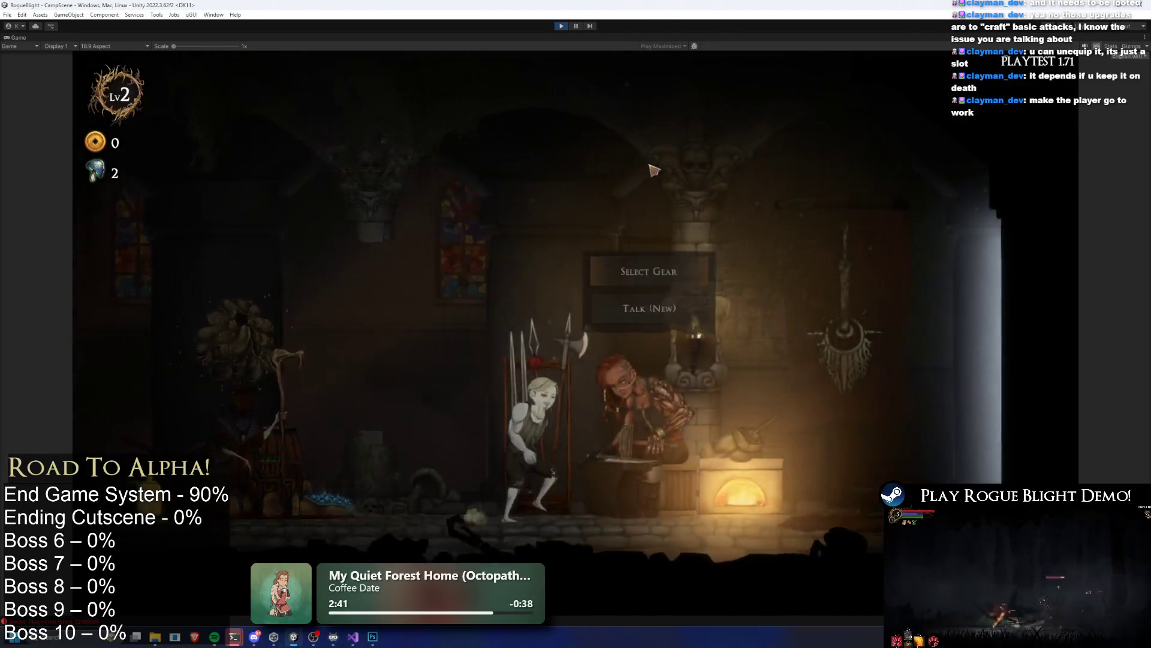
{"action": "key", "text": "d"}
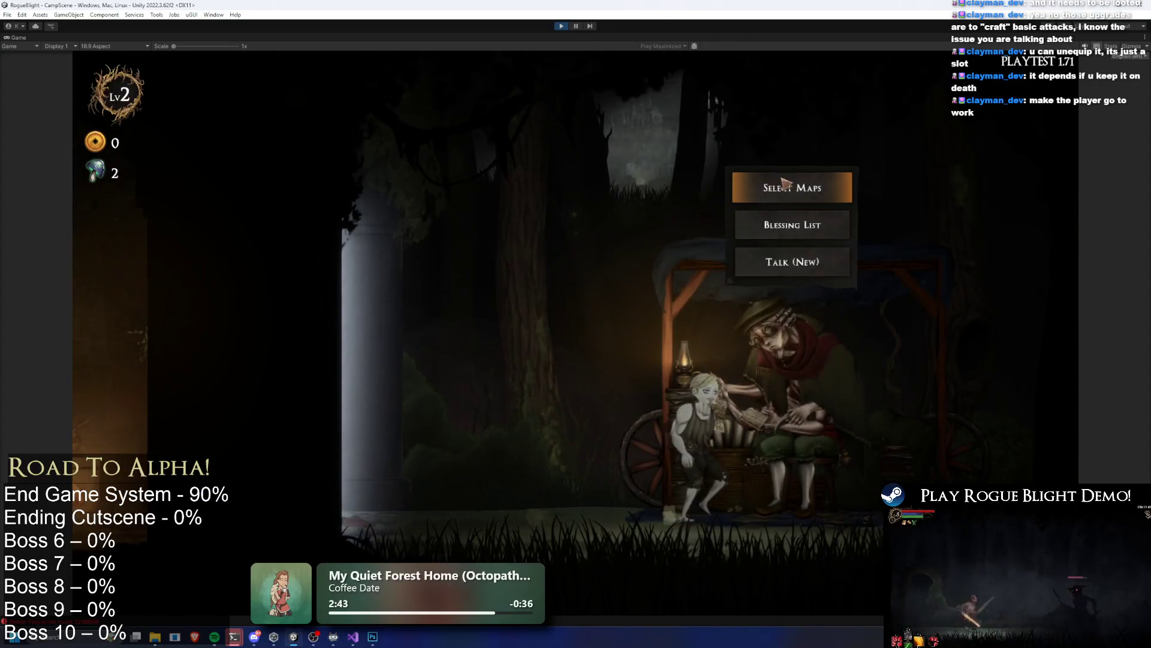
{"action": "left_click", "coordinate": [782, 183]}
{"action": "left_click", "coordinate": [673, 259]}
{"action": "key", "text": "Escape"}
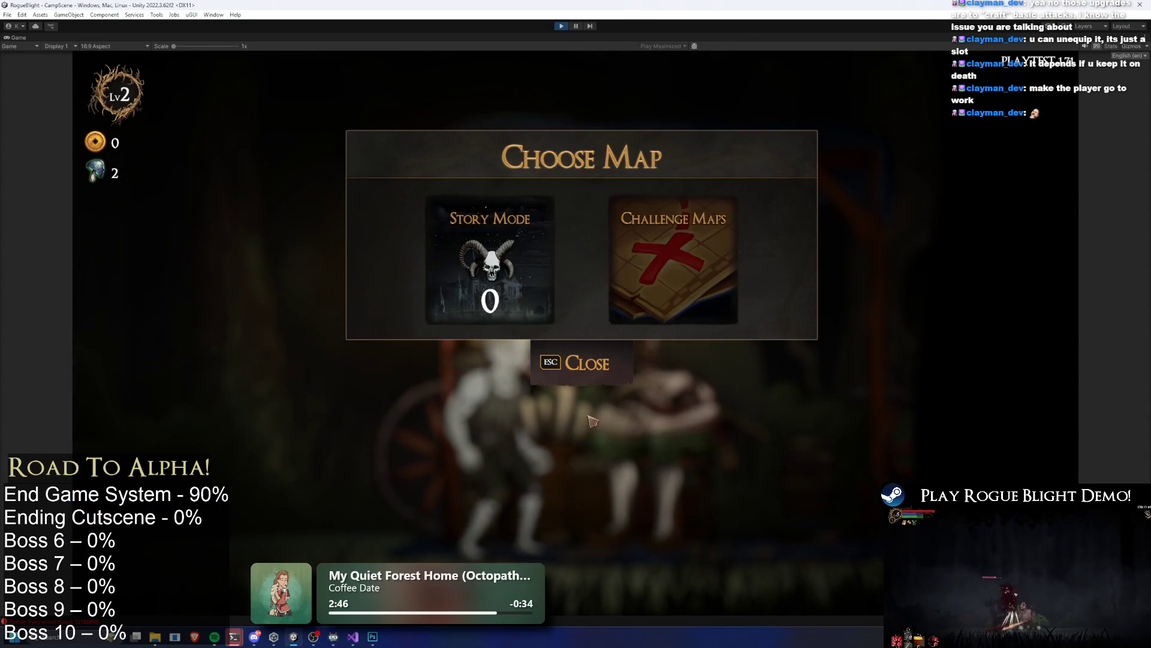
{"action": "key", "text": "Escape"}
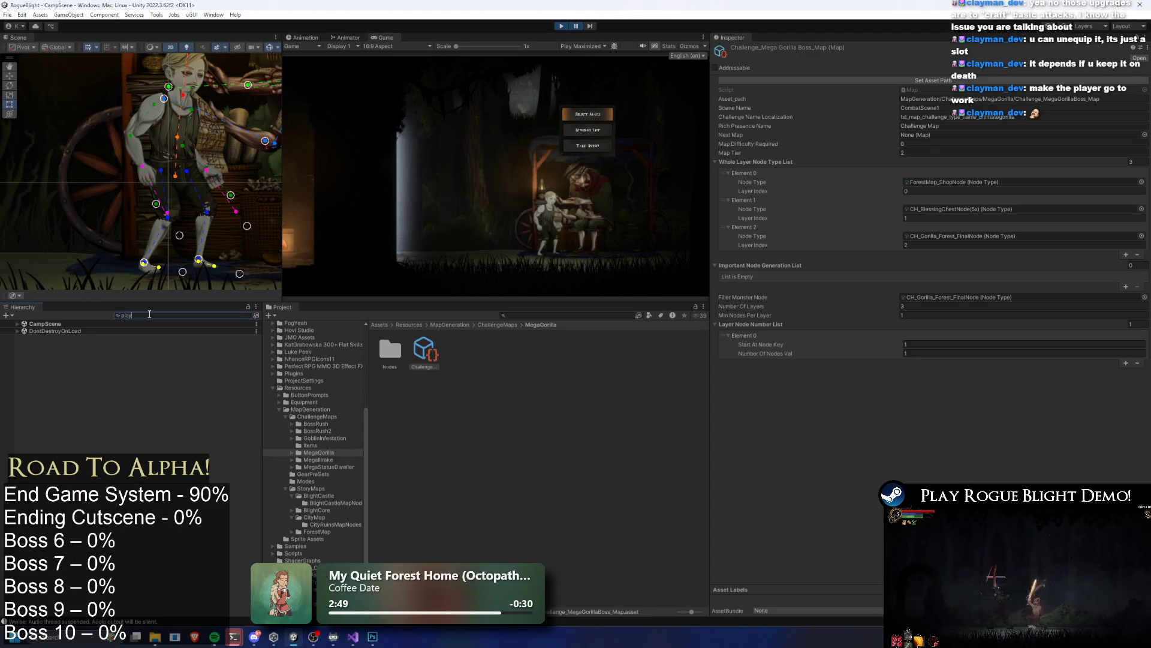
Step: Add UltimateGorillaMapItem as the Player's Challenge Map Items Element 0 with difficulty 1, then resume
{"action": "type", "text": "er"}
{"action": "left_click", "coordinate": [91, 346]}
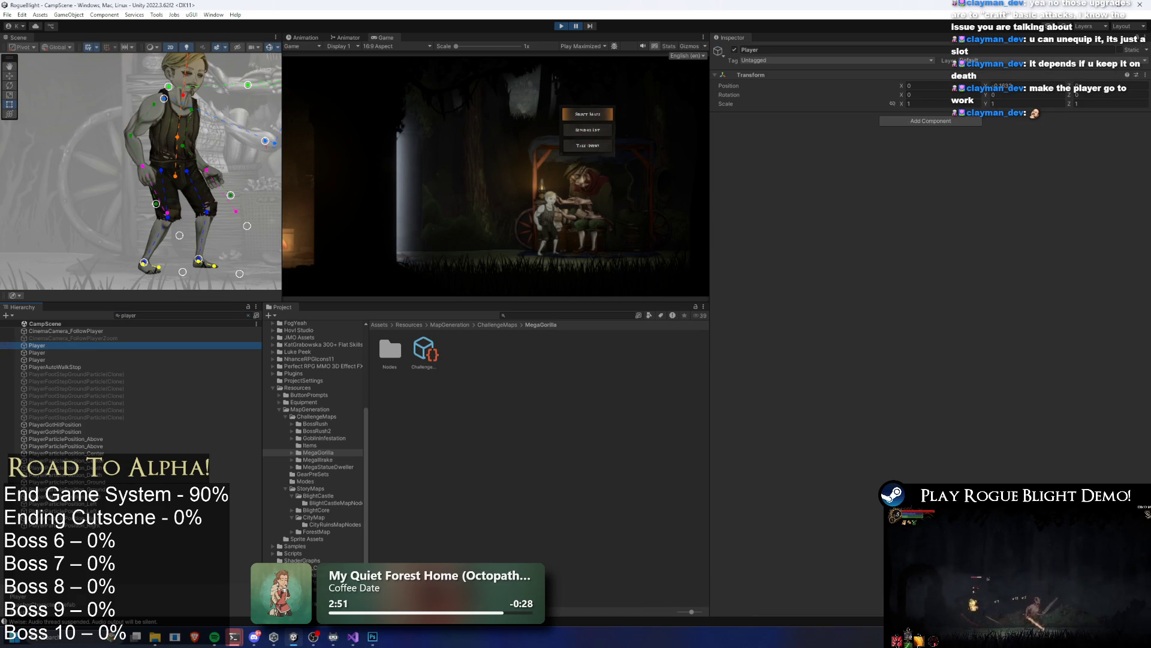
{"action": "left_click", "coordinate": [37, 352]}
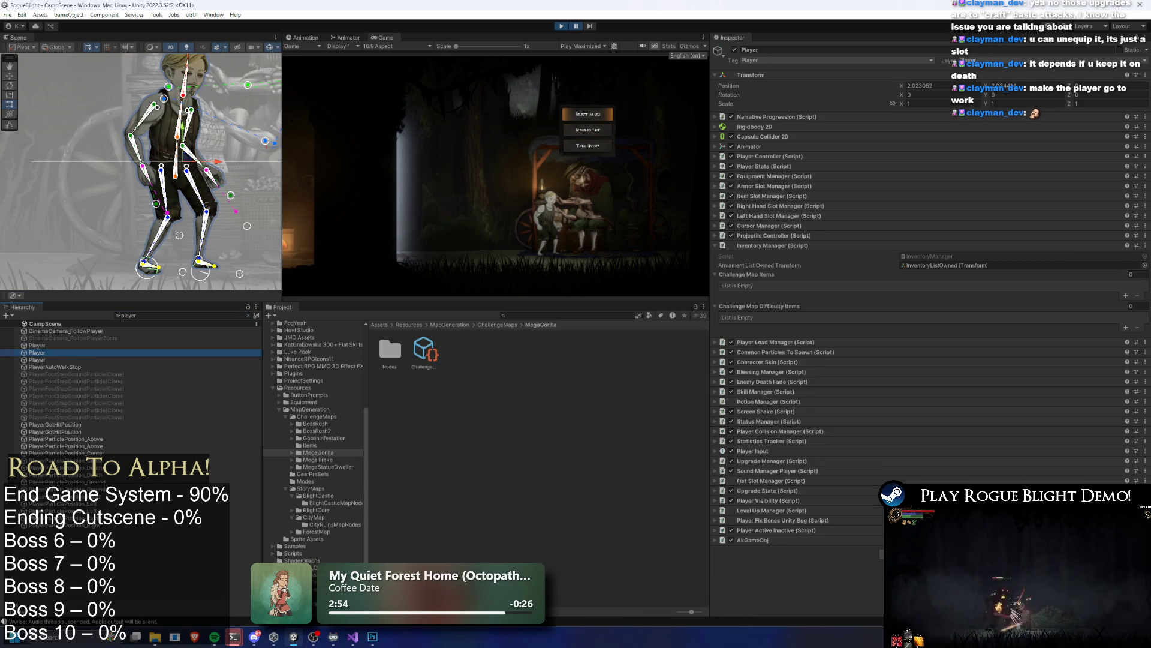
{"action": "left_click", "coordinate": [1126, 296]}
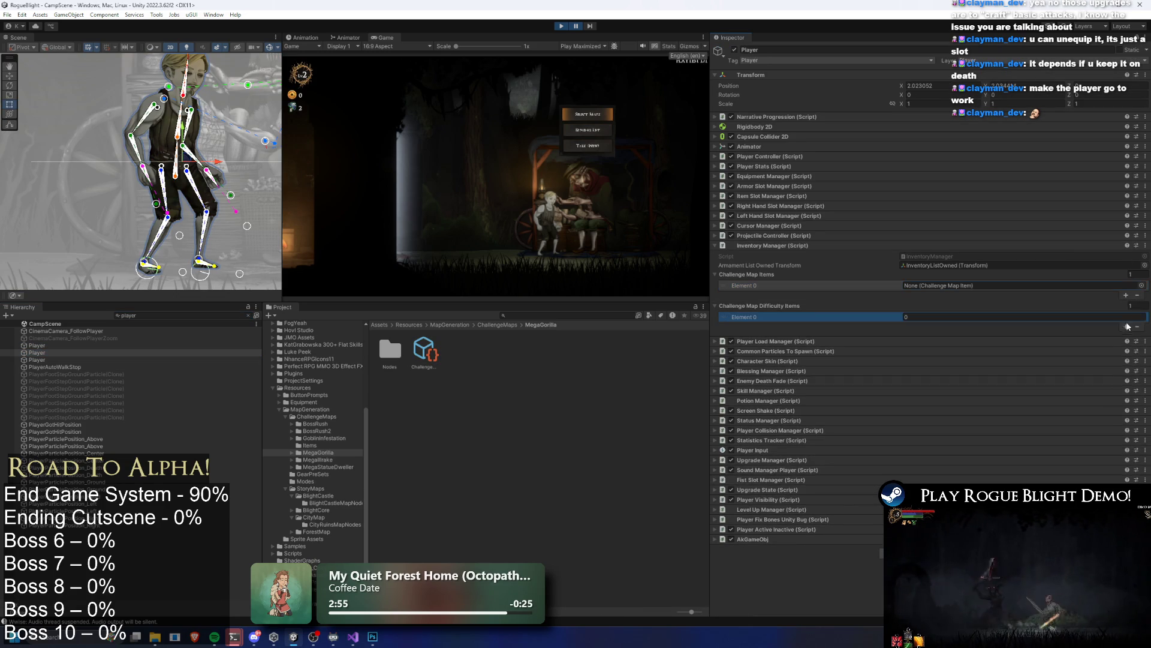
{"action": "left_click", "coordinate": [1142, 285]}
{"action": "left_click", "coordinate": [812, 287]}
{"action": "key", "text": "Return"}
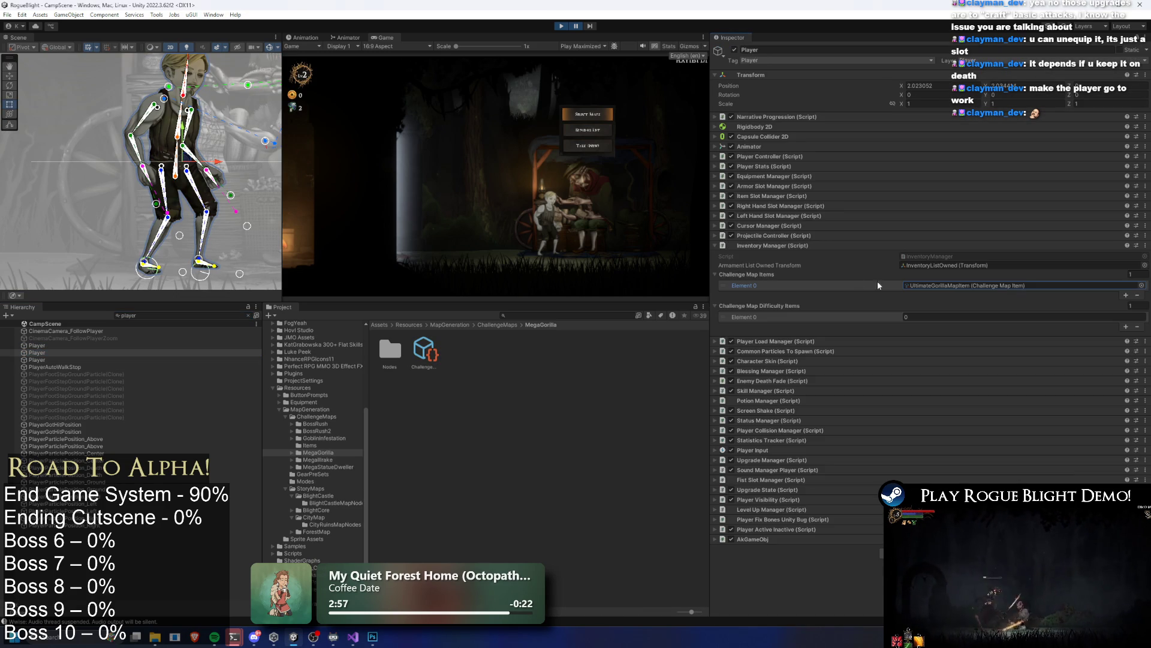
{"action": "left_click", "coordinate": [1107, 317]}
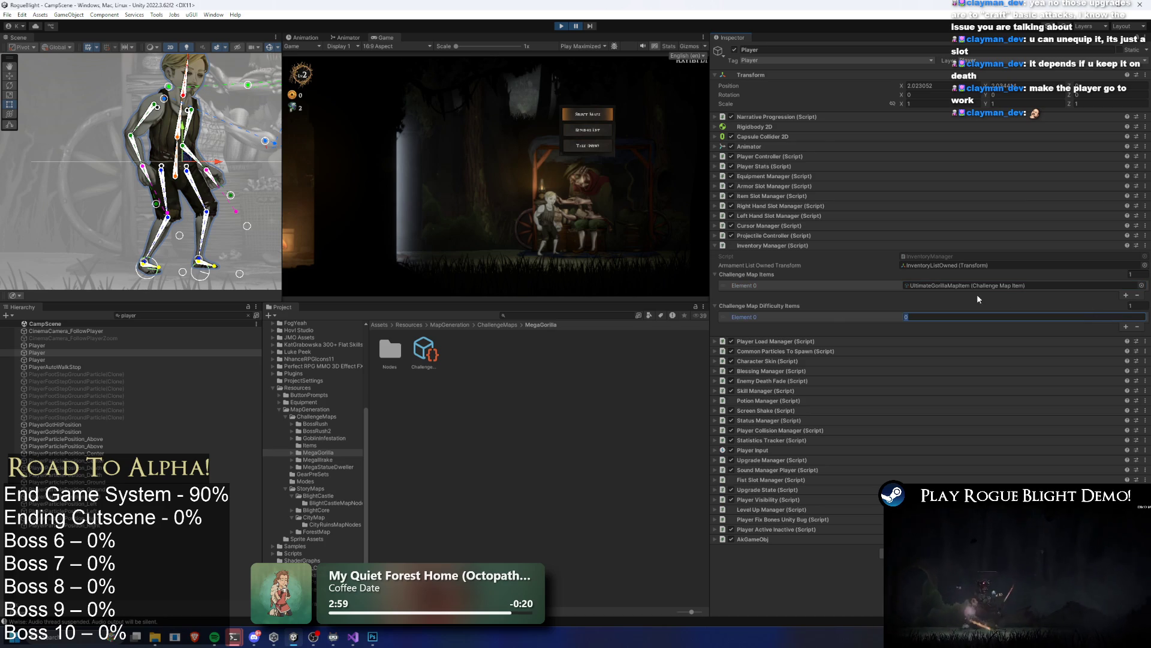
{"action": "type", "text": "1"}
{"action": "left_click", "coordinate": [576, 27]}
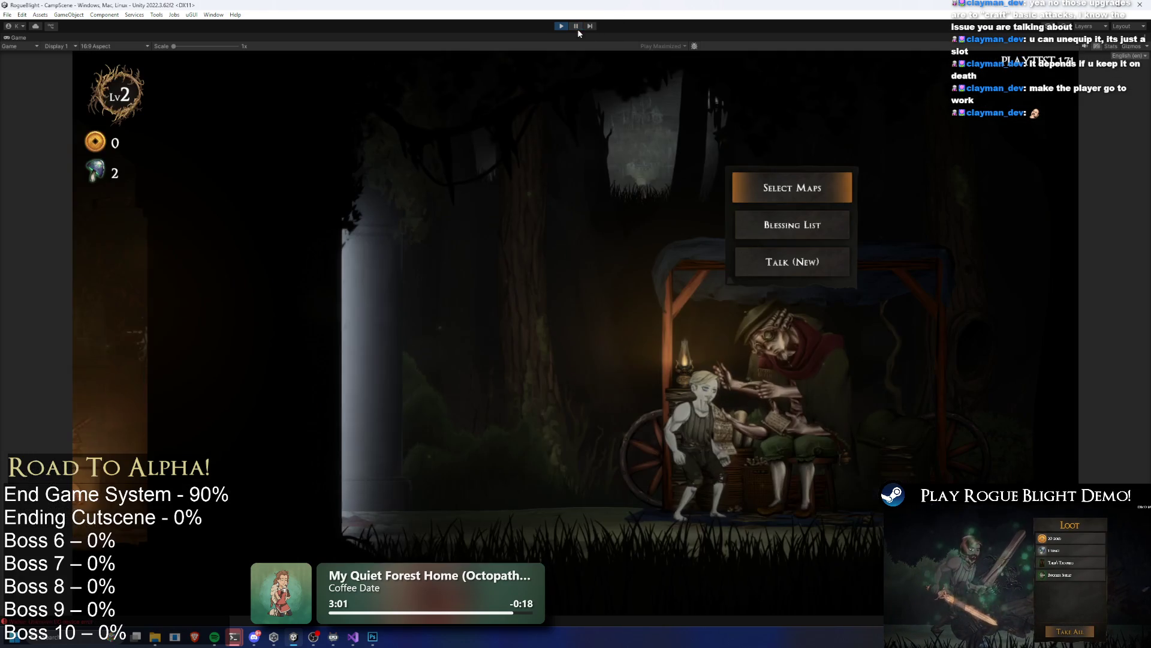
Step: Start Gorilla Prime with the Wooden Sword, regenerate its route via cheats, and stop play mode
{"action": "left_click", "coordinate": [765, 186]}
{"action": "left_click", "coordinate": [679, 263]}
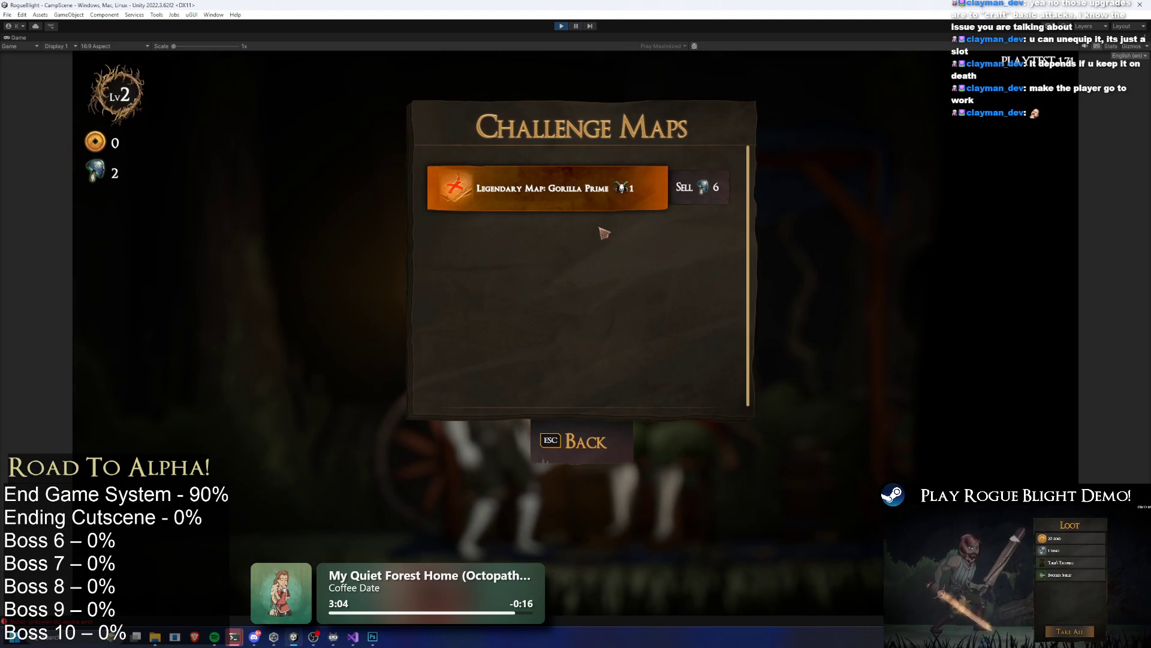
{"action": "left_click", "coordinate": [635, 190]}
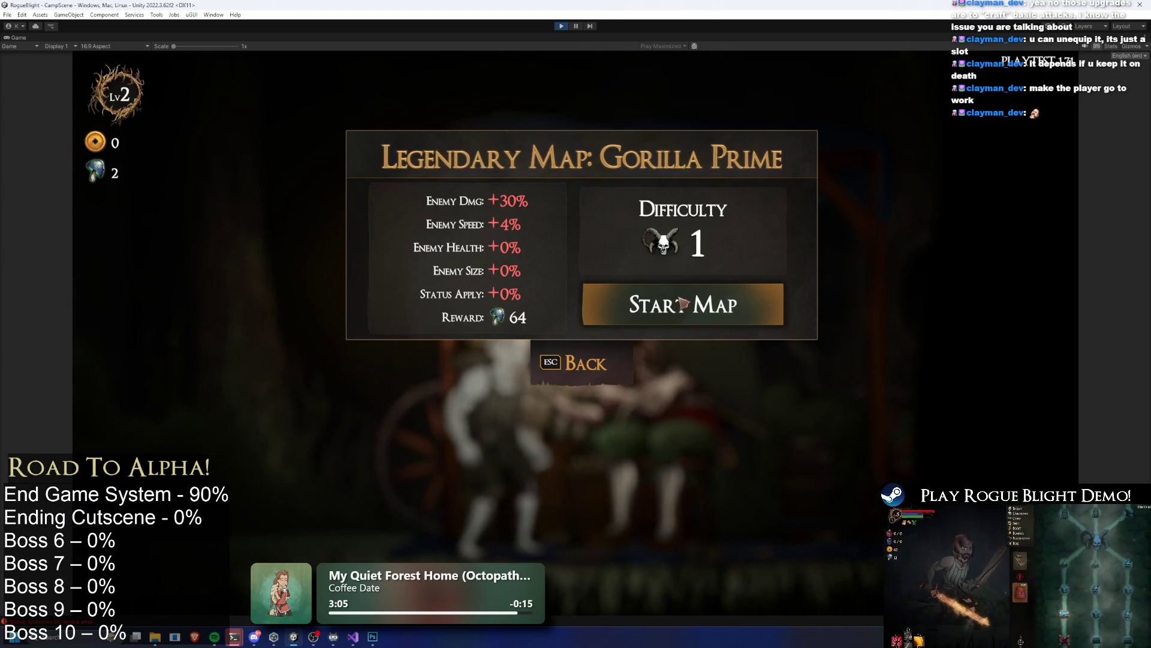
{"action": "left_click", "coordinate": [682, 304]}
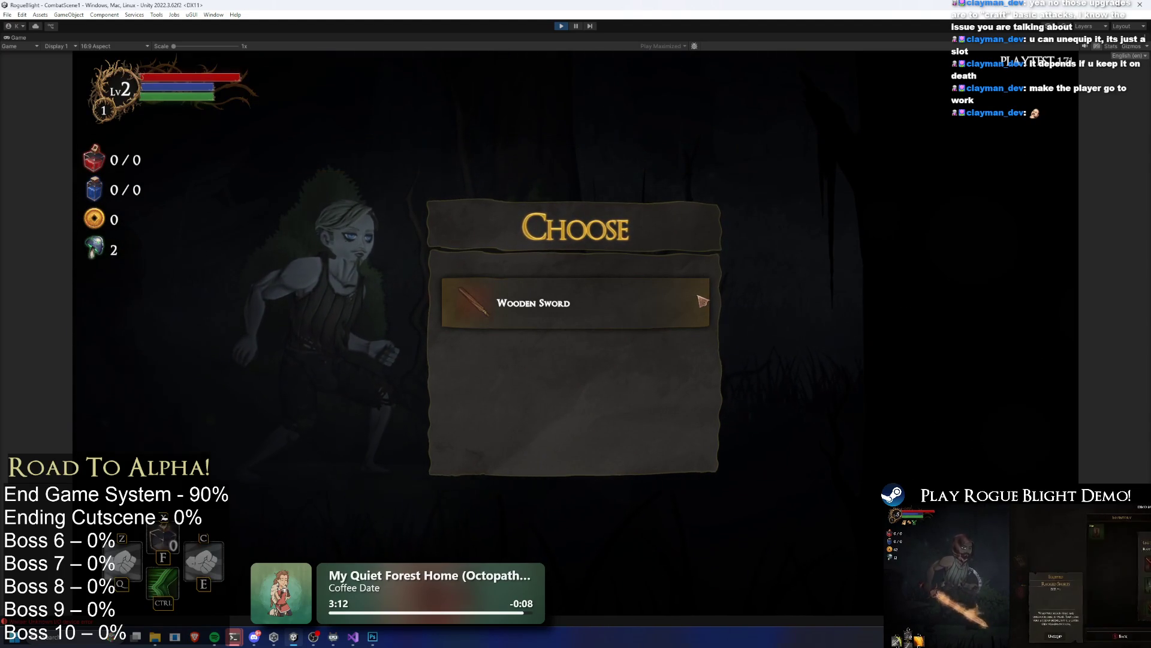
{"action": "left_click", "coordinate": [699, 302]}
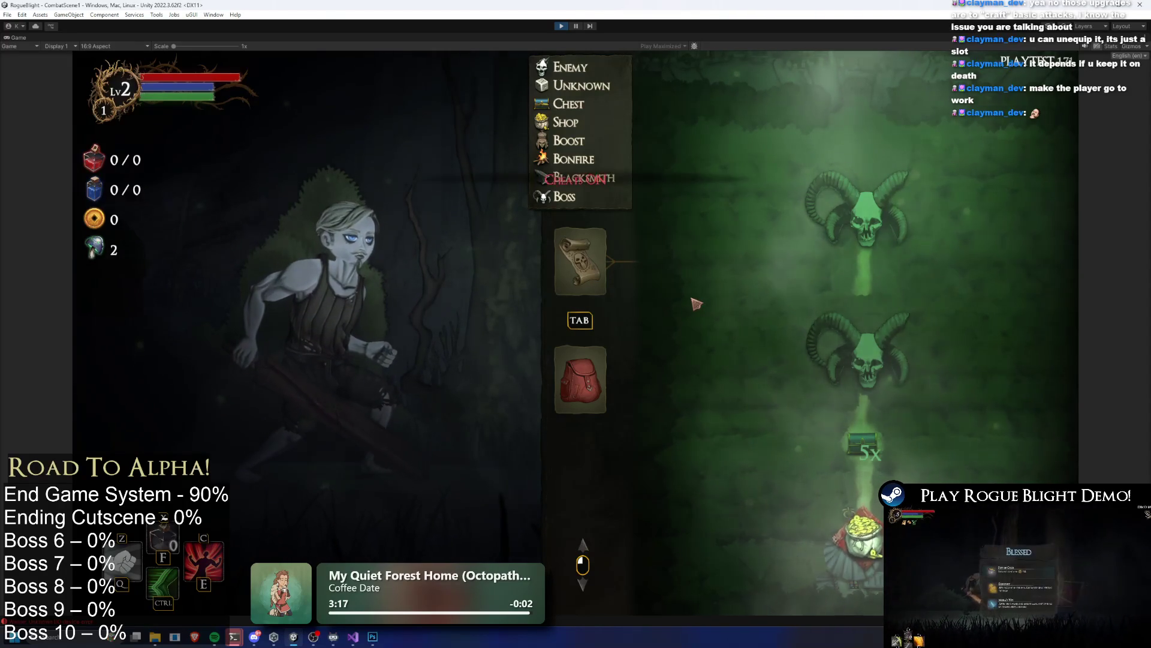
{"action": "key", "text": "r"}
{"action": "key", "text": "r"}
{"action": "key", "text": "r"}
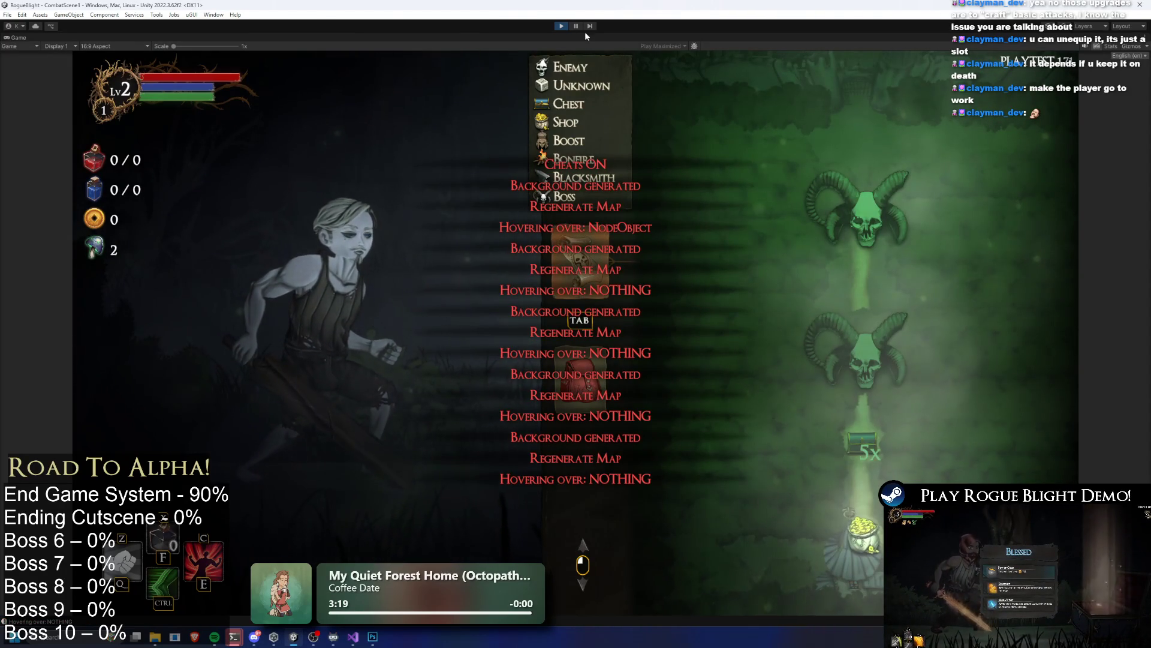
{"action": "left_click", "coordinate": [563, 26]}
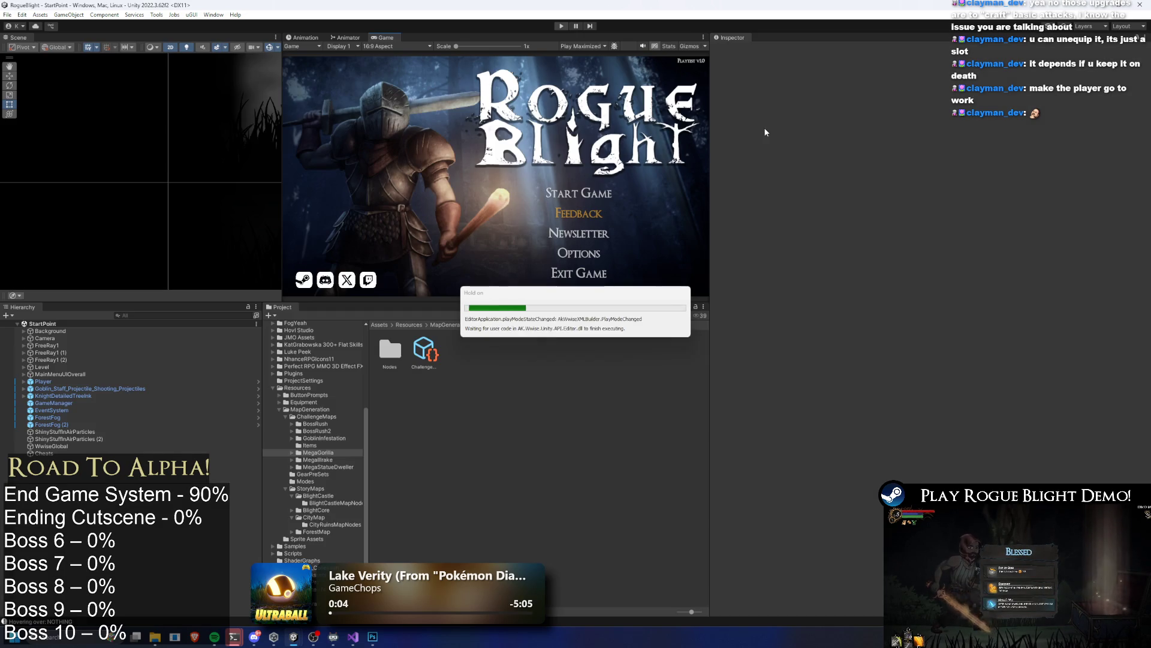
Step: Set Challenge_MegaGorillaBoss_Map's Number Of Layers to 2 and start a new playtest
{"action": "left_click", "coordinate": [424, 350]}
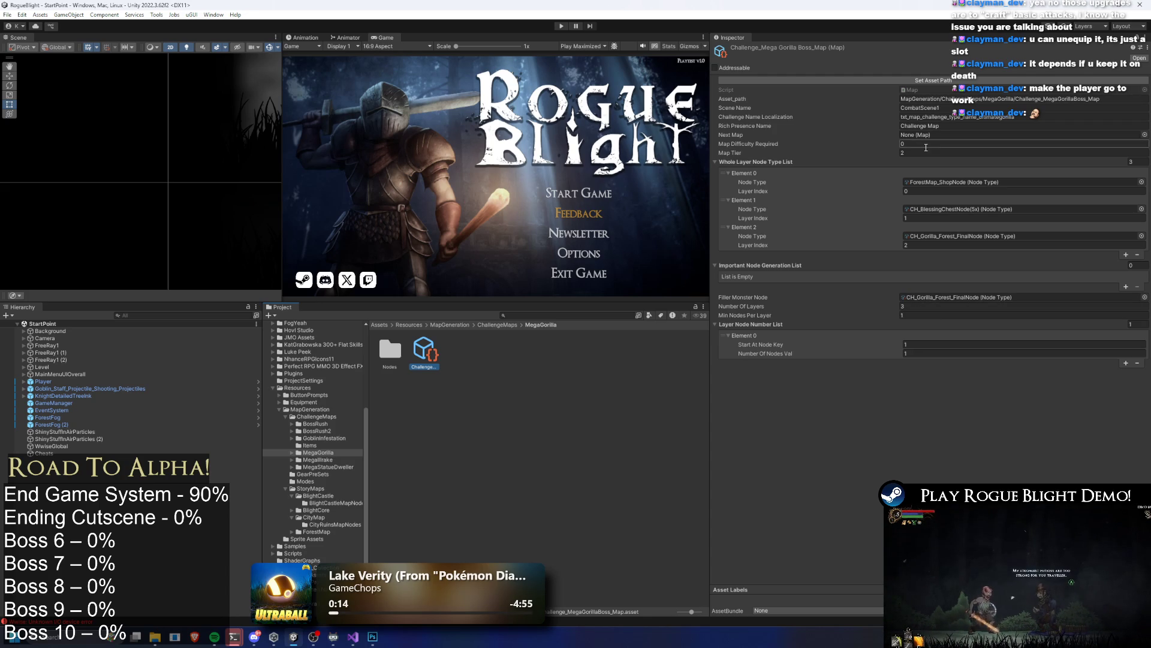
{"action": "left_click", "coordinate": [995, 305]}
{"action": "type", "text": "2"}
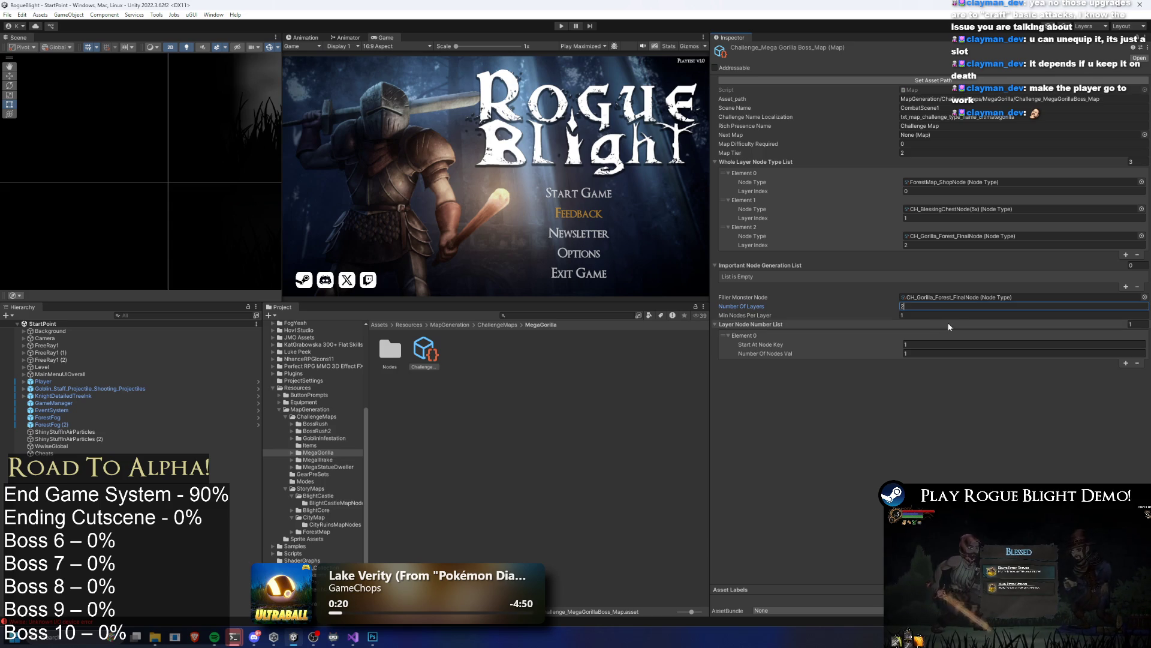
{"action": "left_click", "coordinate": [562, 26]}
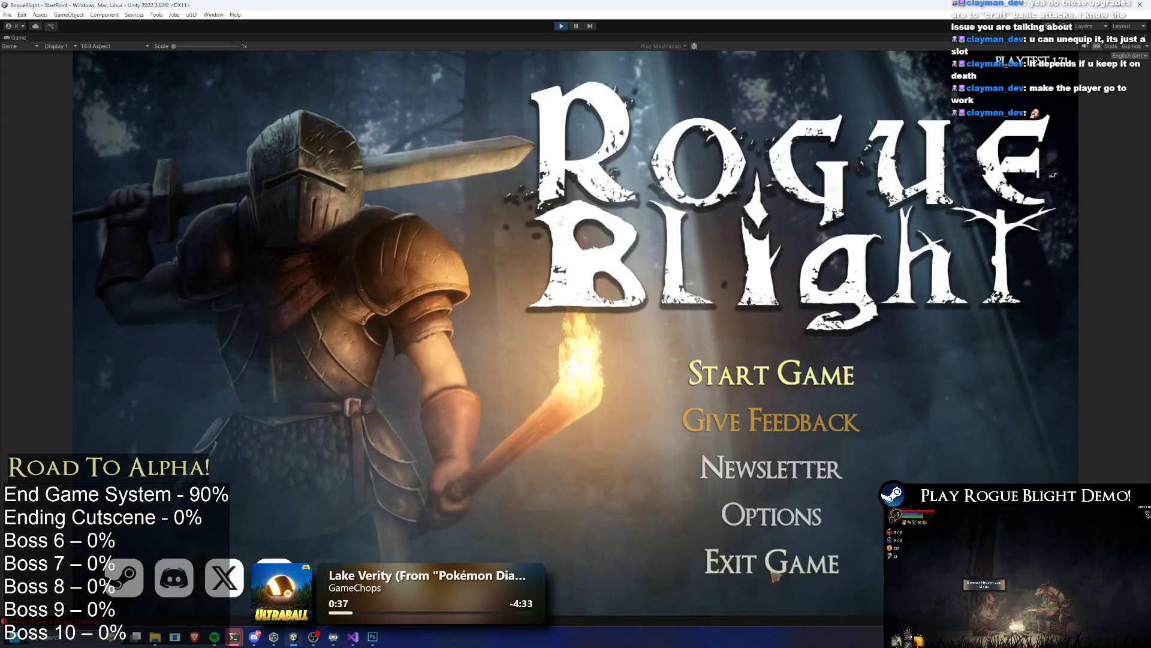
{"action": "left_click", "coordinate": [761, 359]}
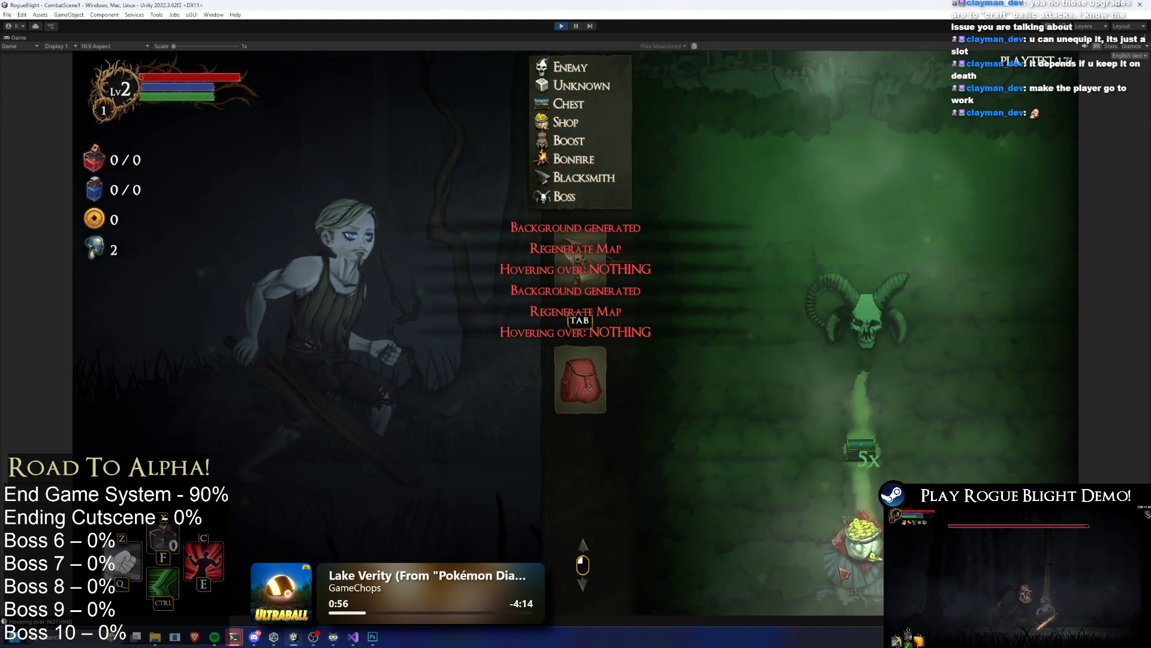
{"action": "left_click", "coordinate": [562, 27]}
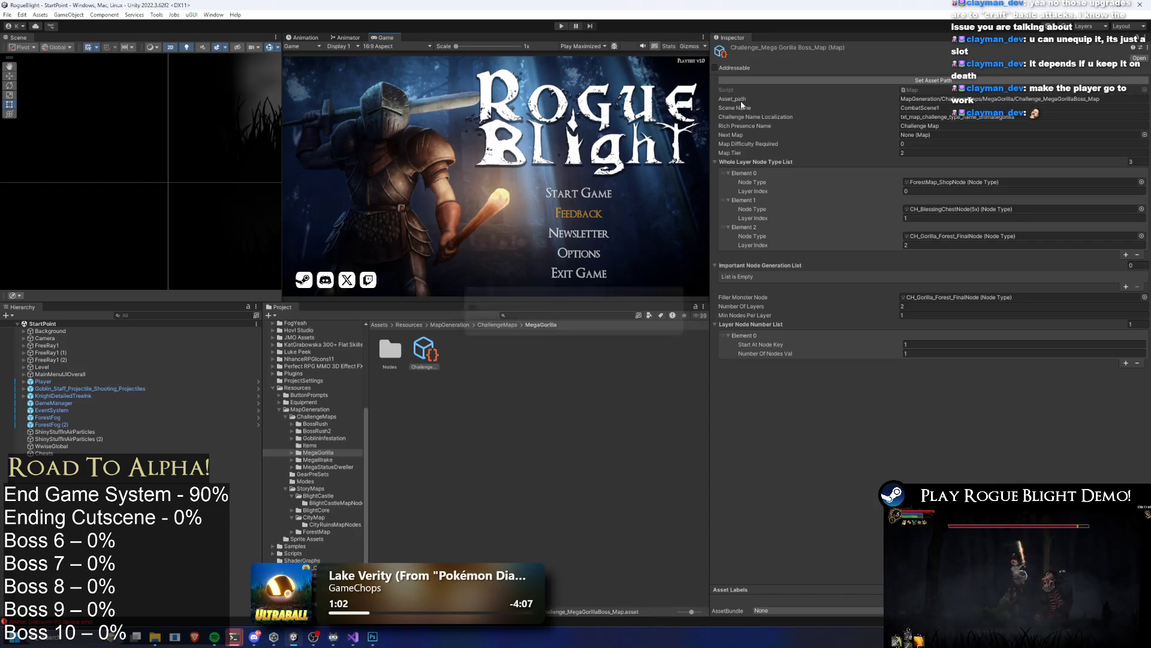
Step: Add a fourth layer node entry and rearrange the shop and Gorilla final node entries
{"action": "left_click", "coordinate": [1126, 255]}
{"action": "left_click_drag", "start_coordinate": [729, 271], "coordinate": [732, 177]}
{"action": "left_click", "coordinate": [972, 210]}
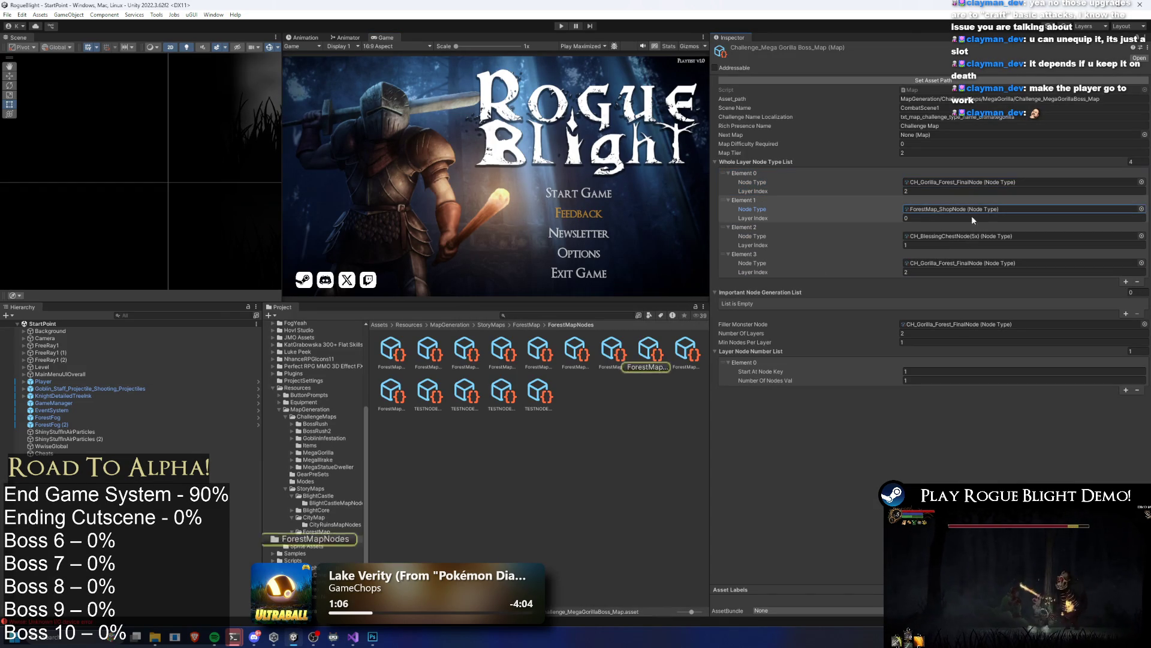
{"action": "left_click_drag", "start_coordinate": [972, 219], "coordinate": [973, 182]}
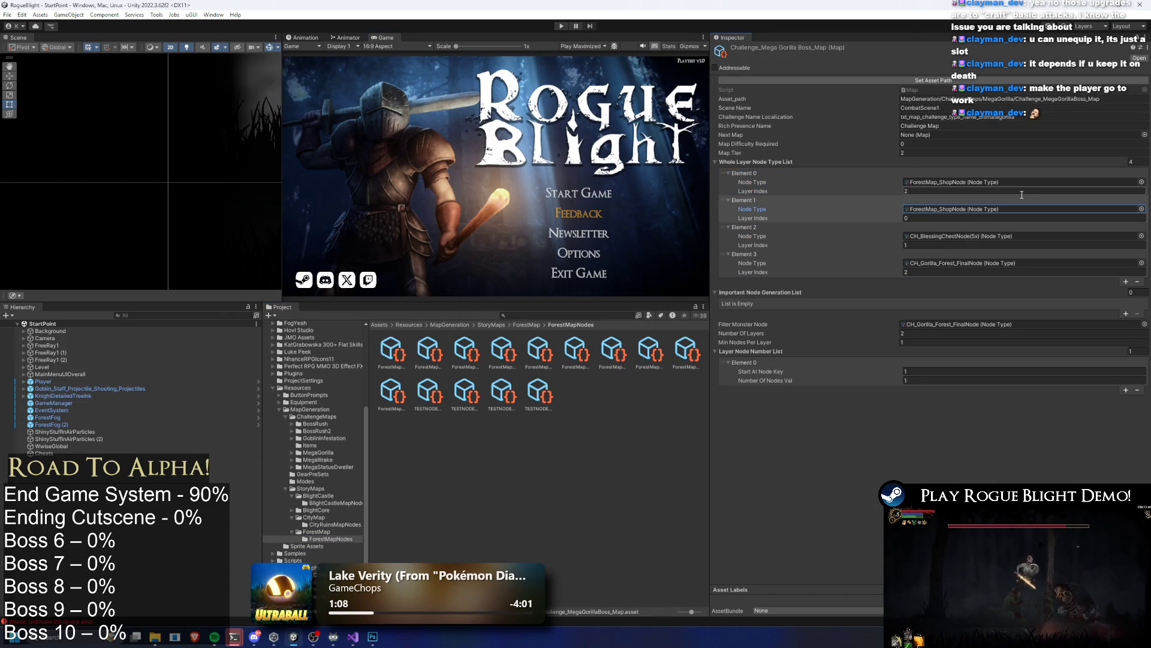
{"action": "left_click", "coordinate": [969, 236]}
{"action": "left_click_drag", "start_coordinate": [415, 354], "coordinate": [1019, 183]}
Step: Assign the blessing chest node to the first layer entry and save
{"action": "left_click", "coordinate": [1000, 236]}
{"action": "left_click", "coordinate": [977, 209]}
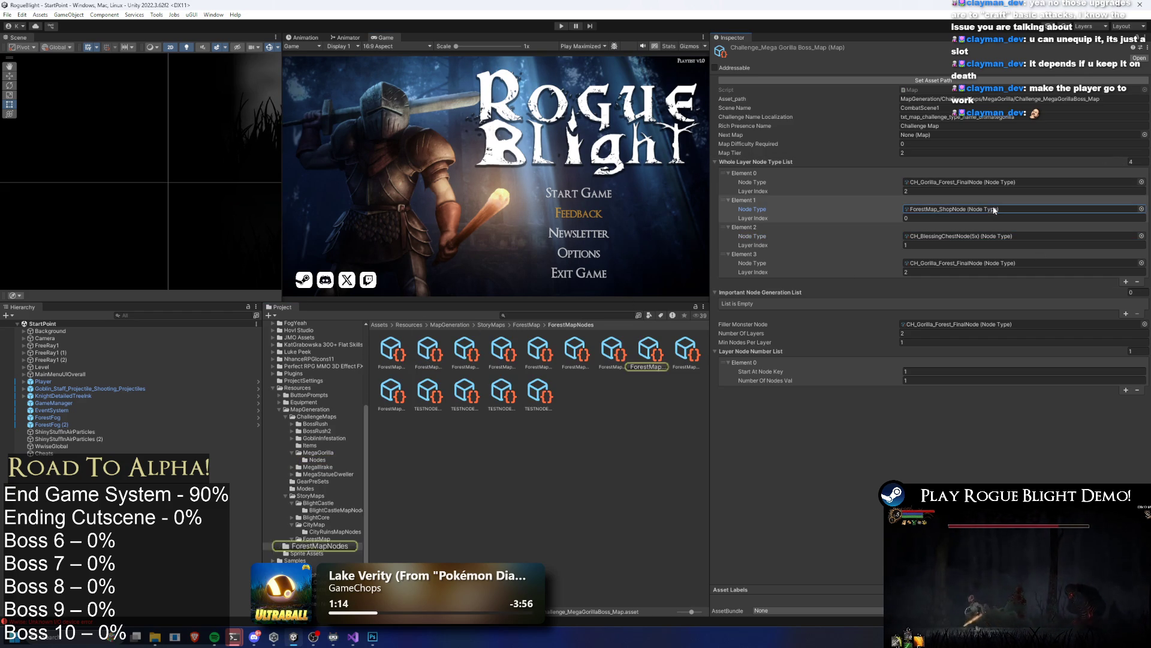
{"action": "key", "text": "Return"}
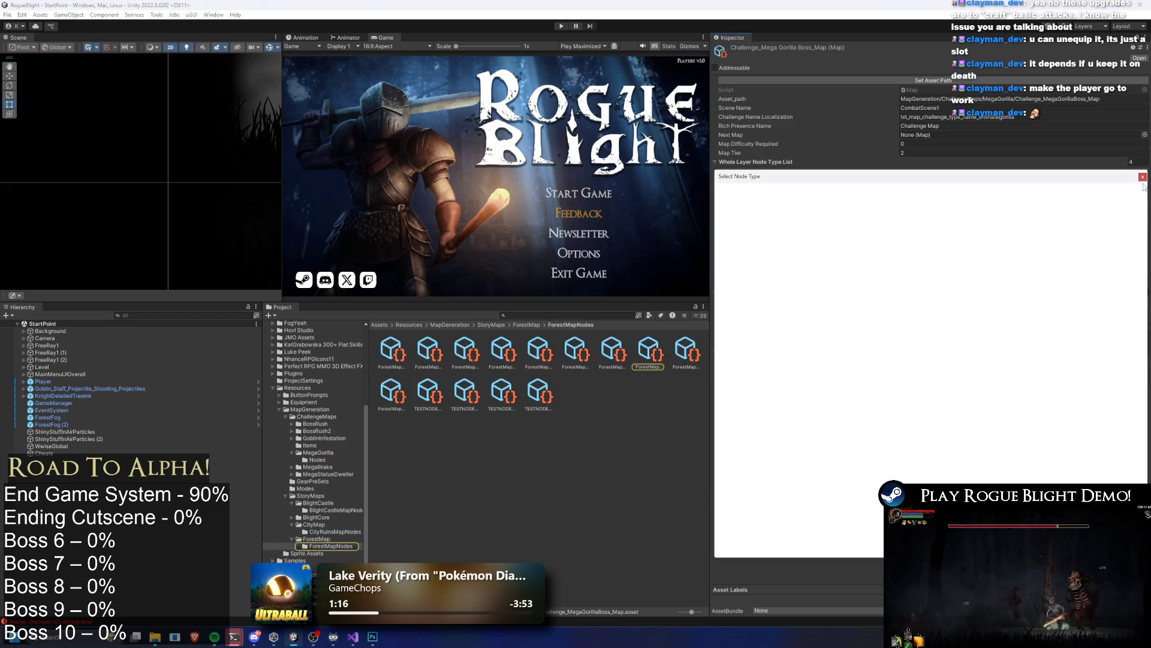
{"action": "left_click", "coordinate": [810, 228]}
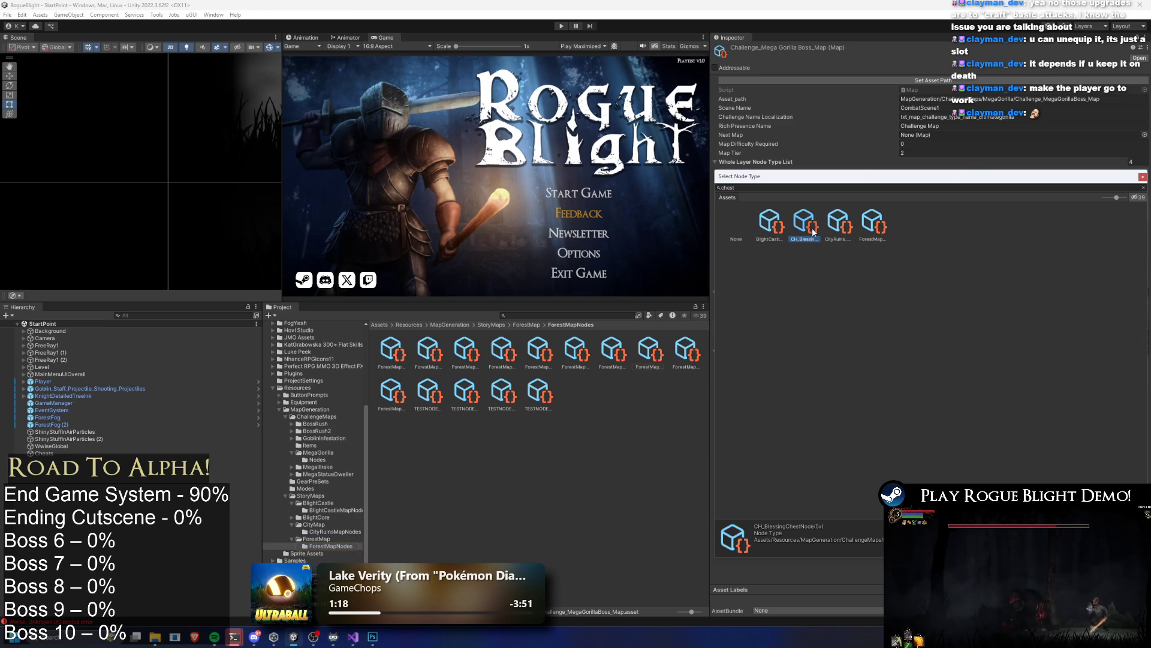
{"action": "left_click", "coordinate": [845, 232]}
{"action": "left_click", "coordinate": [890, 233]}
{"action": "left_click", "coordinate": [804, 226]}
{"action": "left_click", "coordinate": [765, 231]}
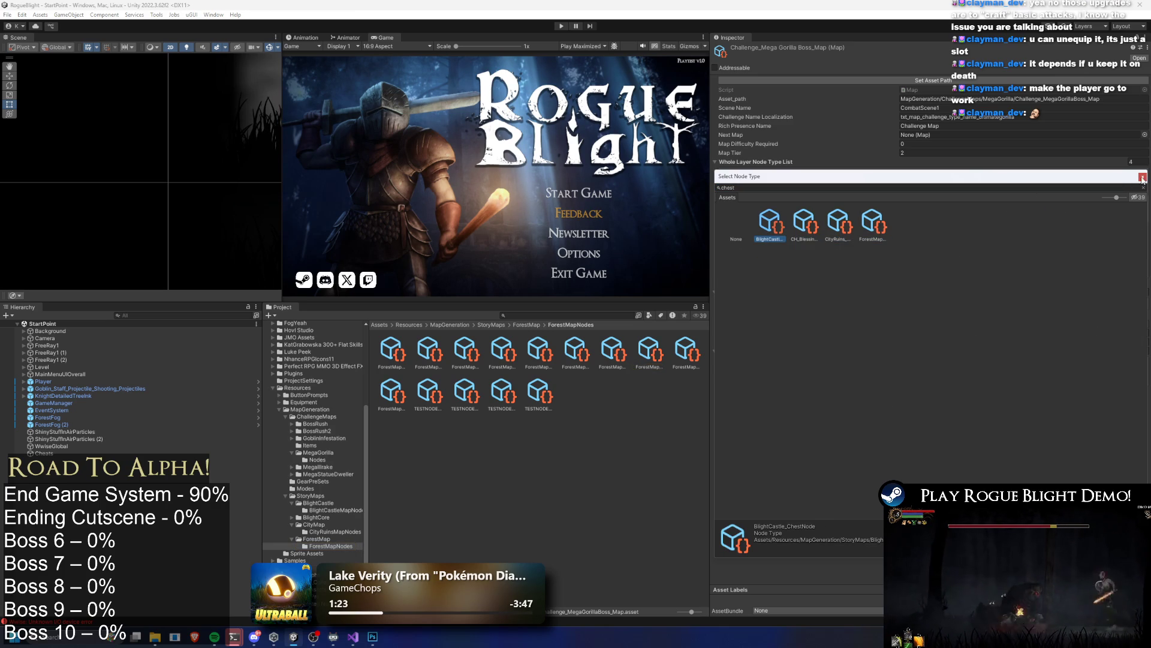
{"action": "left_click", "coordinate": [1142, 178]}
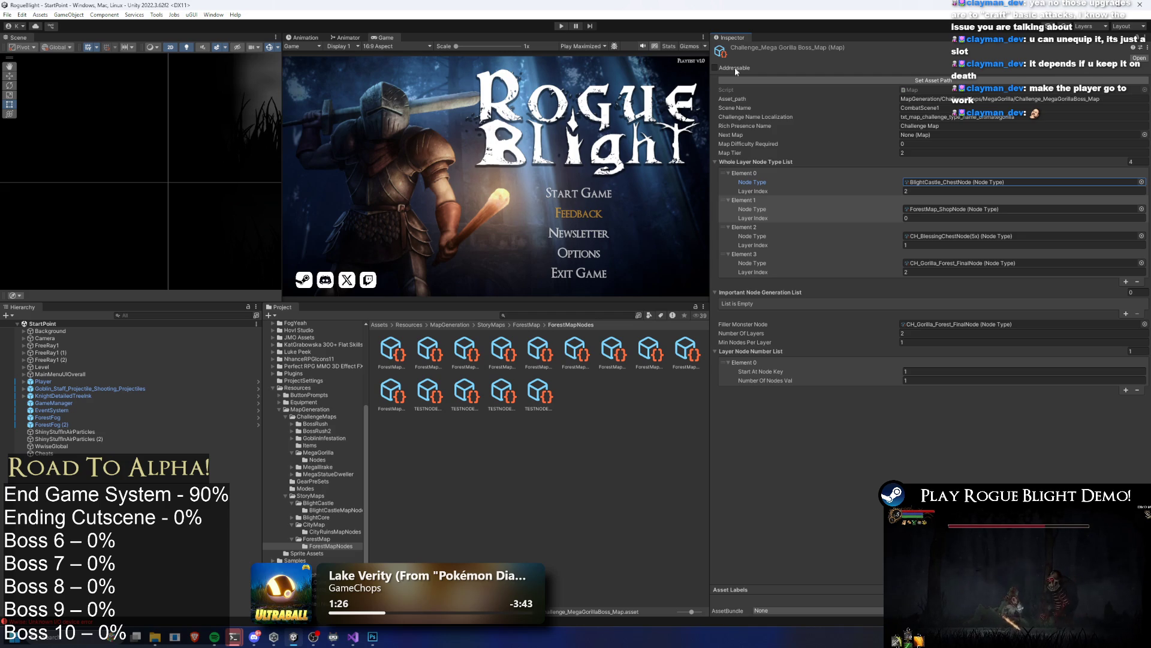
{"action": "left_click_drag", "start_coordinate": [980, 237], "coordinate": [971, 183]}
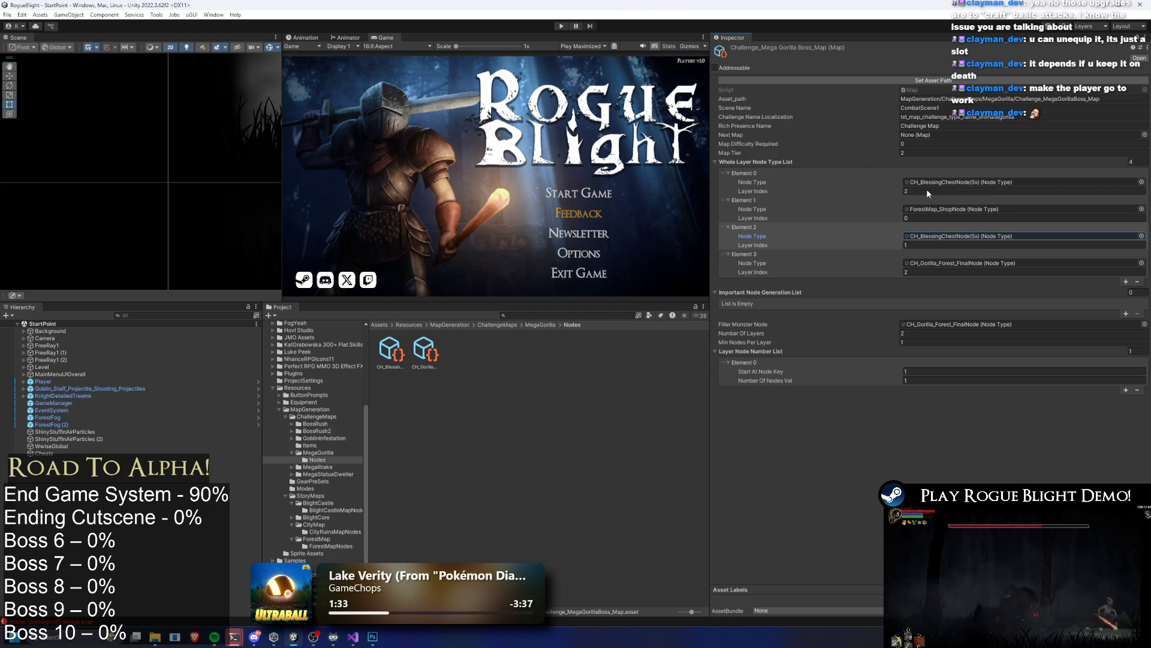
{"action": "key", "text": "ctrl+s"}
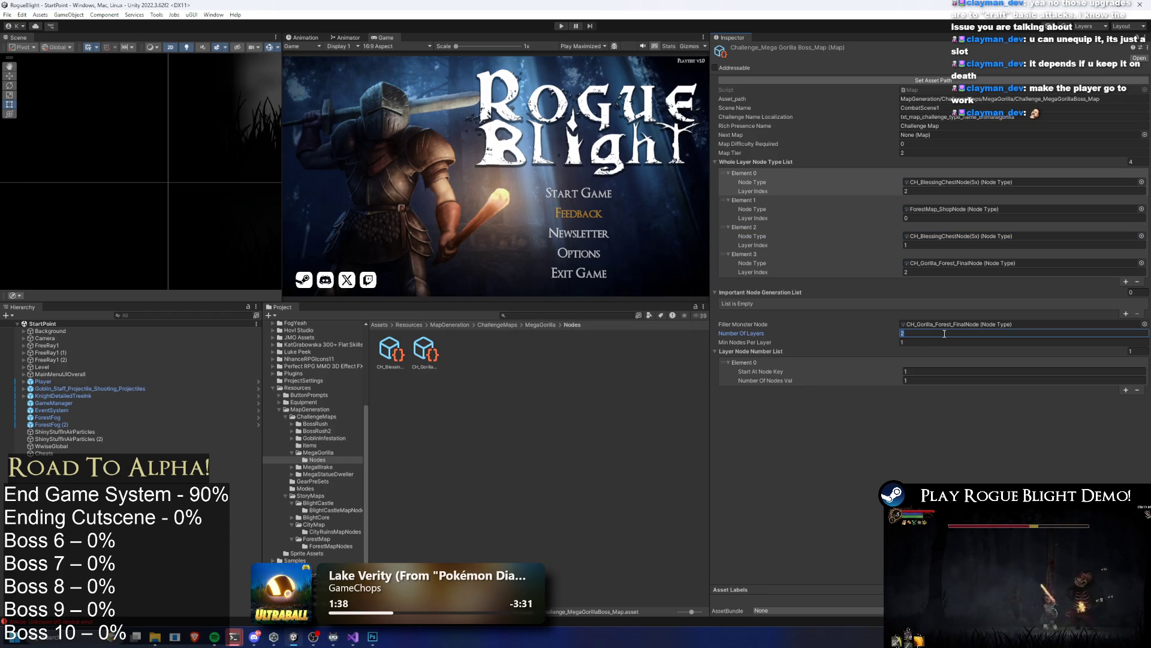
{"action": "left_click", "coordinate": [928, 334]}
{"action": "type", "text": "3"}
Step: Set the four entries' Layer Index to 0, 1, 2 and 3, save, and start a playtest
{"action": "left_click", "coordinate": [930, 271]}
{"action": "type", "text": "3"}
{"action": "left_click", "coordinate": [926, 245]}
{"action": "type", "text": "2"}
{"action": "left_click", "coordinate": [924, 218]}
{"action": "type", "text": "1"}
{"action": "left_click", "coordinate": [919, 191]}
{"action": "type", "text": "0"}
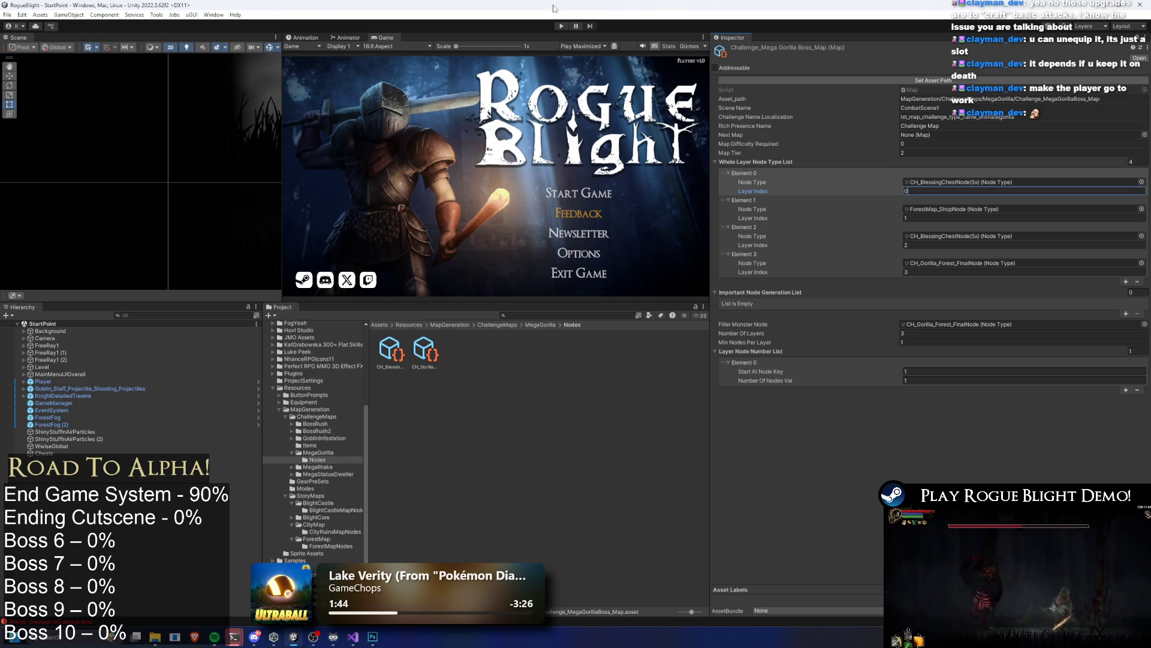
{"action": "key", "text": "ctrl+s"}
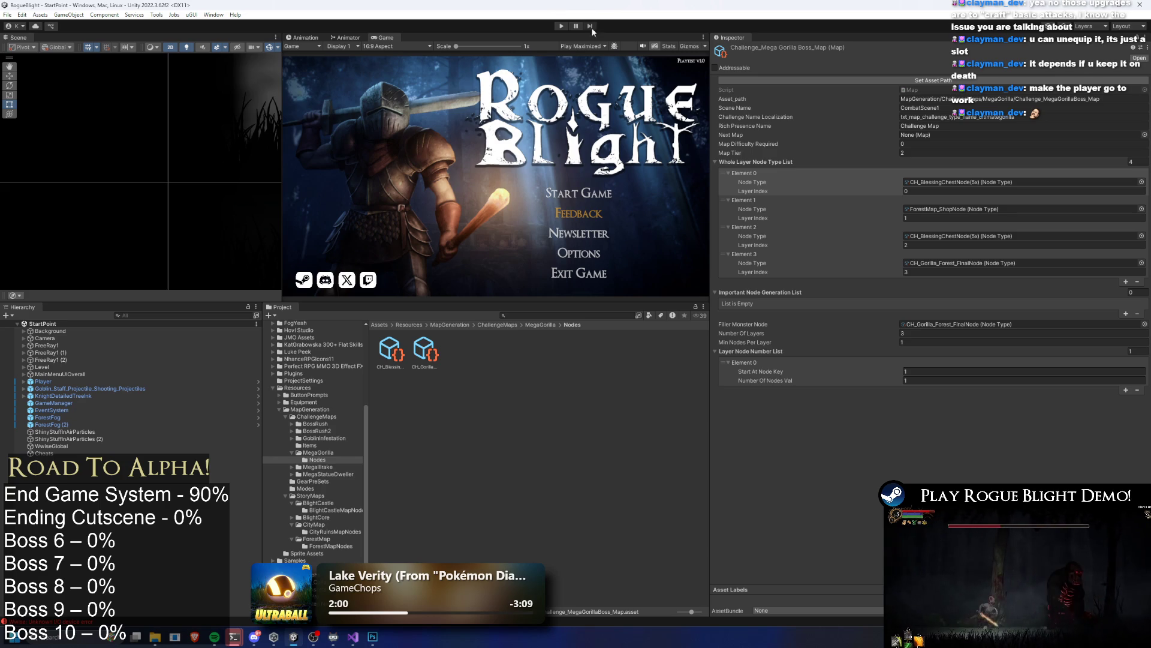
{"action": "left_click", "coordinate": [561, 26]}
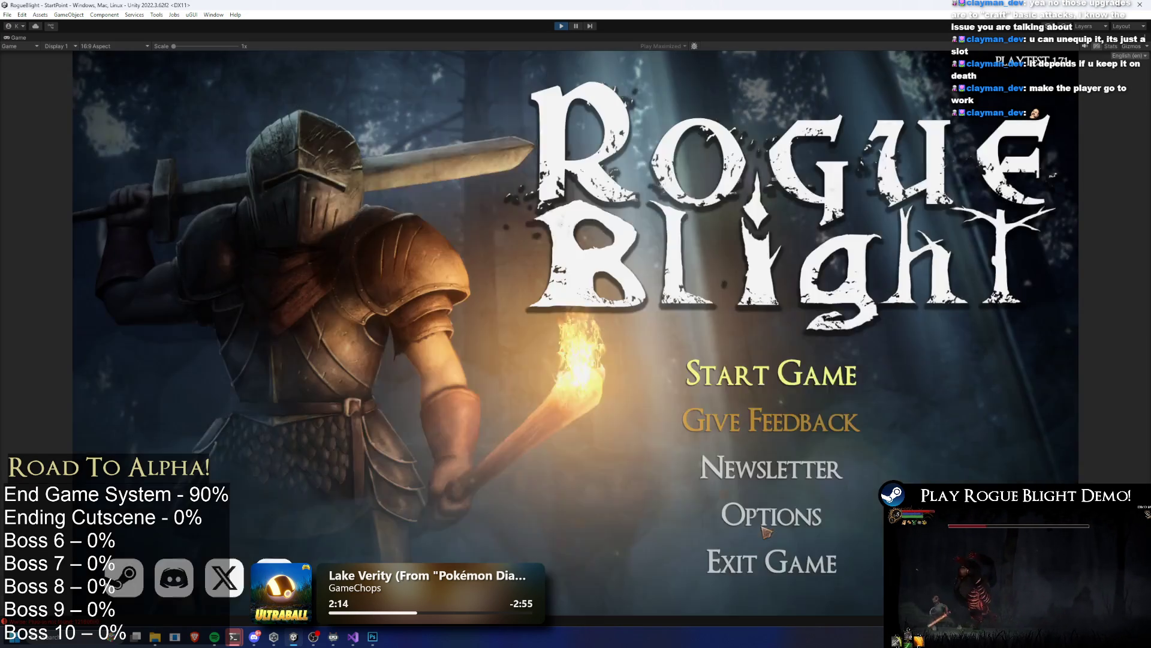
Step: Load the first save slot, enable cheats with F1, regenerate the route twice, then stop playing
{"action": "left_click", "coordinate": [786, 357]}
{"action": "left_click", "coordinate": [803, 333]}
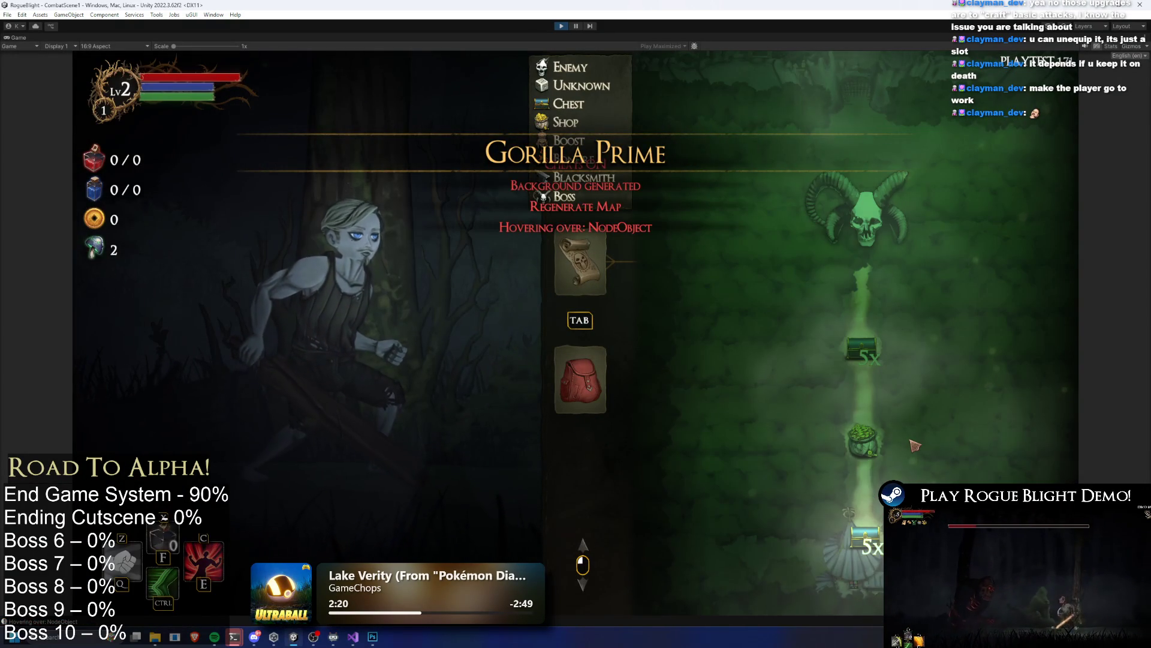
{"action": "scroll", "coordinate": [967, 411], "scroll_direction": "down", "scroll_amount": 2}
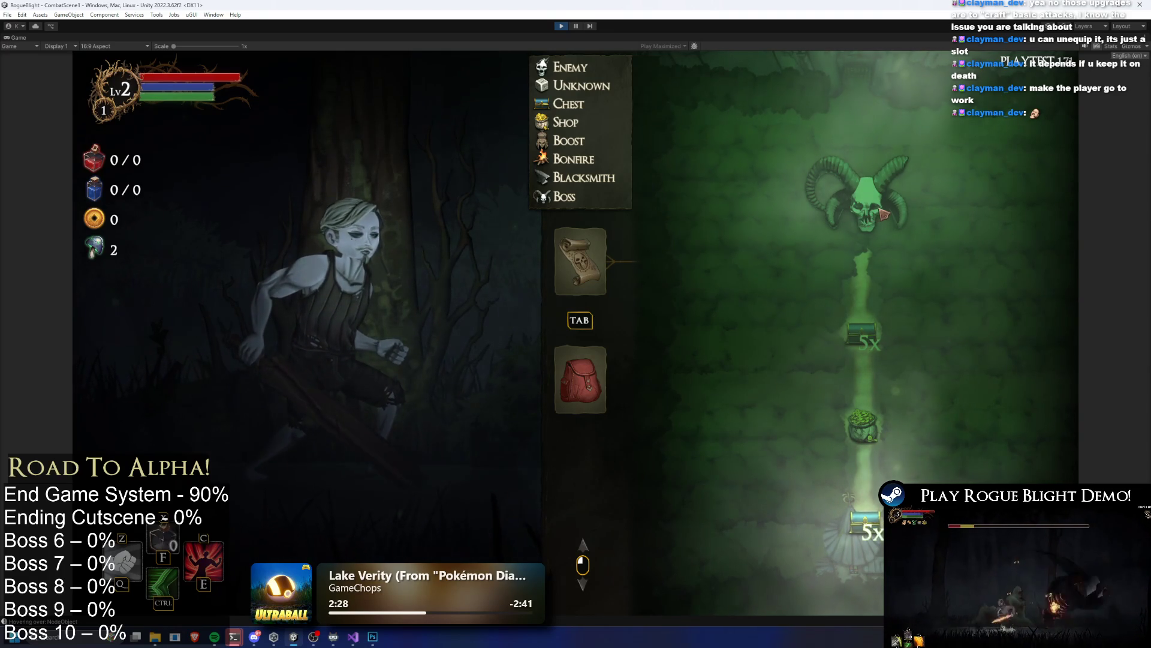
{"action": "key", "text": "F1"}
{"action": "key", "text": "r"}
{"action": "key", "text": "r"}
{"action": "key", "text": "r"}
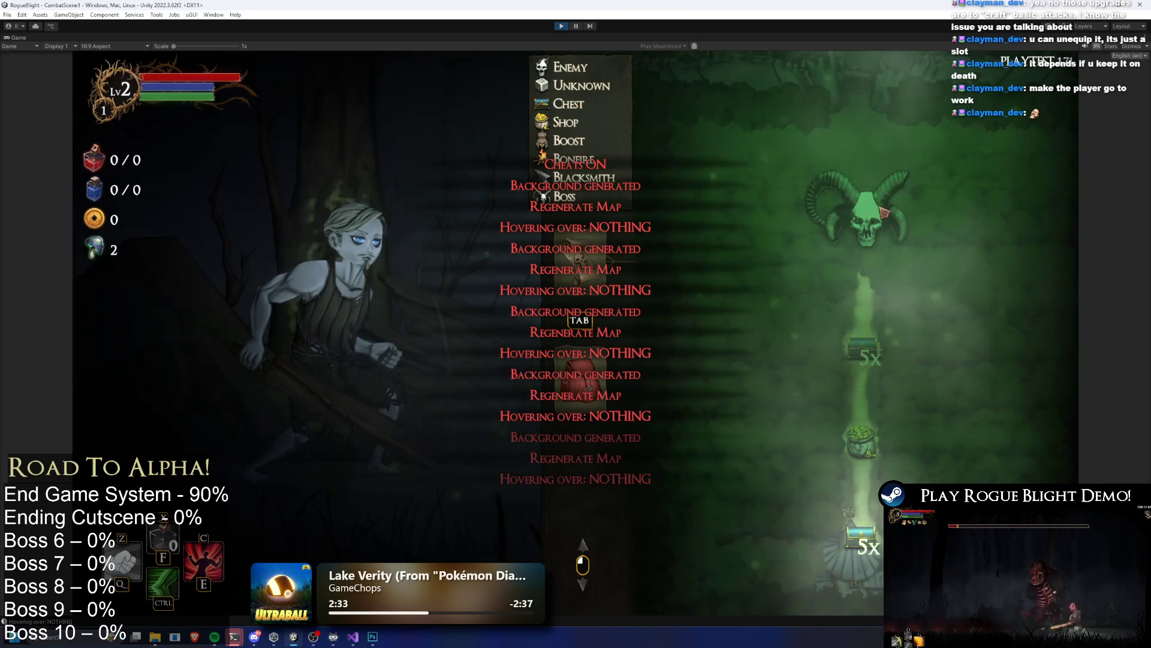
{"action": "key", "text": "r"}
{"action": "key", "text": "r"}
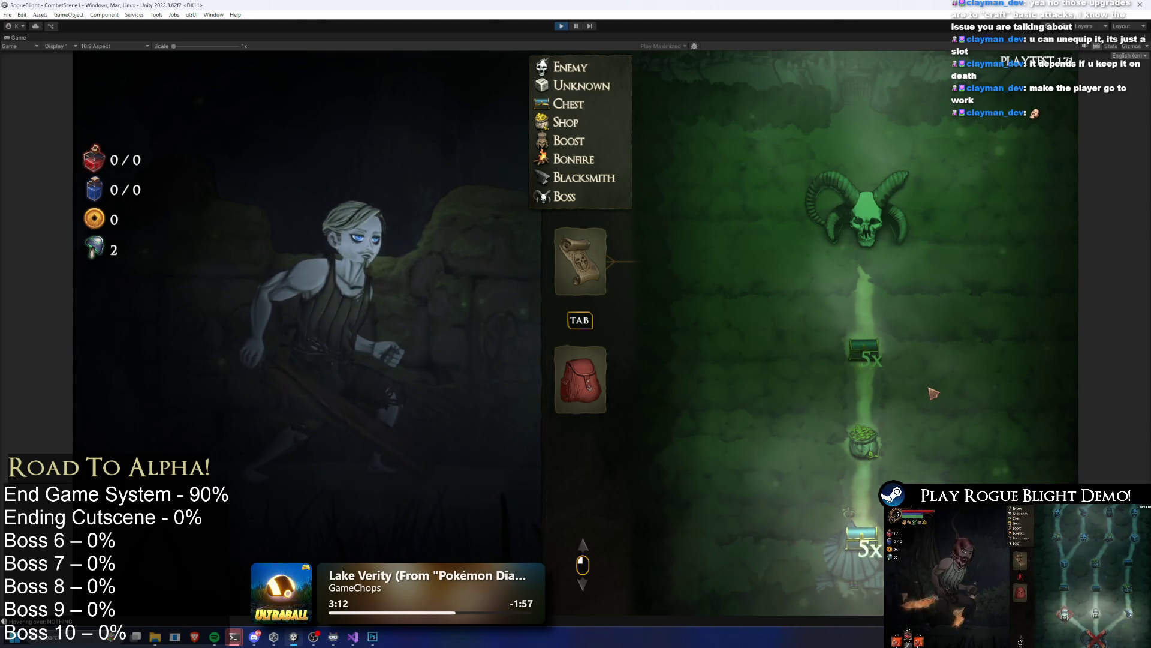
{"action": "left_click", "coordinate": [560, 26]}
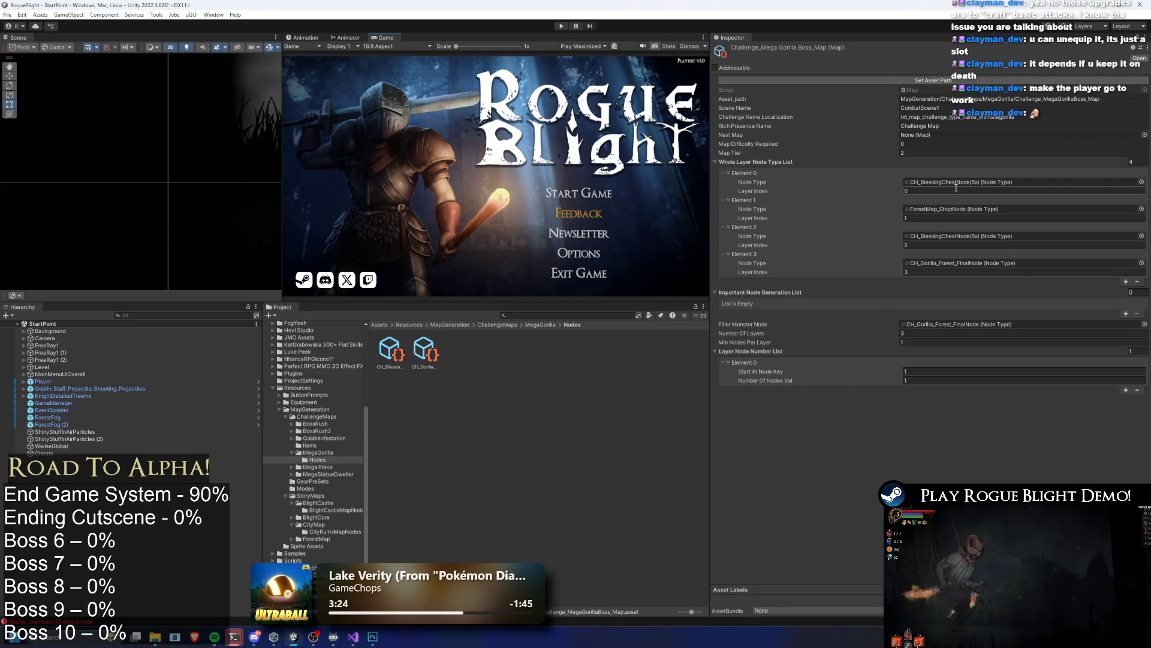
Step: Duplicate CH_BlessingChestNode and rename the copy to CH_GoldChestNode
{"action": "left_click", "coordinate": [959, 236]}
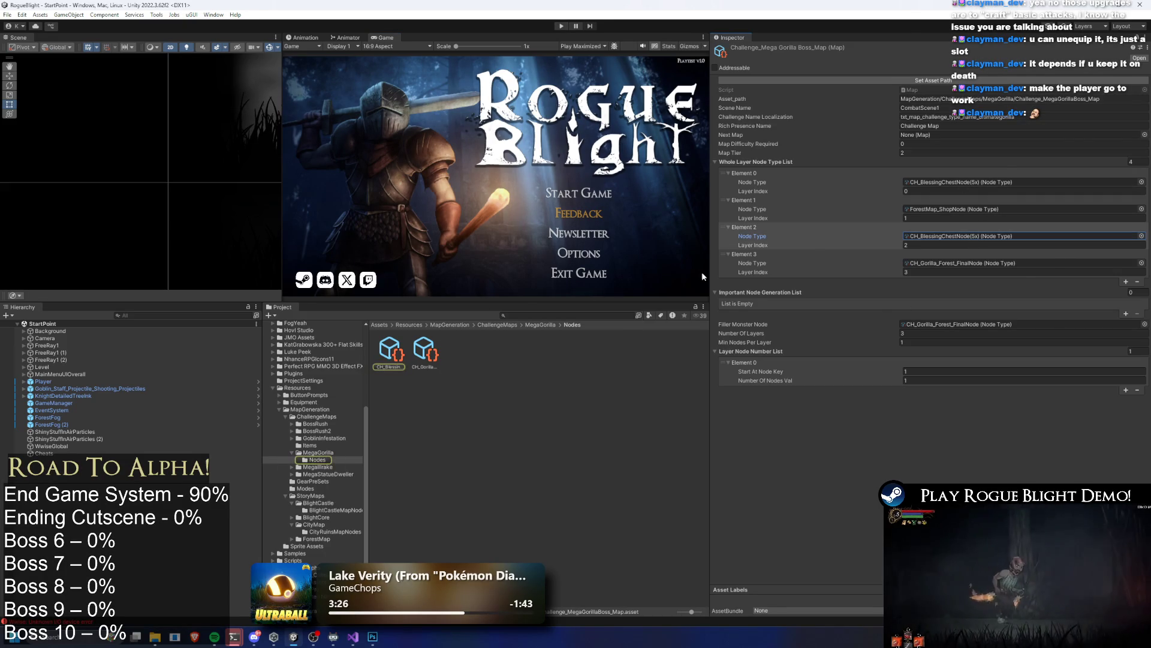
{"action": "left_click", "coordinate": [397, 353]}
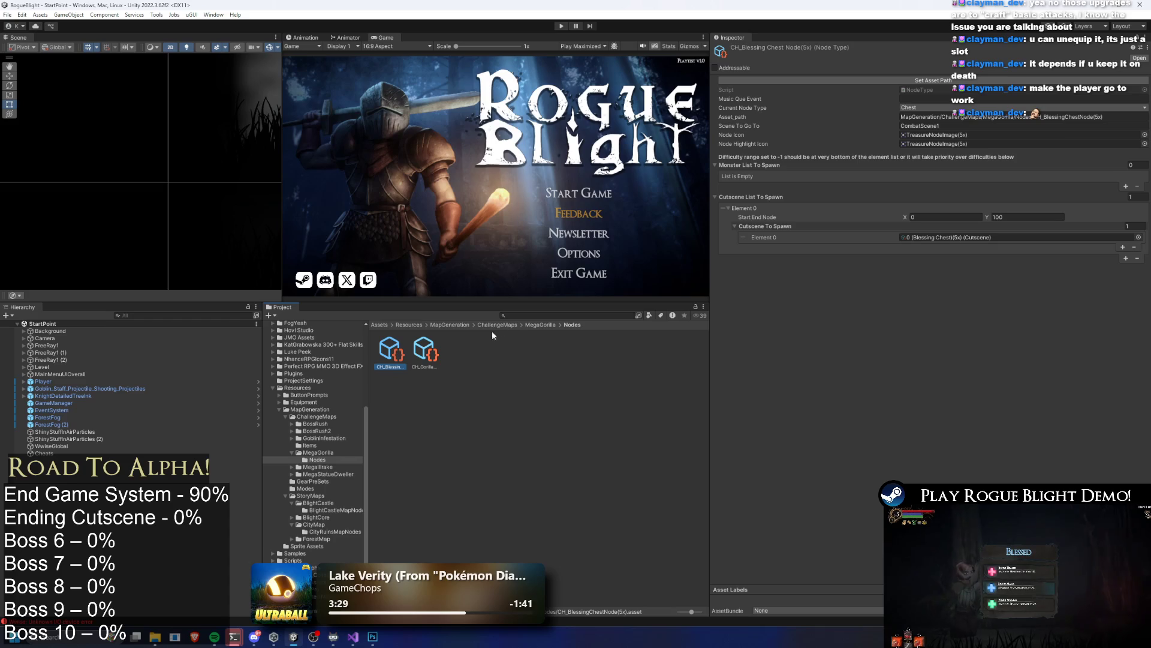
{"action": "key", "text": "ctrl+d"}
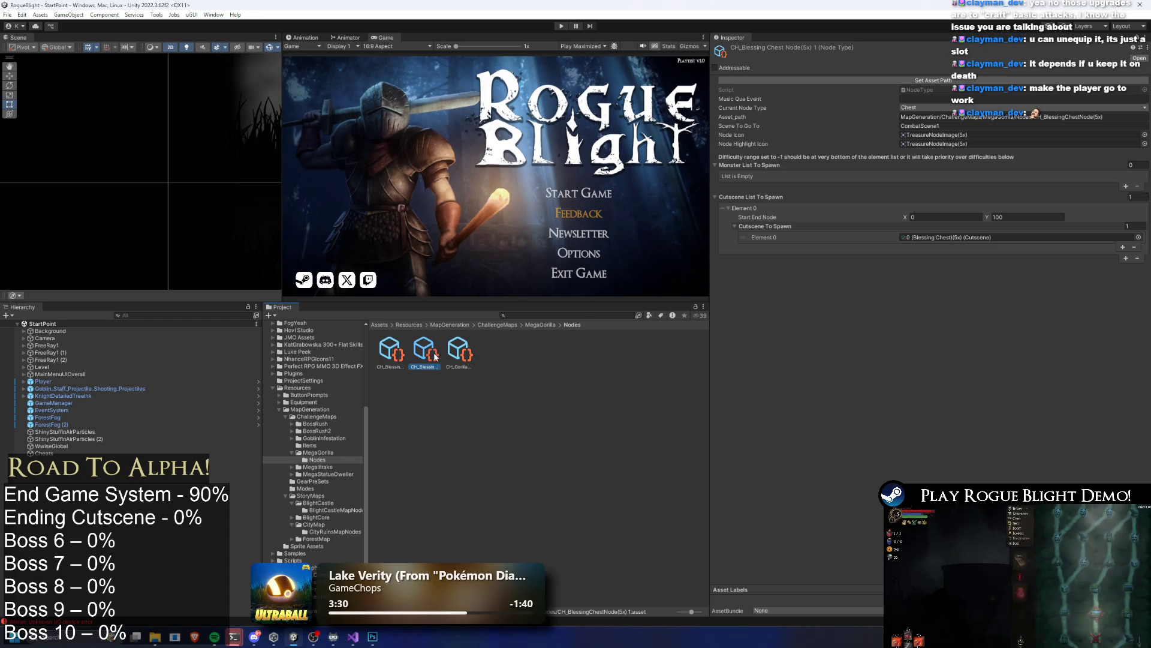
{"action": "right_click", "coordinate": [433, 354]}
{"action": "left_click", "coordinate": [487, 109]}
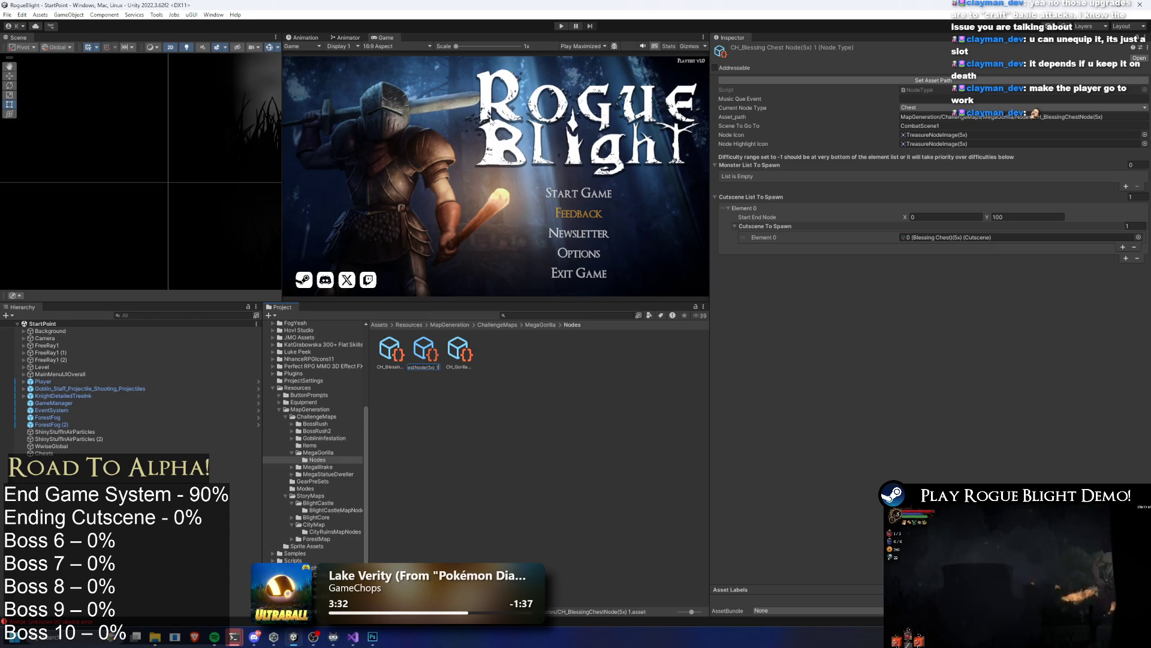
{"action": "key", "text": "BackSpace"}
{"action": "key", "text": "BackSpace"}
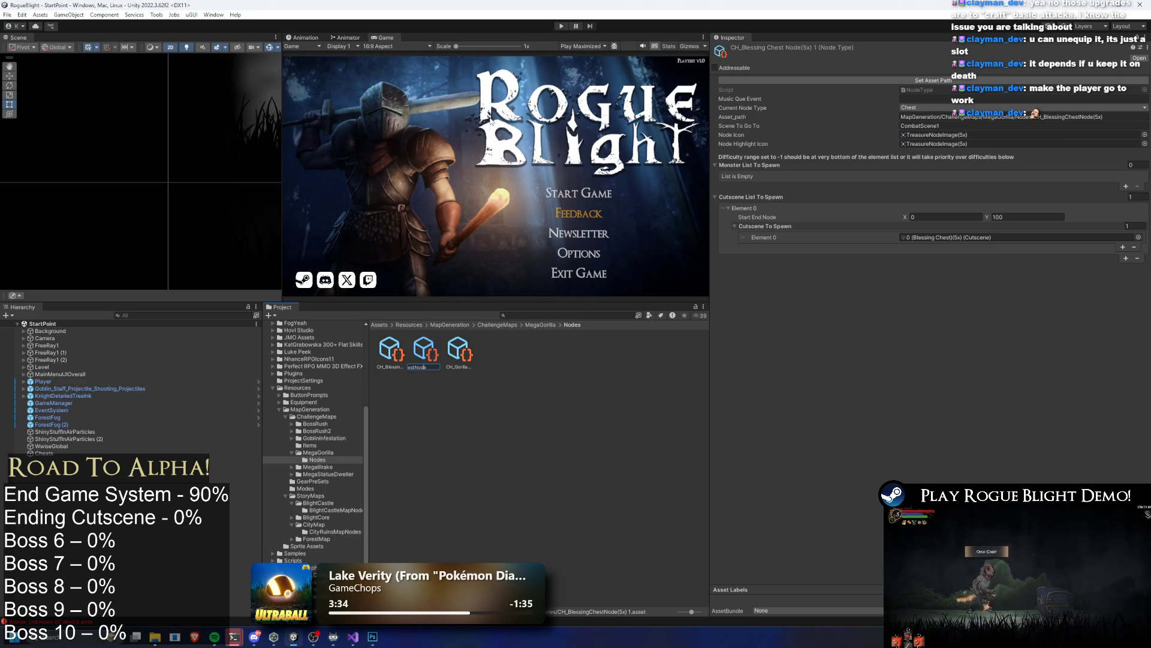
{"action": "key", "text": "BackSpace"}
{"action": "key", "text": "BackSpace"}
{"action": "key", "text": "BackSpace"}
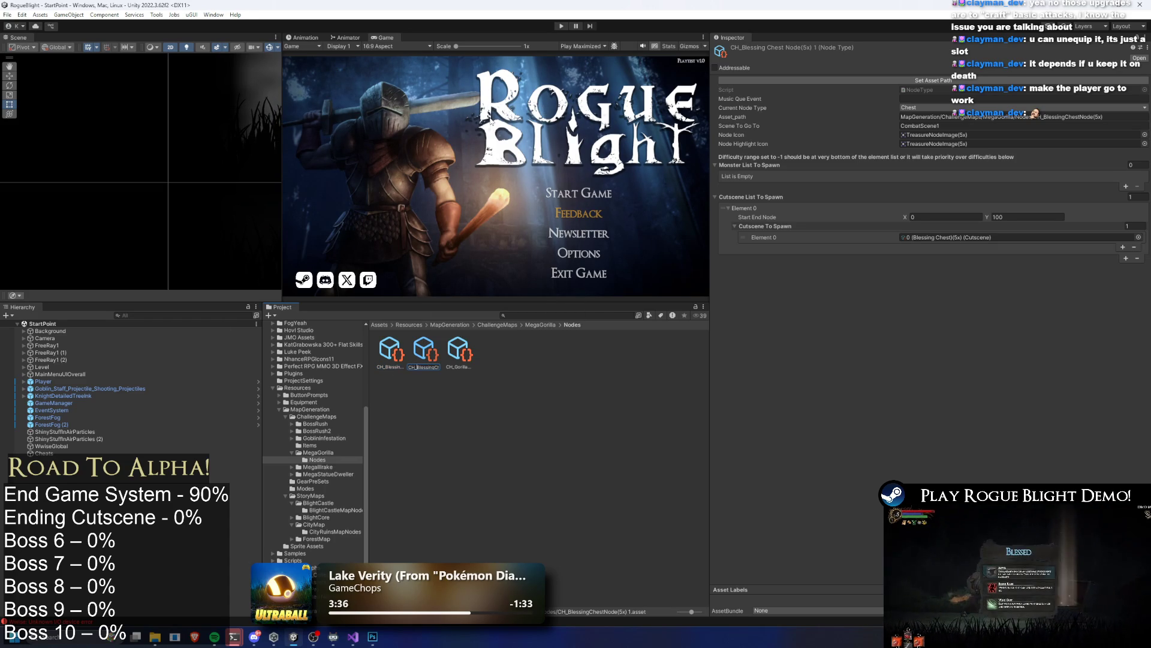
{"action": "key", "text": "Delete"}
{"action": "key", "text": "Delete"}
{"action": "key", "text": "Delete"}
{"action": "type", "text": "GChestNo"}
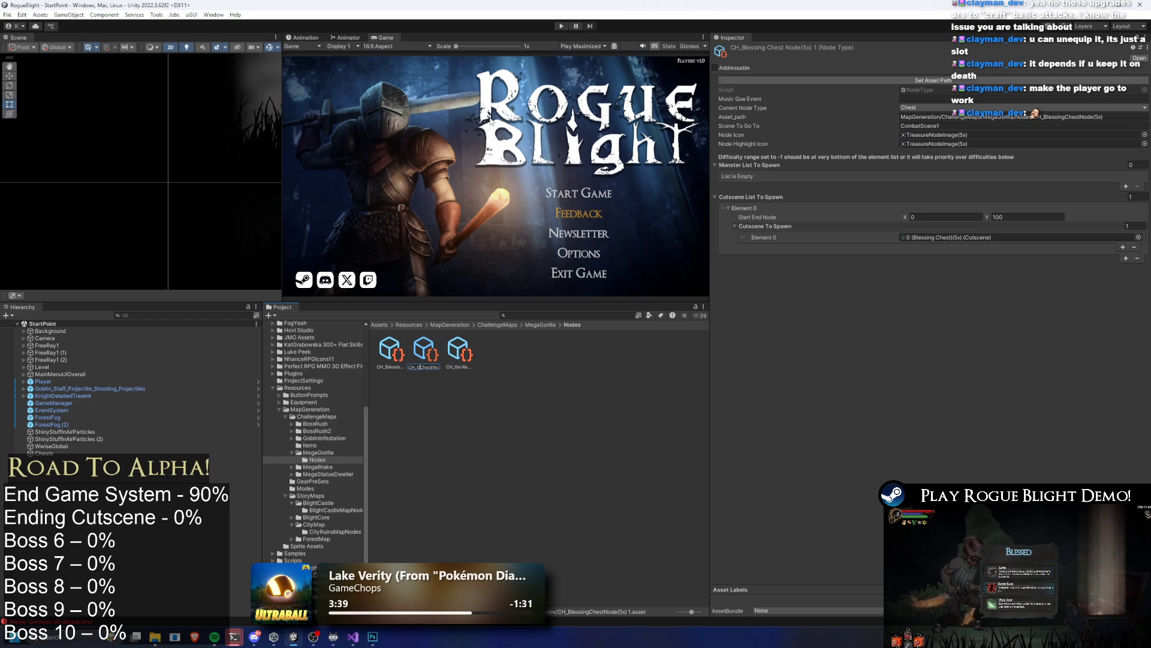
{"action": "type", "text": "ld"}
{"action": "key", "text": "Return"}
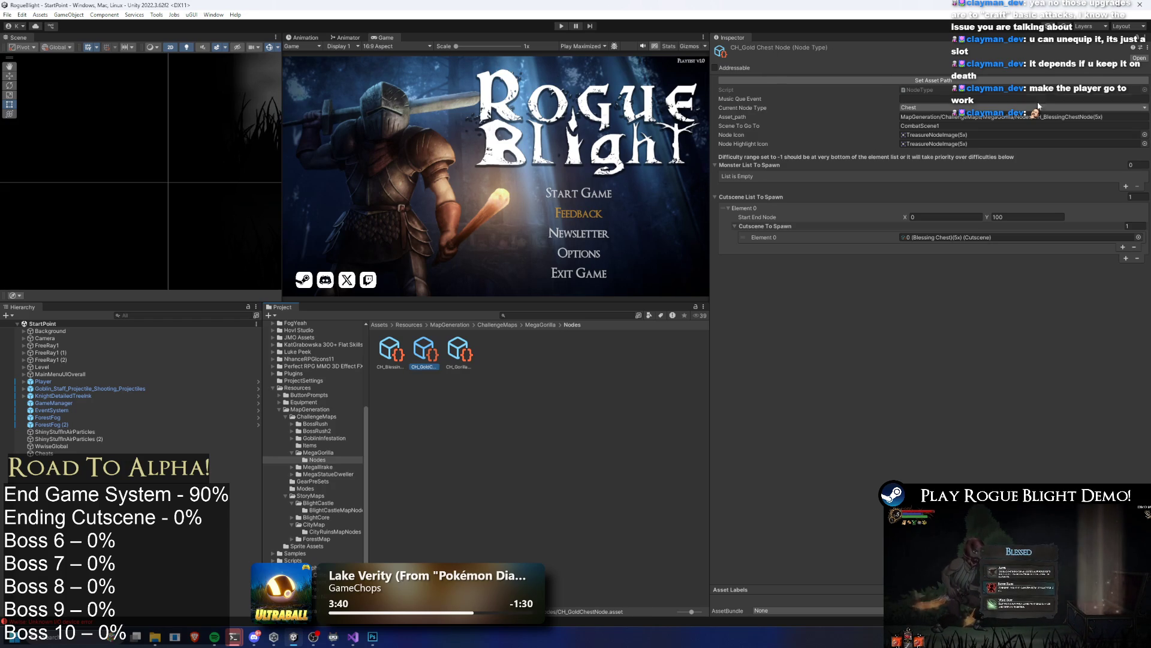
Step: Open CH_GoldChestNode's Element 0 cutscene picker and browse the 'chest' cutscene results
{"action": "key", "text": "Left"}
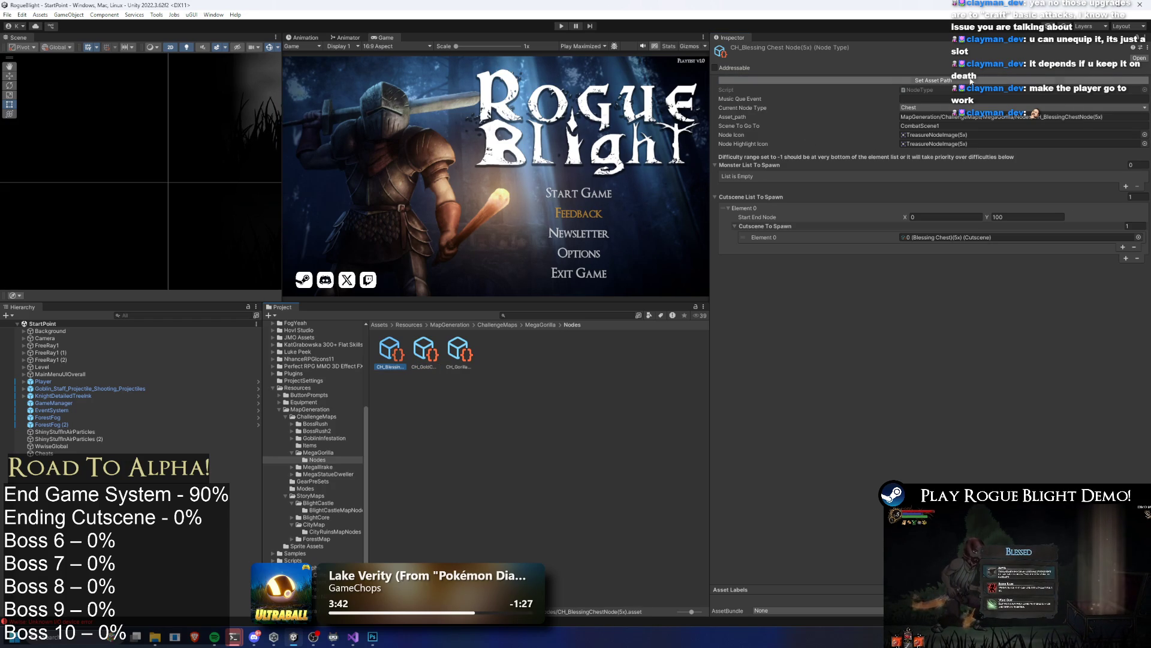
{"action": "left_click", "coordinate": [459, 351]}
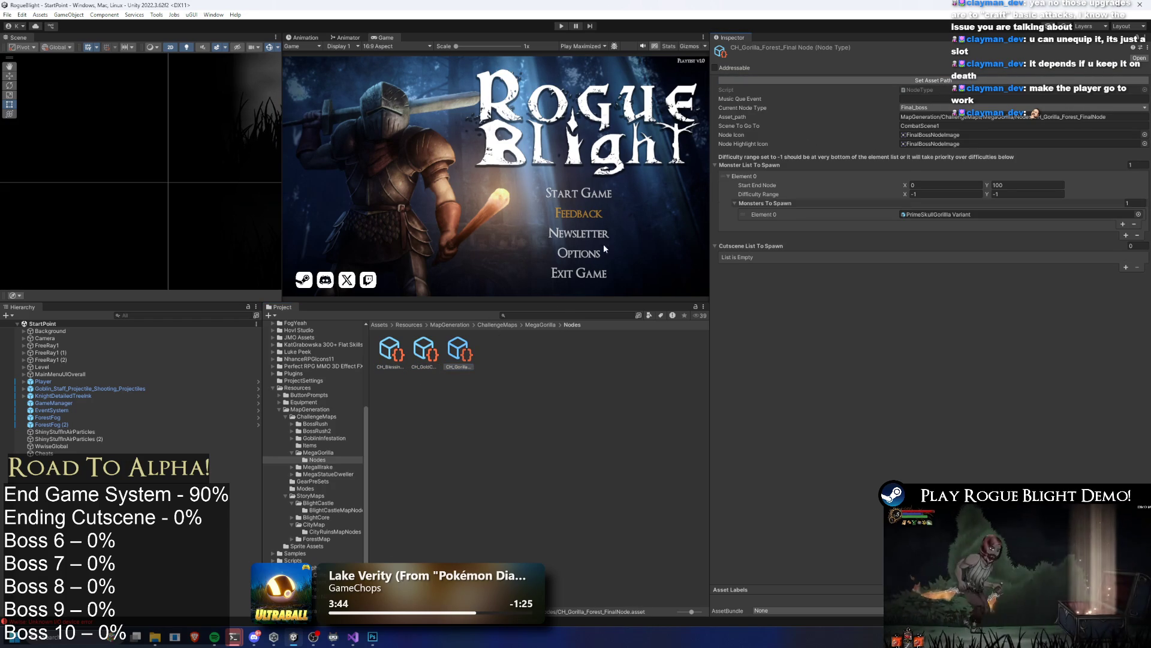
{"action": "left_click", "coordinate": [412, 366]}
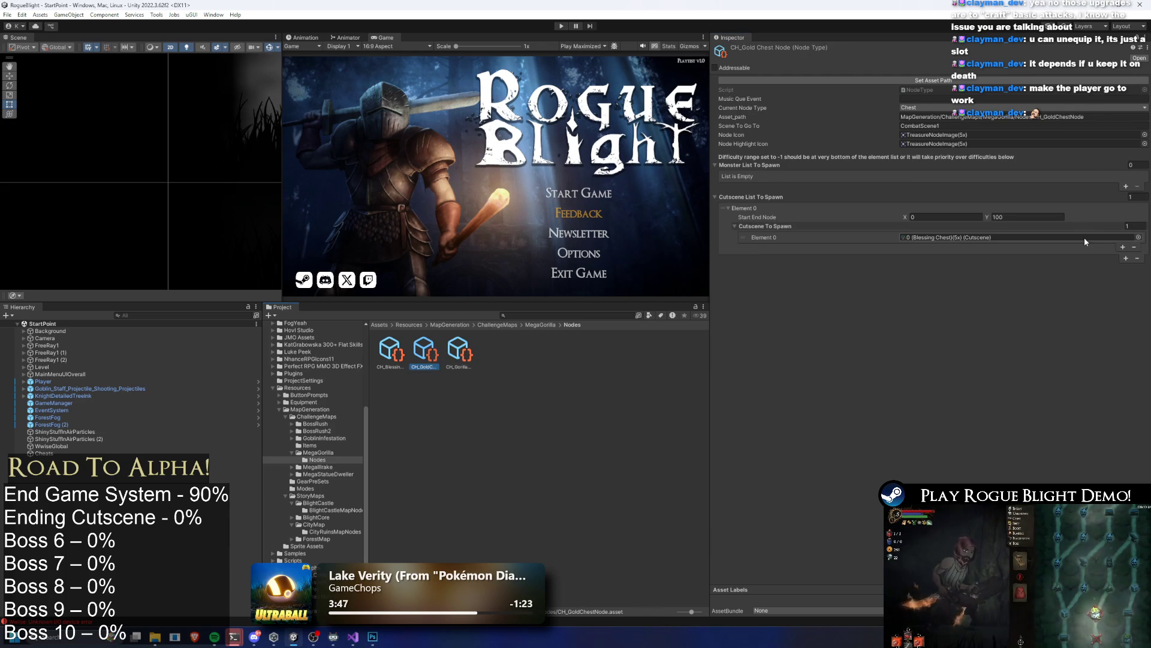
{"action": "left_click", "coordinate": [1138, 237]}
{"action": "type", "text": "ch"}
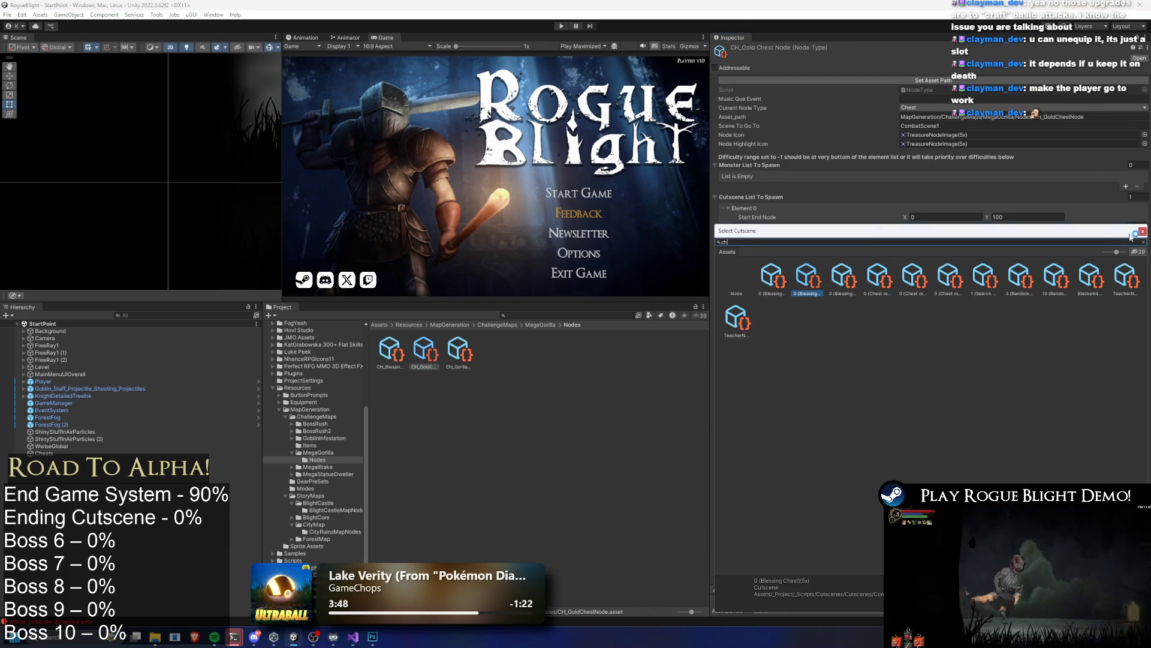
{"action": "type", "text": "est"}
{"action": "left_click", "coordinate": [872, 277]}
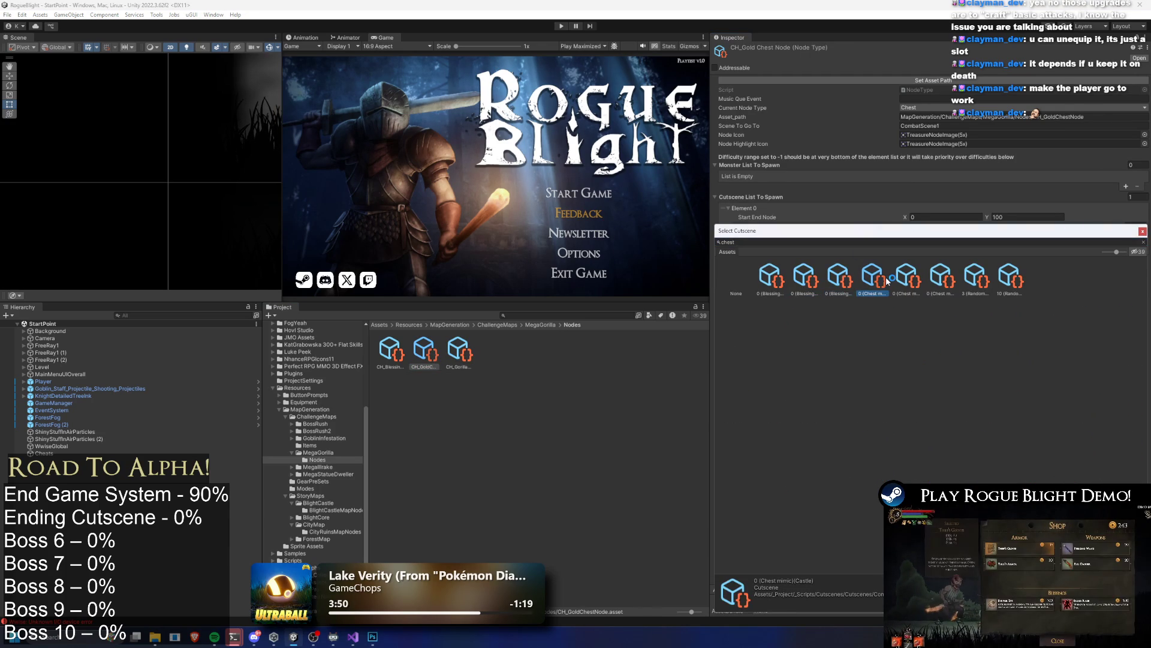
{"action": "left_click", "coordinate": [906, 277]}
{"action": "left_click", "coordinate": [942, 277]}
{"action": "key", "text": "Right"}
{"action": "key", "text": "Right"}
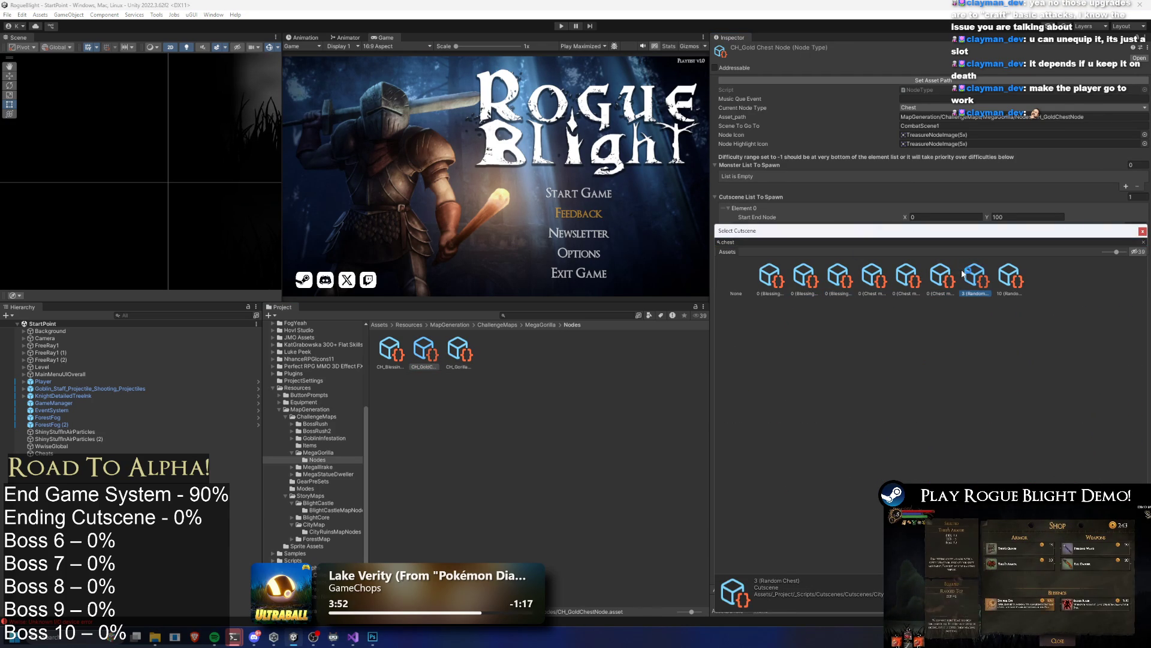
Step: Set CH_GoldChestNode's cutscene to 3 (Random Chest), then copy that cutscene's folder
{"action": "left_click", "coordinate": [988, 266]}
{"action": "key", "text": "Return"}
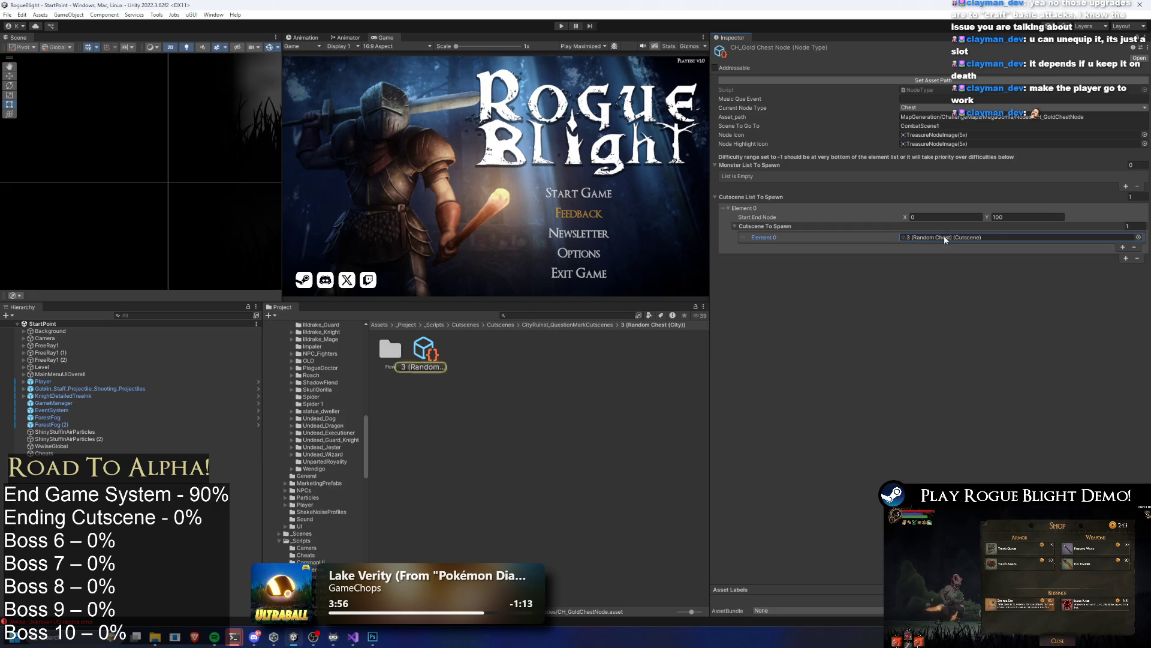
{"action": "left_click", "coordinate": [425, 350]}
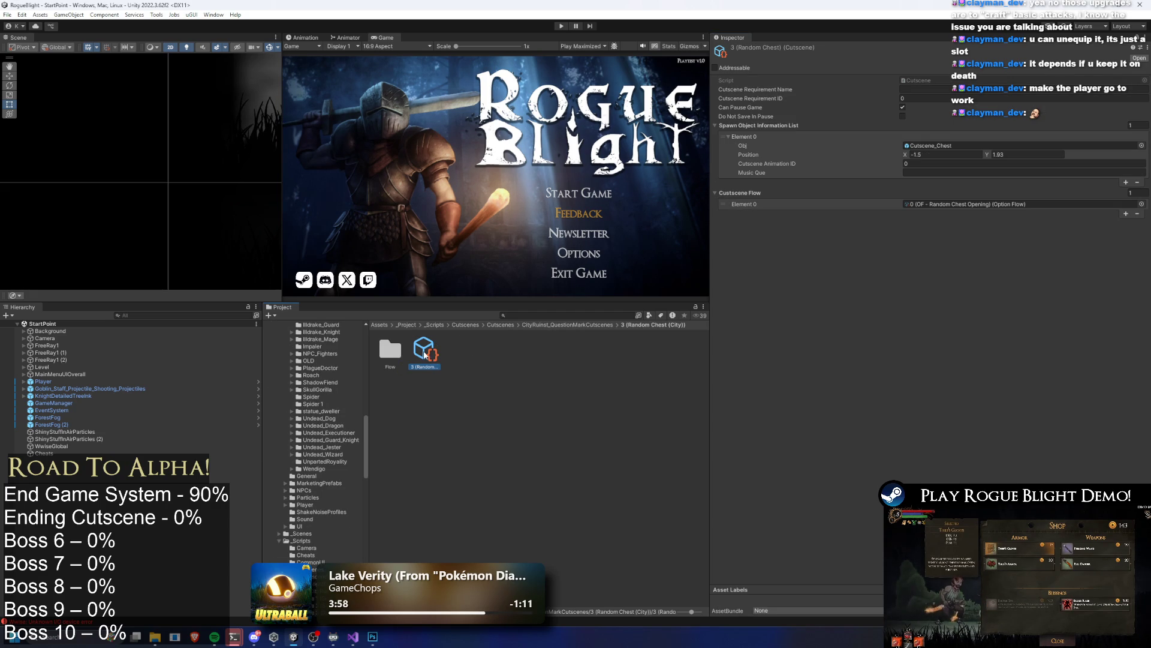
{"action": "left_click", "coordinate": [570, 325]}
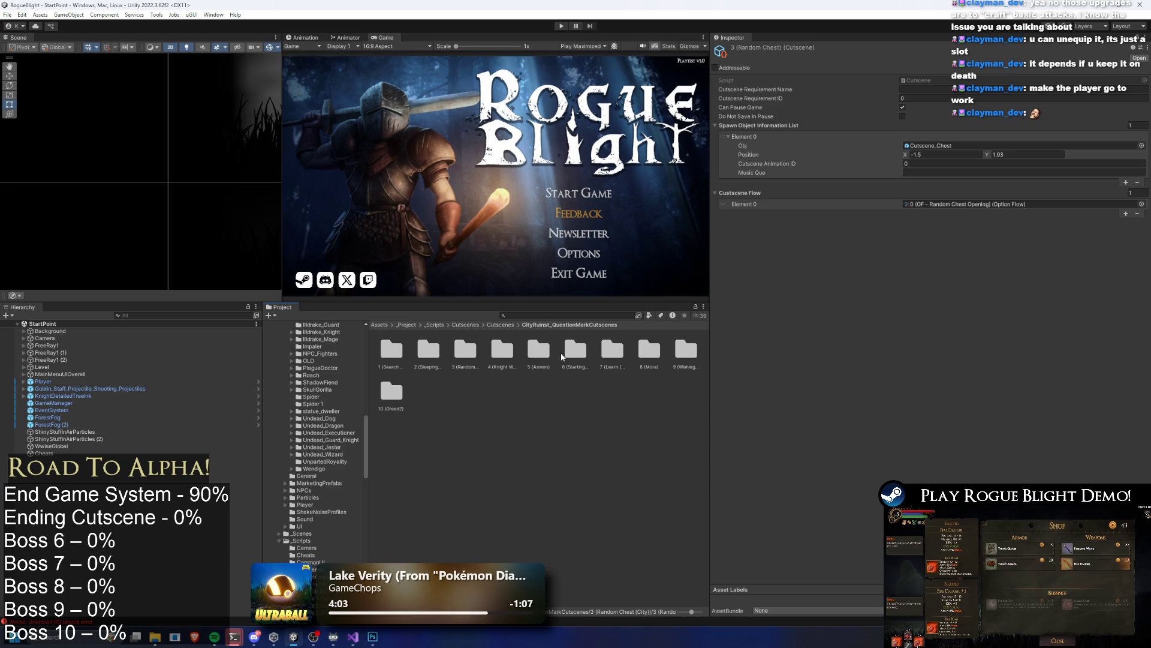
{"action": "right_click", "coordinate": [463, 354]}
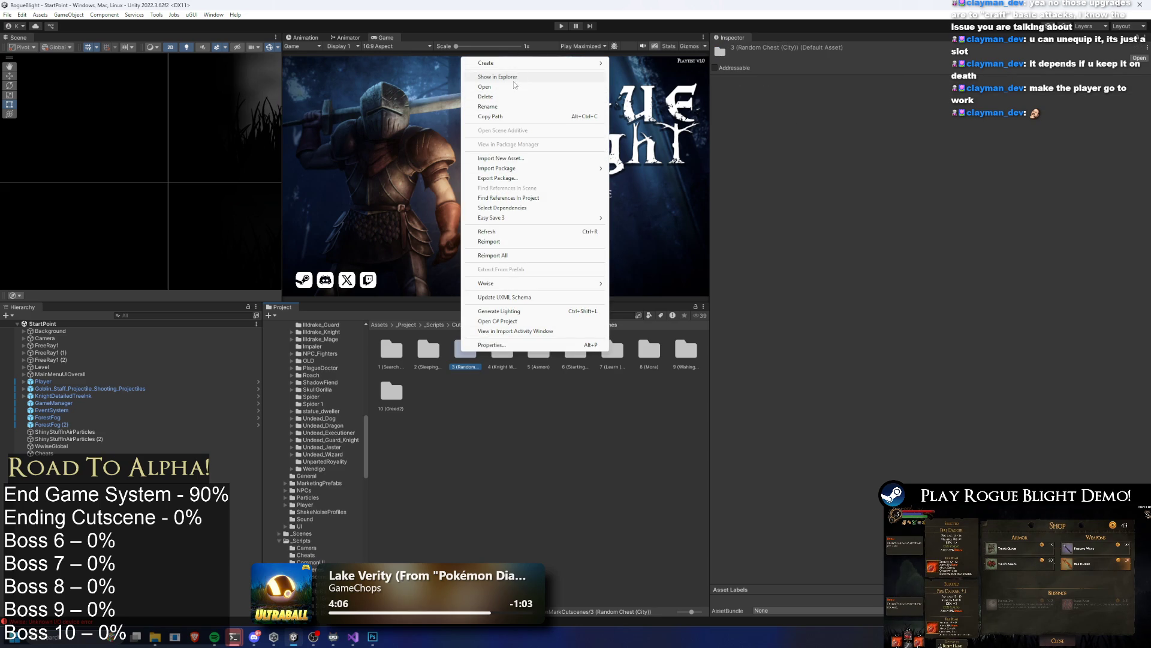
{"action": "left_click", "coordinate": [459, 434]}
{"action": "right_click", "coordinate": [461, 365]}
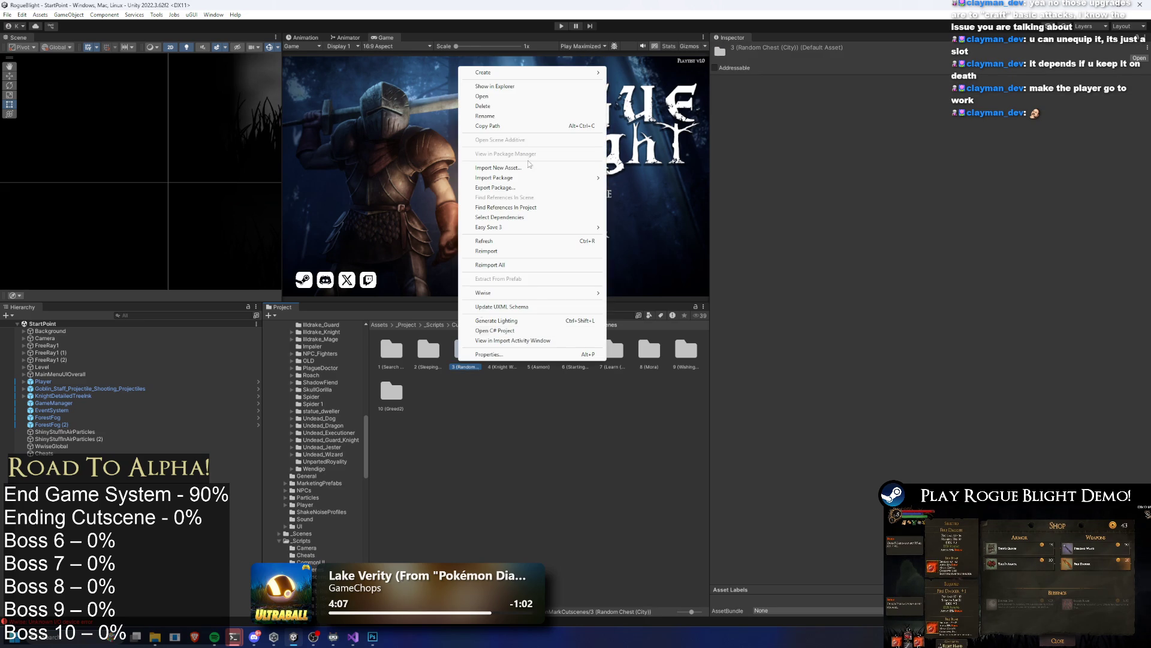
{"action": "left_click", "coordinate": [519, 76]}
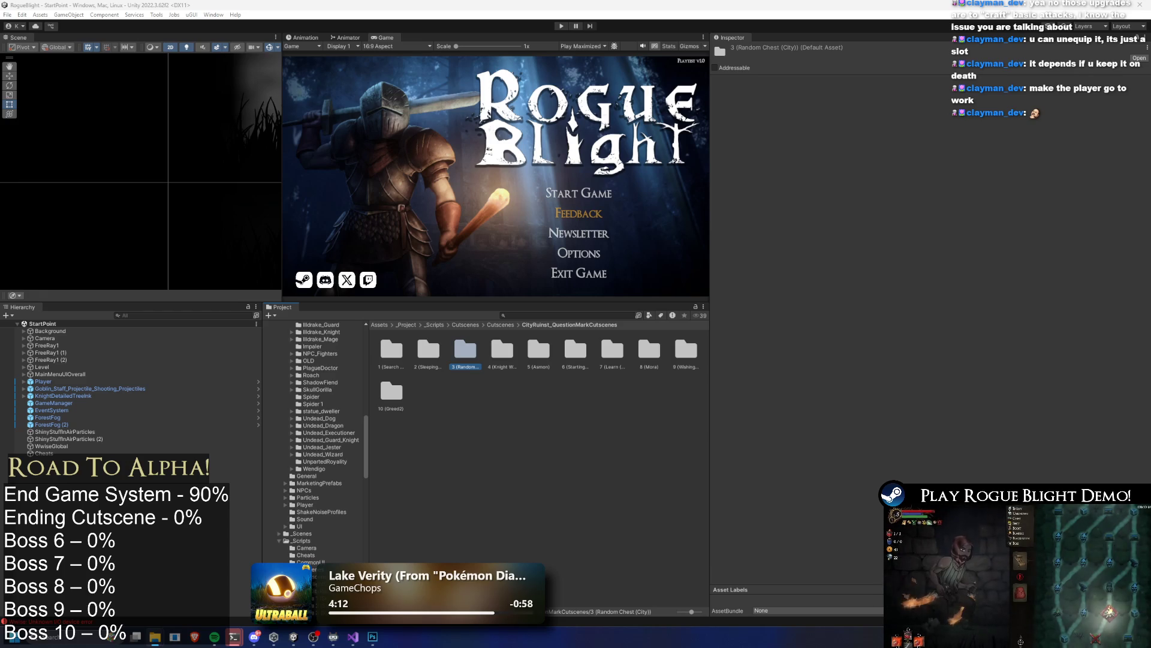
Step: Find UltimateGorillaMapItem via a 'gorilla item' search and open the MegaGorilla Nodes folder
{"action": "left_click", "coordinate": [550, 316]}
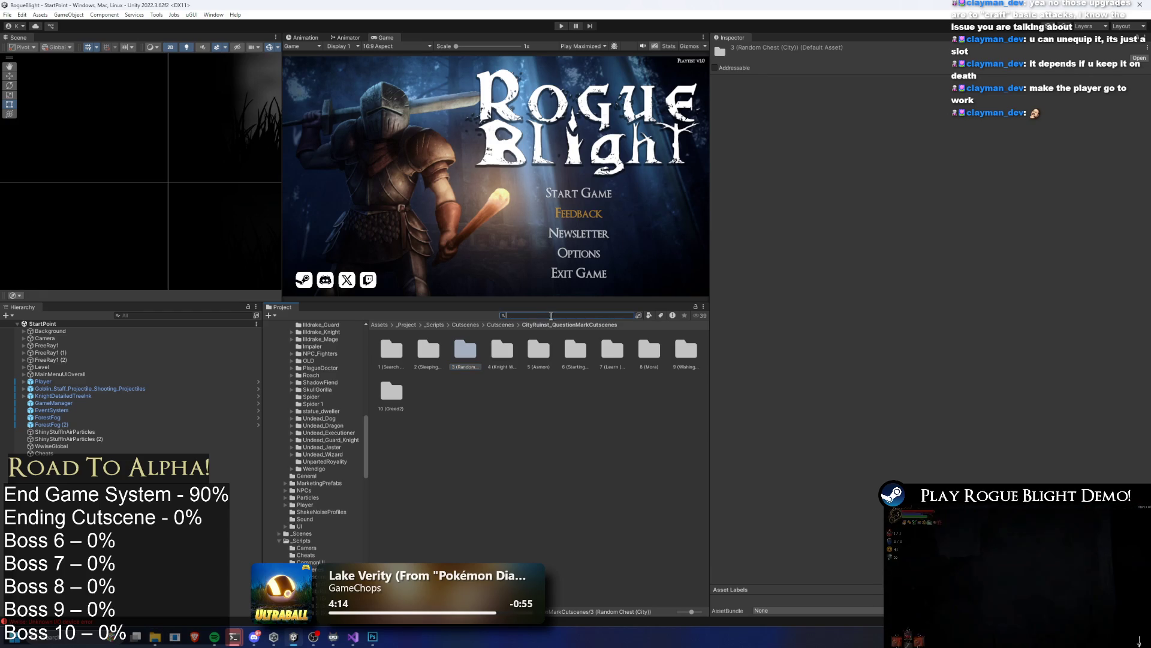
{"action": "type", "text": "go"}
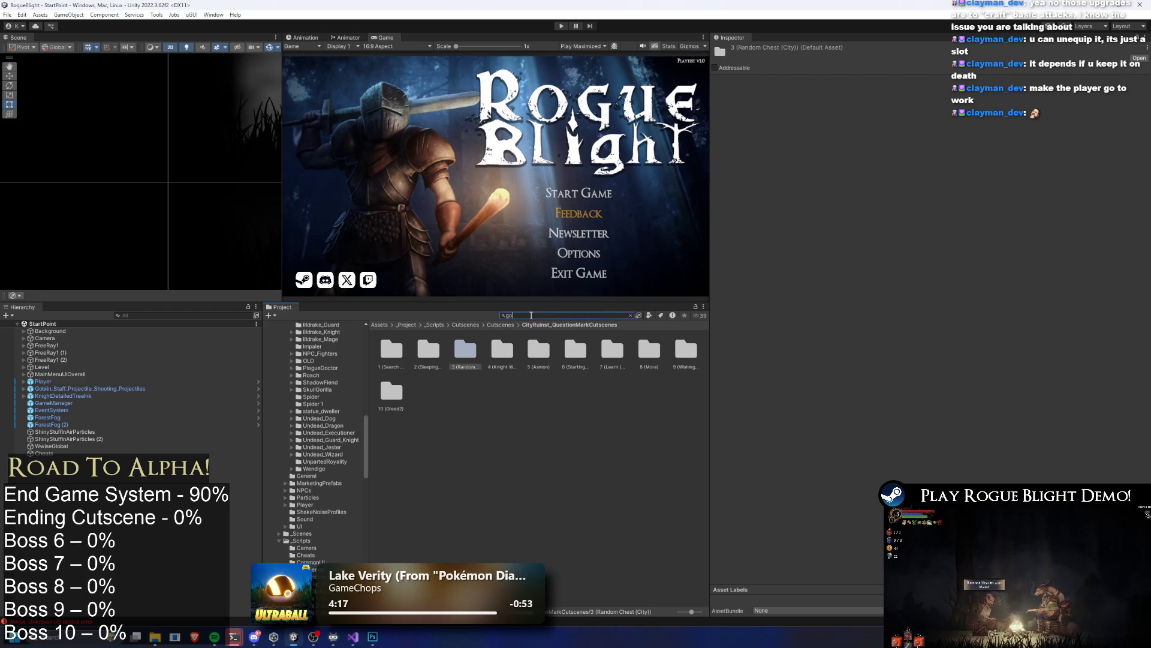
{"action": "type", "text": "rilla item"}
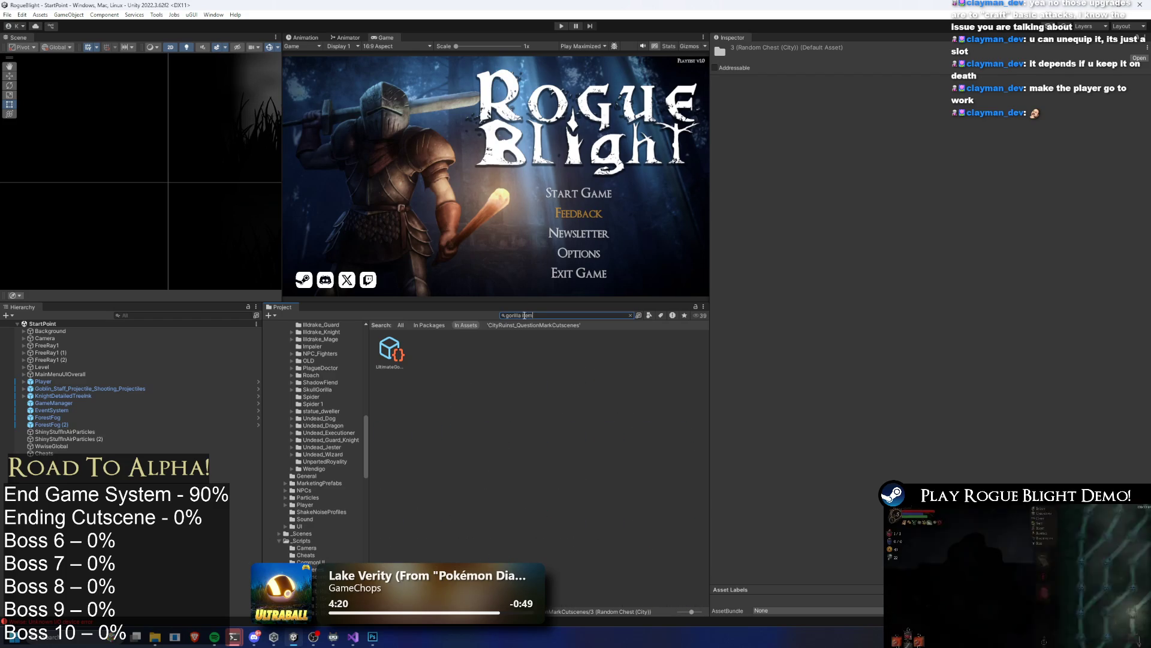
{"action": "left_click", "coordinate": [390, 352]}
{"action": "key", "text": "Escape"}
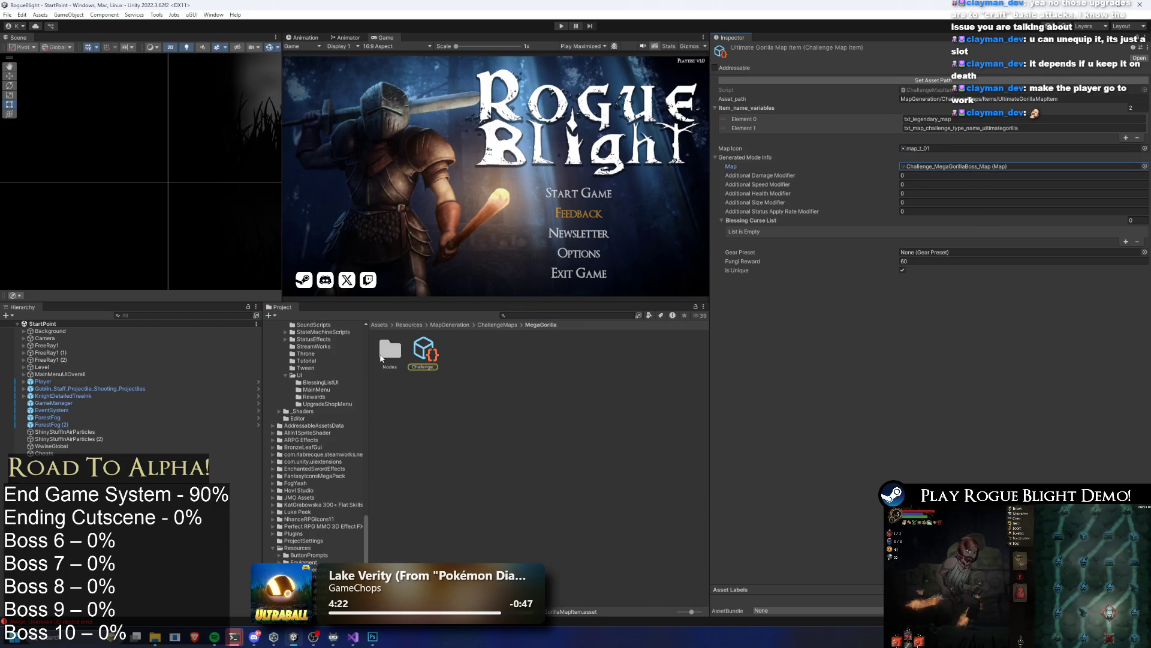
{"action": "double_click", "coordinate": [384, 354]}
{"action": "right_click", "coordinate": [522, 390]}
{"action": "key", "text": "Escape"}
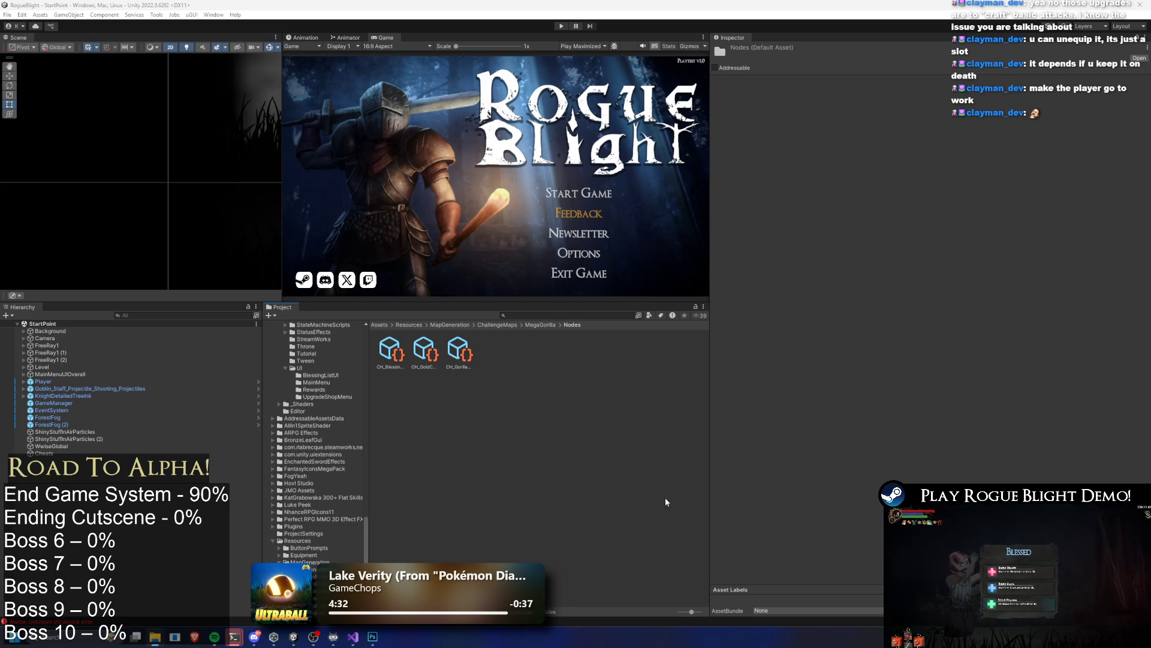
Step: Rename the pasted Random Chest folder to Gold Chest
{"action": "right_click", "coordinate": [389, 351]}
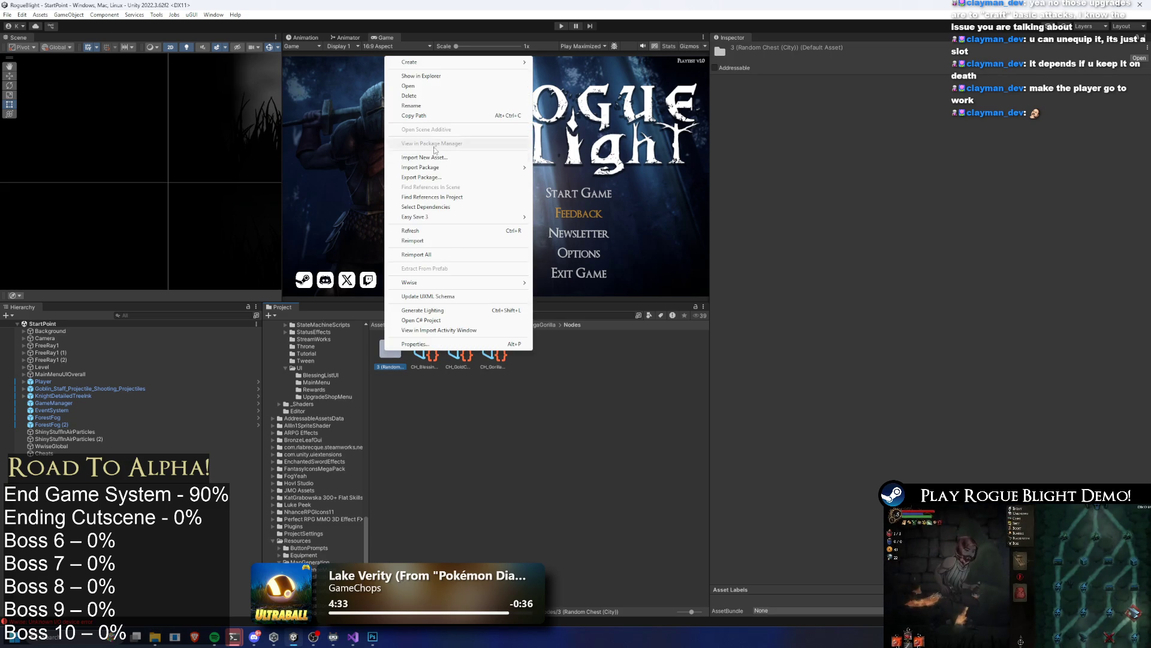
{"action": "left_click", "coordinate": [447, 107]}
{"action": "key", "text": "Left"}
{"action": "key", "text": "Delete"}
{"action": "key", "text": "Delete"}
{"action": "key", "text": "Delete"}
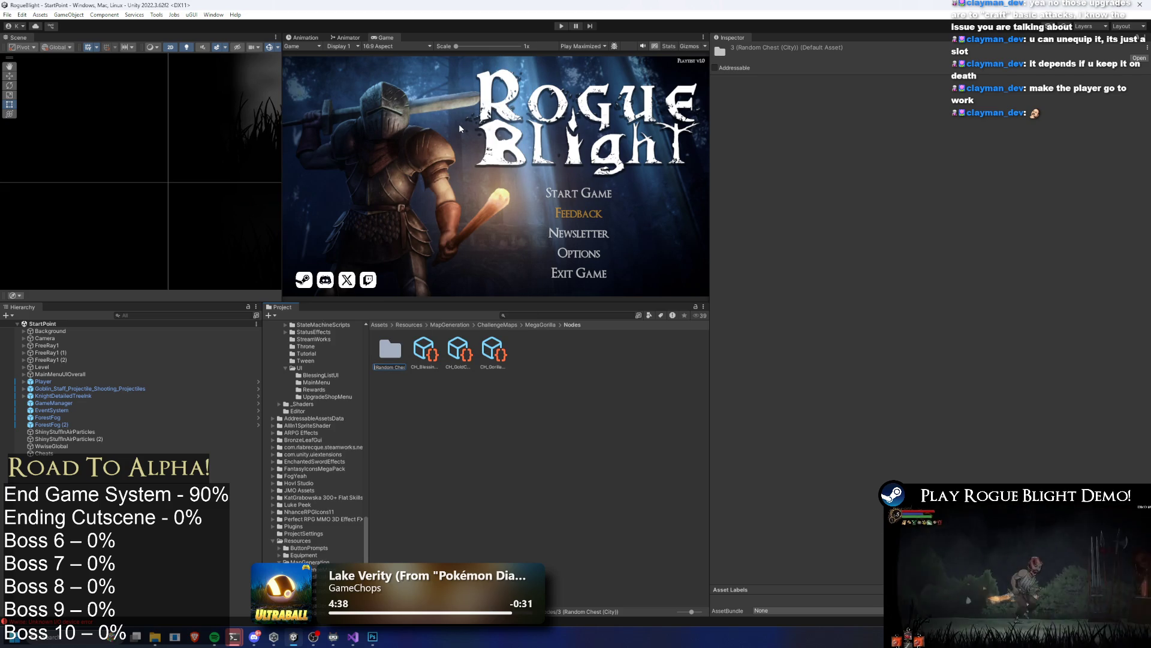
{"action": "key", "text": "End"}
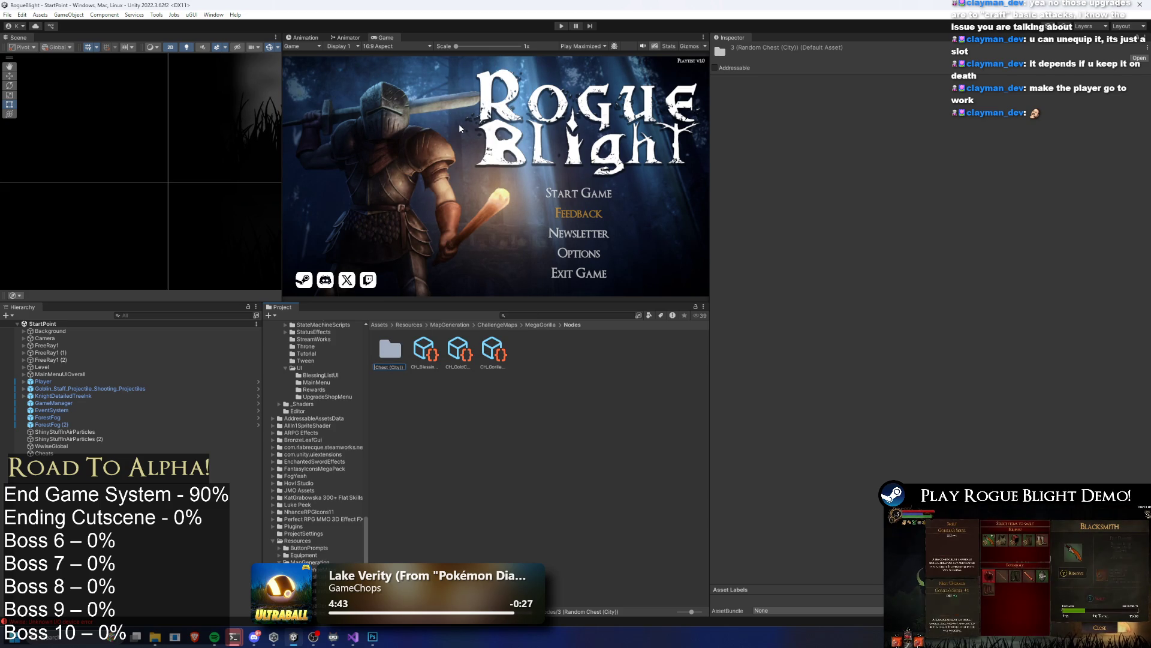
{"action": "key", "text": "Home"}
{"action": "key", "text": "Delete"}
{"action": "key", "text": "Delete"}
{"action": "key", "text": "Delete"}
{"action": "type", "text": "Gold"}
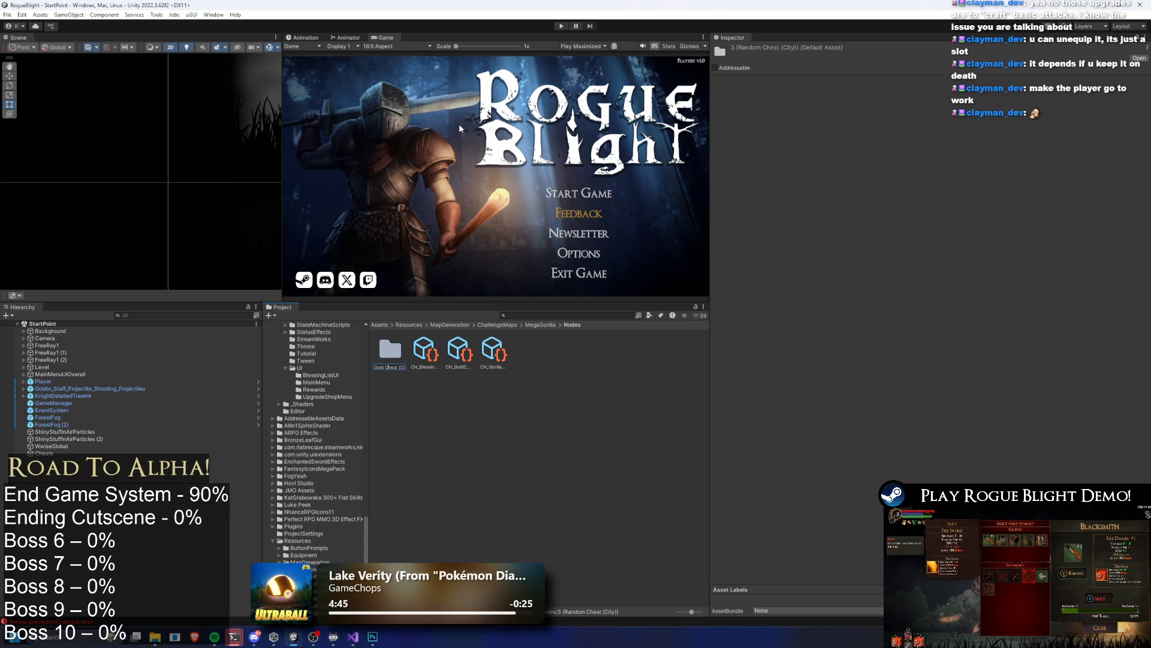
{"action": "key", "text": "BackSpace"}
{"action": "key", "text": "BackSpace"}
{"action": "key", "text": "BackSpace"}
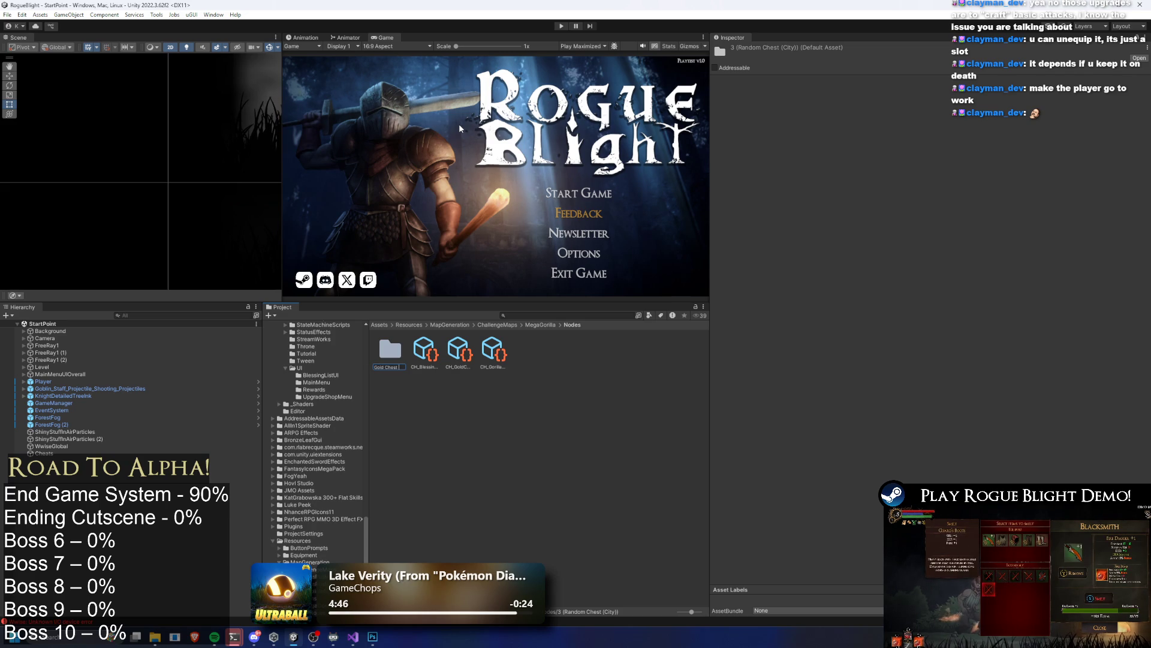
{"action": "type", "text": "t"}
{"action": "key", "text": "Return"}
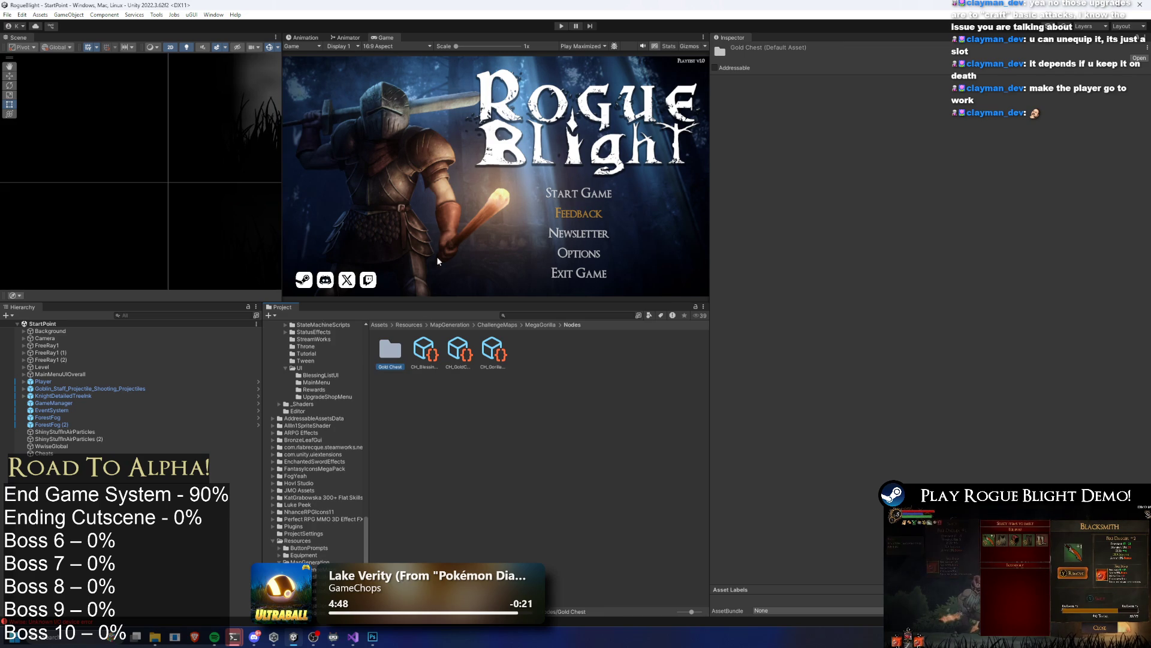
Step: Inside Gold Chest, rename the 3 (Random Chest) cutscene to CH (gold Chest)
{"action": "left_click", "coordinate": [458, 353]}
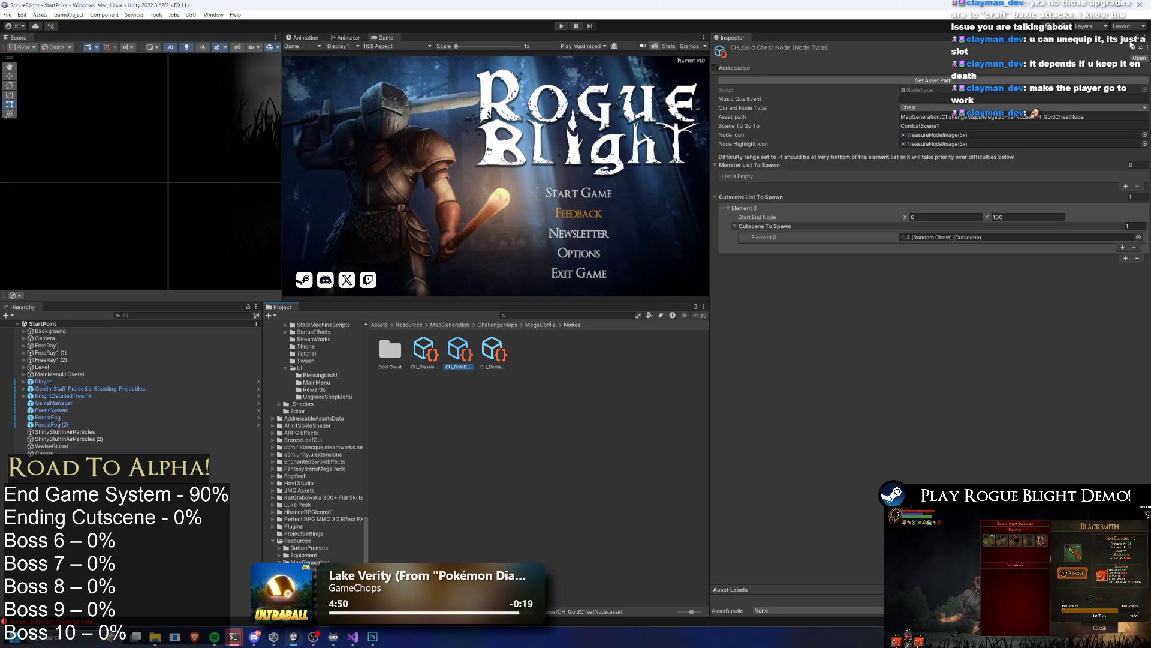
{"action": "double_click", "coordinate": [387, 354]}
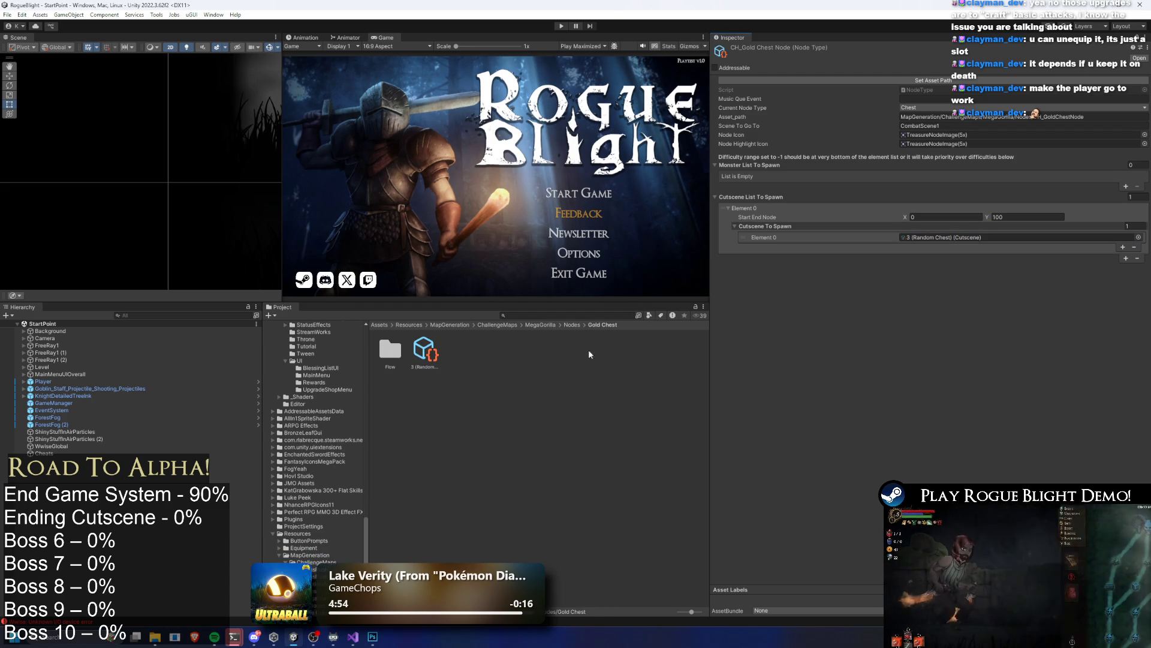
{"action": "right_click", "coordinate": [415, 359]}
{"action": "left_click", "coordinate": [456, 103]}
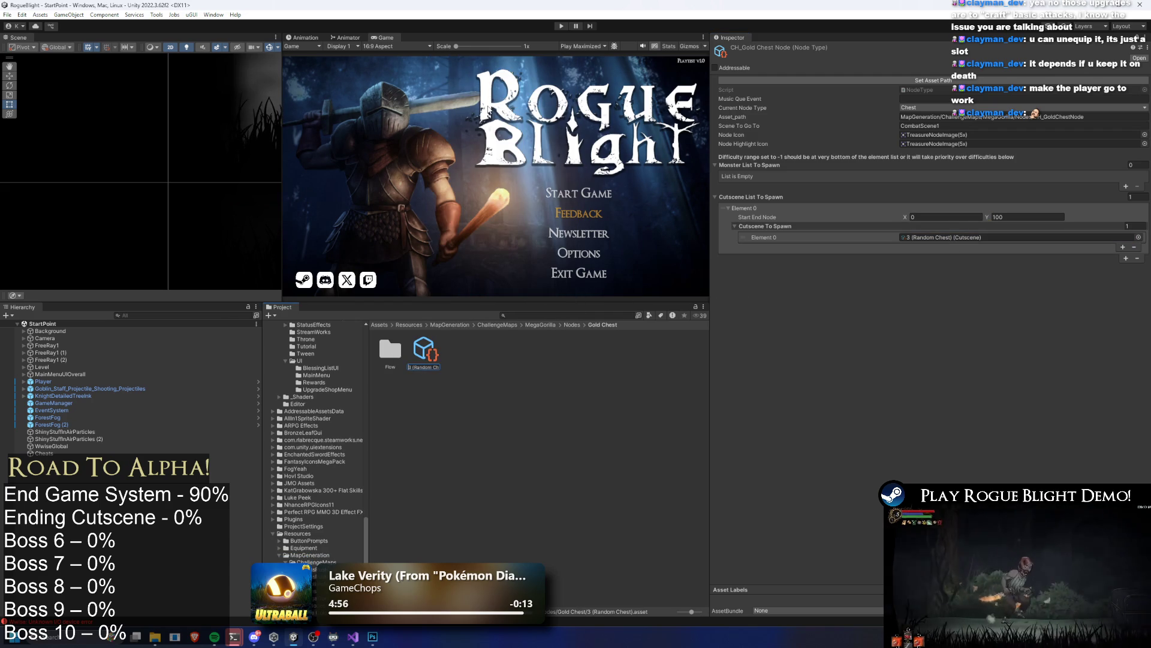
{"action": "key", "text": "Delete"}
{"action": "key", "text": "Delete"}
{"action": "key", "text": "Delete"}
{"action": "type", "text": "CH_"}
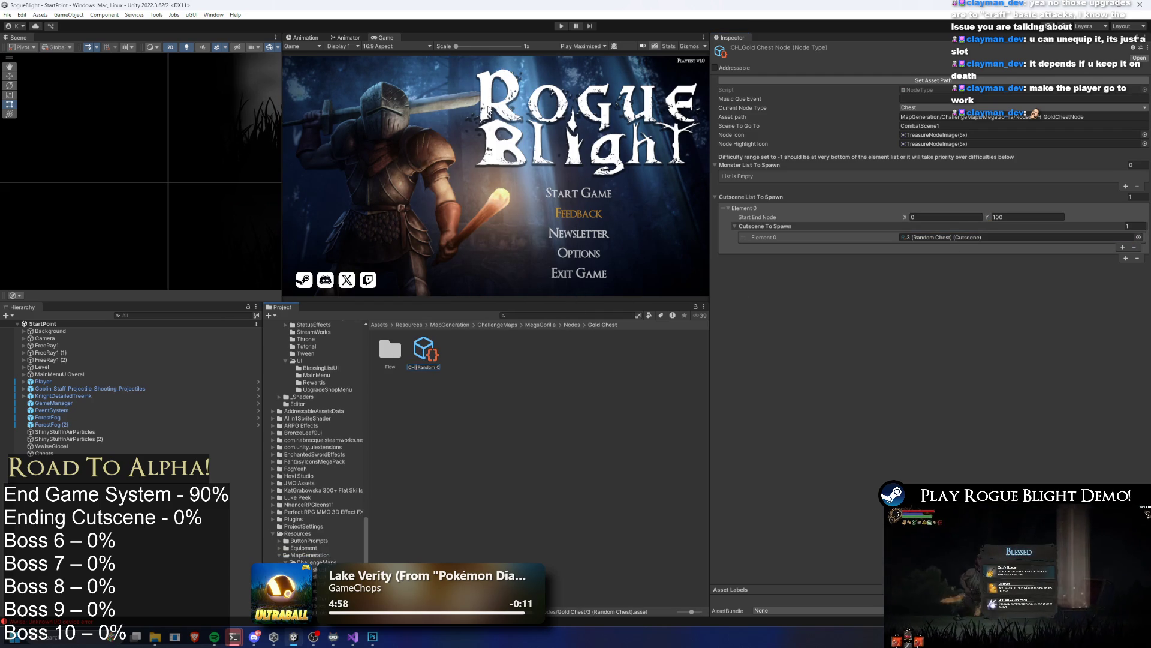
{"action": "type", "text": "Gold"}
{"action": "key", "text": "Return"}
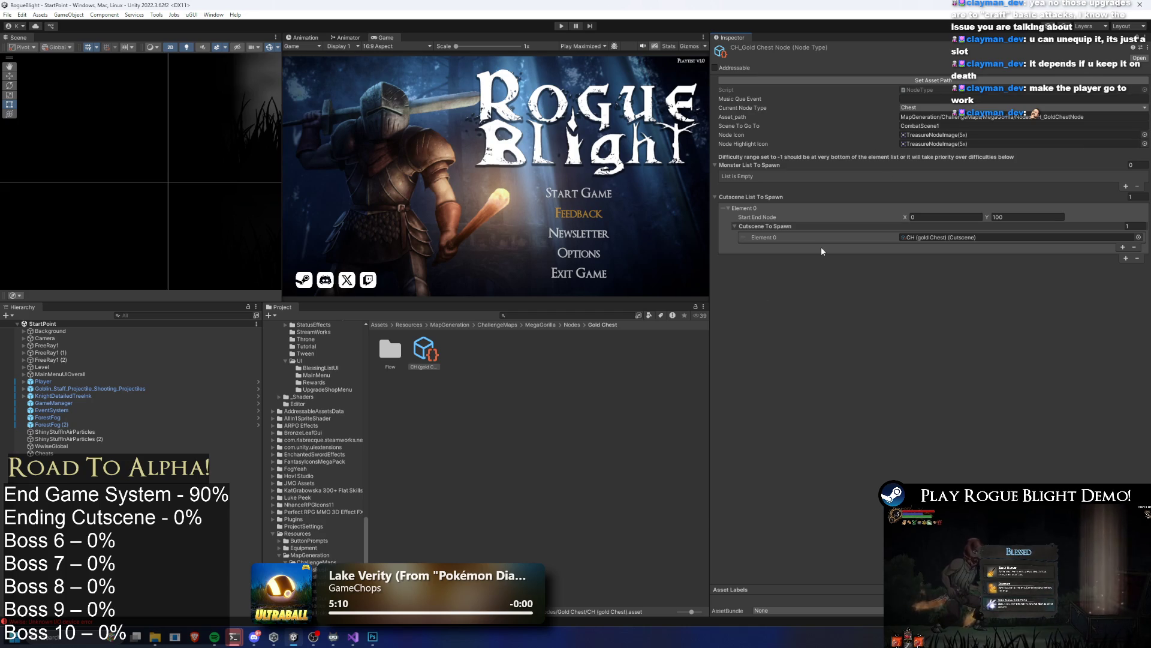
Step: Find and select the OF - Random Chest Opening asset in the Gold Chest's Flow folder
{"action": "double_click", "coordinate": [390, 349]}
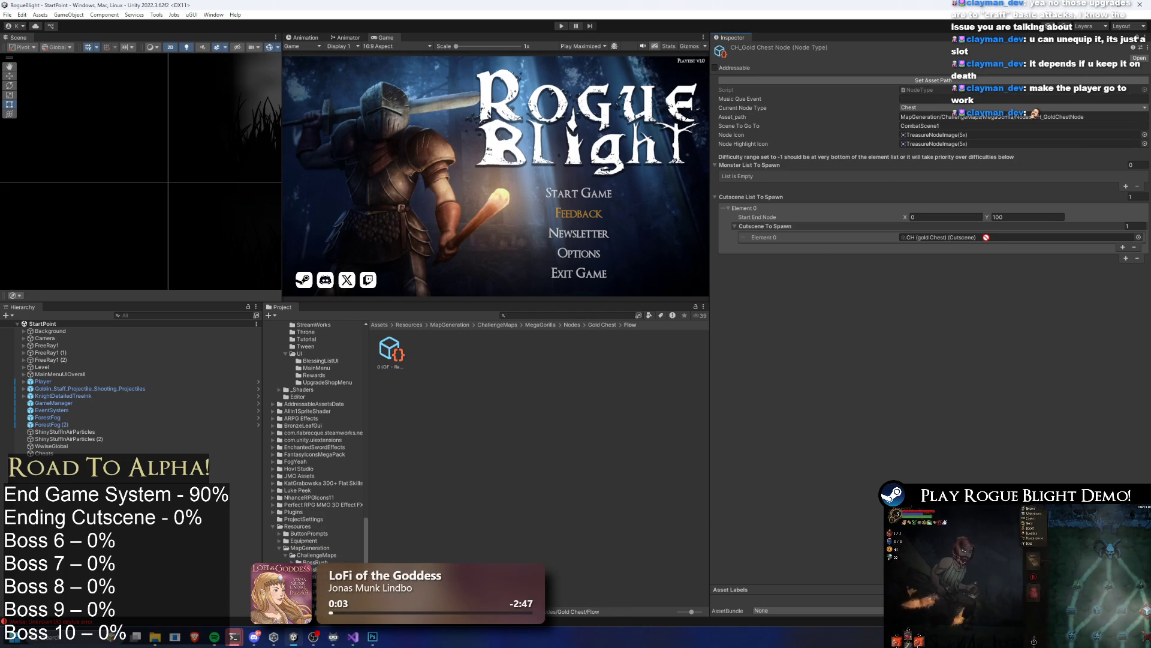
{"action": "left_click", "coordinate": [1137, 39]}
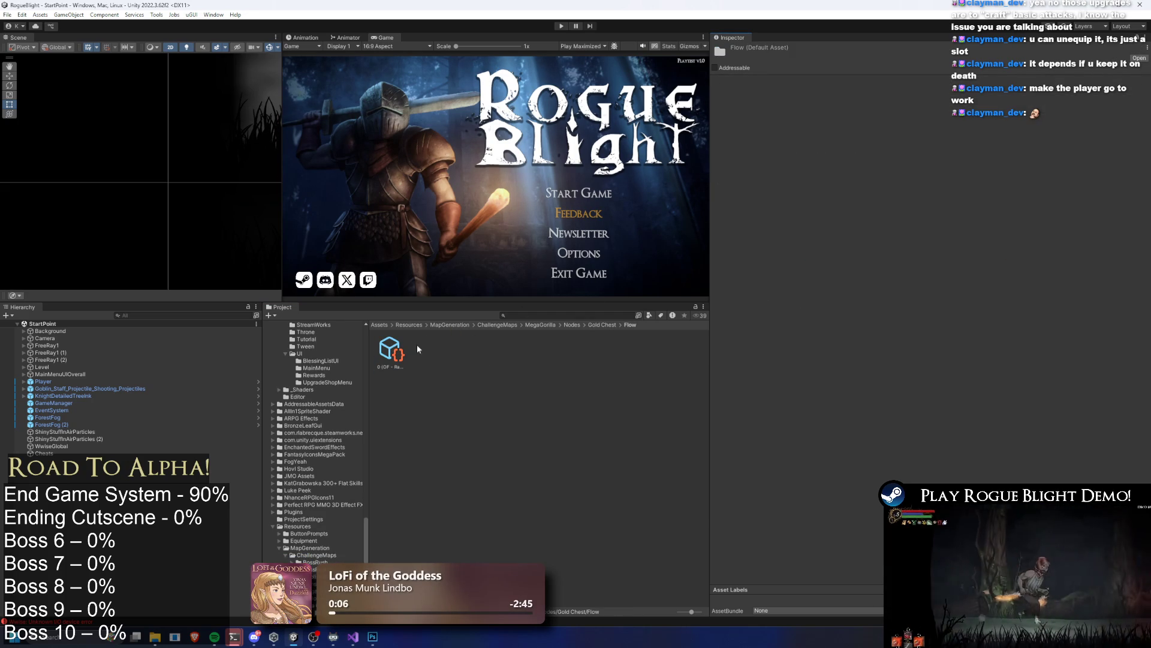
{"action": "left_click", "coordinate": [594, 326]}
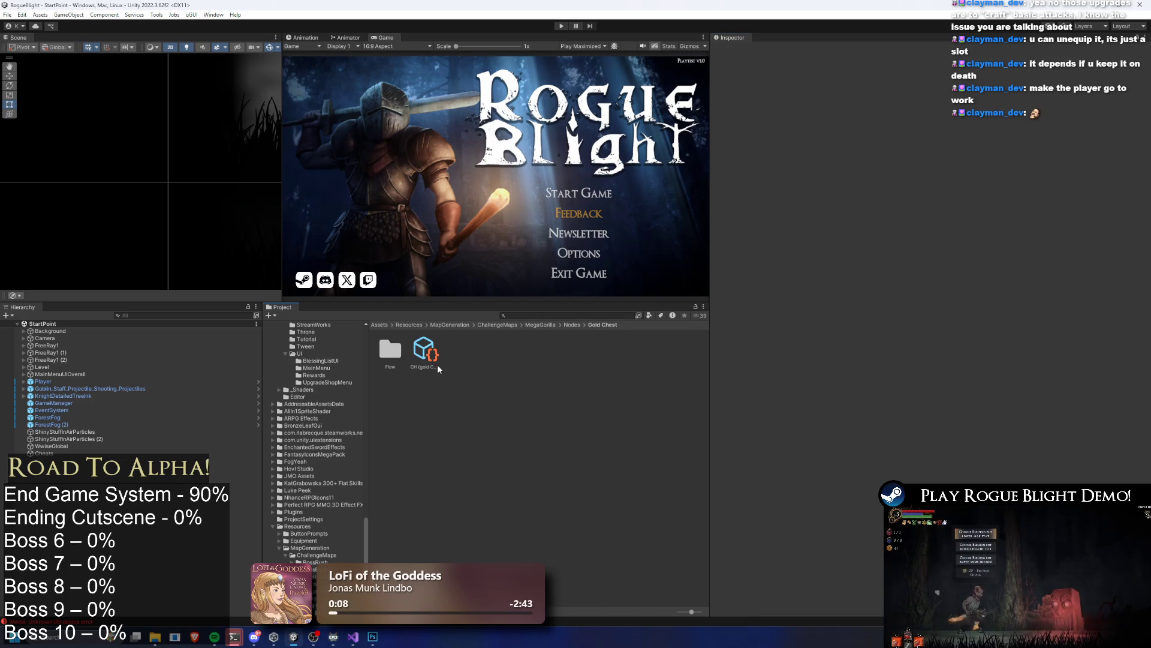
{"action": "left_click", "coordinate": [425, 351]}
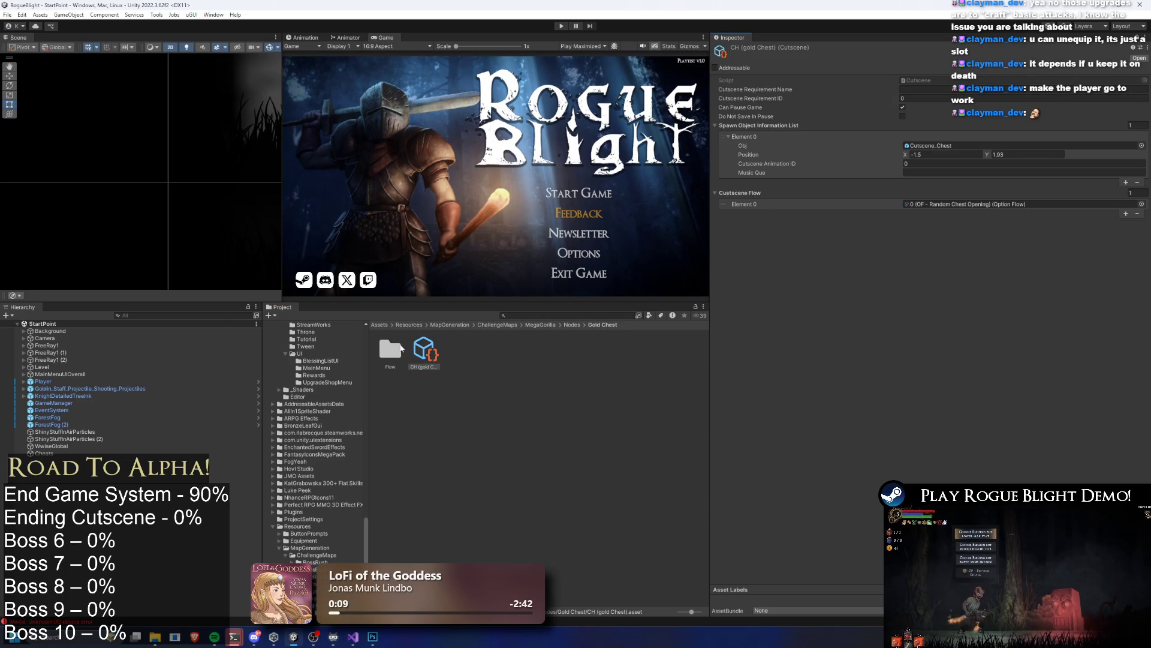
{"action": "double_click", "coordinate": [390, 352]}
{"action": "left_click_drag", "start_coordinate": [1002, 202], "coordinate": [1019, 145]}
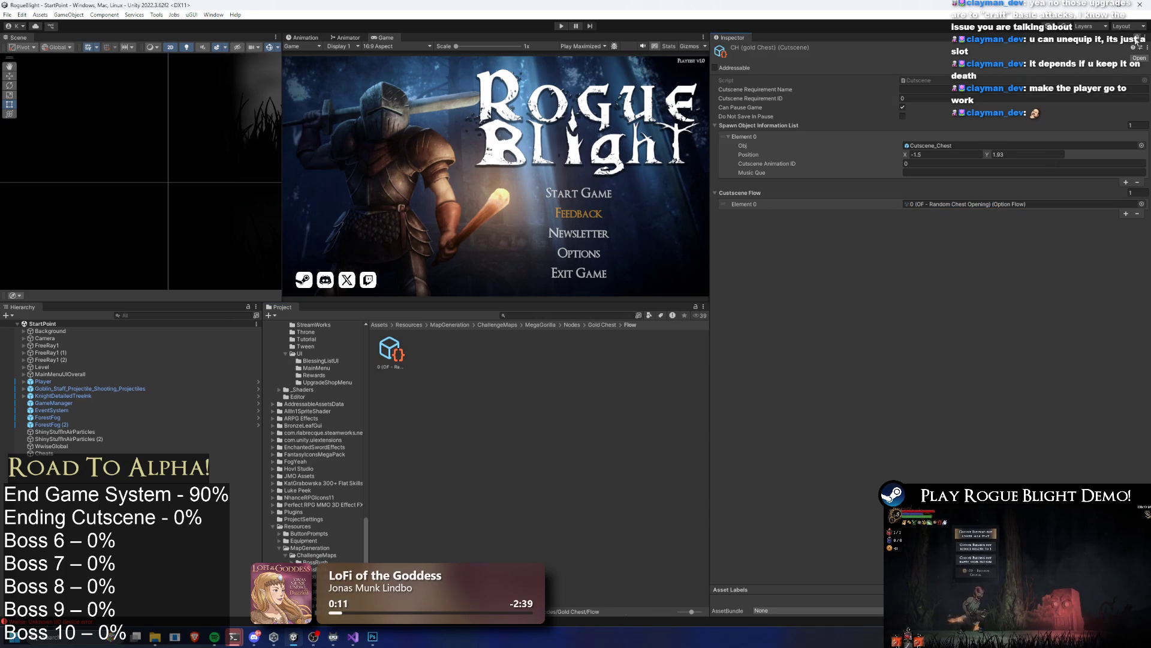
{"action": "left_click", "coordinate": [1137, 38]}
{"action": "left_click", "coordinate": [394, 355]}
Step: Rename the asset to 'OF - Gold Chest Opening' by replacing Random with Gold
{"action": "right_click", "coordinate": [394, 355]}
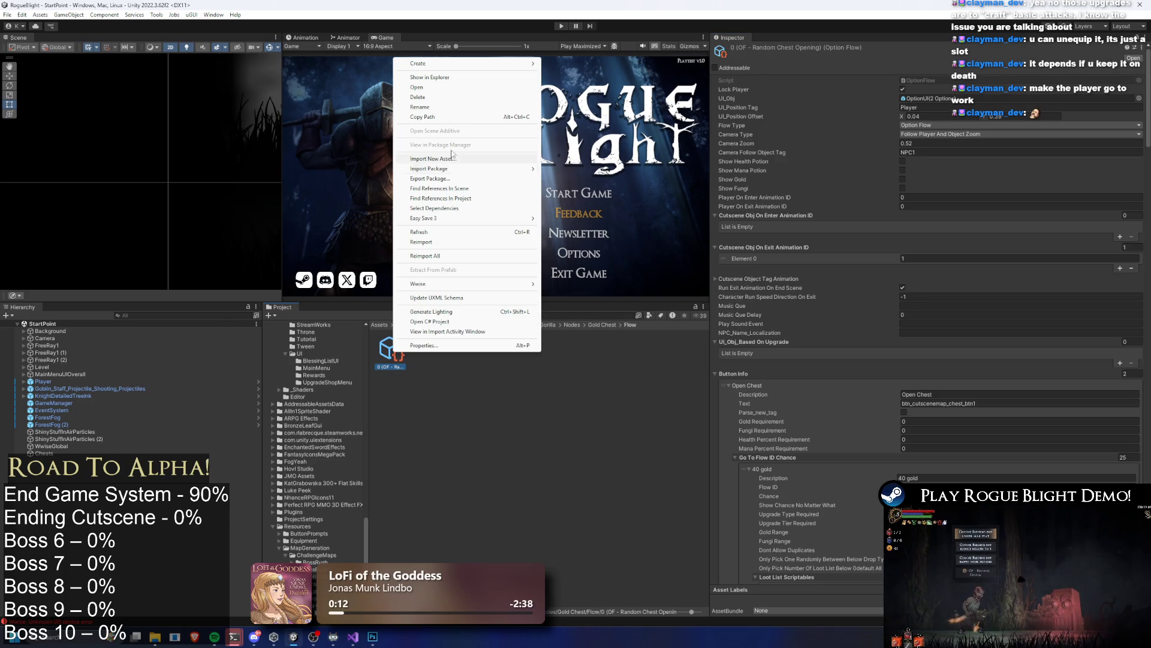
{"action": "left_click", "coordinate": [443, 109]}
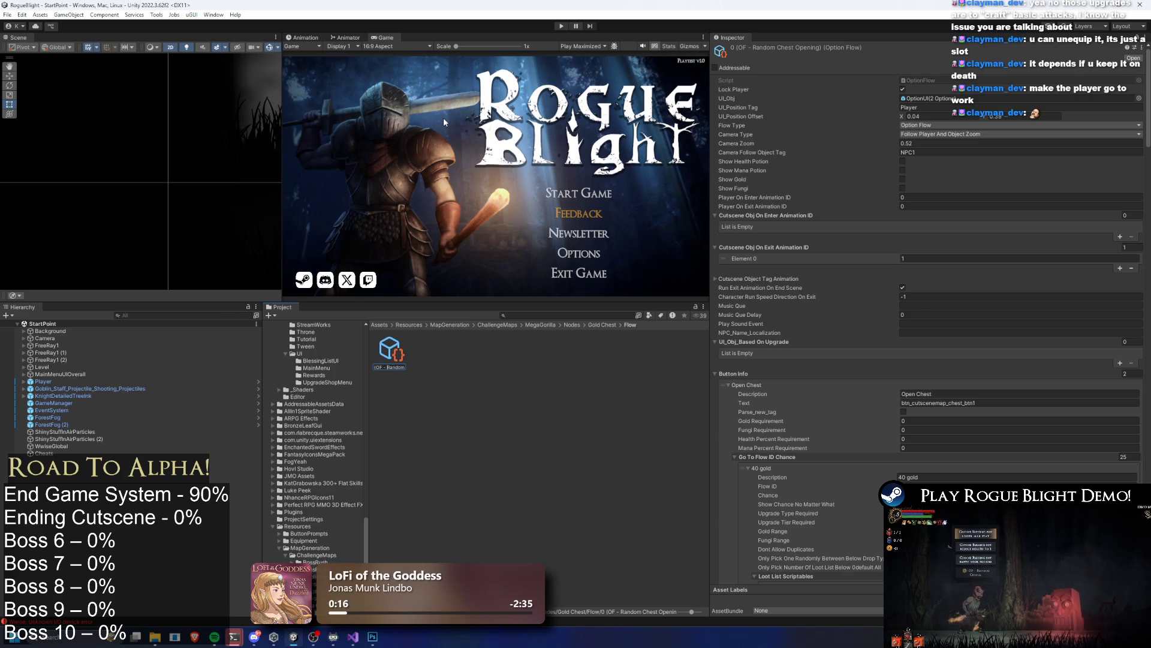
{"action": "key", "text": "Right"}
{"action": "key", "text": "Right"}
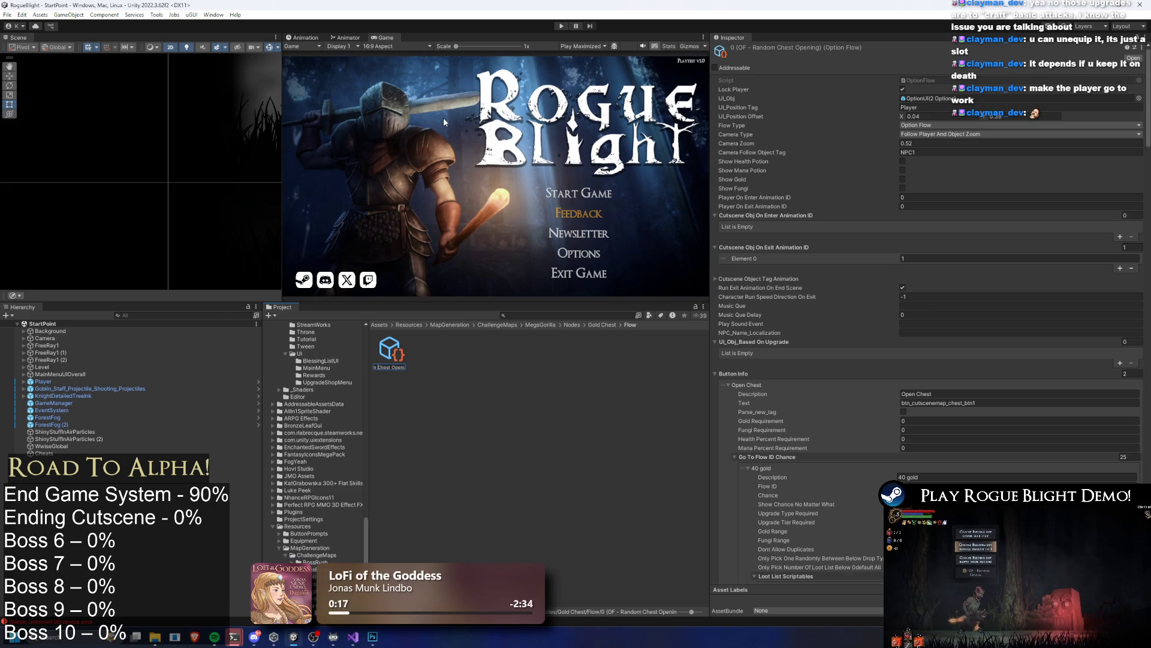
{"action": "key", "text": "BackSpace"}
{"action": "key", "text": "BackSpace"}
{"action": "key", "text": "BackSpace"}
{"action": "key", "text": "BackSpace"}
{"action": "key", "text": "BackSpace"}
{"action": "type", "text": "Go"}
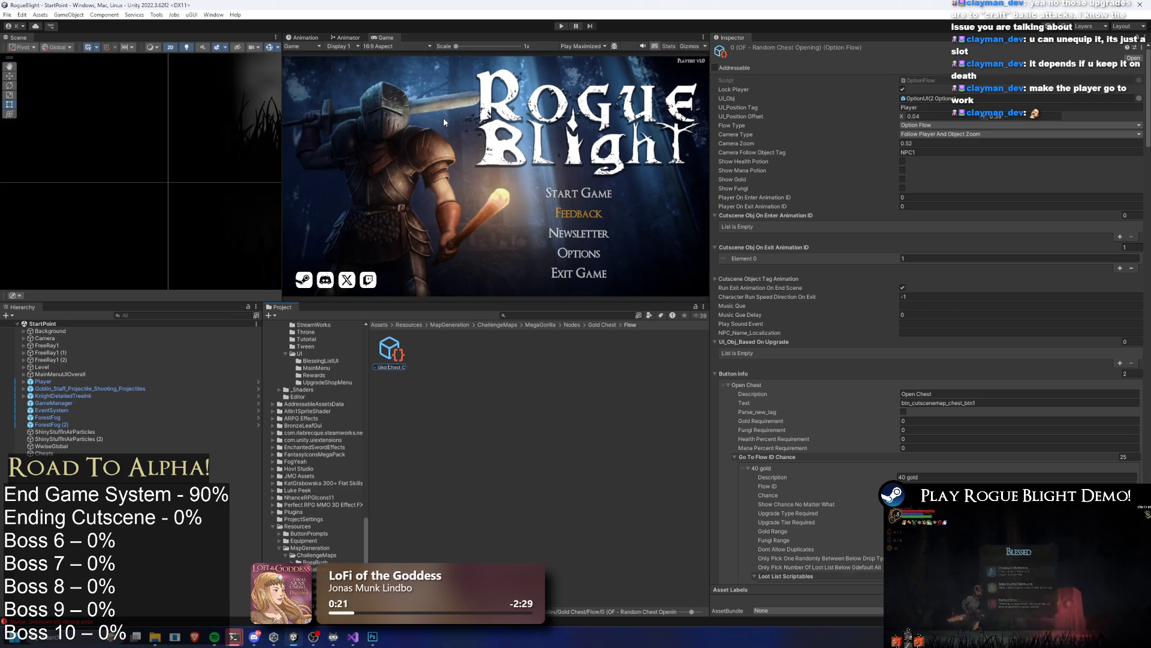
{"action": "type", "text": "ld"}
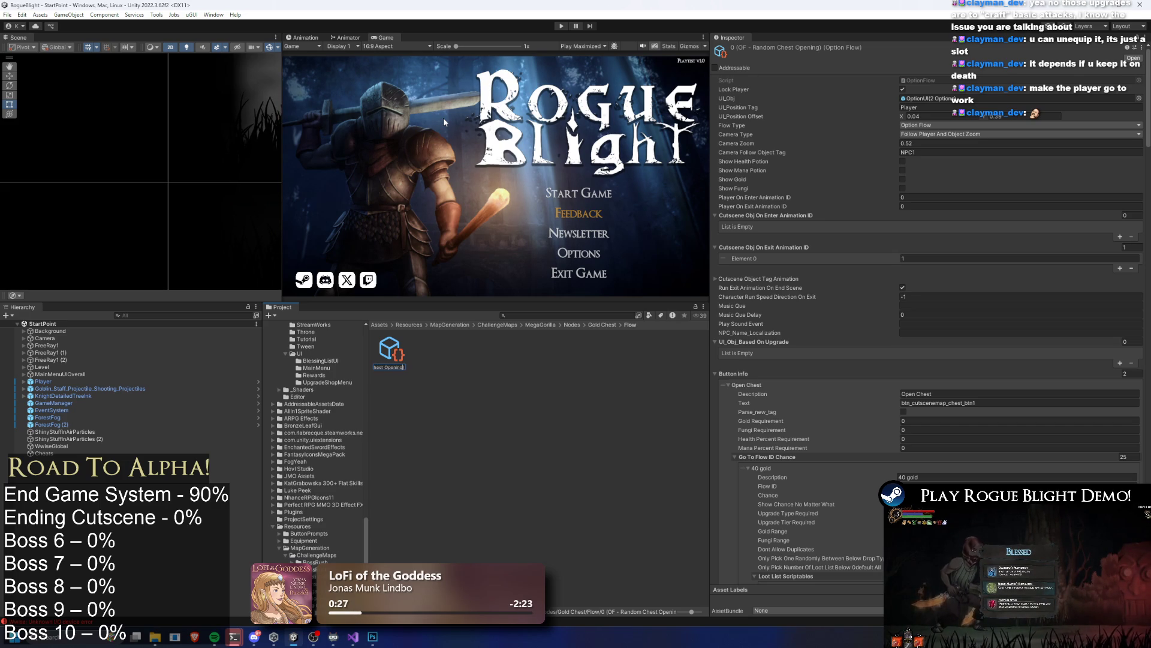
{"action": "key", "text": "Return"}
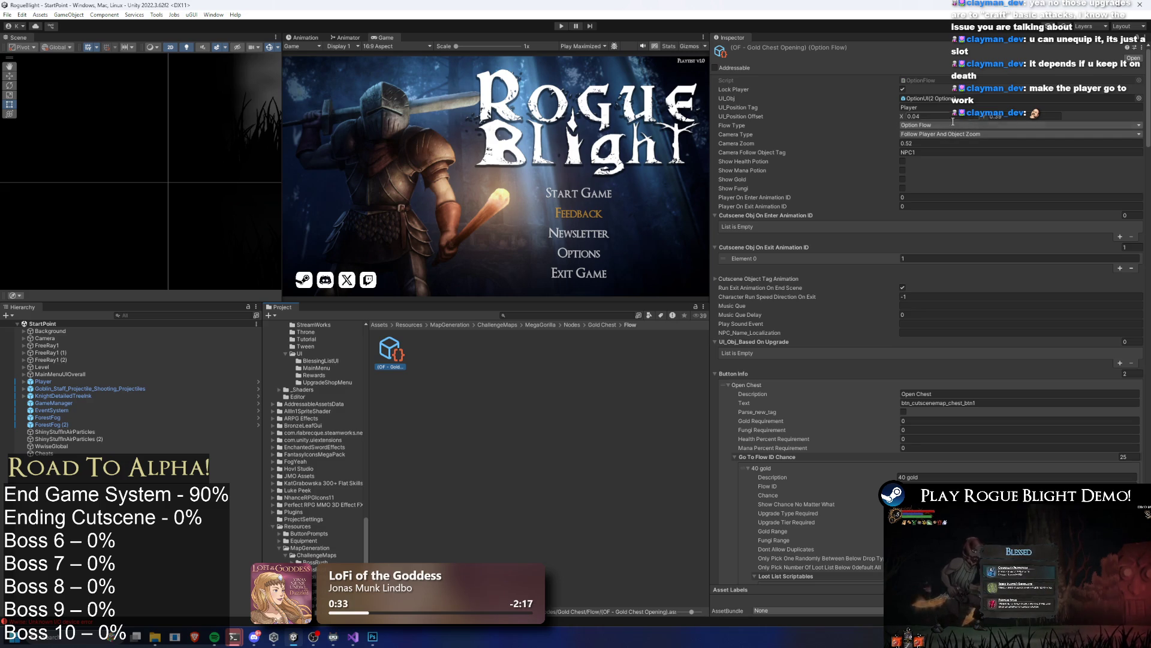
Step: Remove the 40 and 100 gold outcomes, leaving one Go To Flow ID entry at 100% chance
{"action": "scroll", "coordinate": [810, 380], "scroll_direction": "down", "scroll_amount": 15}
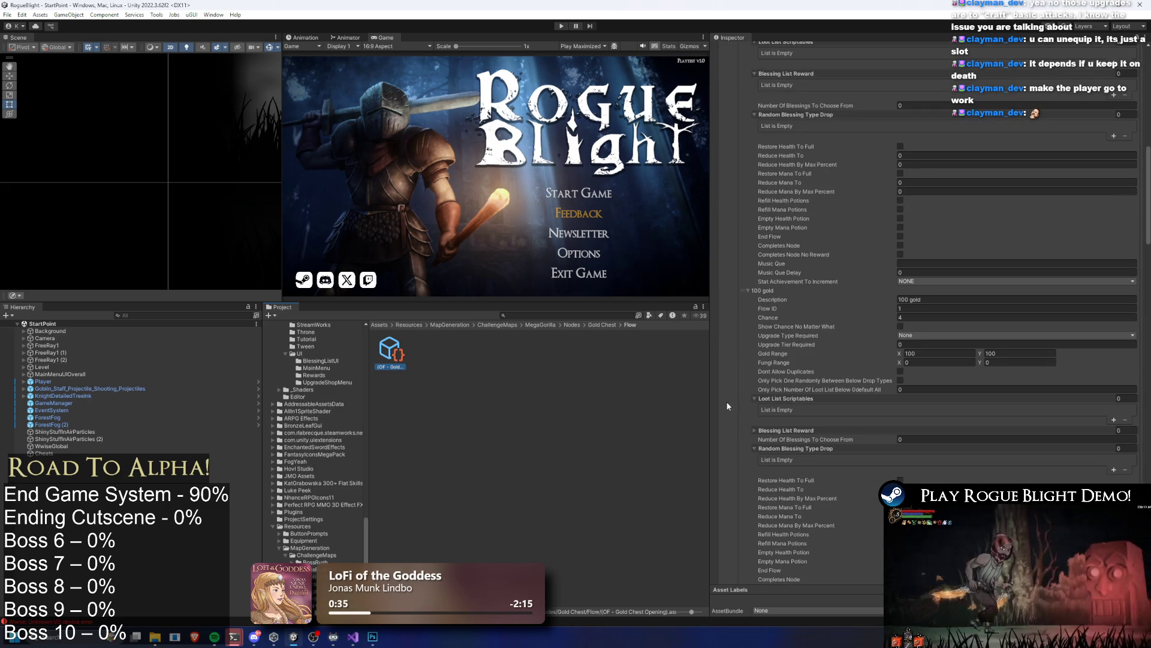
{"action": "scroll", "coordinate": [741, 310], "scroll_direction": "up", "scroll_amount": 3}
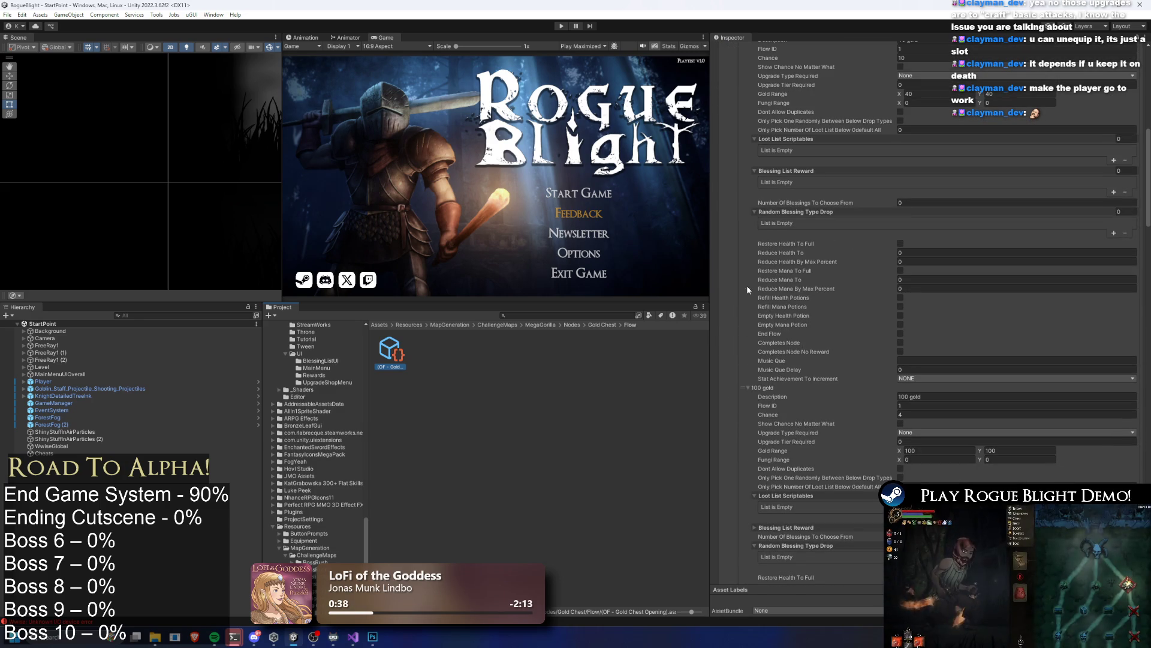
{"action": "scroll", "coordinate": [750, 289], "scroll_direction": "up", "scroll_amount": 3}
{"action": "left_click", "coordinate": [738, 169]}
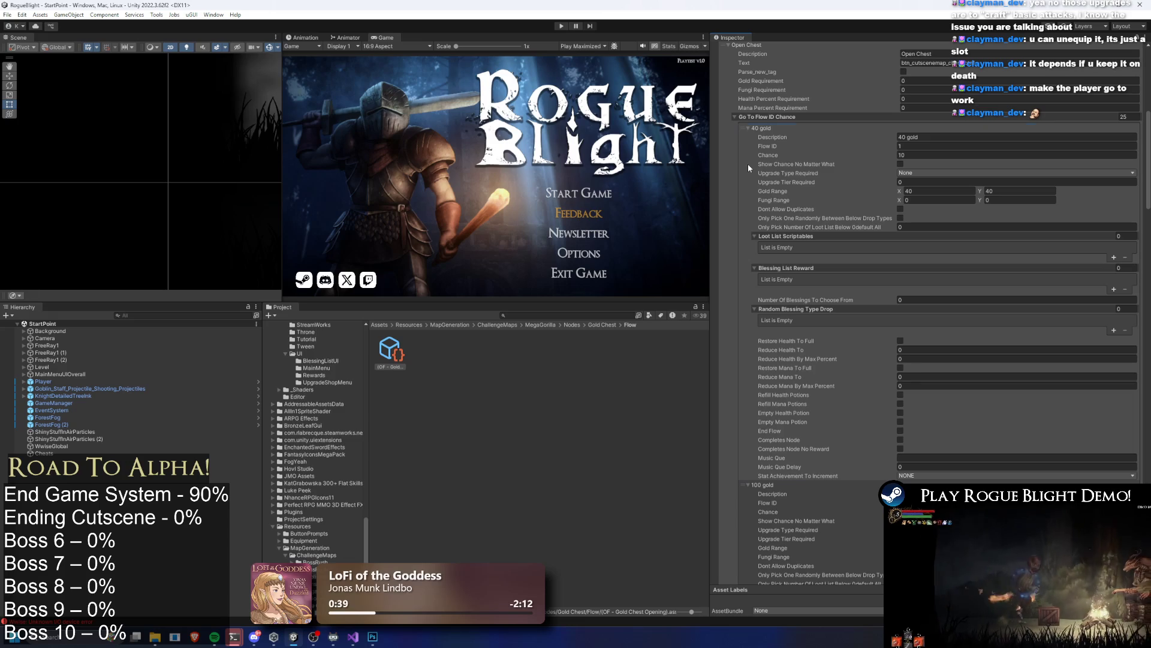
{"action": "key", "text": "Delete"}
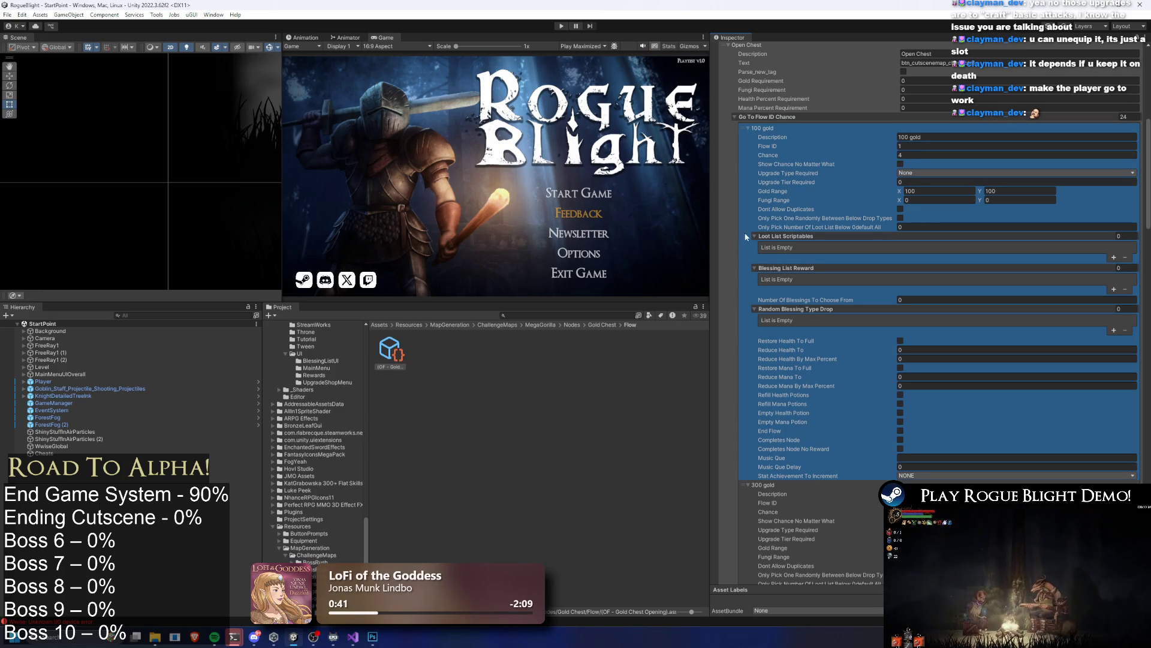
{"action": "key", "text": "Delete"}
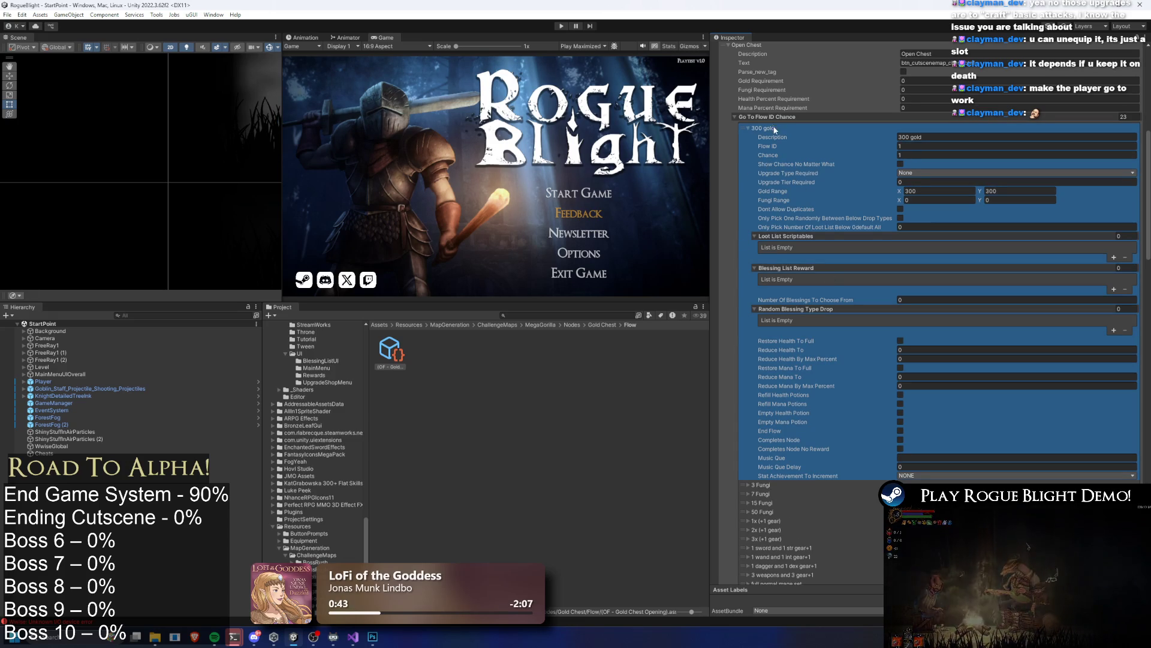
{"action": "left_click", "coordinate": [1136, 116]}
{"action": "type", "text": "1"}
{"action": "key", "text": "Return"}
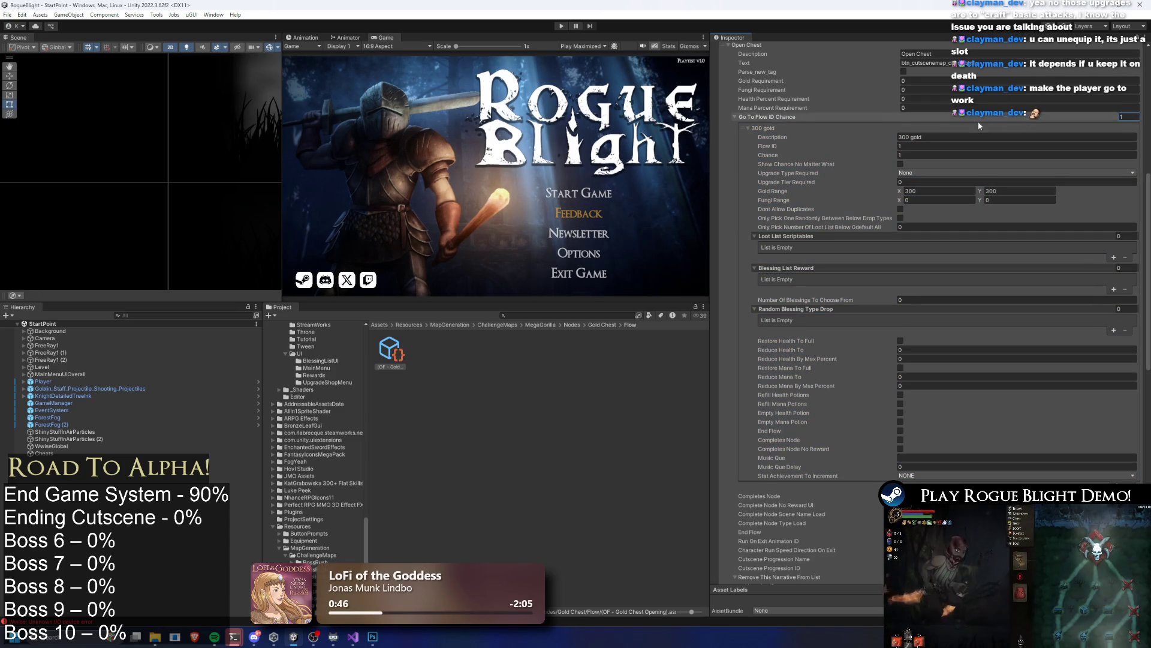
{"action": "left_click", "coordinate": [919, 155]}
{"action": "type", "text": "00"}
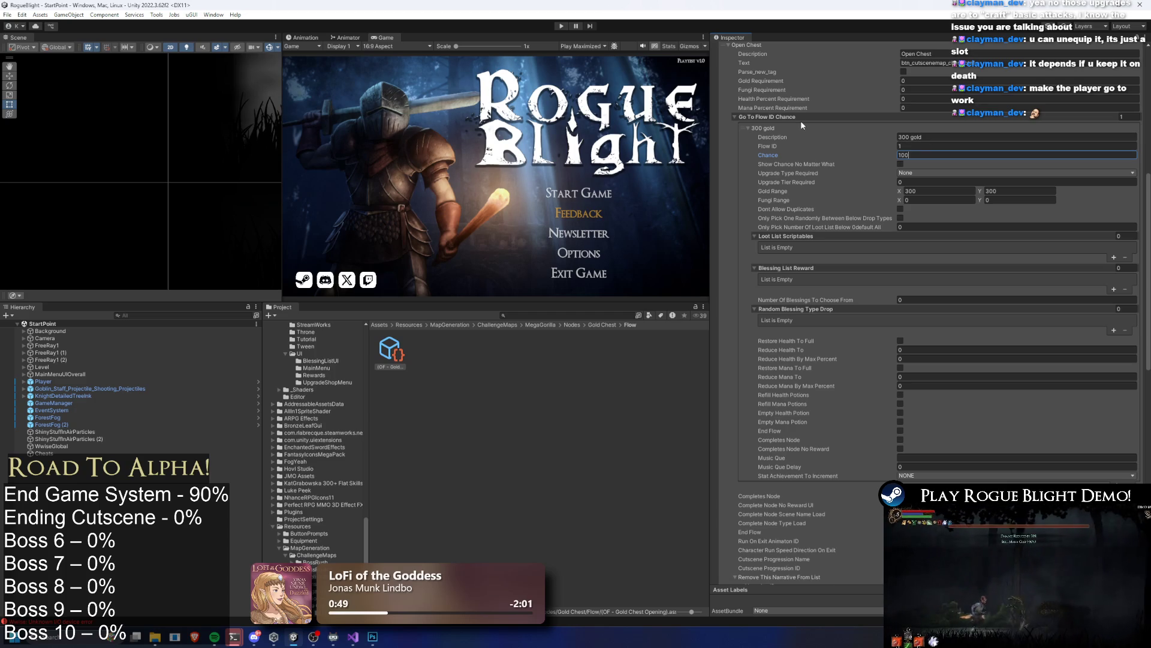
{"action": "left_click", "coordinate": [773, 128]}
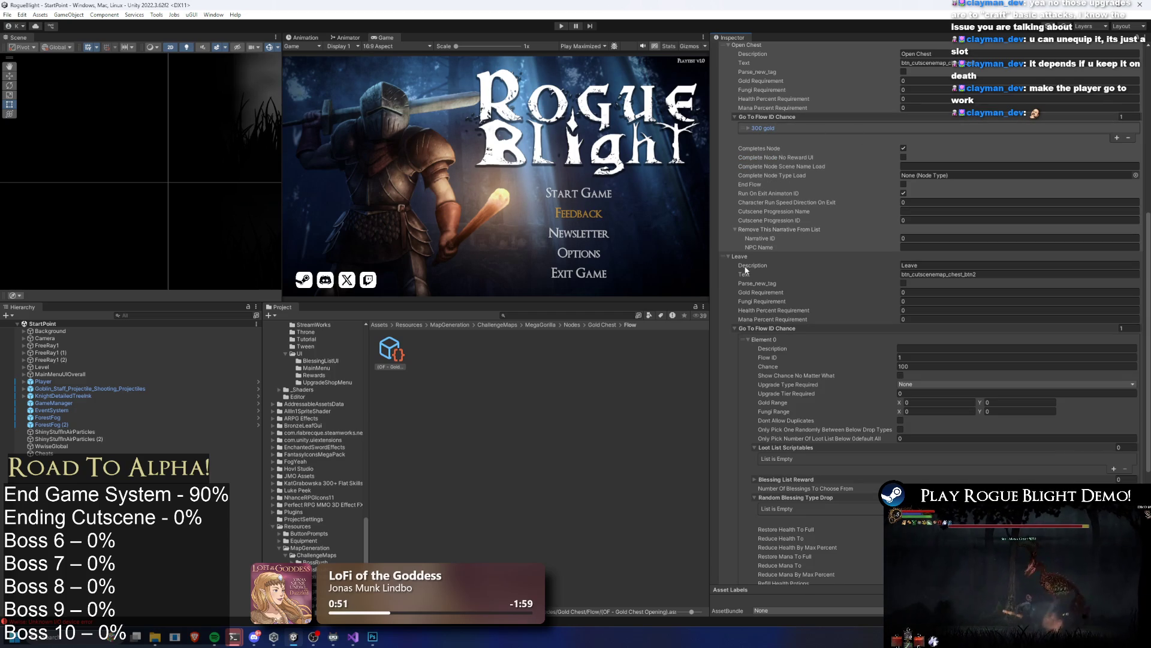
Step: Assign OptionUI(1 Options) as the flow's UI_Obj and save the project
{"action": "left_click", "coordinate": [726, 289]}
{"action": "scroll", "coordinate": [779, 293], "scroll_direction": "up", "scroll_amount": 5}
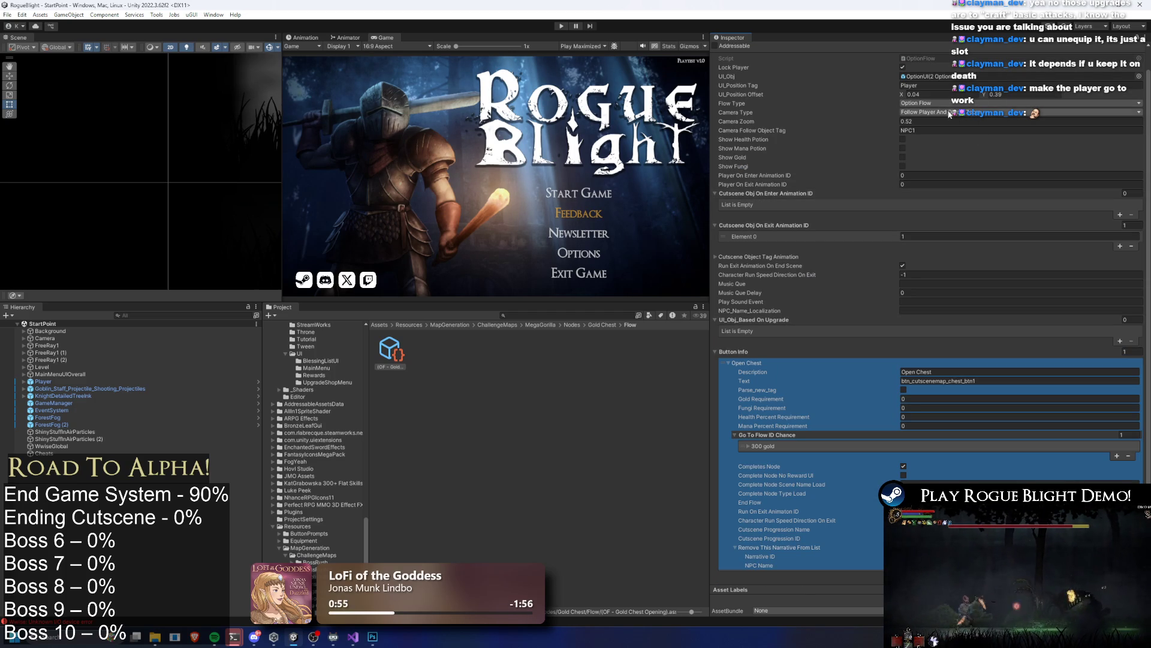
{"action": "left_click", "coordinate": [1139, 76]}
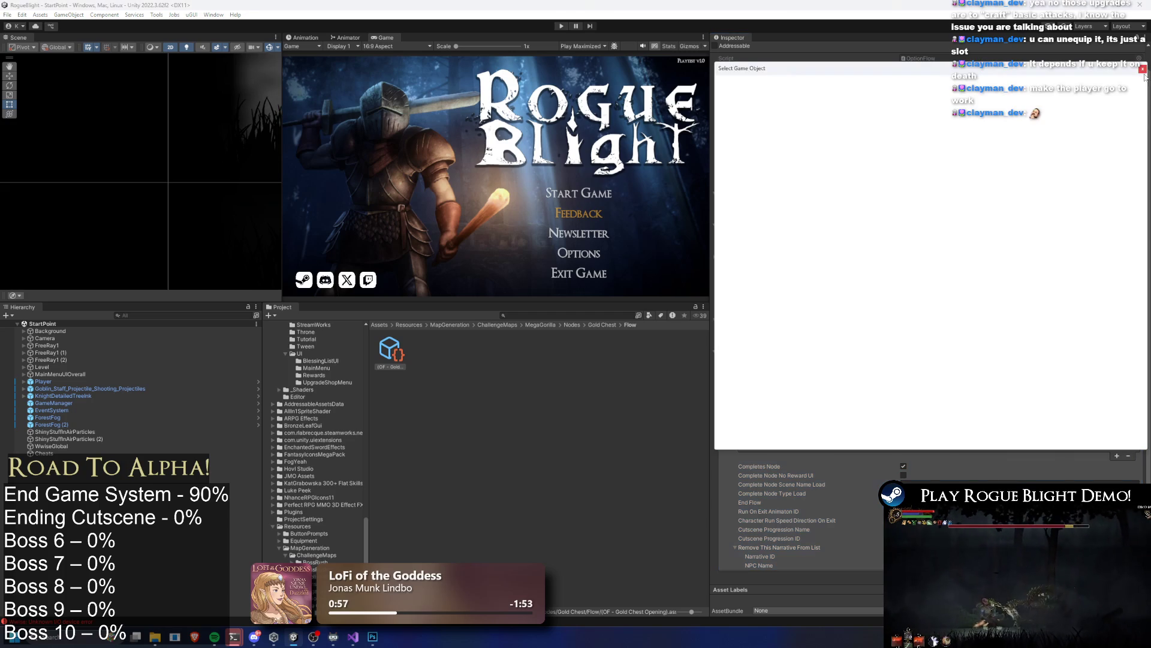
{"action": "type", "text": "t:option ui"}
{"action": "double_click", "coordinate": [770, 116]}
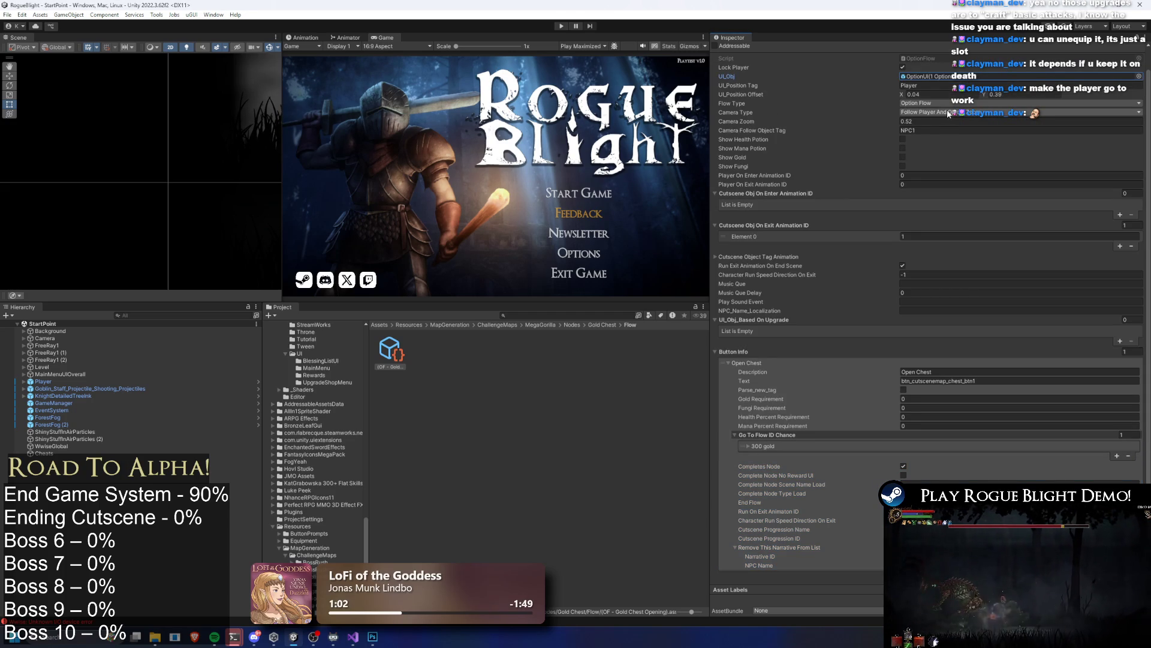
{"action": "key", "text": "ctrl+s"}
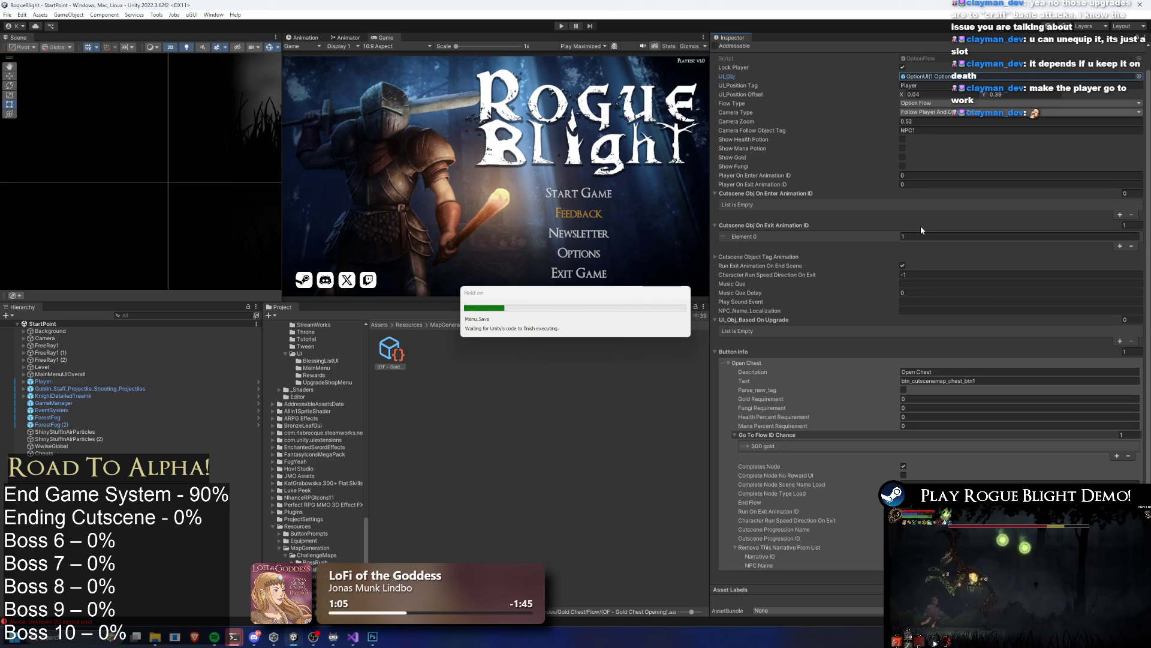
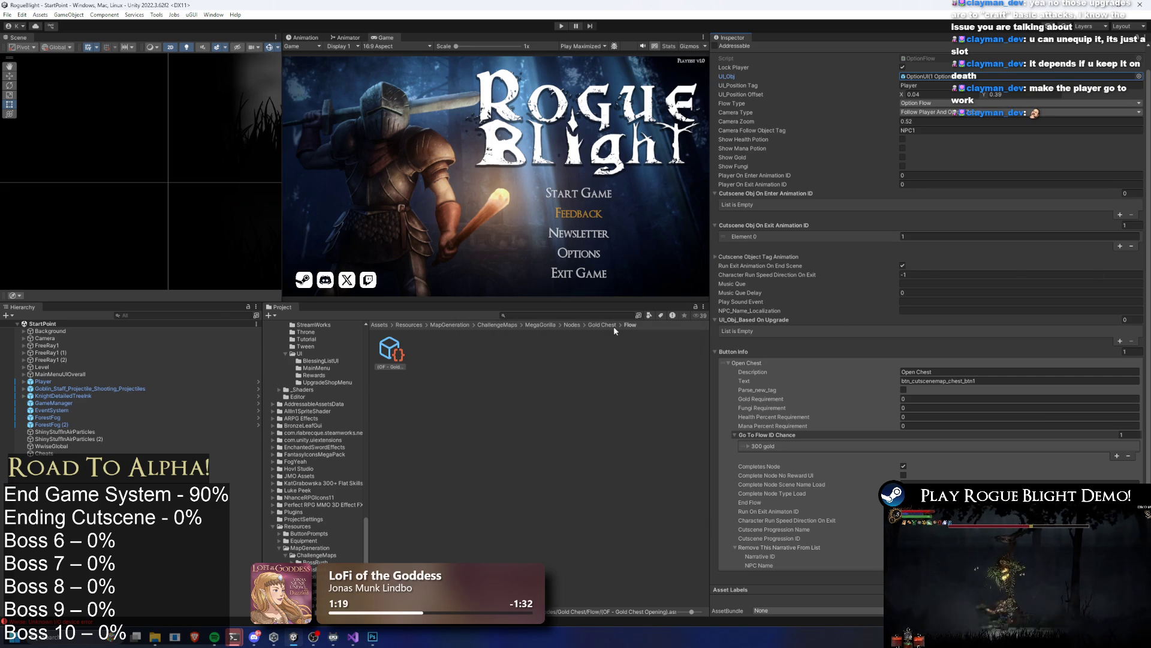
Step: Inspect the Gold Chest cutscene and the CH_GoldChestNode settings, then unlock the Inspector
{"action": "left_click", "coordinate": [603, 325]}
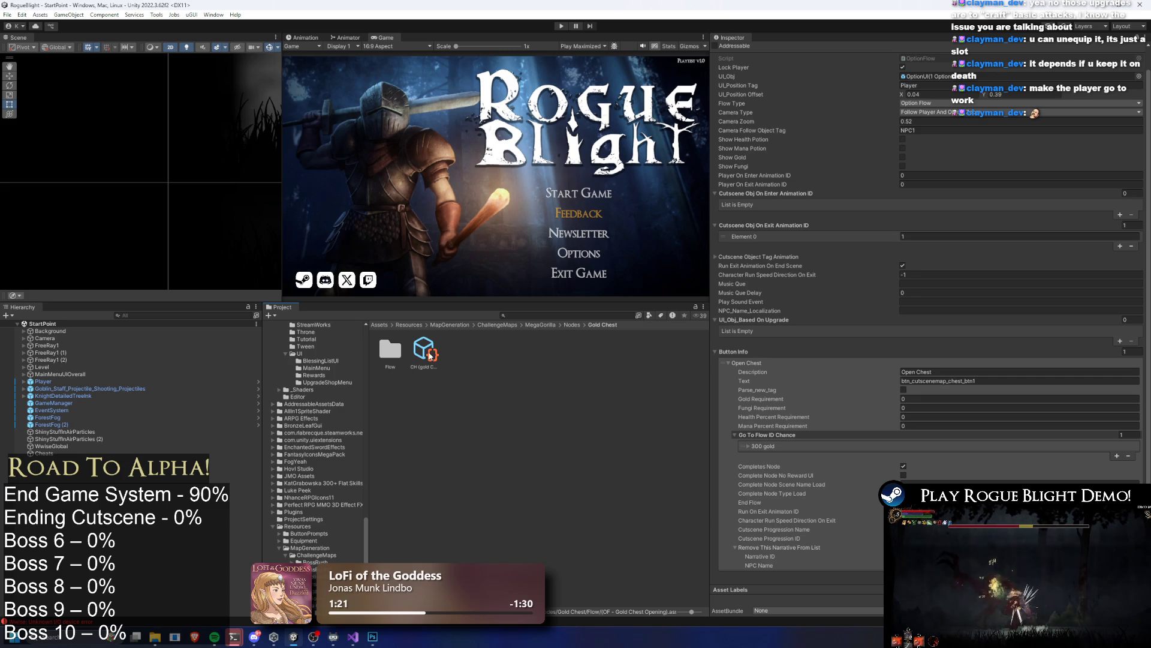
{"action": "left_click", "coordinate": [429, 355]}
{"action": "left_click", "coordinate": [573, 325]}
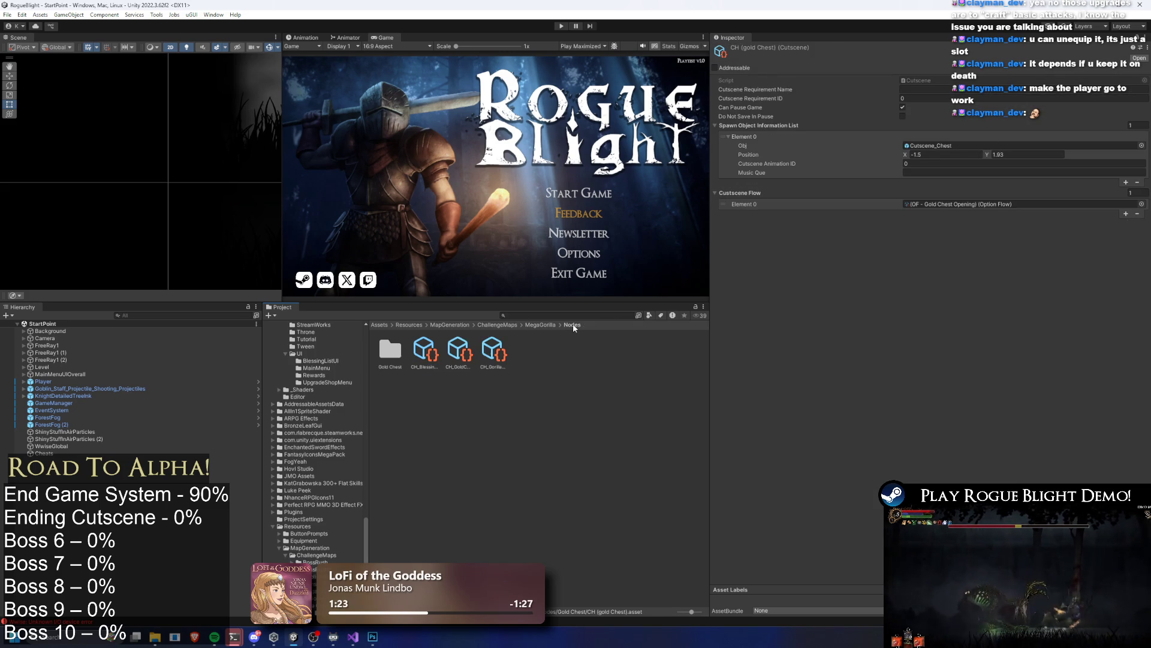
{"action": "left_click", "coordinate": [462, 353]}
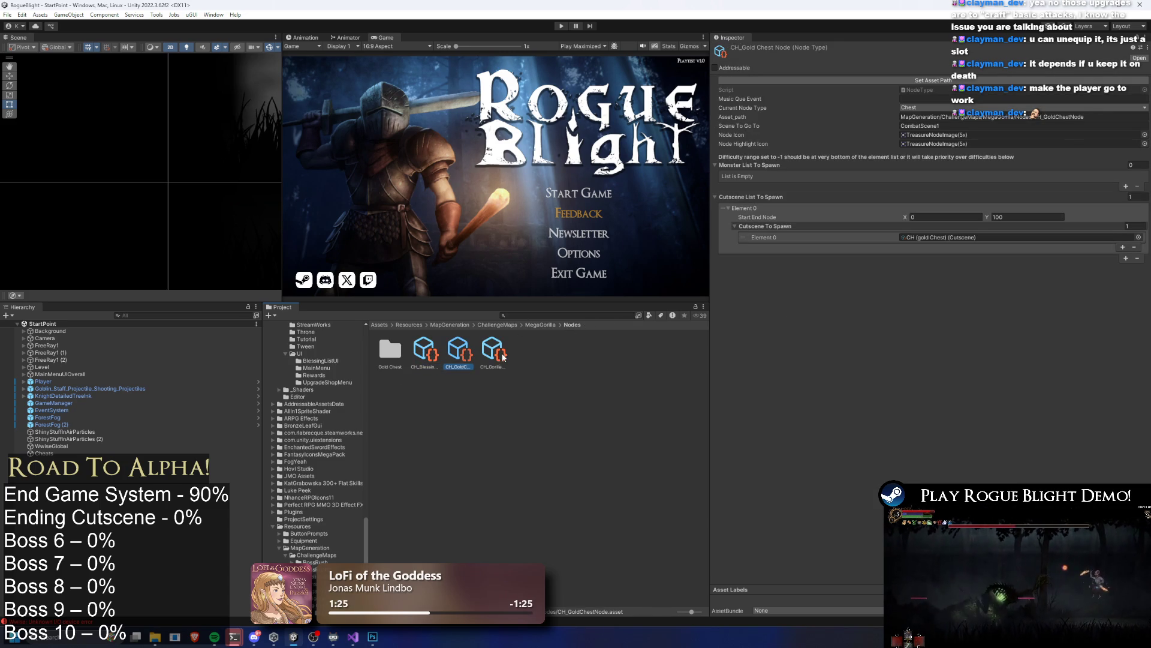
{"action": "left_click", "coordinate": [814, 189]}
{"action": "double_click", "coordinate": [380, 358]}
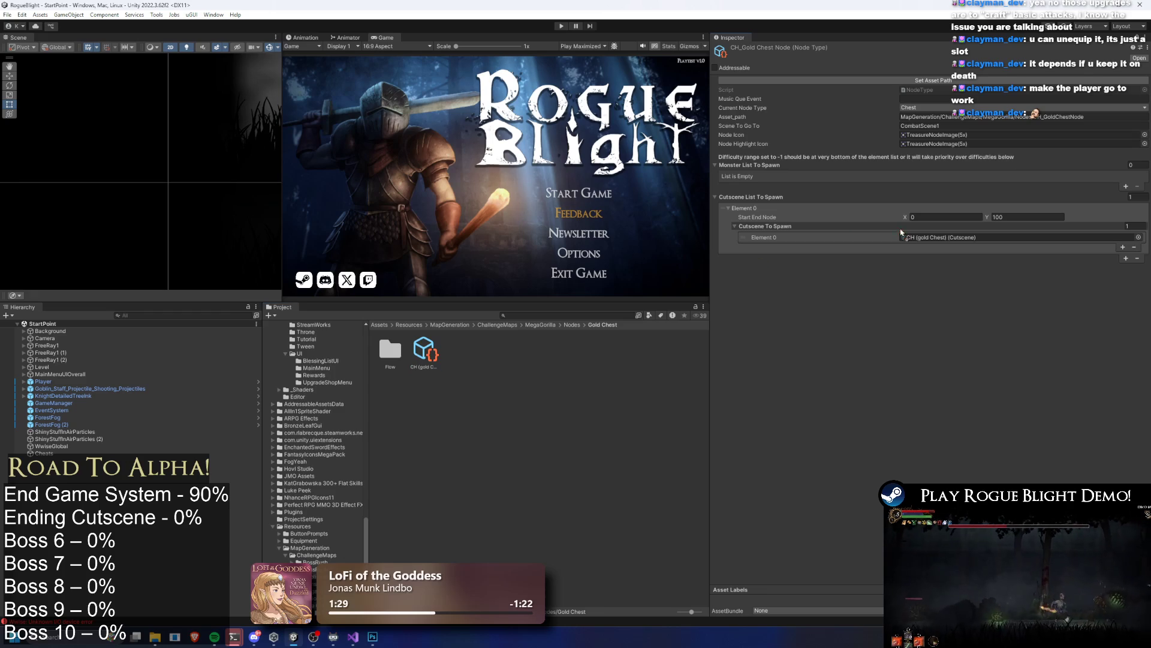
{"action": "left_click", "coordinate": [1144, 37]}
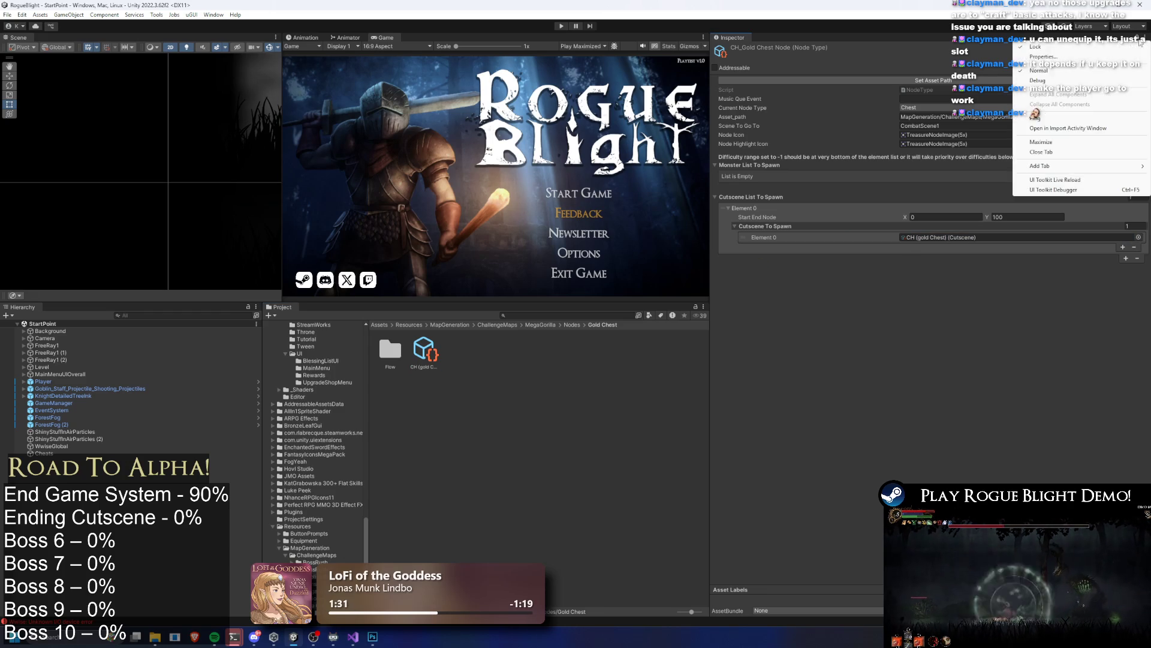
{"action": "left_click", "coordinate": [603, 324]}
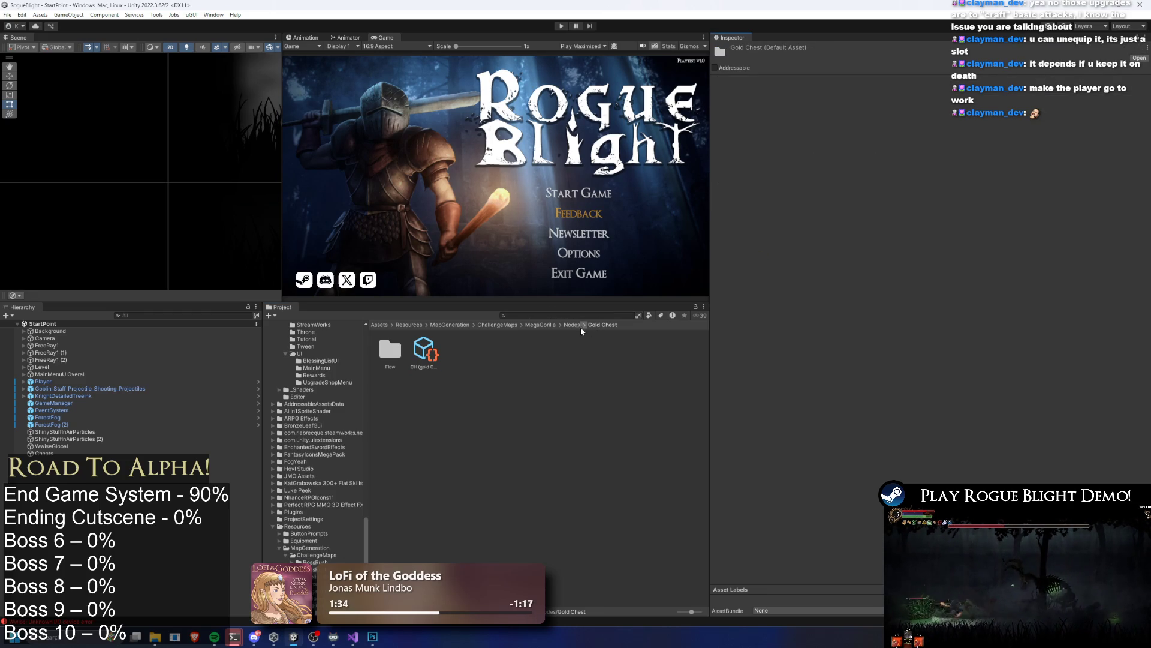
Step: Re-select CH_GoldChestNode and ping its Node Icon sprite in NodeImages/NodeNormal
{"action": "left_click", "coordinate": [435, 346]}
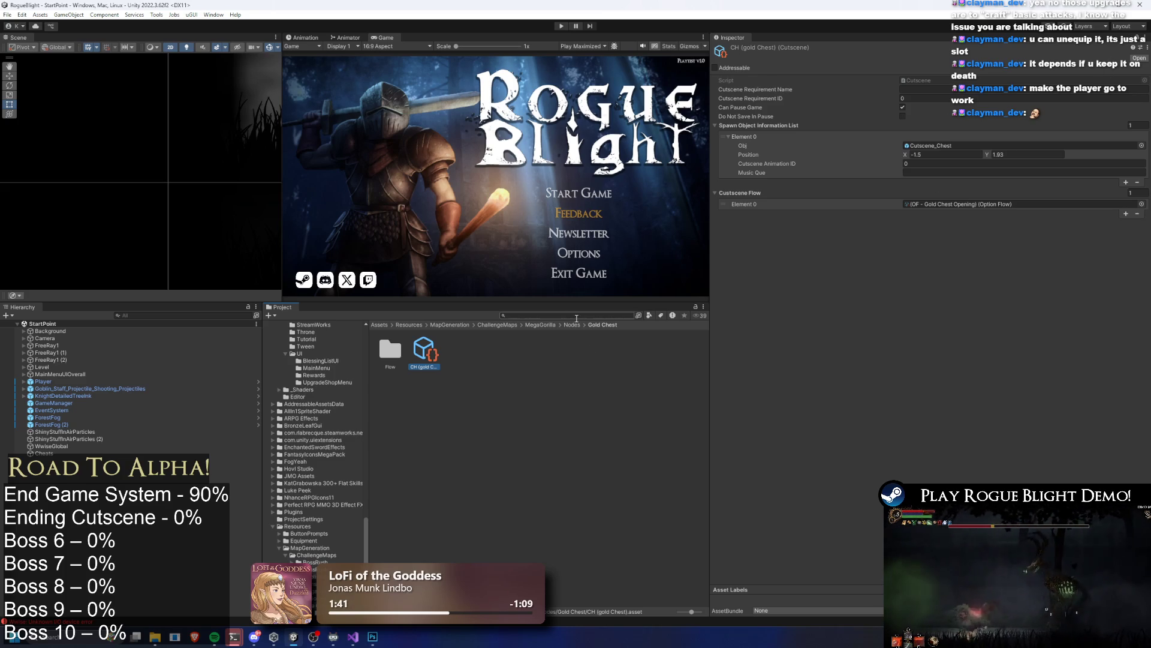
{"action": "left_click", "coordinate": [572, 324]}
{"action": "left_click", "coordinate": [459, 350]}
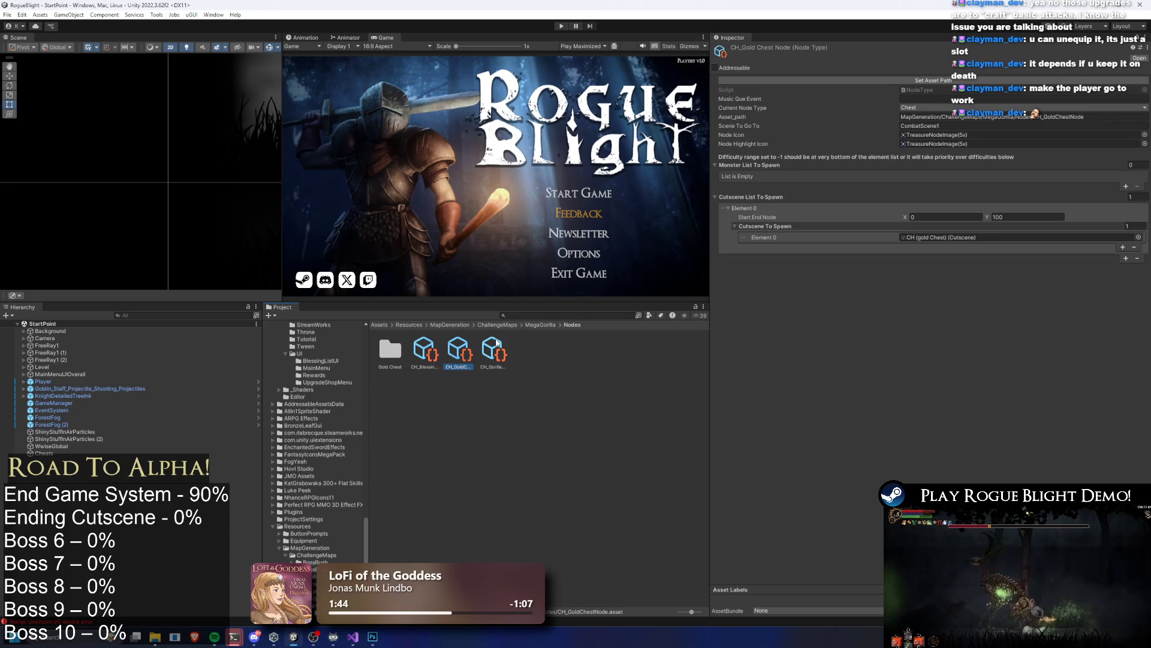
{"action": "left_click", "coordinate": [493, 350]}
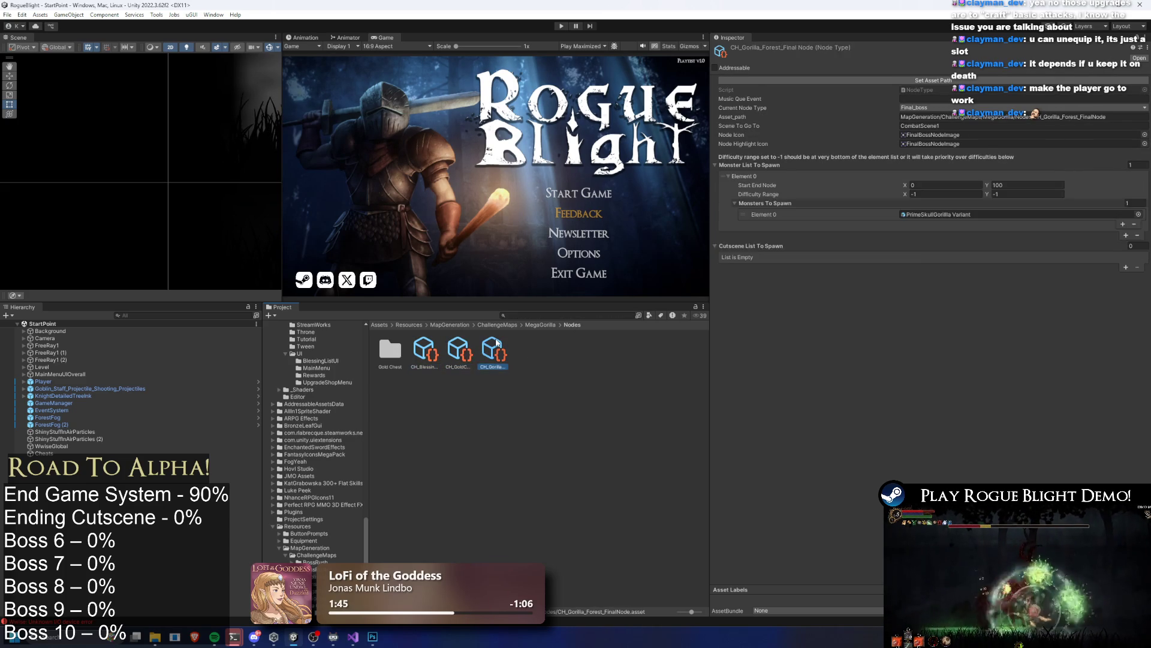
{"action": "key", "text": "Left"}
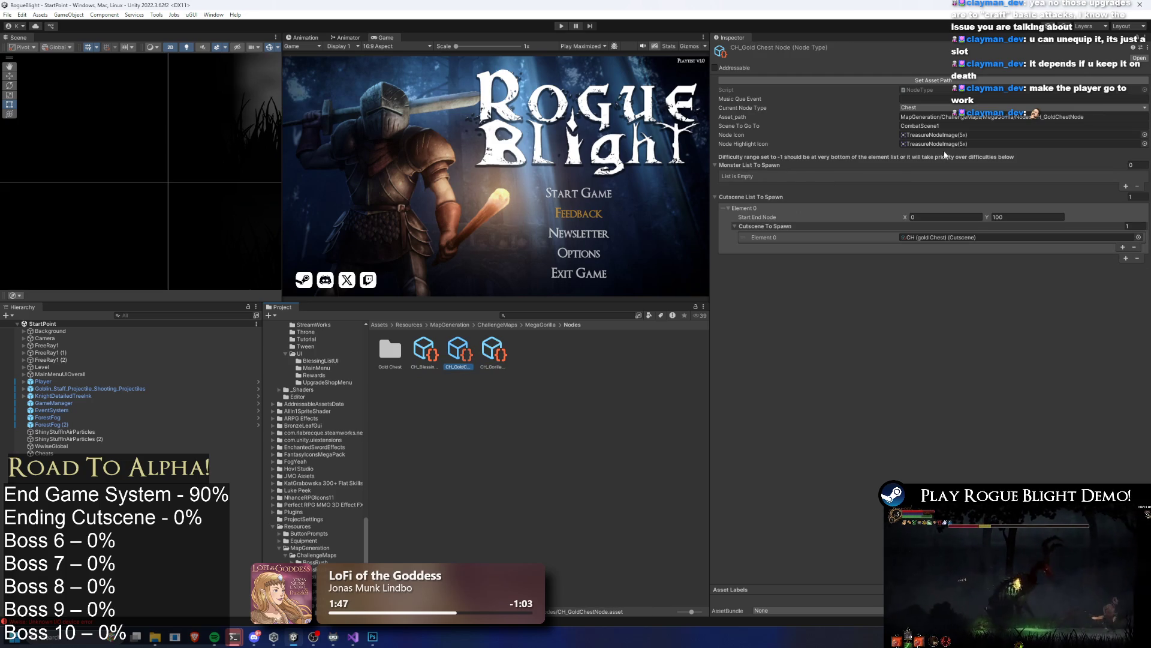
{"action": "left_click", "coordinate": [933, 135]}
{"action": "left_click", "coordinate": [426, 448]}
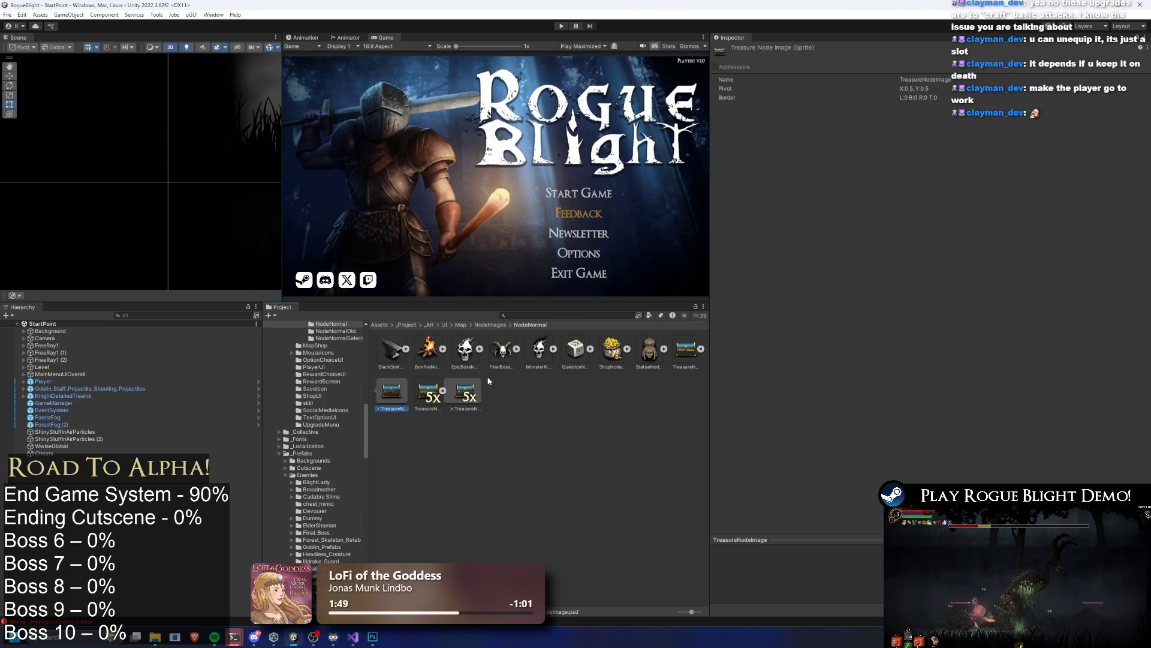
Step: Rename the treasure node image to GoldTreasureNodeImage, then to BrownTreasureNodeImage
{"action": "left_click", "coordinate": [682, 352]}
{"action": "right_click", "coordinate": [682, 354]}
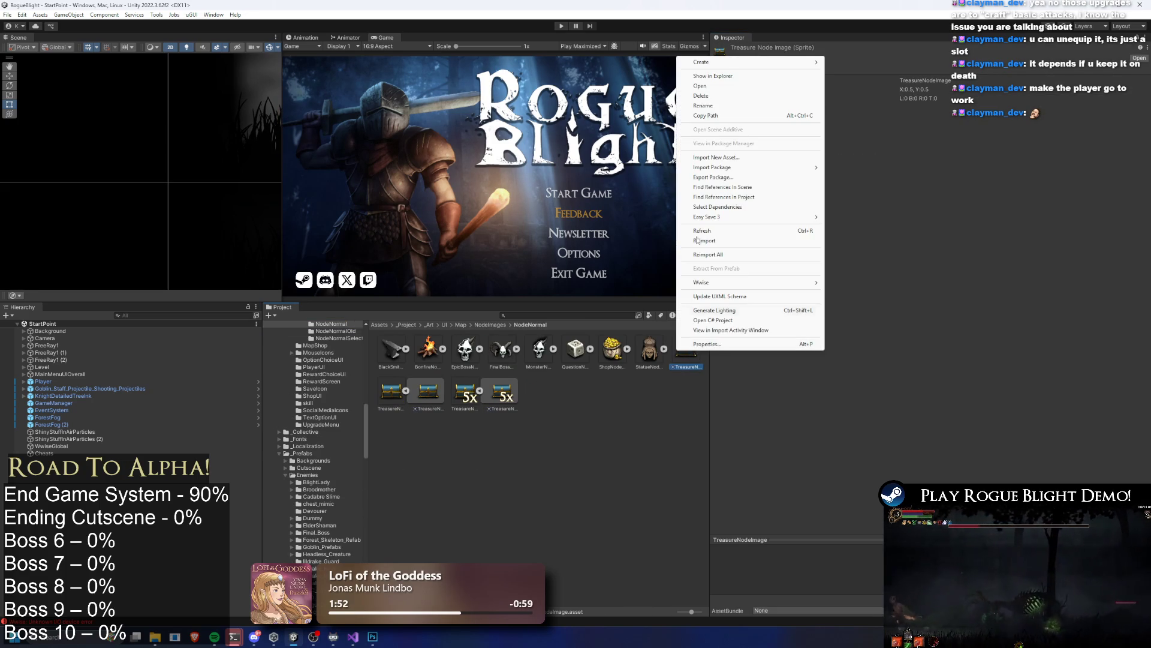
{"action": "left_click", "coordinate": [727, 112]}
{"action": "type", "text": "GoldTreasure"}
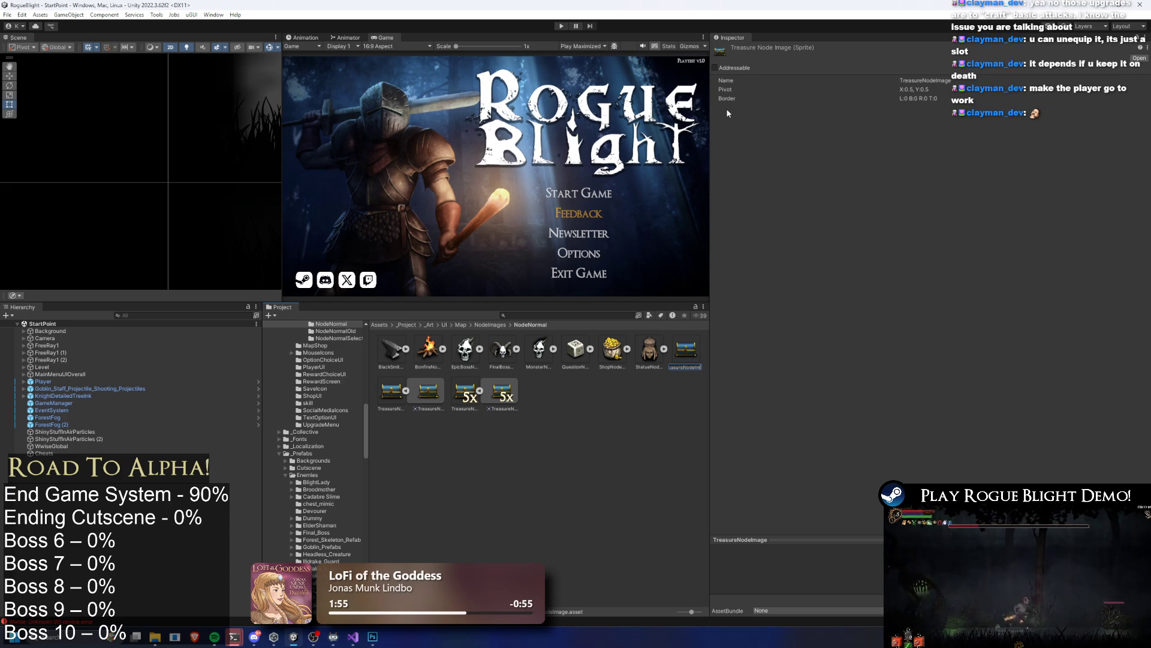
{"action": "key", "text": "Return"}
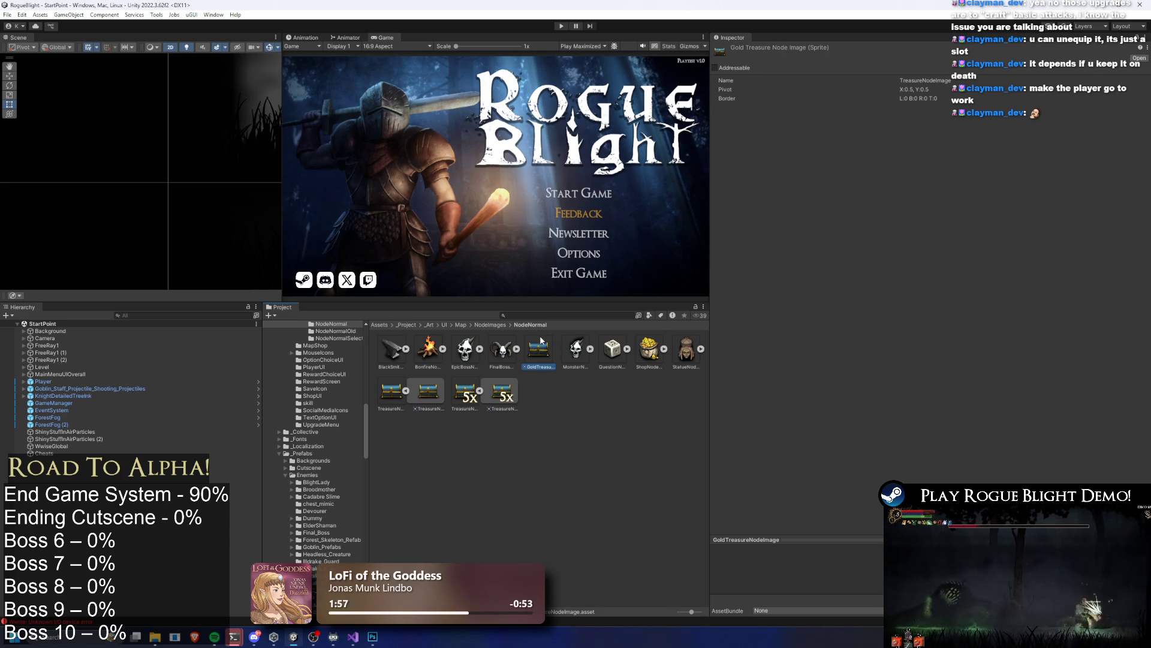
{"action": "right_click", "coordinate": [541, 341]}
{"action": "left_click", "coordinate": [588, 101]}
{"action": "type", "text": "Brown"}
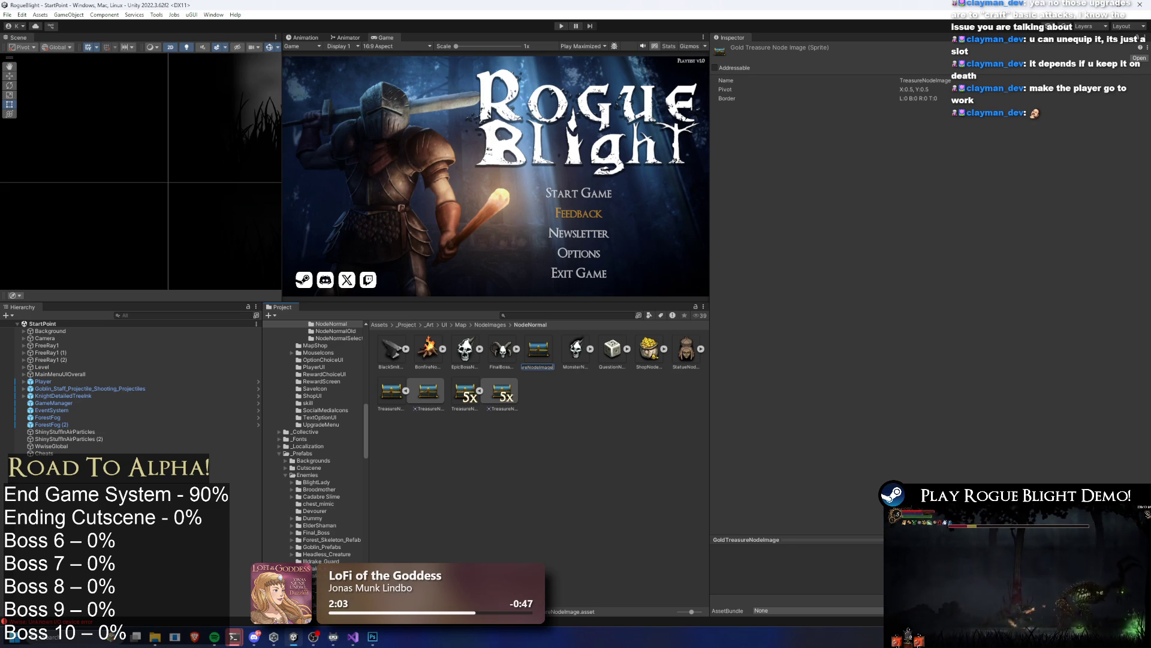
{"action": "key", "text": "Return"}
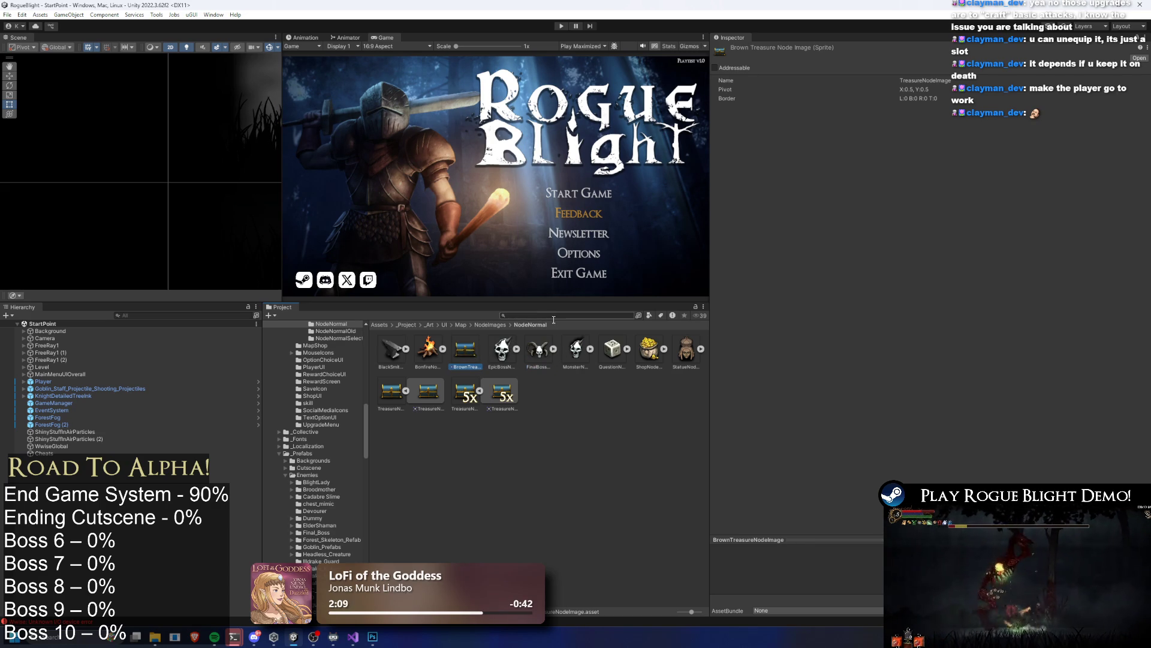
Step: Delete the renamed BrownTreasureNodeImage test asset
{"action": "right_click", "coordinate": [472, 351]}
{"action": "left_click", "coordinate": [507, 73]}
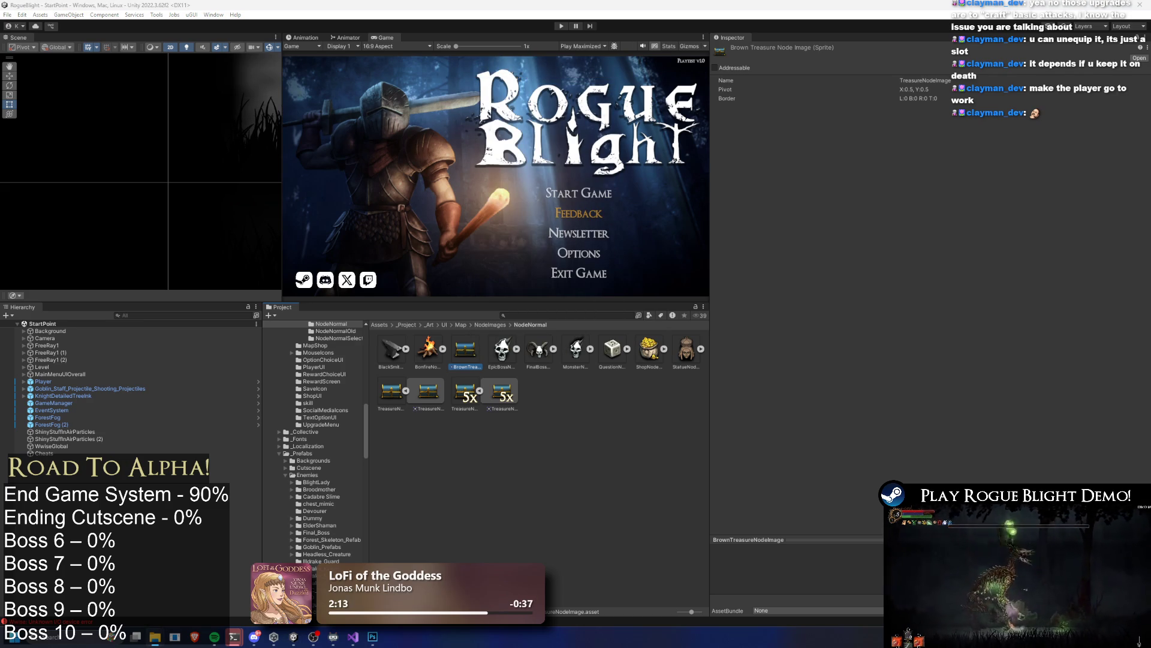
{"action": "left_click", "coordinate": [465, 459]}
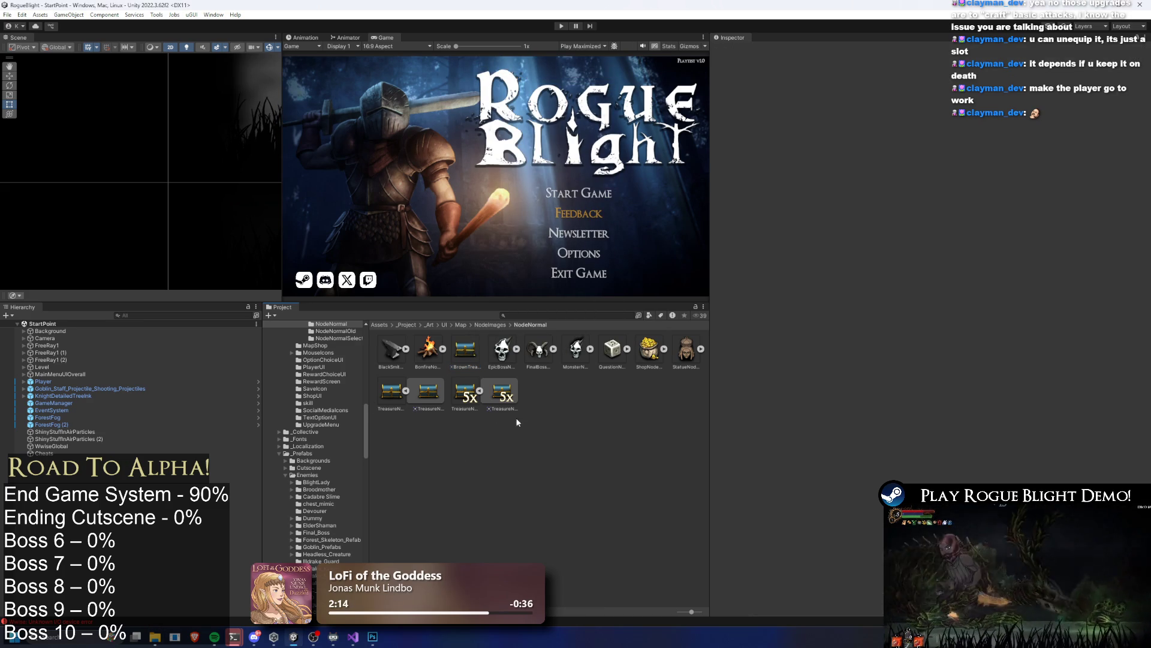
{"action": "left_click", "coordinate": [465, 351]}
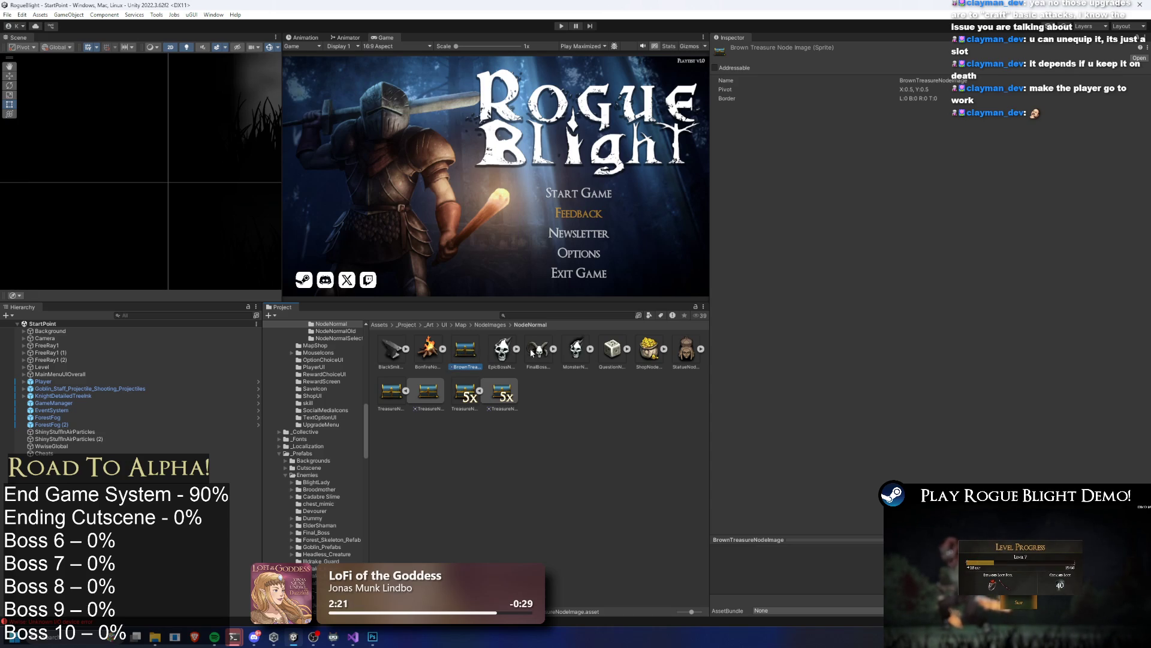
{"action": "key", "text": "ctrl+d"}
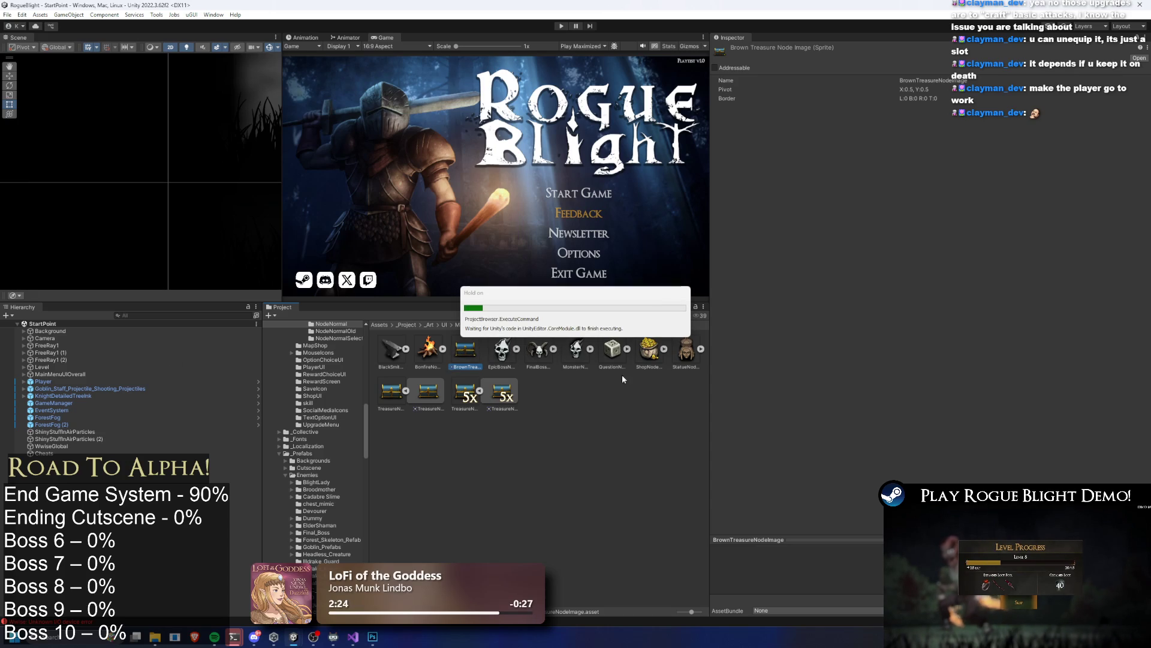
{"action": "key", "text": "Return"}
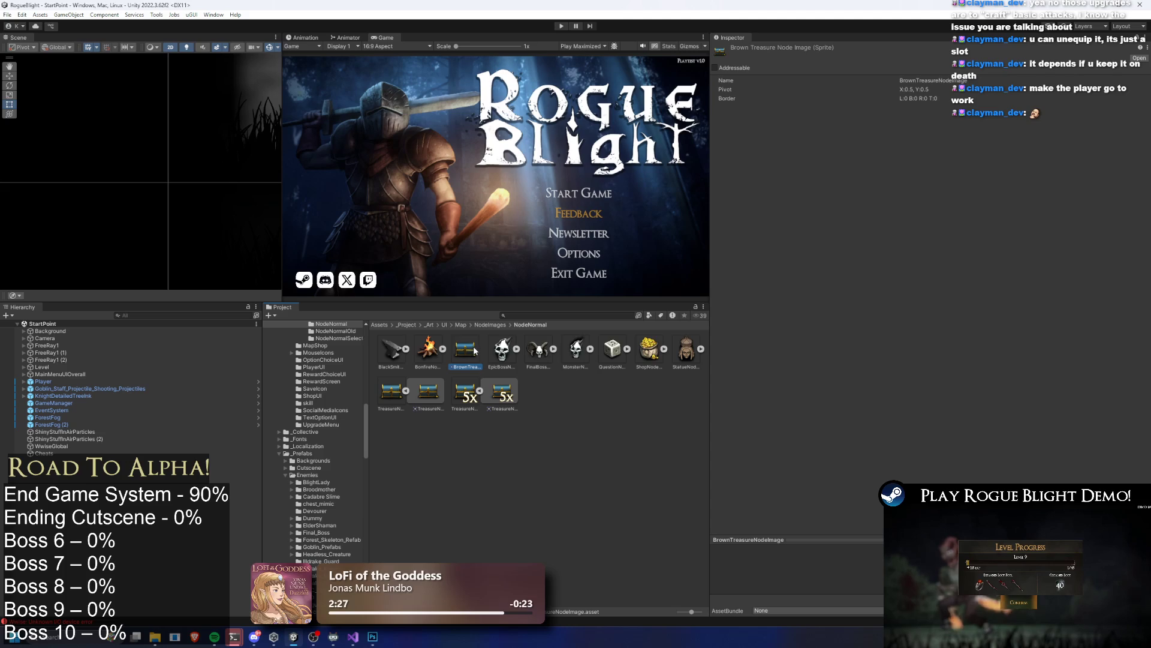
Step: Duplicate TreasureNodeImage and name the copy BrownTreasureNodeImage
{"action": "left_click", "coordinate": [395, 394]}
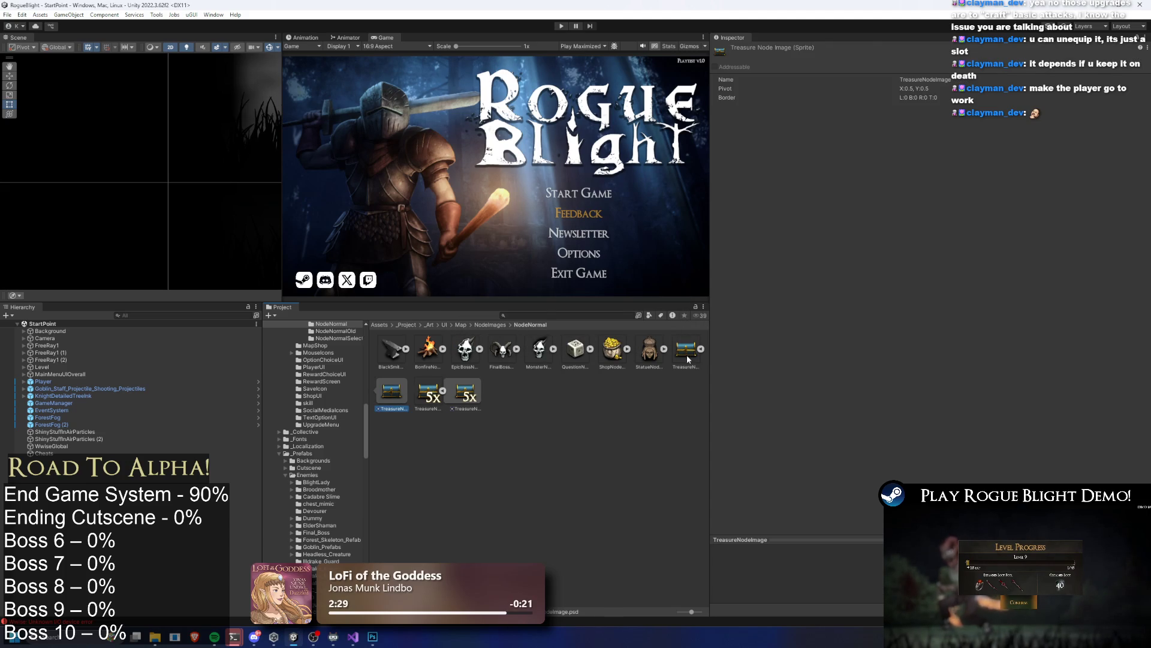
{"action": "key", "text": "ctrl+d"}
{"action": "right_click", "coordinate": [428, 392]}
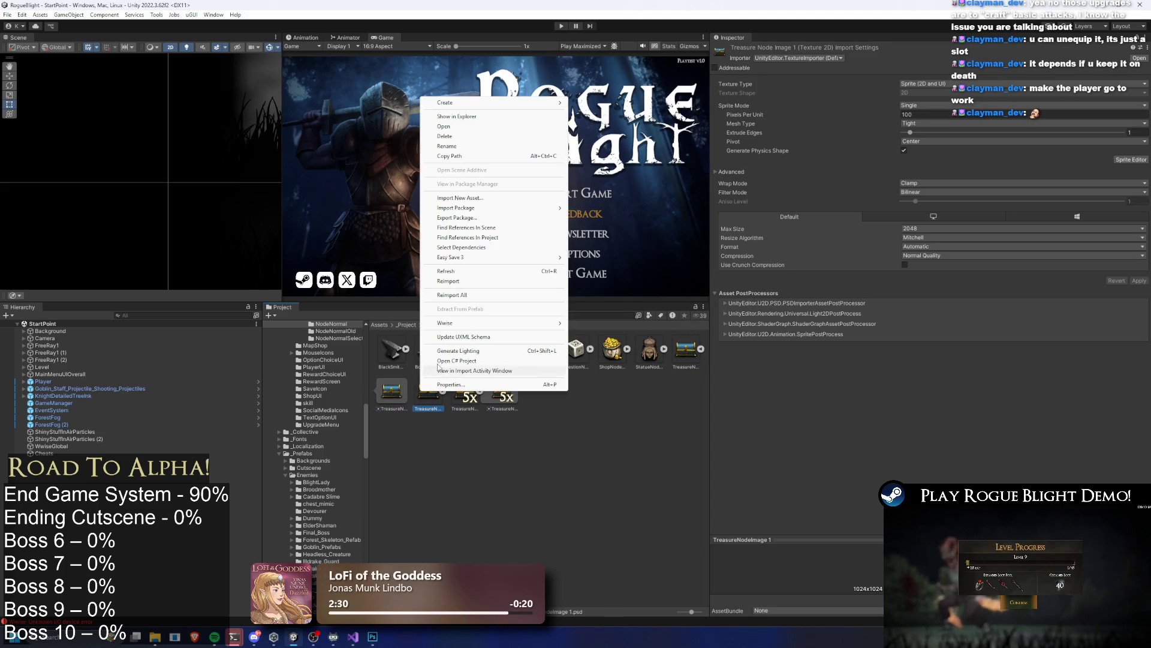
{"action": "left_click", "coordinate": [466, 146]}
{"action": "type", "text": "BrownTreasureNodeI"}
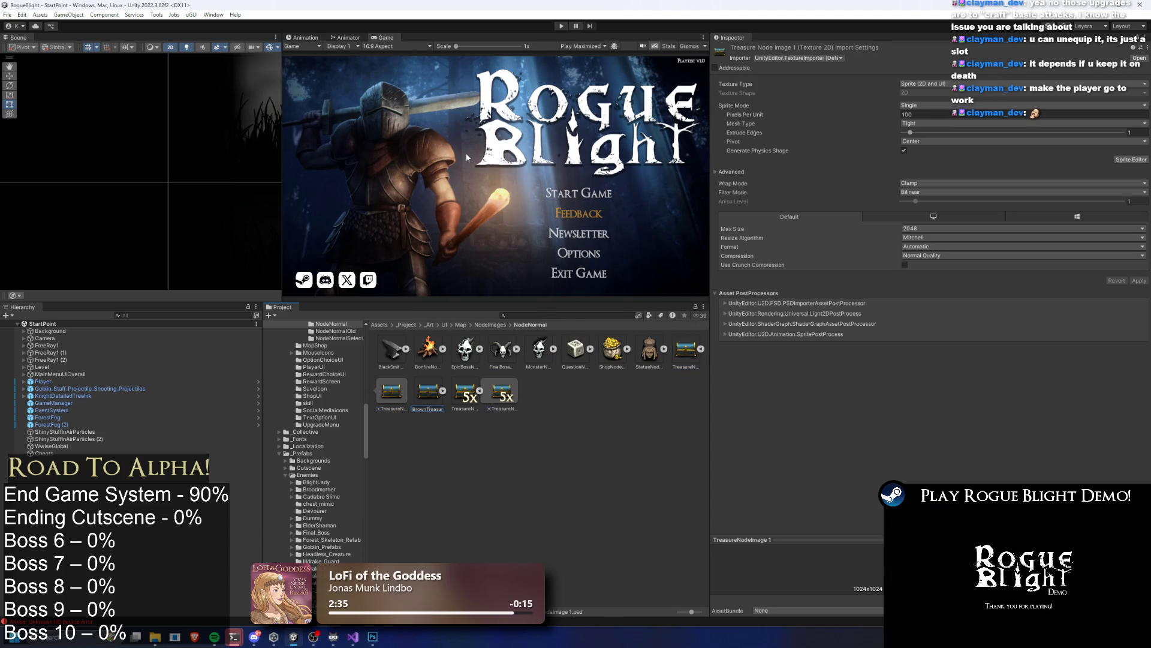
{"action": "type", "text": "mage"}
{"action": "key", "text": "Return"}
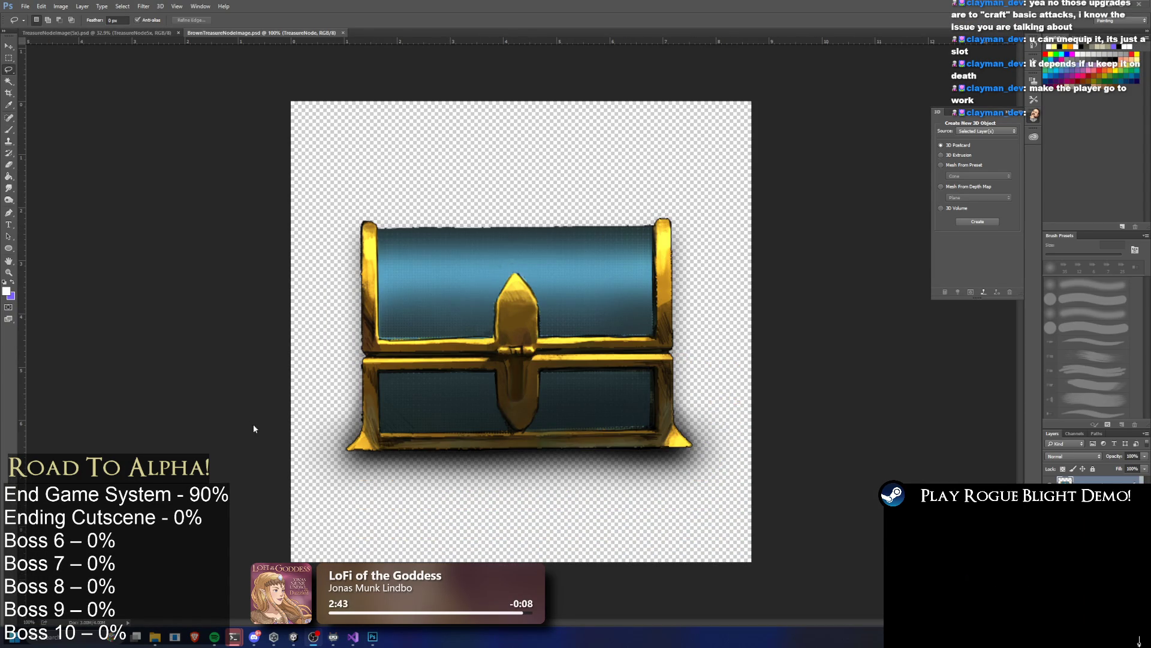
Step: Apply Hue/Saturation with a hue shift and +27 saturation for olive-yellow panels and purple trim
{"action": "key", "text": "ctrl+u"}
{"action": "mouse_move", "coordinate": [754, 364]}
{"action": "left_mouse_down"}
{"action": "mouse_move", "coordinate": [789, 369]}
{"action": "mouse_move", "coordinate": [685, 372]}
{"action": "mouse_move", "coordinate": [768, 367]}
{"action": "mouse_move", "coordinate": [701, 362]}
{"action": "left_mouse_up"}
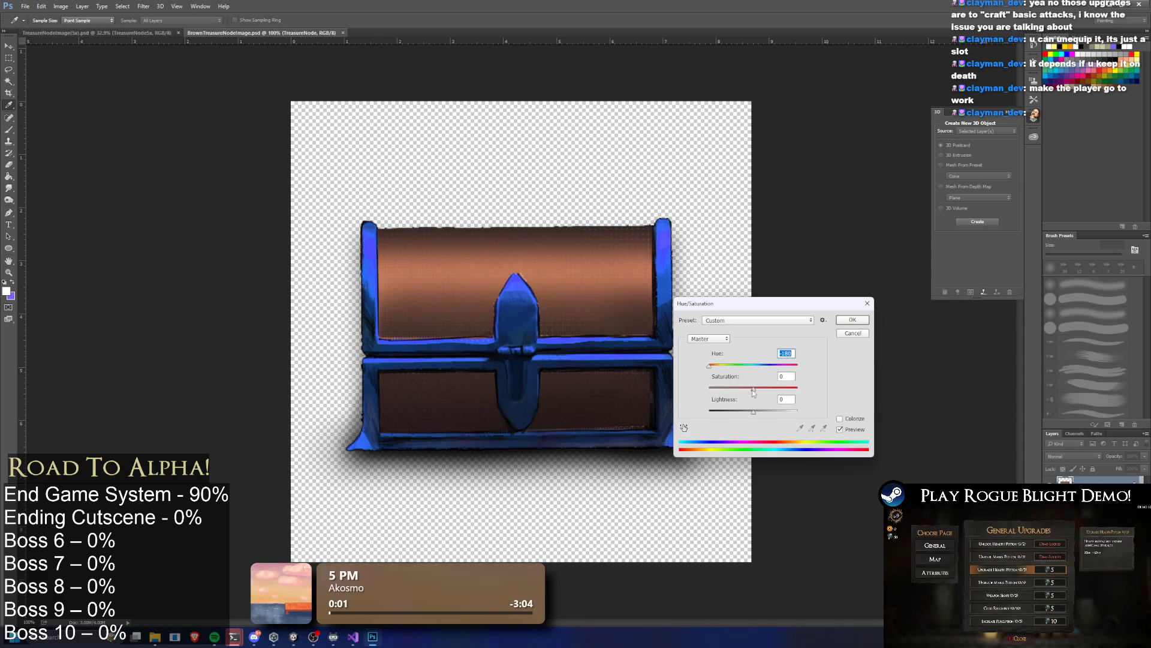
{"action": "mouse_move", "coordinate": [786, 387]}
{"action": "left_mouse_down"}
{"action": "mouse_move", "coordinate": [735, 367]}
{"action": "mouse_move", "coordinate": [774, 367]}
{"action": "mouse_move", "coordinate": [743, 391]}
{"action": "mouse_move", "coordinate": [761, 372]}
{"action": "mouse_move", "coordinate": [715, 371]}
{"action": "mouse_move", "coordinate": [768, 390]}
{"action": "left_mouse_up"}
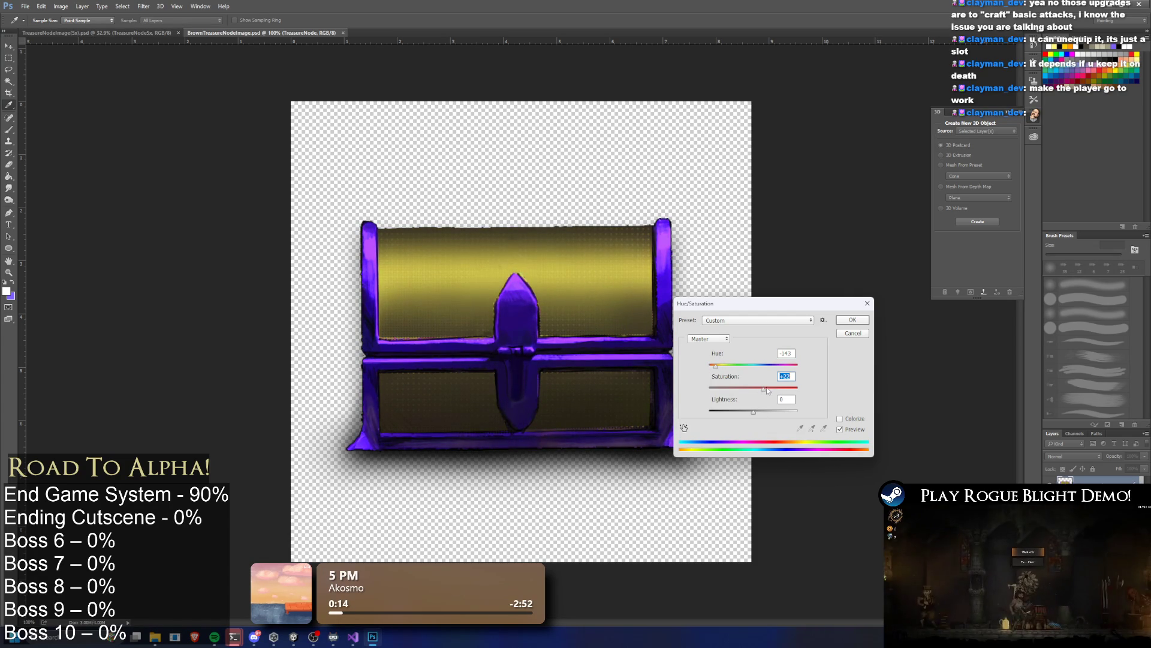
{"action": "key", "text": "Return"}
Step: Compare the recolour with the original, then erase at 54% opacity to lighten the chest's left outline
{"action": "key", "text": "l"}
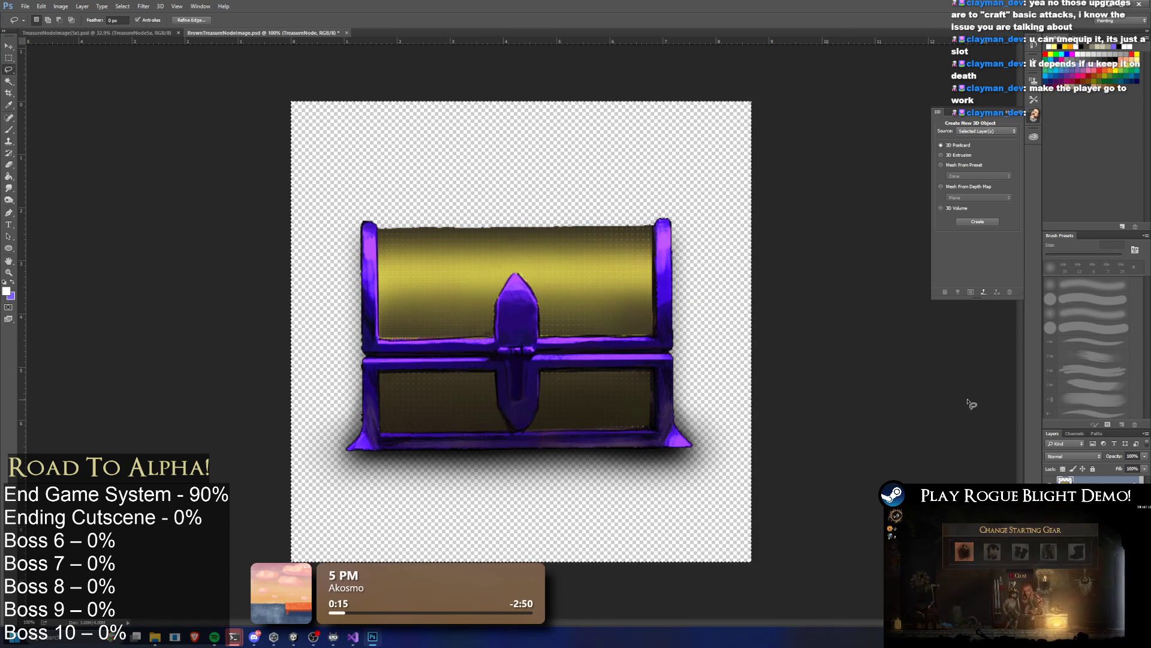
{"action": "key", "text": "ctrl+z"}
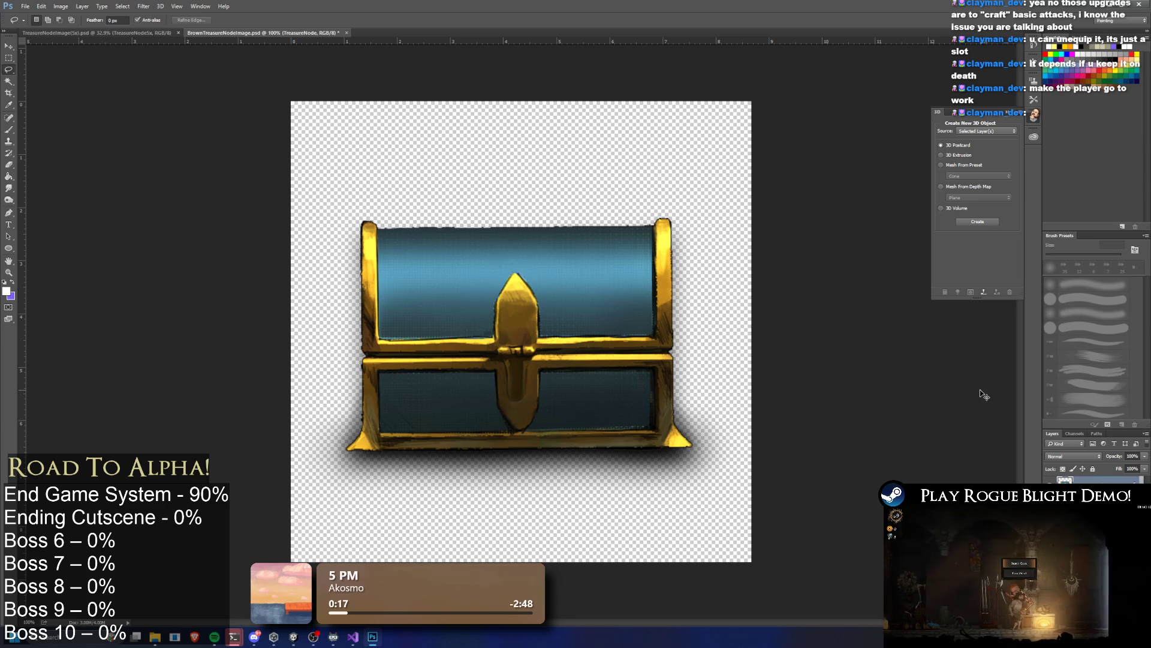
{"action": "key", "text": "ctrl+z"}
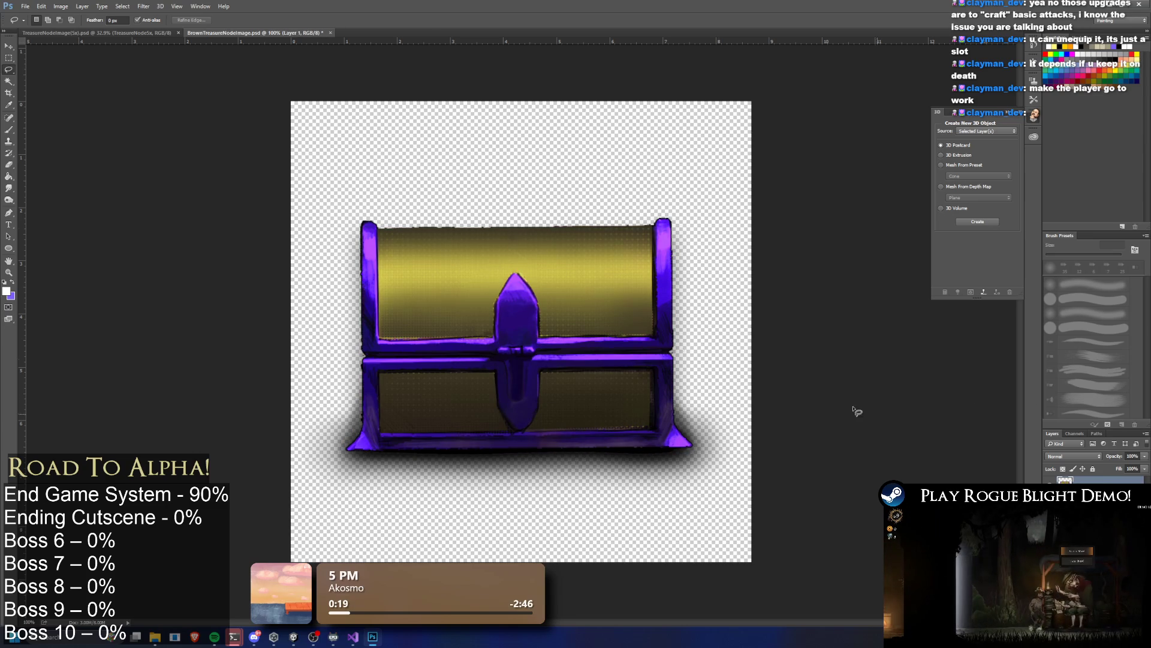
{"action": "key", "text": "e"}
{"action": "mouse_move", "coordinate": [360, 315]}
{"action": "left_mouse_down"}
{"action": "mouse_move", "coordinate": [363, 246]}
{"action": "mouse_move", "coordinate": [372, 366]}
{"action": "mouse_move", "coordinate": [348, 446]}
{"action": "mouse_move", "coordinate": [355, 436]}
{"action": "left_mouse_up"}
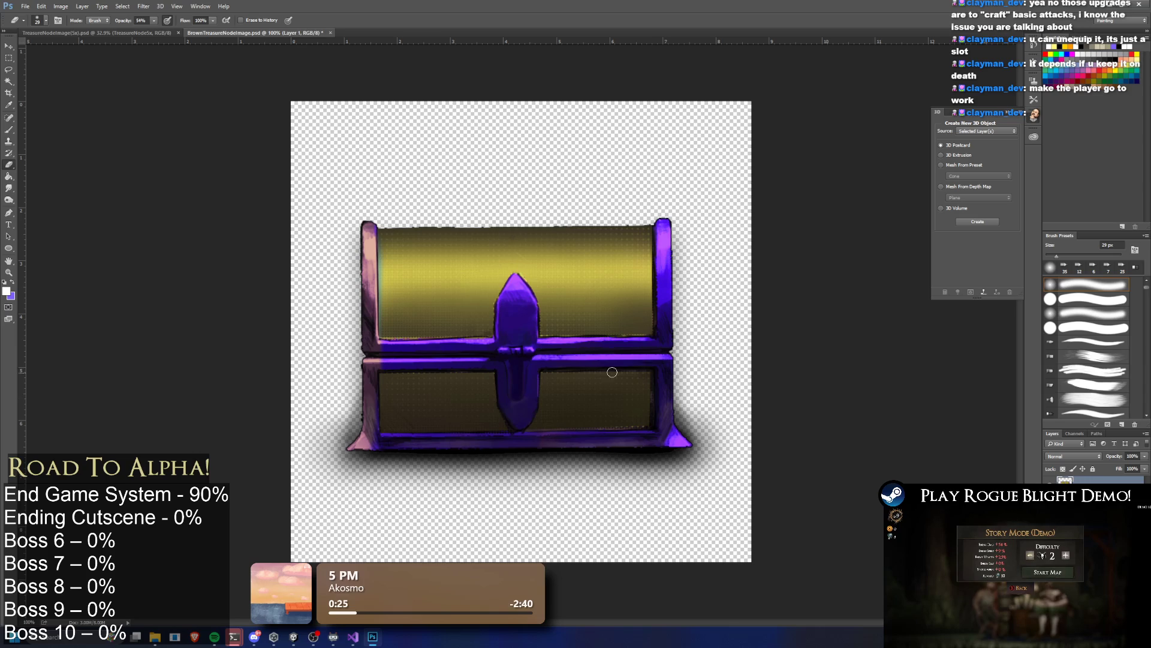
{"action": "left_click", "coordinate": [1060, 478]}
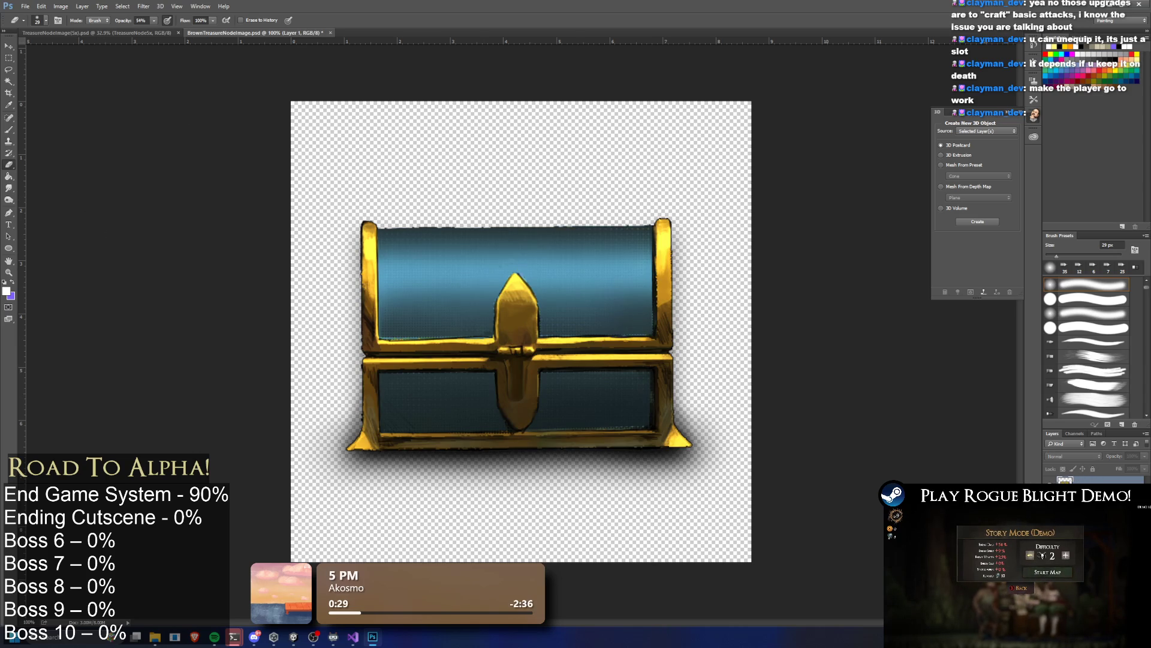
{"action": "left_click", "coordinate": [1050, 480]}
Step: Paint test strokes on the left post at 100% opacity, undo them, and reopen Hue/Saturation
{"action": "mouse_move", "coordinate": [350, 260]}
{"action": "left_mouse_down"}
{"action": "mouse_move", "coordinate": [378, 360]}
{"action": "mouse_move", "coordinate": [406, 314]}
{"action": "mouse_move", "coordinate": [396, 240]}
{"action": "left_mouse_up"}
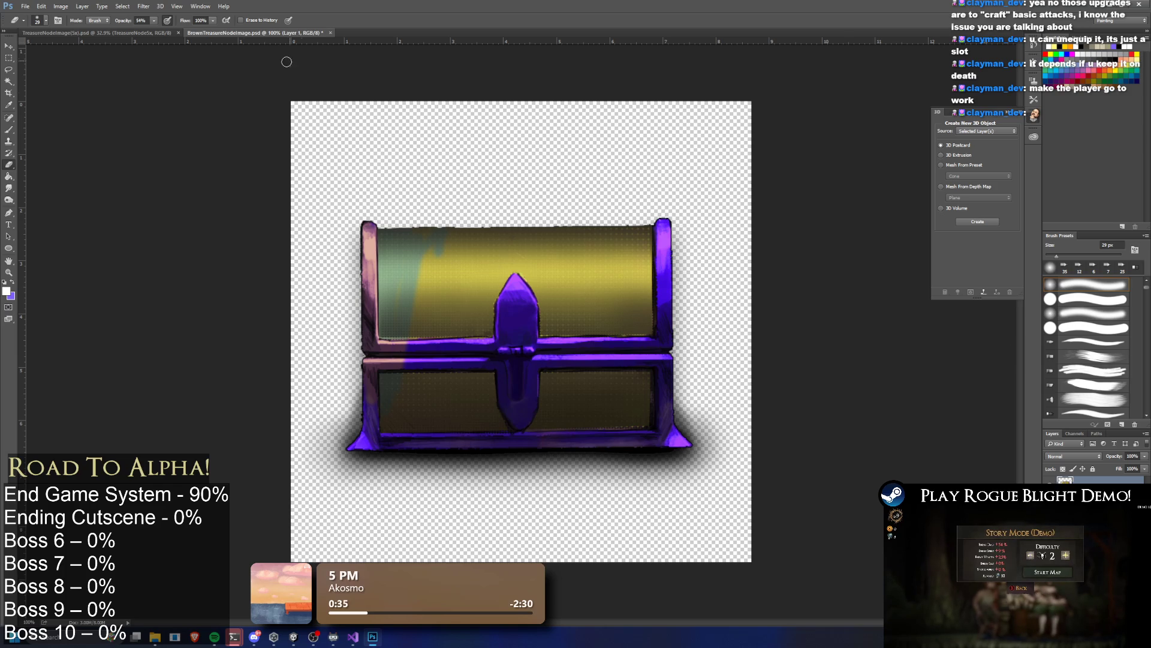
{"action": "key", "text": "ctrl+z"}
{"action": "left_click_drag", "start_coordinate": [153, 20], "coordinate": [179, 32]}
{"action": "mouse_move", "coordinate": [354, 329]}
{"action": "left_mouse_down"}
{"action": "mouse_move", "coordinate": [364, 223]}
{"action": "mouse_move", "coordinate": [368, 317]}
{"action": "mouse_move", "coordinate": [373, 227]}
{"action": "left_mouse_up"}
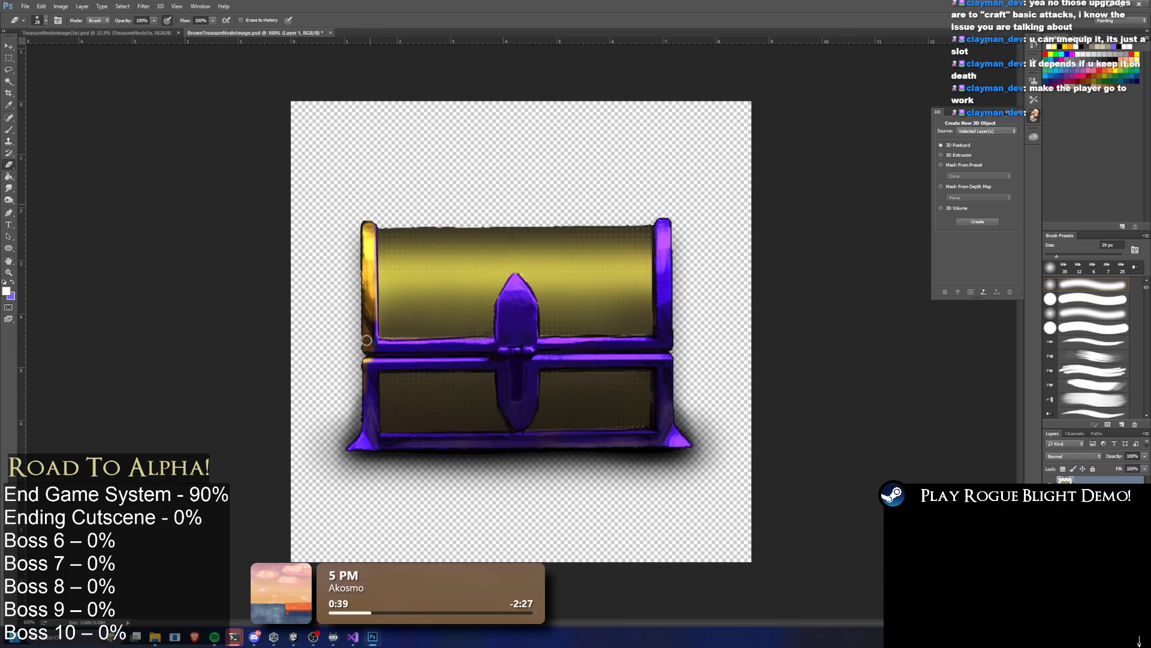
{"action": "key", "text": "ctrl+z"}
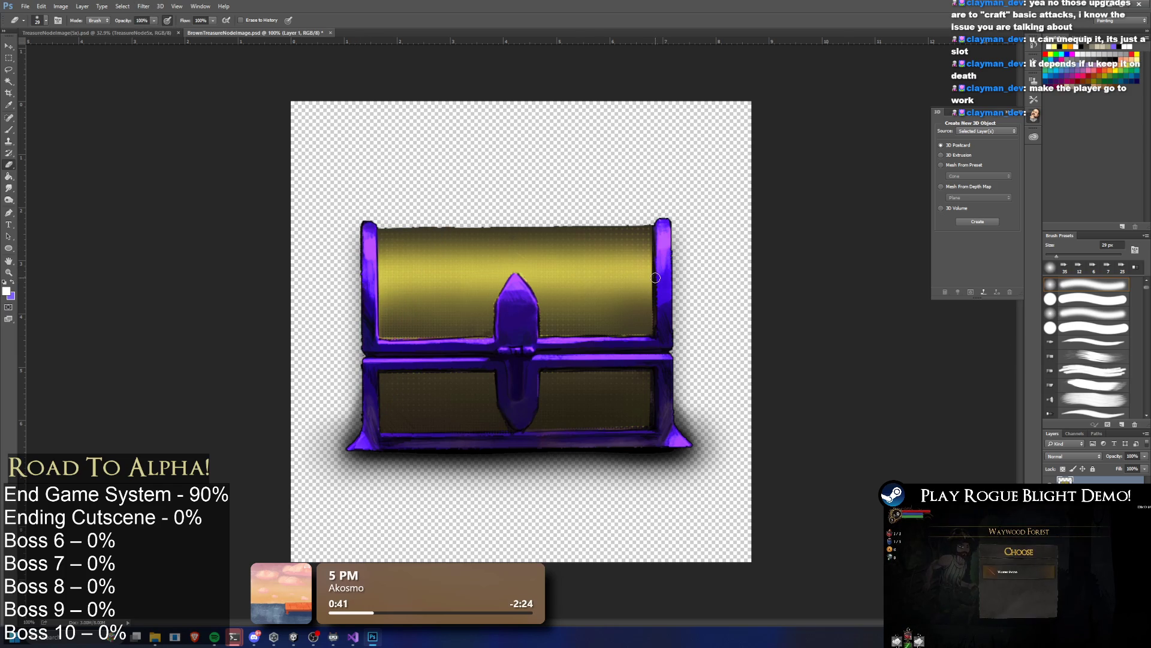
{"action": "key", "text": "ctrl+u"}
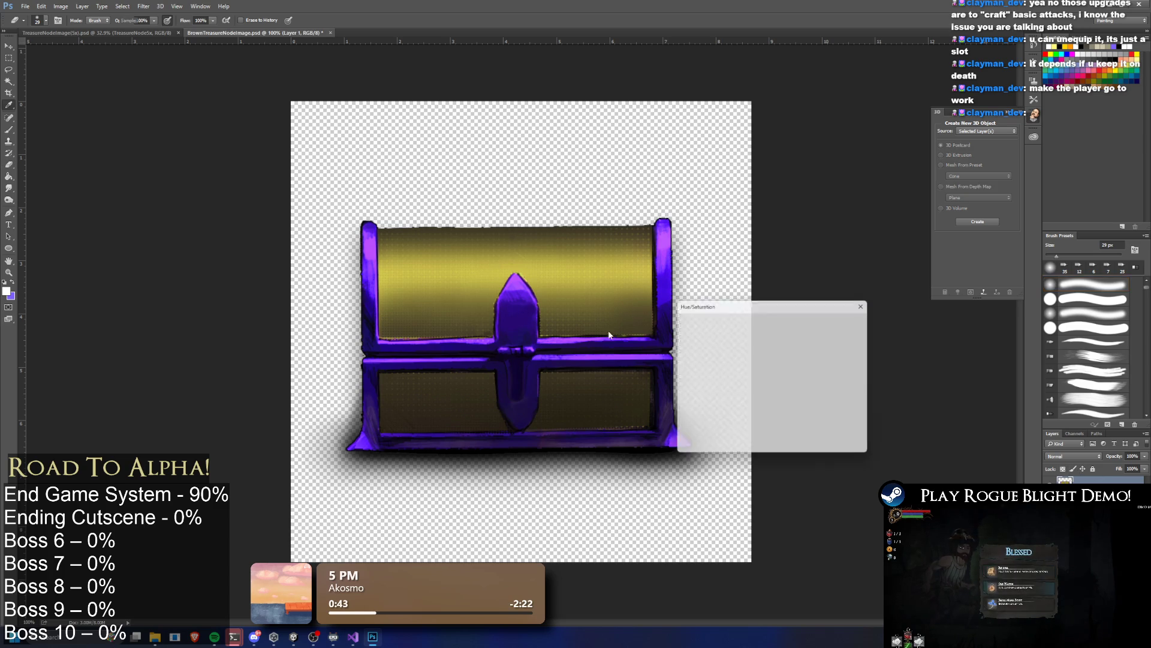
Step: Shift the hue to -34 for blue trim and orange-brown panels, then duplicate the TreasureNode layer
{"action": "left_click_drag", "start_coordinate": [757, 367], "coordinate": [741, 370]}
{"action": "left_click", "coordinate": [856, 323]}
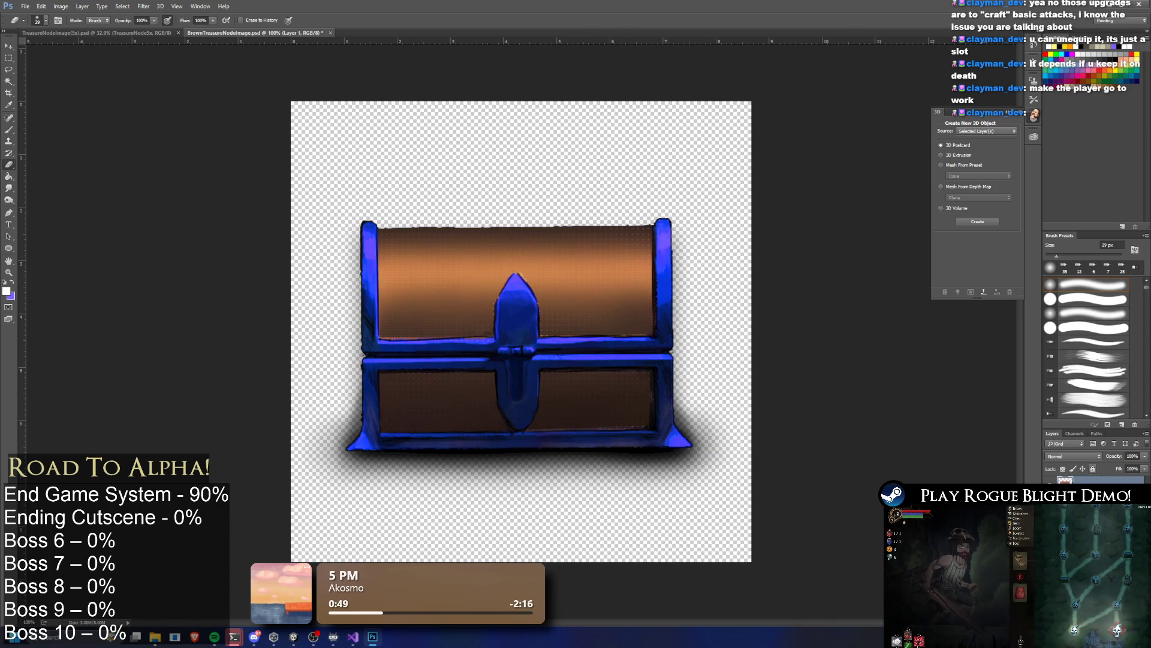
{"action": "left_click", "coordinate": [1091, 500]}
{"action": "key", "text": "ctrl+j"}
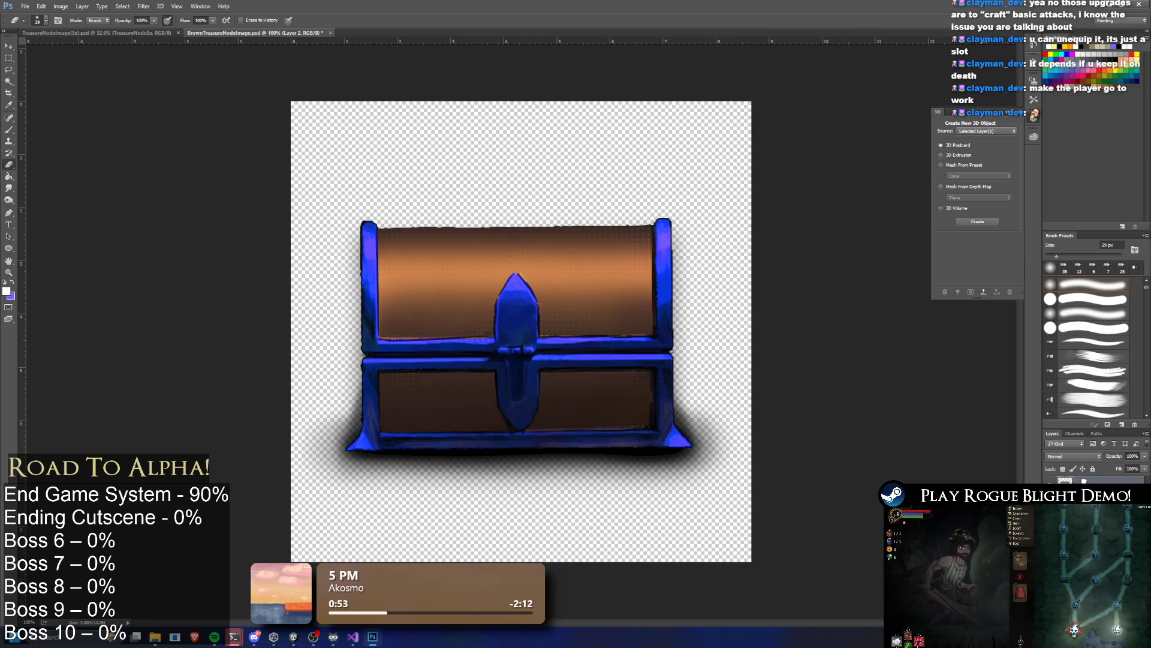
{"action": "left_click", "coordinate": [1049, 479]}
Step: Recolour the duplicate layer with hue -33 and lightness 0
{"action": "key", "text": "ctrl+u"}
{"action": "mouse_move", "coordinate": [774, 370]}
{"action": "left_mouse_down"}
{"action": "mouse_move", "coordinate": [703, 379]}
{"action": "mouse_move", "coordinate": [745, 381]}
{"action": "mouse_move", "coordinate": [731, 392]}
{"action": "mouse_move", "coordinate": [753, 411]}
{"action": "left_mouse_up"}
{"action": "left_click", "coordinate": [743, 366]}
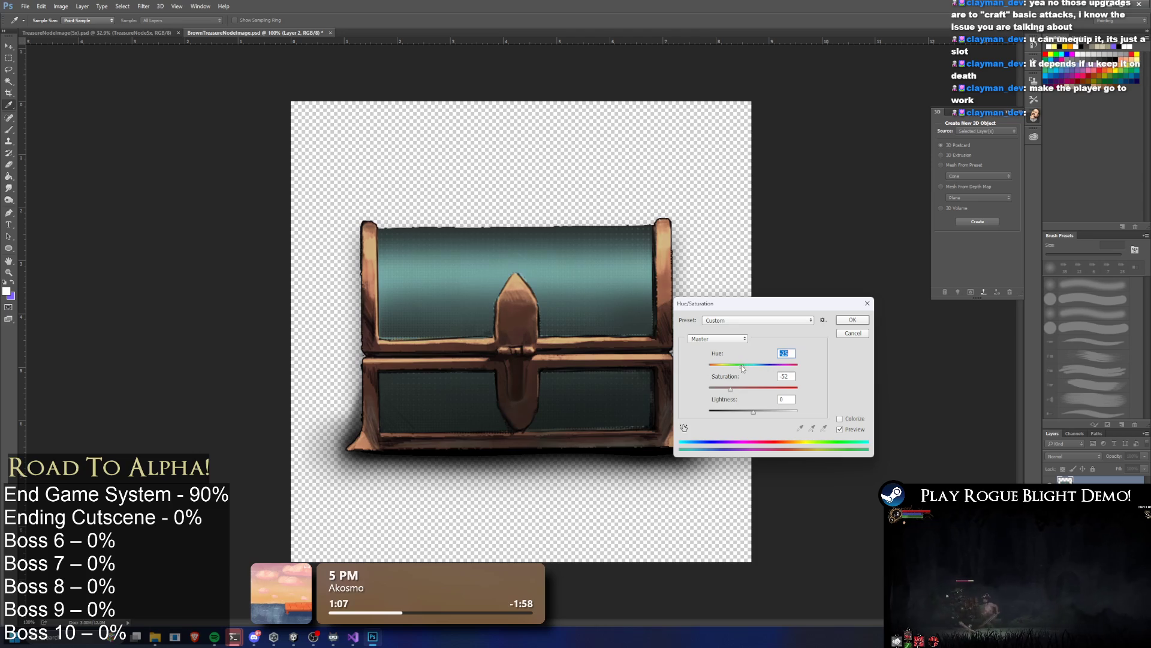
{"action": "left_click", "coordinate": [852, 319]}
Step: Apply an Exposure adjustment with exposure 0.00 and gamma 0.81 to the duplicate layer
{"action": "key", "text": "e"}
{"action": "left_click", "coordinate": [60, 6]}
{"action": "mouse_move", "coordinate": [108, 29]}
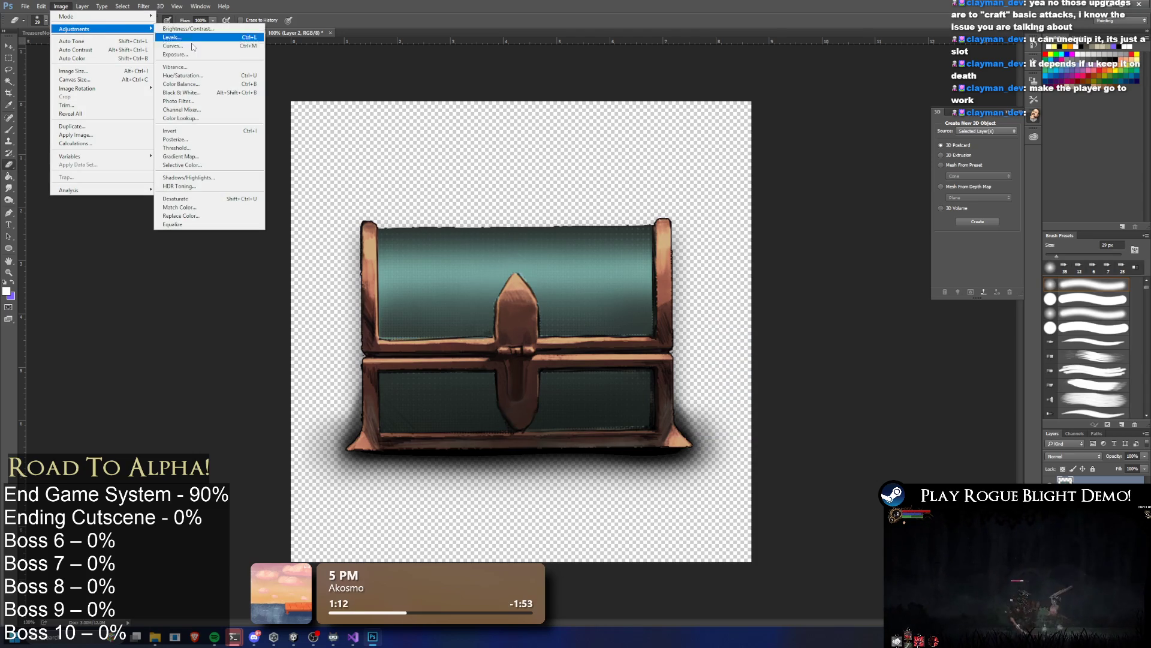
{"action": "left_click", "coordinate": [196, 54]}
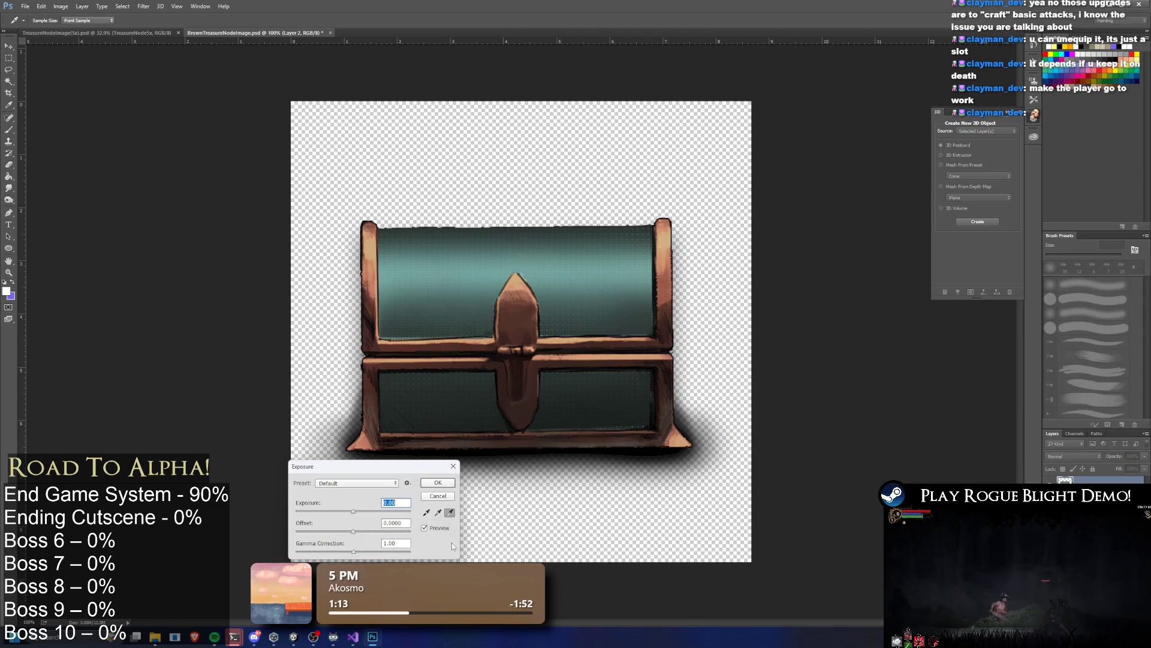
{"action": "left_click_drag", "start_coordinate": [345, 515], "coordinate": [349, 515]}
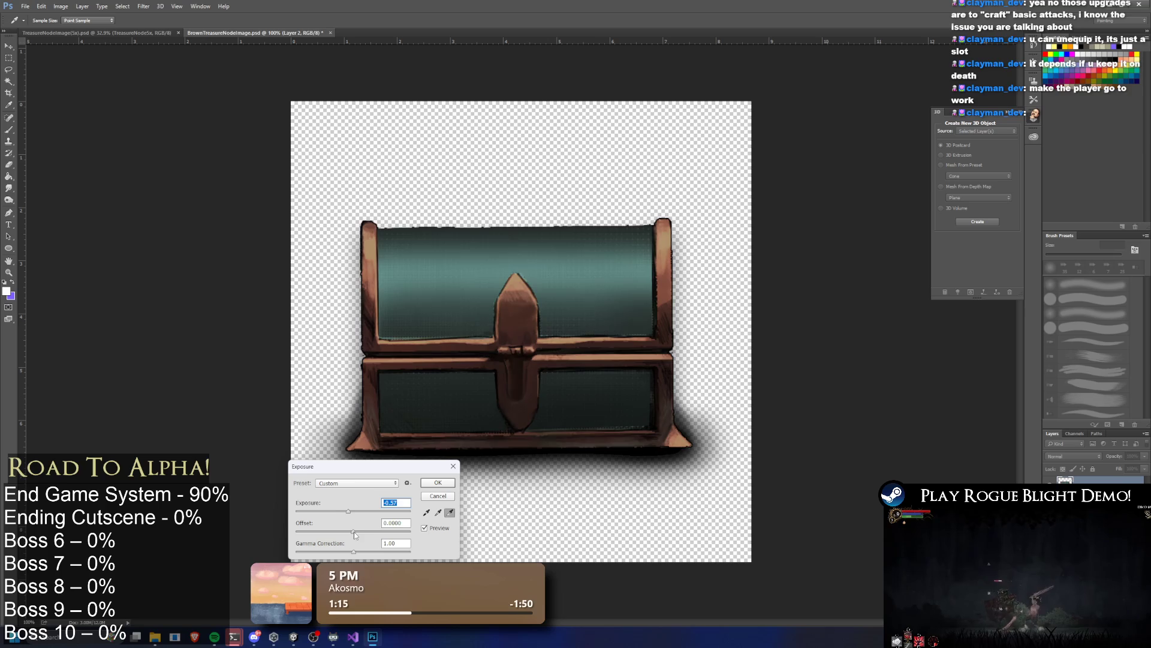
{"action": "type", "text": "0"}
{"action": "key", "text": "Tab"}
{"action": "left_click_drag", "start_coordinate": [355, 549], "coordinate": [365, 545]}
{"action": "left_click", "coordinate": [438, 482]}
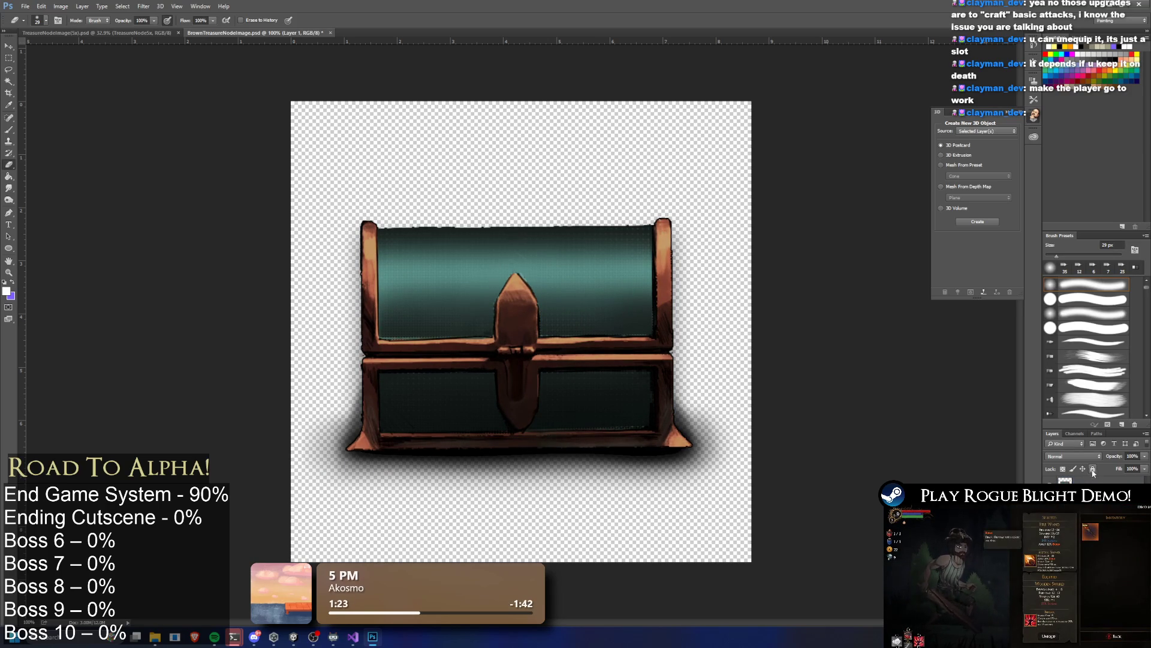
{"action": "left_click", "coordinate": [1073, 479]}
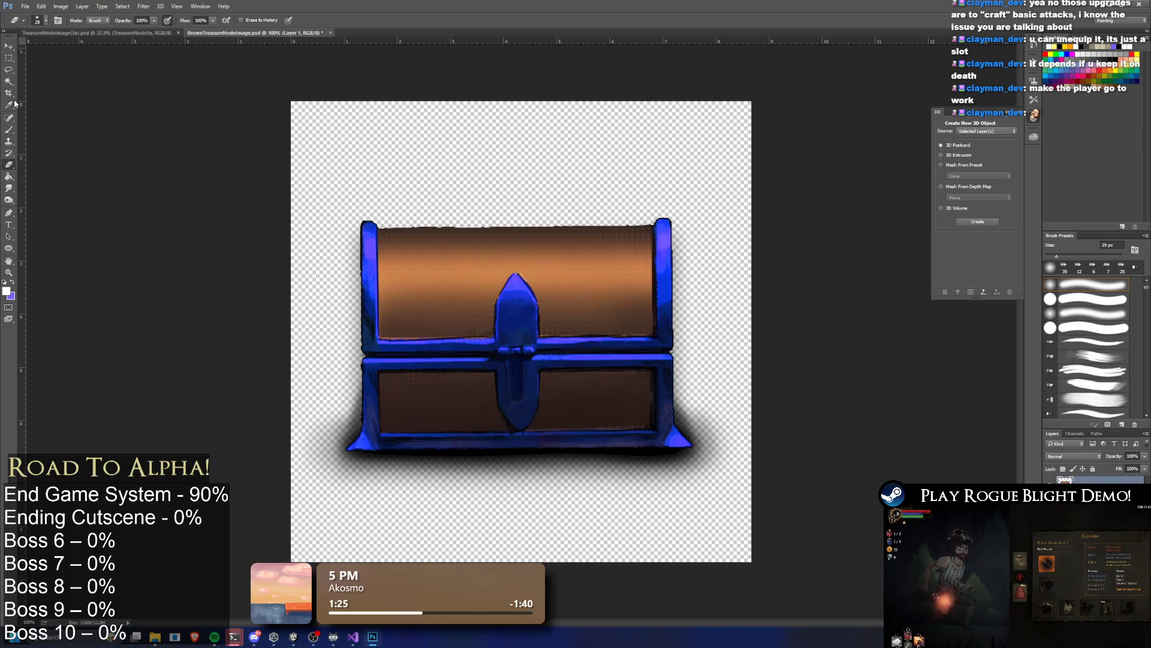
{"action": "left_click", "coordinate": [8, 78]}
Step: Make Magic Wand selections at tolerance 97 around the chest's trim, background and shadow
{"action": "left_click", "coordinate": [369, 270]}
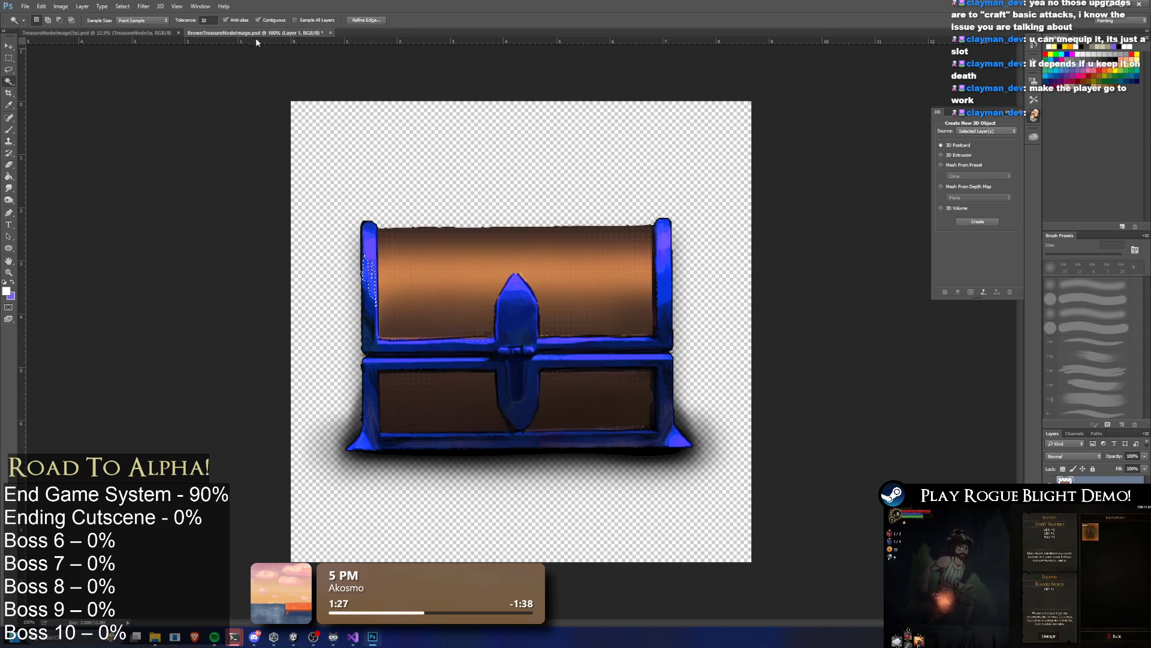
{"action": "left_click_drag", "start_coordinate": [188, 20], "coordinate": [233, 20]}
{"action": "left_click", "coordinate": [420, 270]}
{"action": "key", "text": "ctrl+d"}
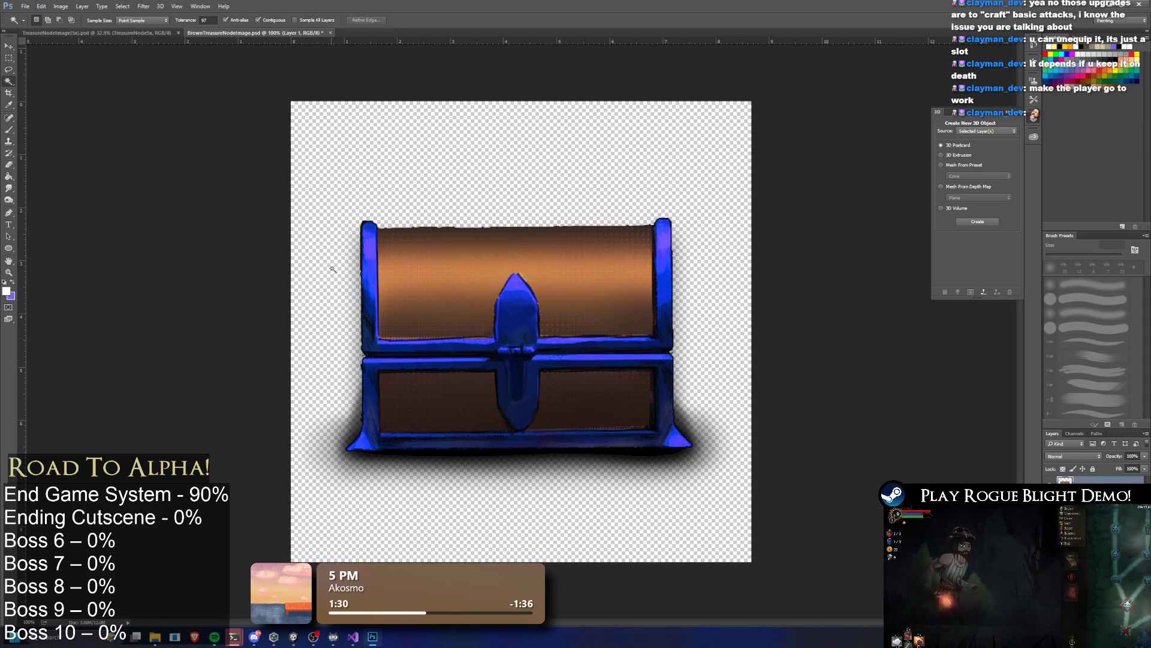
{"action": "left_click", "coordinate": [329, 379]}
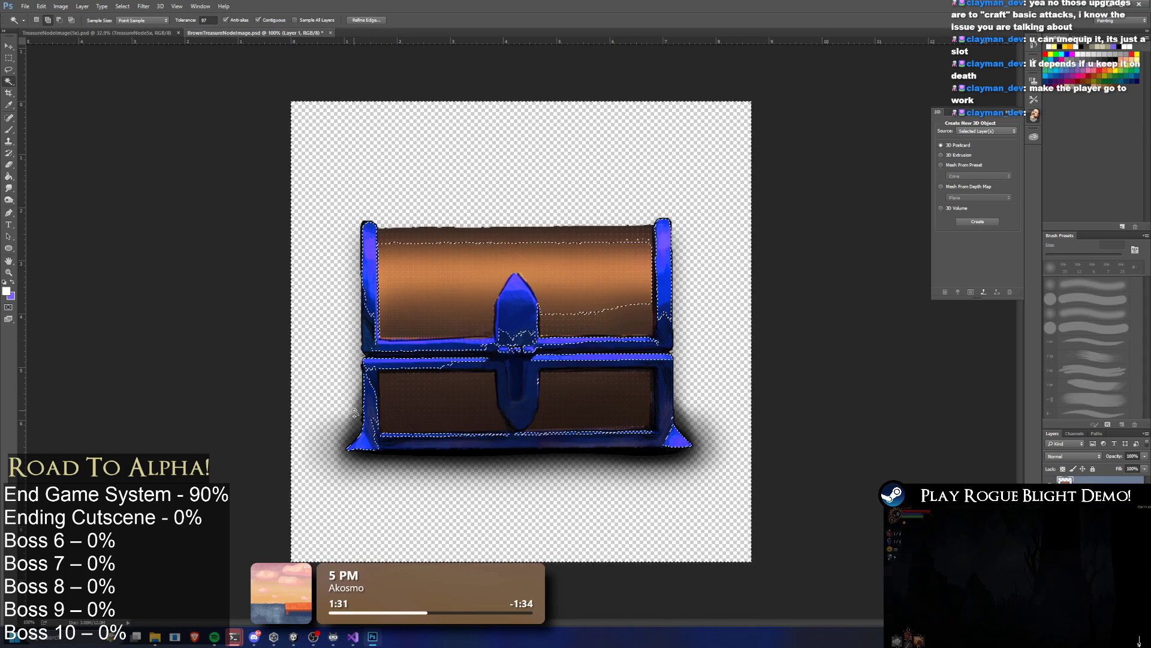
{"action": "left_click", "coordinate": [444, 447], "text": "shift"}
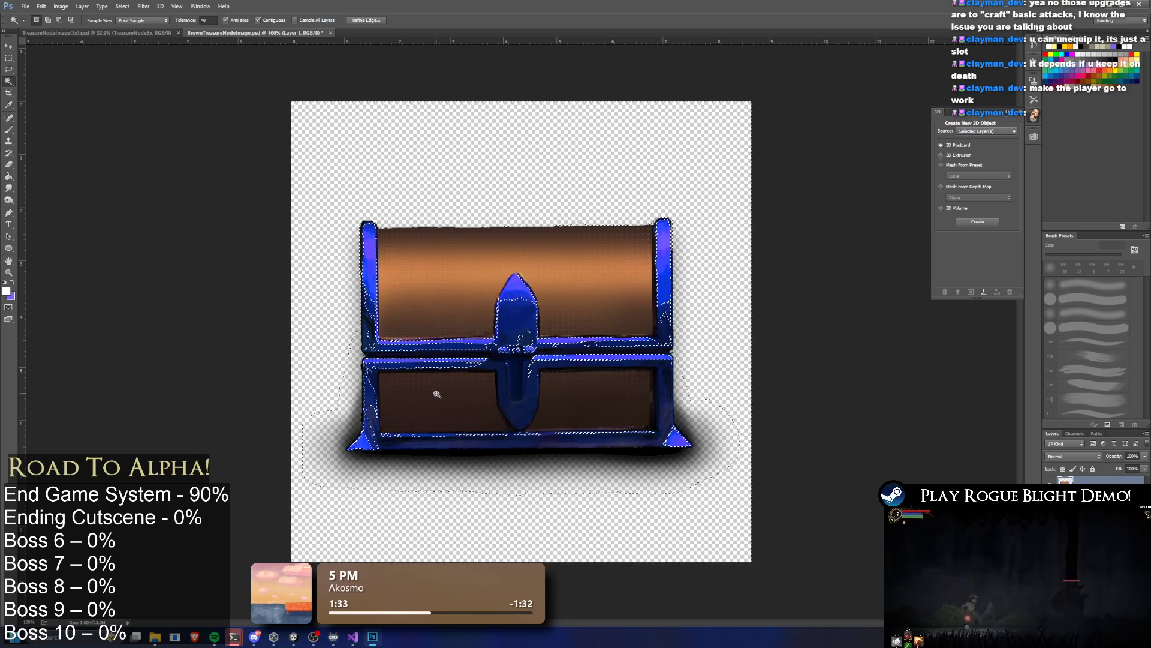
Step: Select the chest lid with Quick Selection, testing and undoing a teal tint
{"action": "left_click", "coordinate": [9, 81]}
{"action": "left_click", "coordinate": [54, 80]}
{"action": "left_click", "coordinate": [701, 443], "text": "alt"}
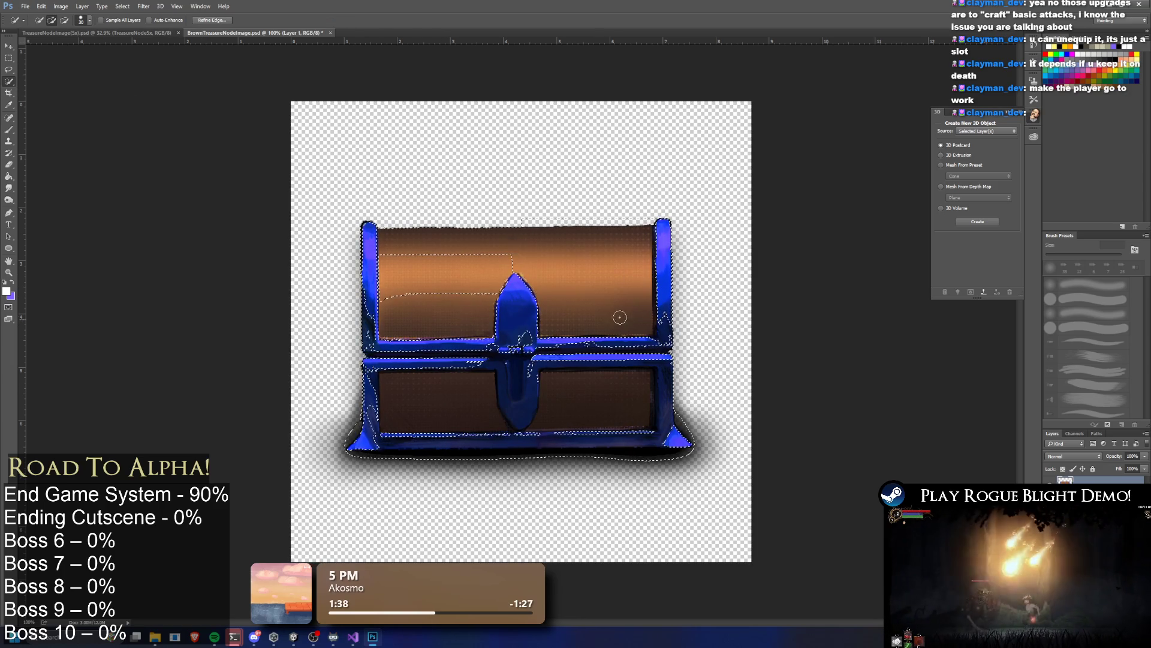
{"action": "key", "text": "l"}
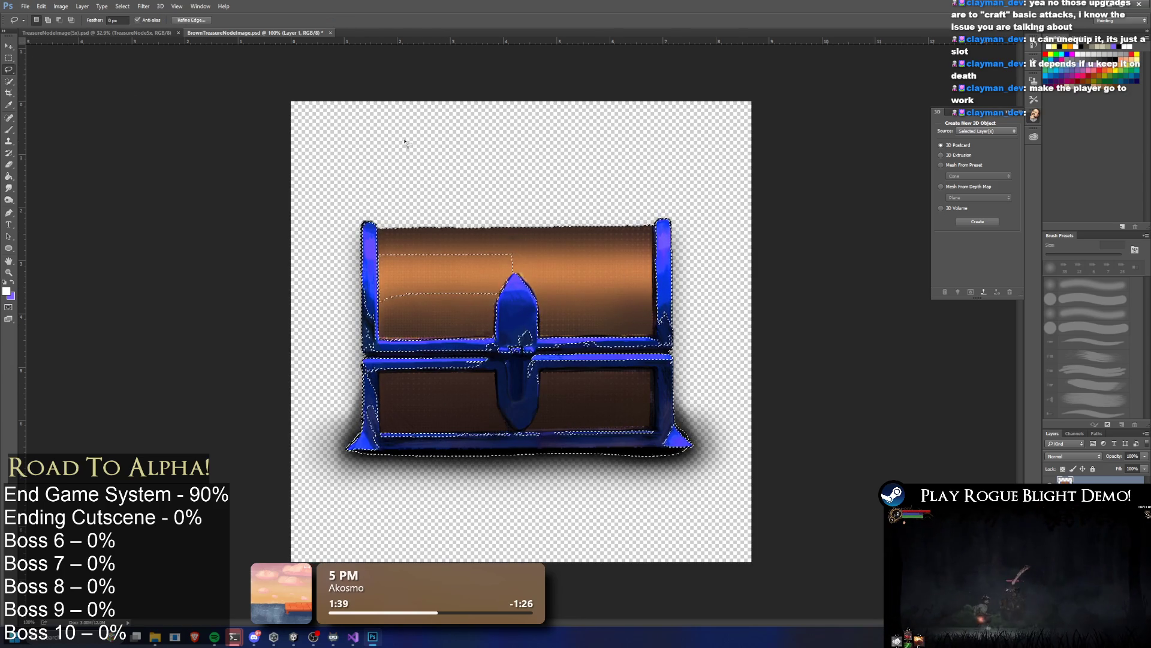
{"action": "key", "text": "ctrl+d"}
{"action": "left_click", "coordinate": [9, 80]}
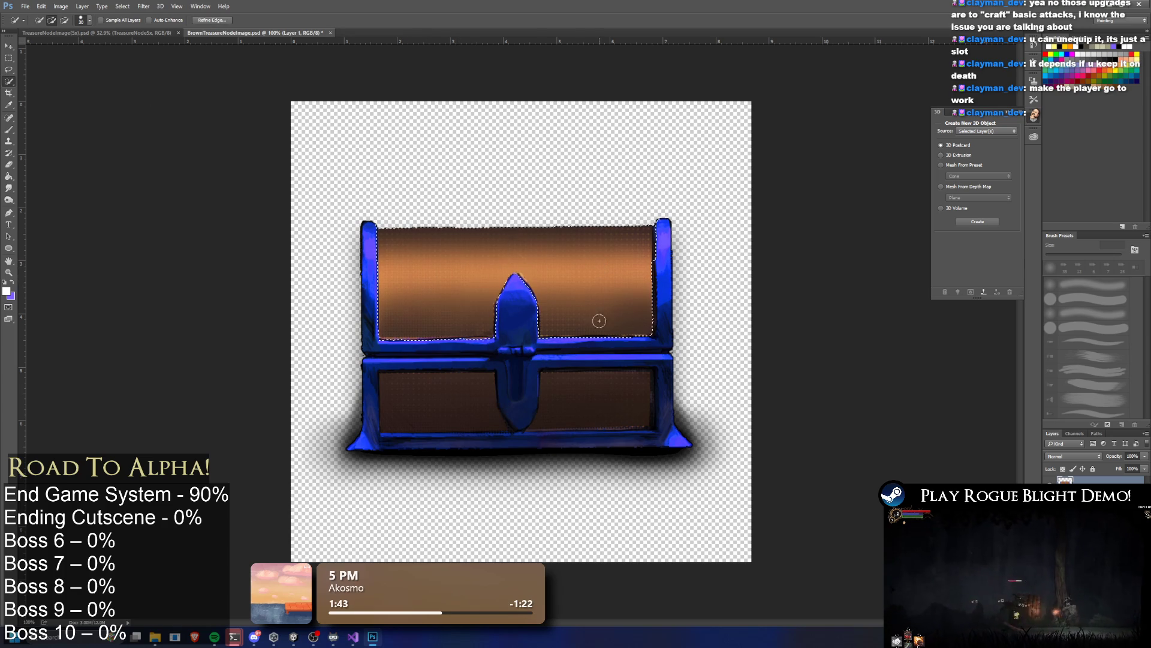
{"action": "left_click", "coordinate": [573, 398]}
{"action": "mouse_move", "coordinate": [605, 400]}
{"action": "left_mouse_down"}
{"action": "mouse_move", "coordinate": [591, 406]}
{"action": "mouse_move", "coordinate": [660, 368]}
{"action": "left_mouse_up"}
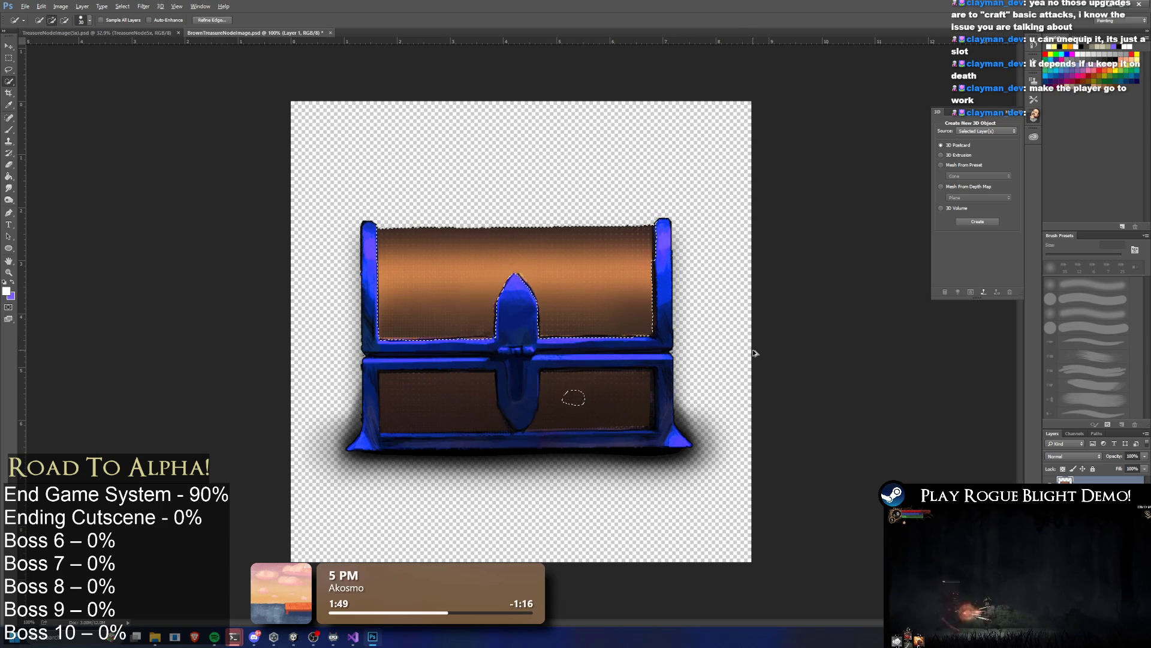
{"action": "key", "text": "ctrl+z"}
{"action": "key", "text": "ctrl+alt+z"}
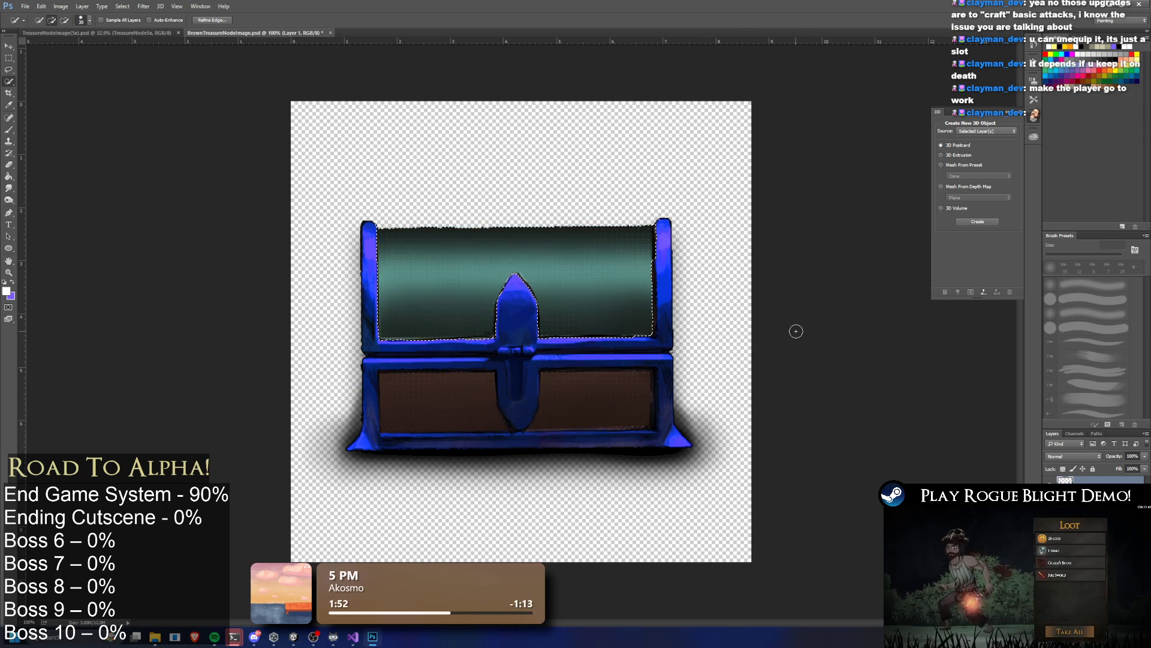
{"action": "key", "text": "ctrl+shift+z"}
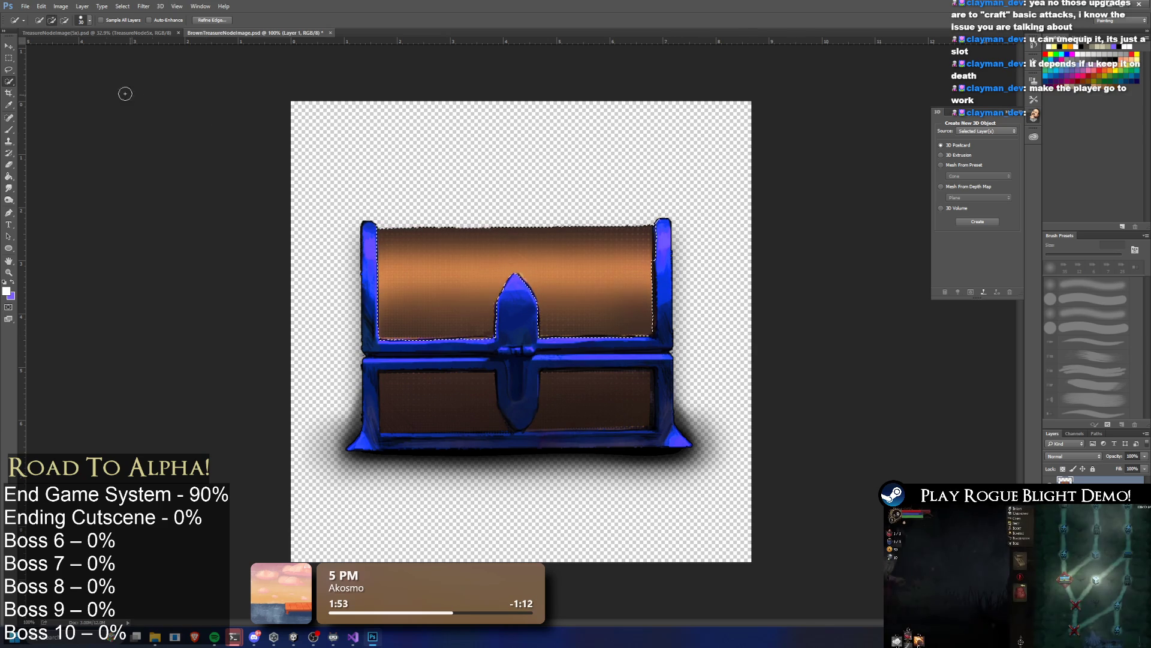
{"action": "left_click", "coordinate": [8, 71]}
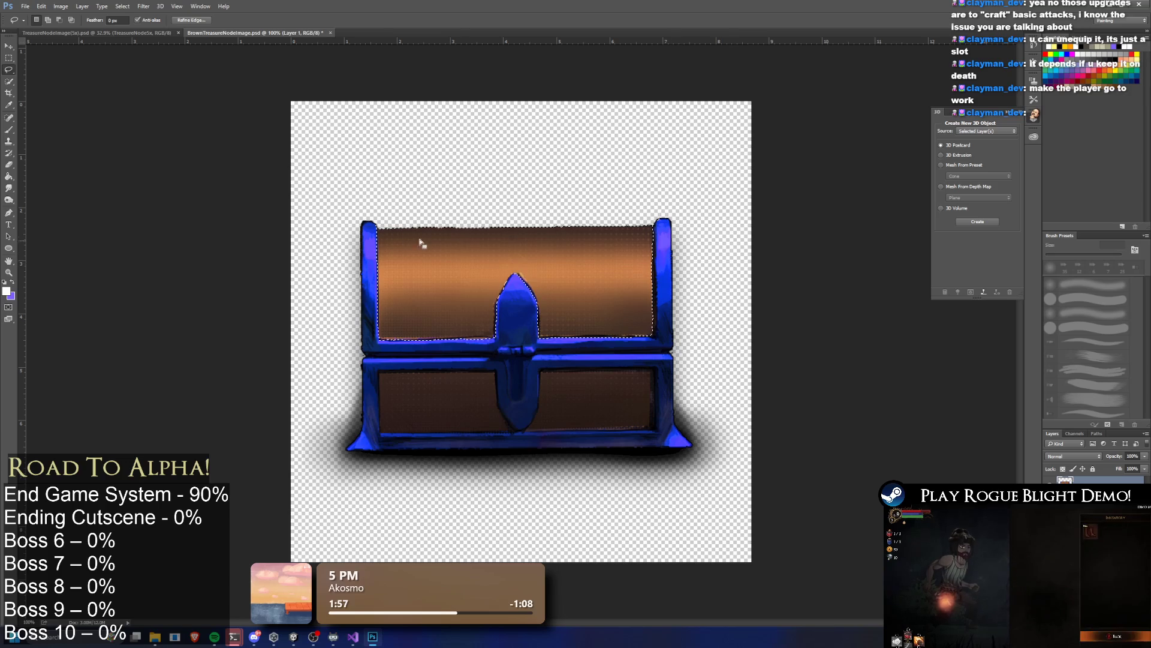
Step: Refine the lid selection's edges and toggle the copper-framed layer's visibility
{"action": "key", "text": "ctrl+alt+r"}
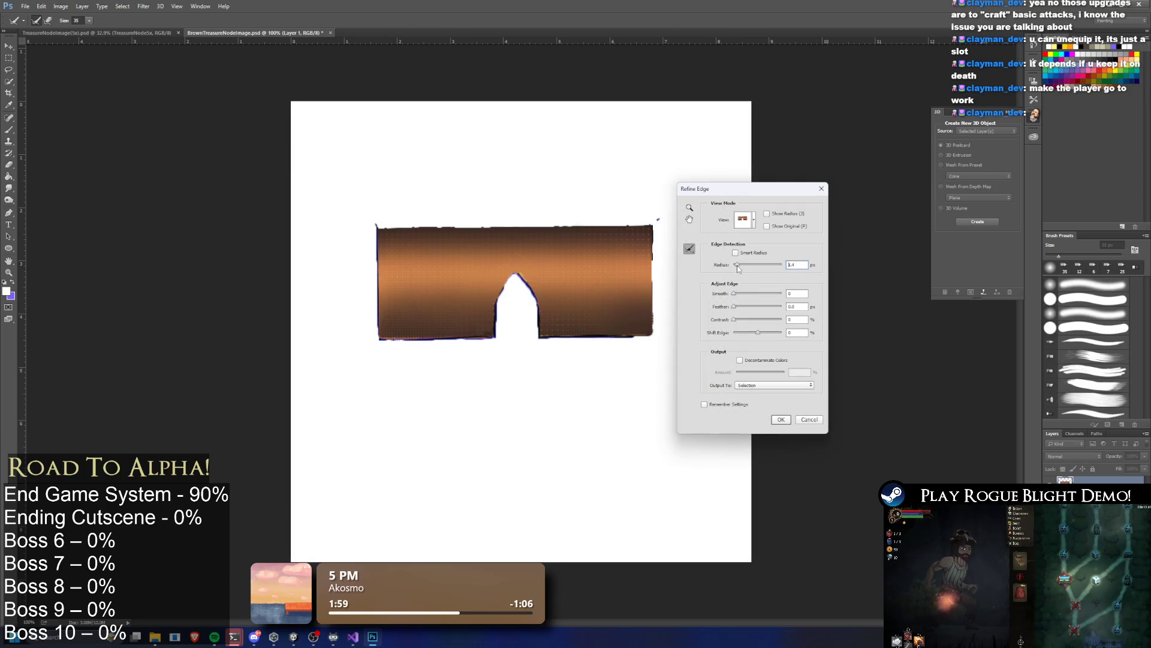
{"action": "left_click", "coordinate": [782, 420]}
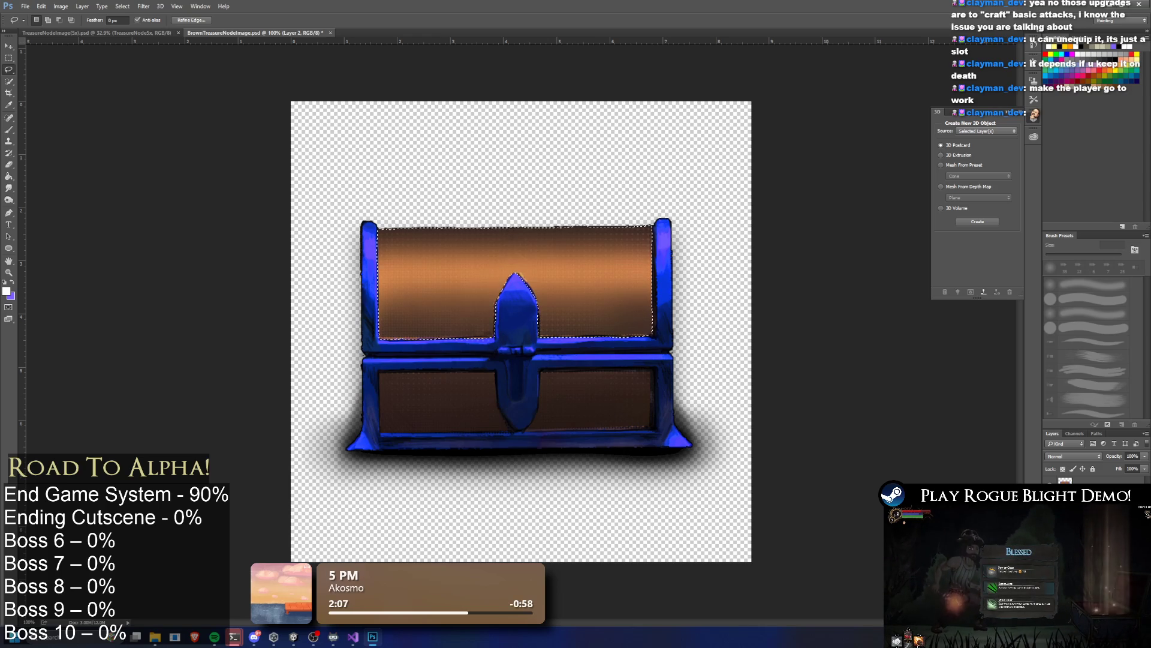
{"action": "left_click", "coordinate": [1087, 481]}
{"action": "left_click", "coordinate": [1087, 480]}
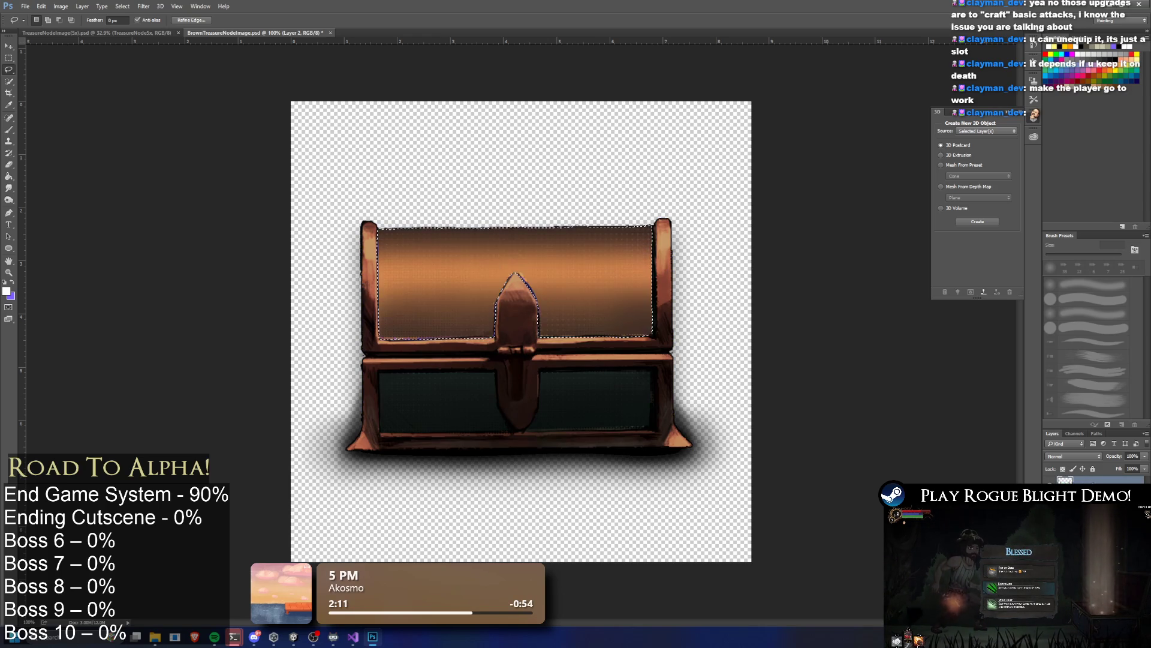
Step: Select the chest's two dark front panels on Layer 1 with Quick Selection
{"action": "left_click", "coordinate": [1080, 479]}
{"action": "key", "text": "ctrl+d"}
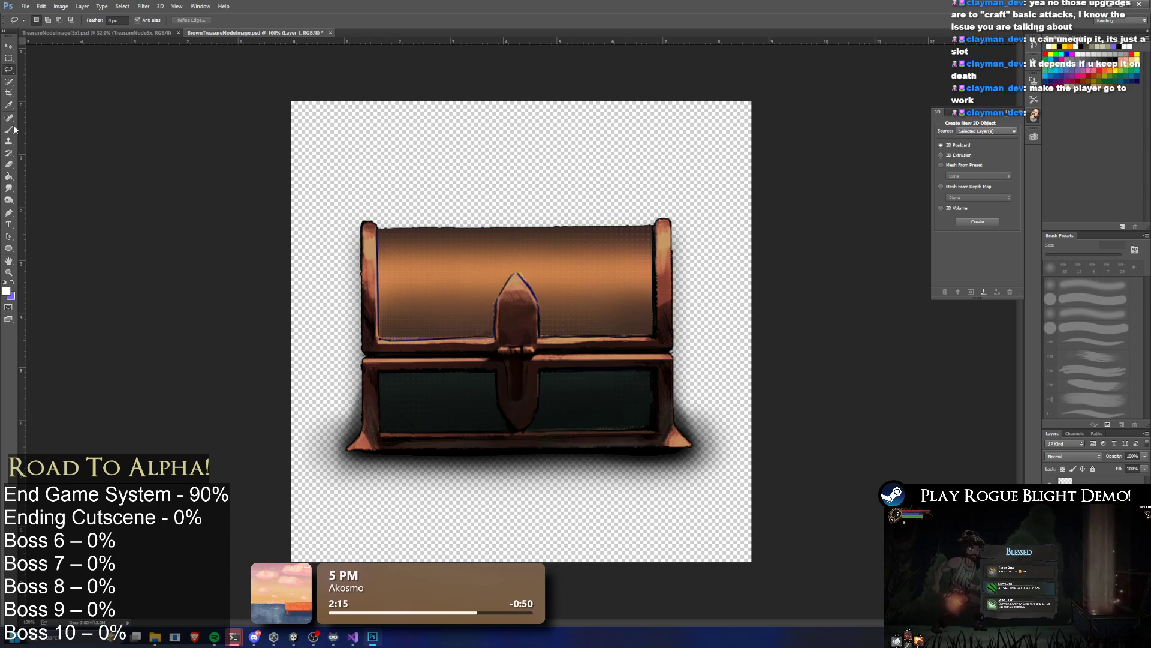
{"action": "left_click", "coordinate": [9, 81]}
{"action": "mouse_move", "coordinate": [430, 387]}
{"action": "left_mouse_down"}
{"action": "mouse_move", "coordinate": [428, 406]}
{"action": "mouse_move", "coordinate": [459, 413]}
{"action": "mouse_move", "coordinate": [489, 401]}
{"action": "left_mouse_up"}
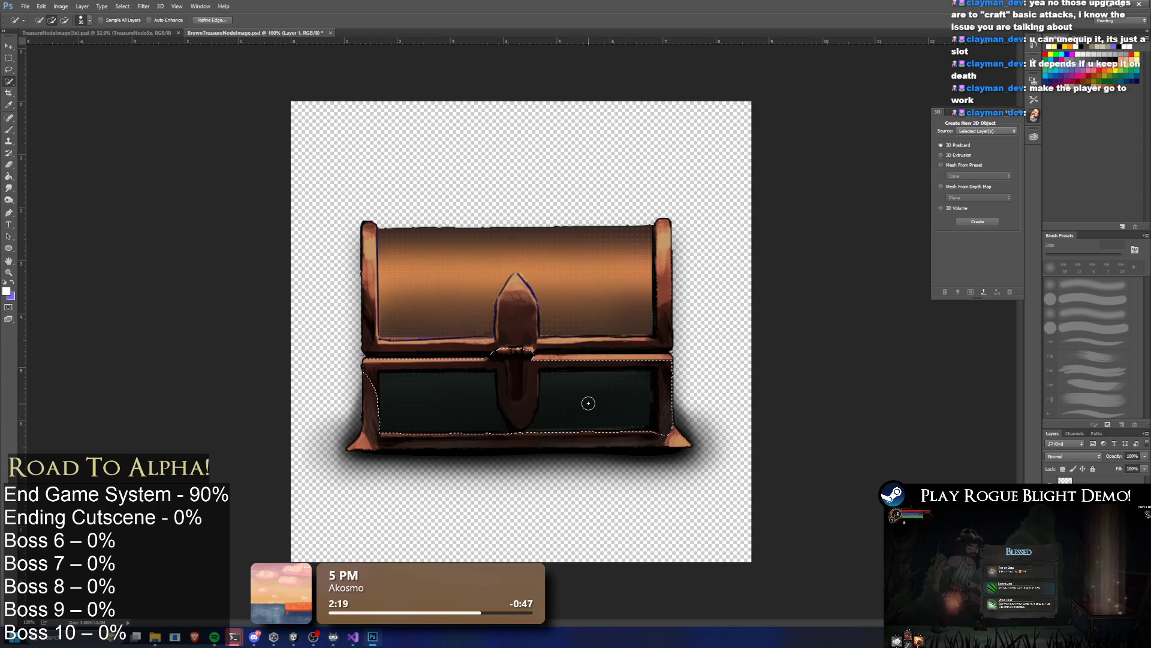
{"action": "left_click", "coordinate": [589, 394]}
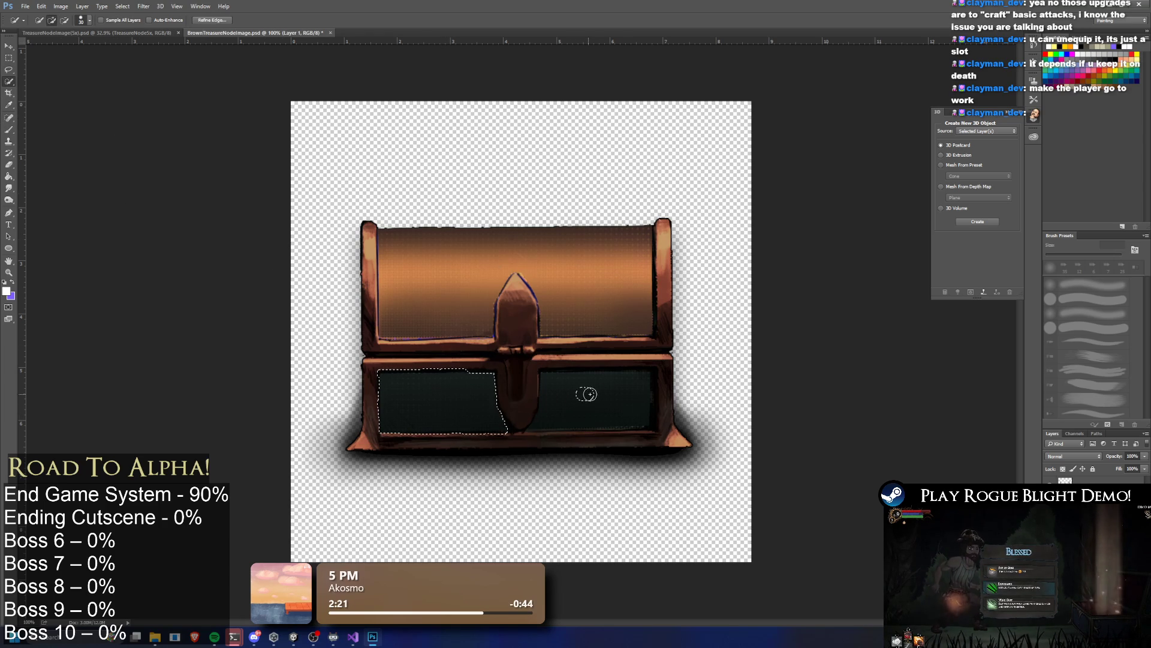
{"action": "mouse_move", "coordinate": [620, 392]}
{"action": "left_mouse_down"}
{"action": "mouse_move", "coordinate": [581, 398]}
{"action": "mouse_move", "coordinate": [596, 377]}
{"action": "mouse_move", "coordinate": [542, 398]}
{"action": "mouse_move", "coordinate": [523, 380]}
{"action": "left_mouse_up"}
{"action": "key", "text": "ctrl+z"}
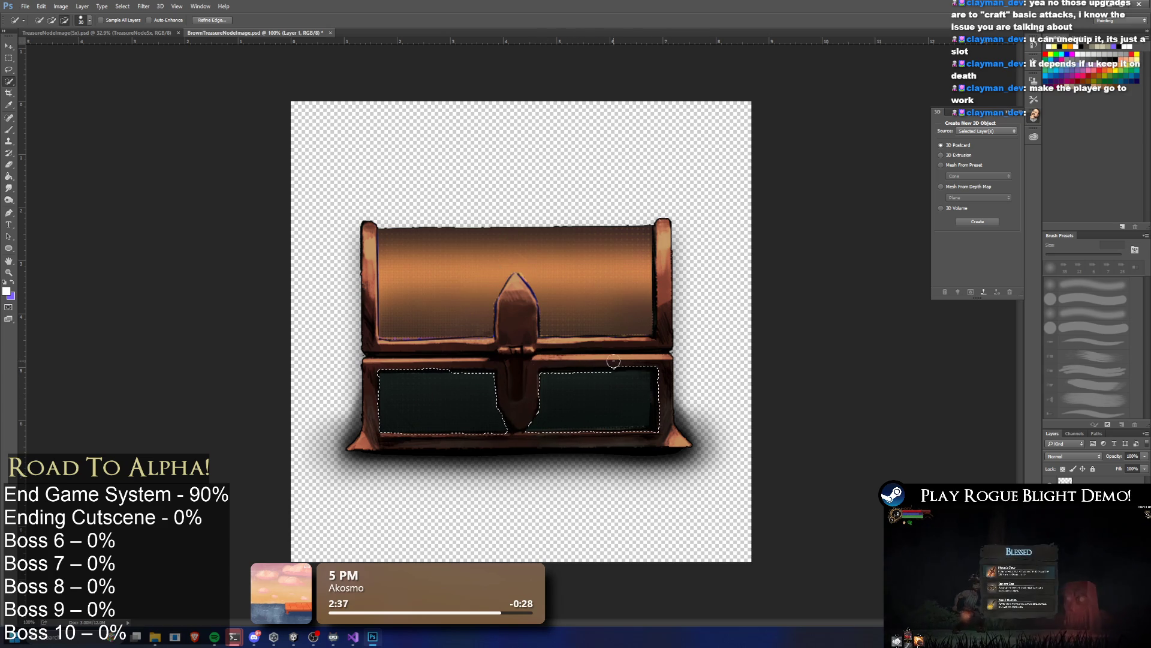
{"action": "left_click_drag", "start_coordinate": [587, 363], "coordinate": [657, 368]}
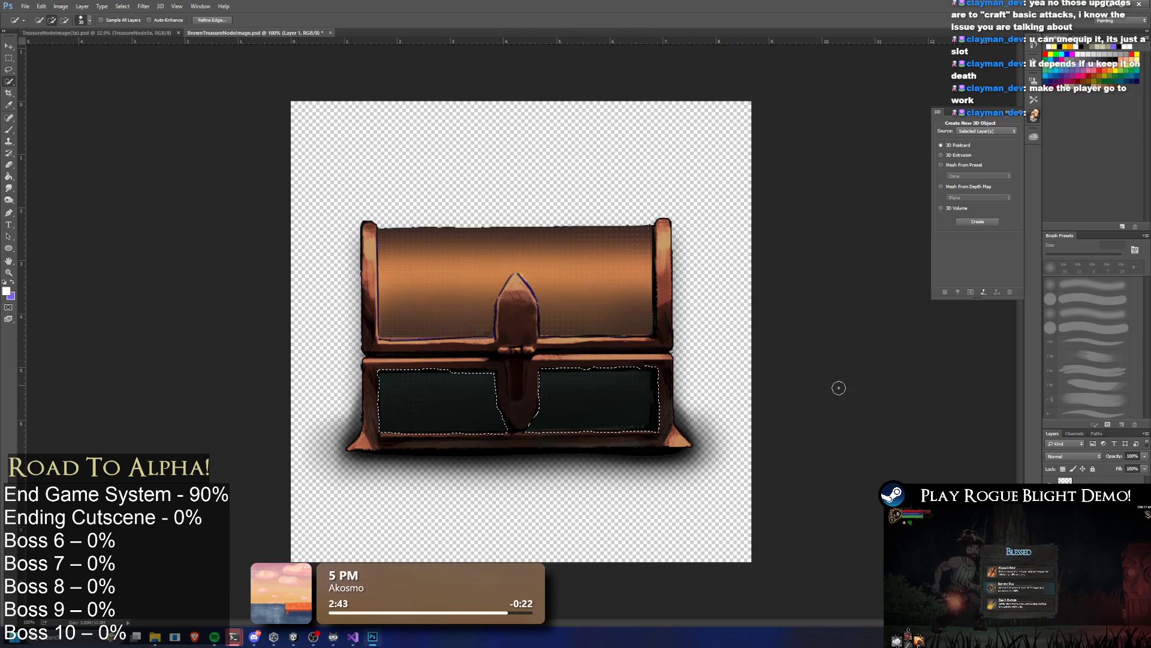
Step: Fill the panels dark teal on a new layer, deselect, and erase the stray left-edge stroke
{"action": "key", "text": "ctrl+shift+alt+n"}
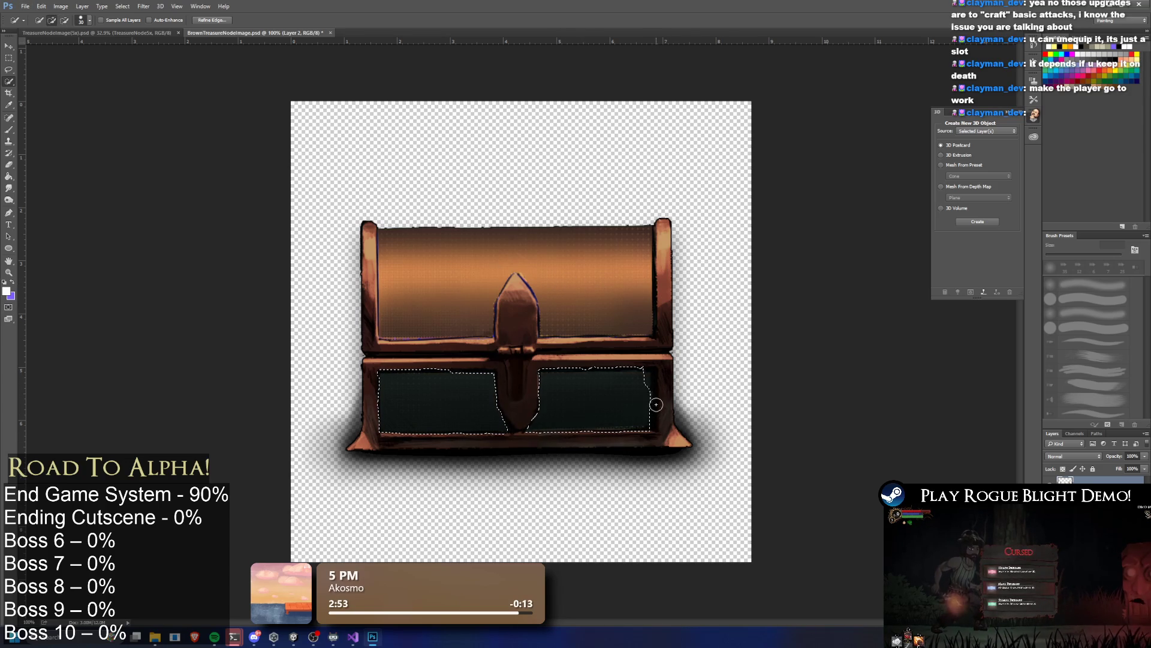
{"action": "left_click", "coordinate": [643, 380]}
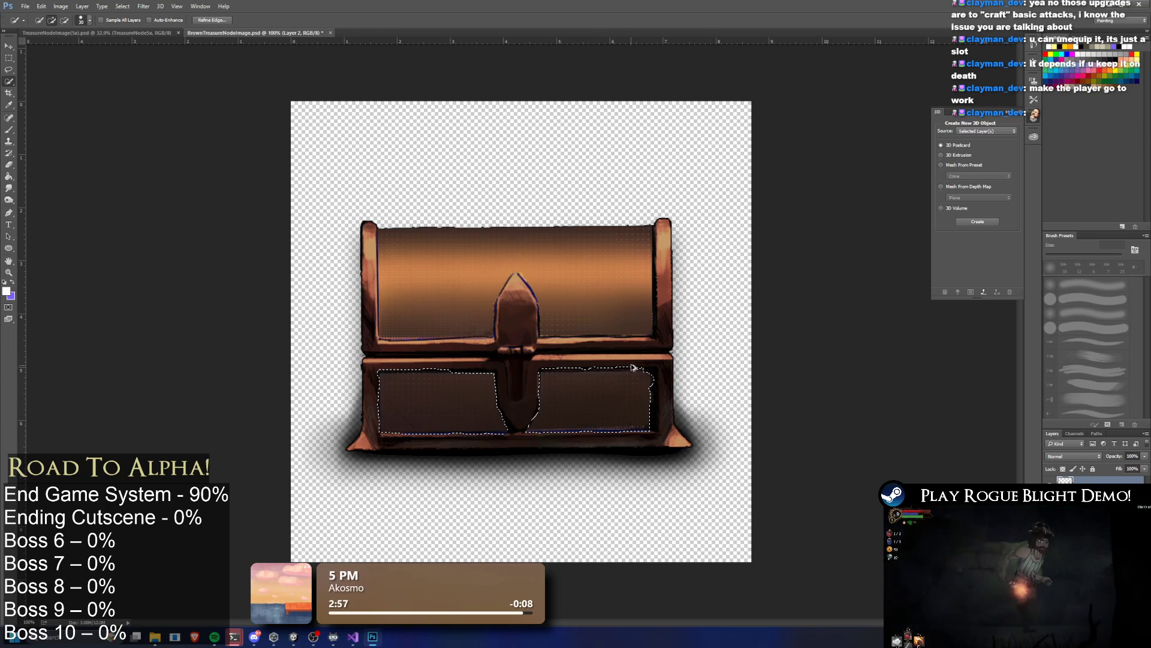
{"action": "key", "text": "Delete"}
{"action": "left_click", "coordinate": [9, 70]}
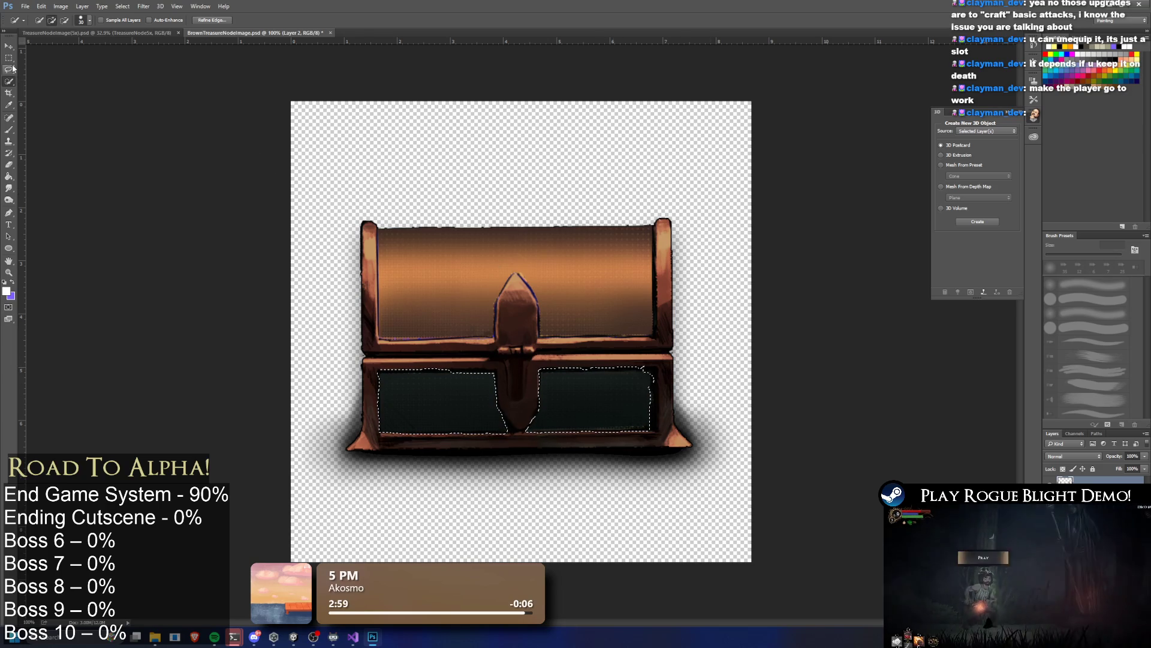
{"action": "key", "text": "ctrl+d"}
{"action": "left_click", "coordinate": [9, 165]}
{"action": "left_click_drag", "start_coordinate": [374, 254], "coordinate": [373, 312]}
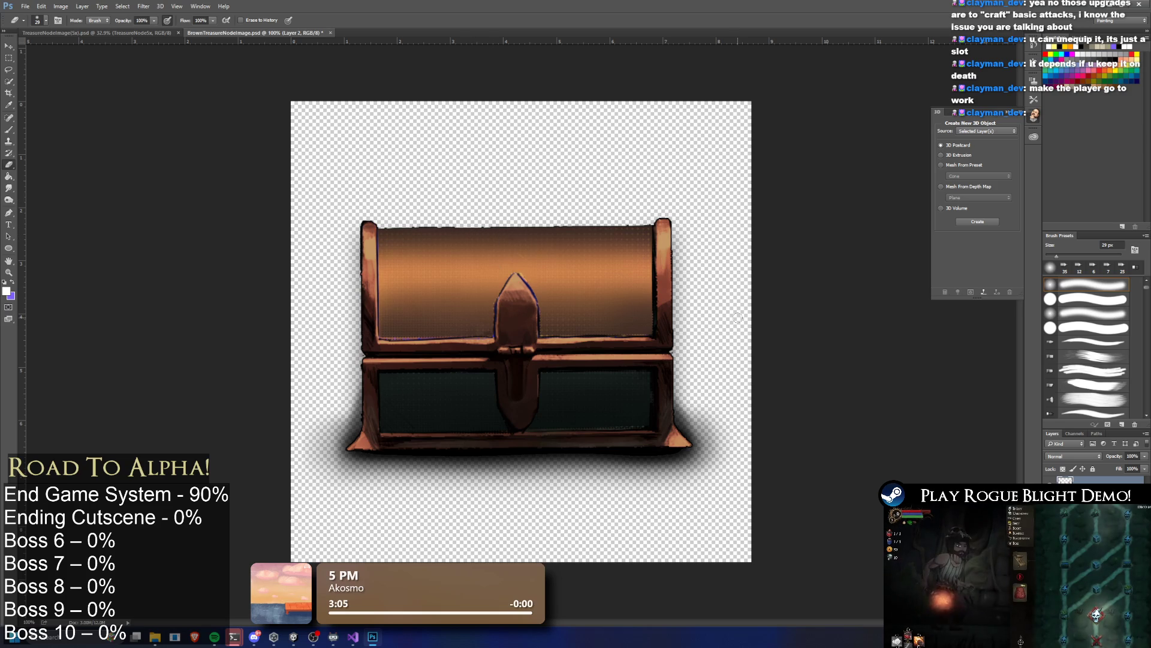
Step: Reload the panel selection, switch it to the chest lid, and fill the lid with the same teal
{"action": "key", "text": "ctrl+i"}
{"action": "key", "text": "ctrl+z"}
{"action": "key", "text": "ctrl+shift+d"}
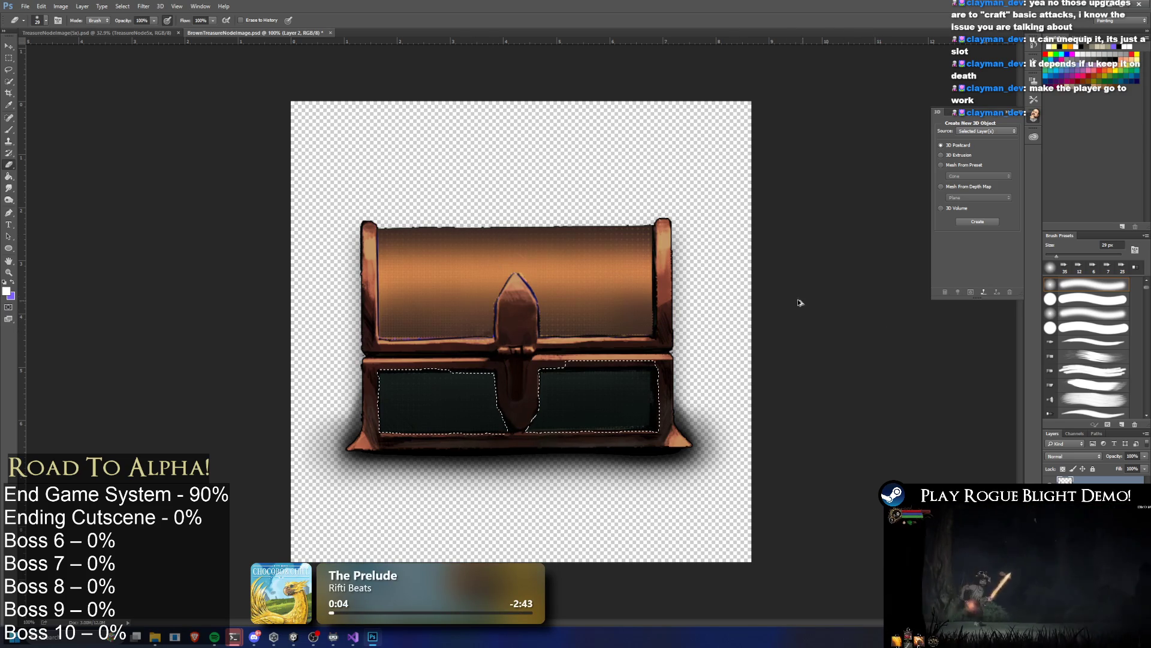
{"action": "key", "text": "ctrl+alt+z"}
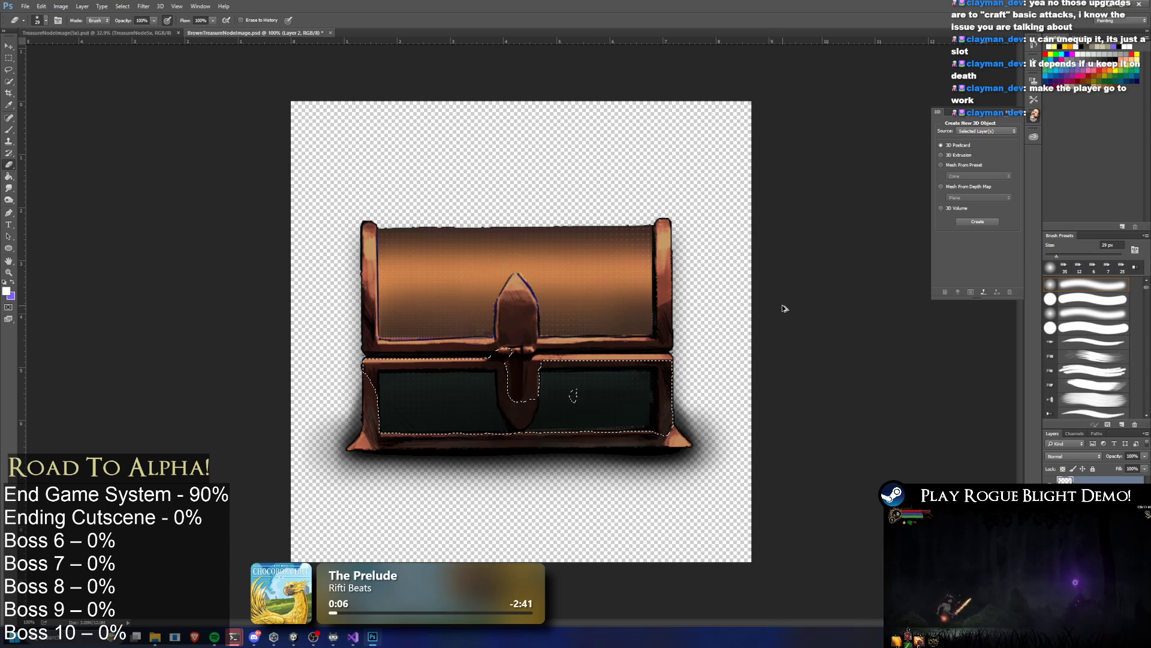
{"action": "key", "text": "ctrl+alt+z"}
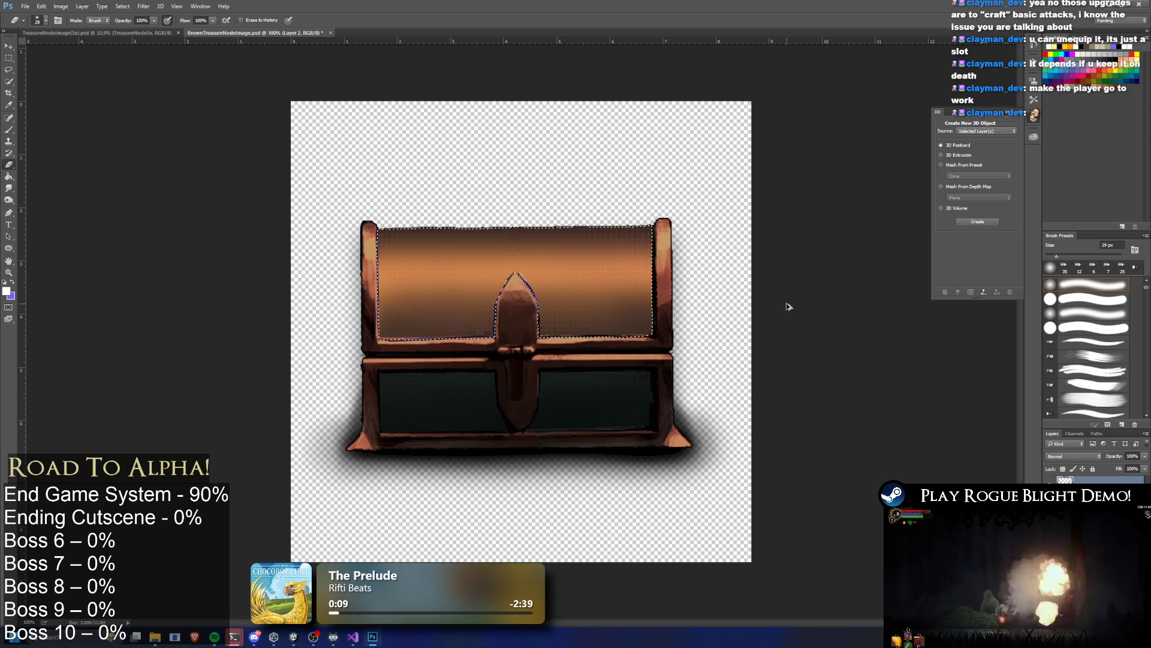
{"action": "key", "text": "ctrl+alt+z"}
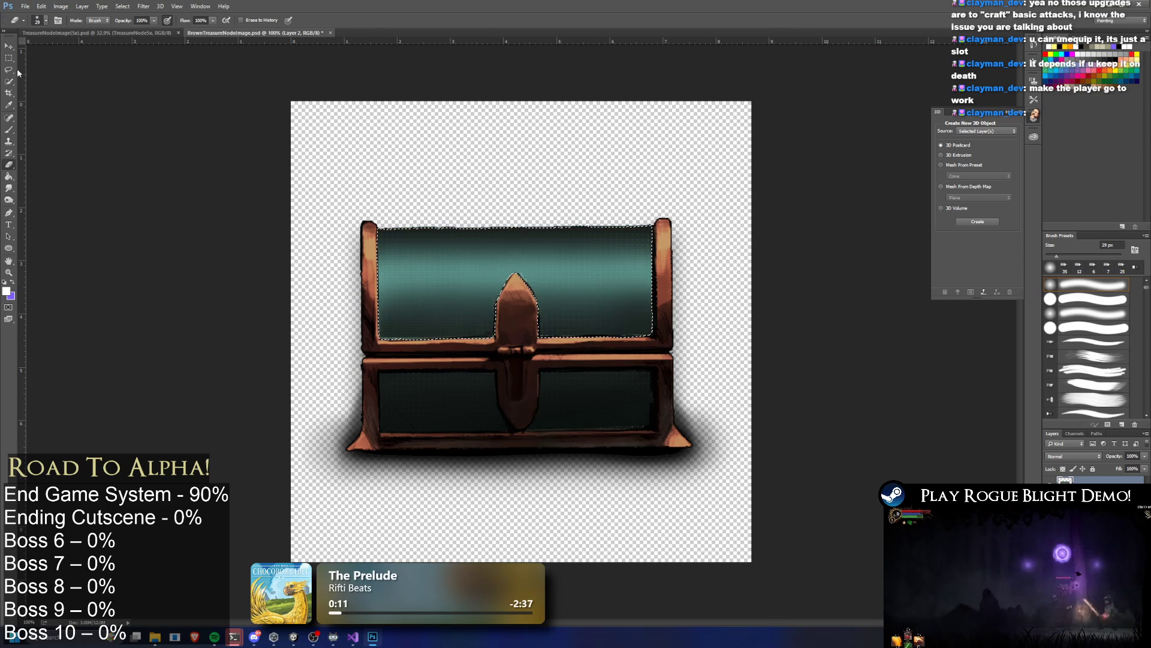
{"action": "key", "text": "m"}
{"action": "key", "text": "ctrl+d"}
Step: Erase the lid's upper left to reveal orange, after undoing a brush test stroke, and pick a new brush shape
{"action": "left_click", "coordinate": [9, 130]}
{"action": "mouse_move", "coordinate": [363, 318]}
{"action": "left_mouse_down"}
{"action": "mouse_move", "coordinate": [368, 210]}
{"action": "mouse_move", "coordinate": [386, 299]}
{"action": "mouse_move", "coordinate": [407, 228]}
{"action": "mouse_move", "coordinate": [375, 251]}
{"action": "mouse_move", "coordinate": [381, 327]}
{"action": "left_mouse_up"}
{"action": "key", "text": "ctrl+z"}
{"action": "left_click", "coordinate": [9, 164]}
{"action": "key", "text": "ctrl+z"}
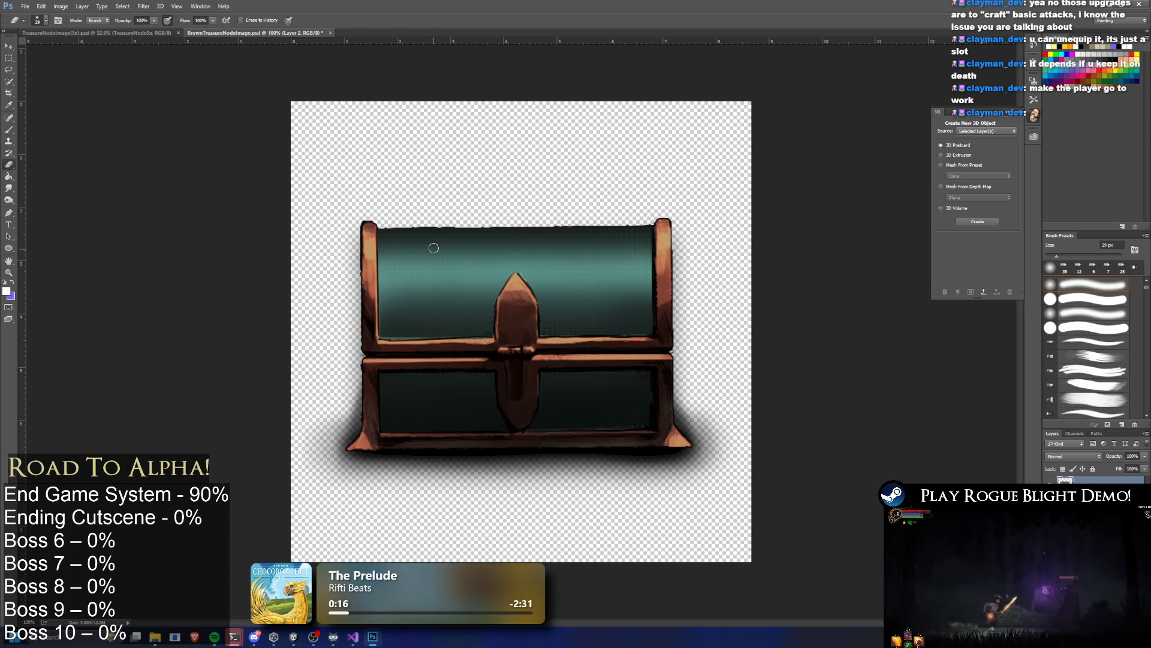
{"action": "mouse_move", "coordinate": [394, 229]}
{"action": "left_mouse_down"}
{"action": "mouse_move", "coordinate": [429, 240]}
{"action": "mouse_move", "coordinate": [419, 234]}
{"action": "left_mouse_up"}
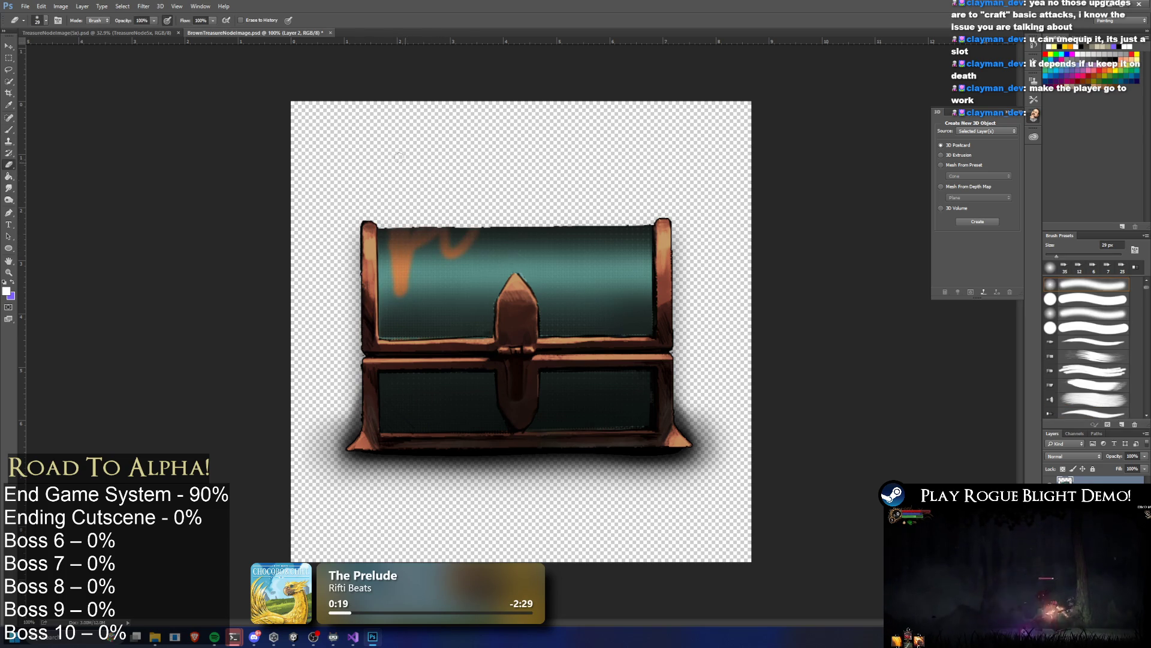
{"action": "left_click", "coordinate": [46, 19]}
{"action": "left_click", "coordinate": [34, 87]}
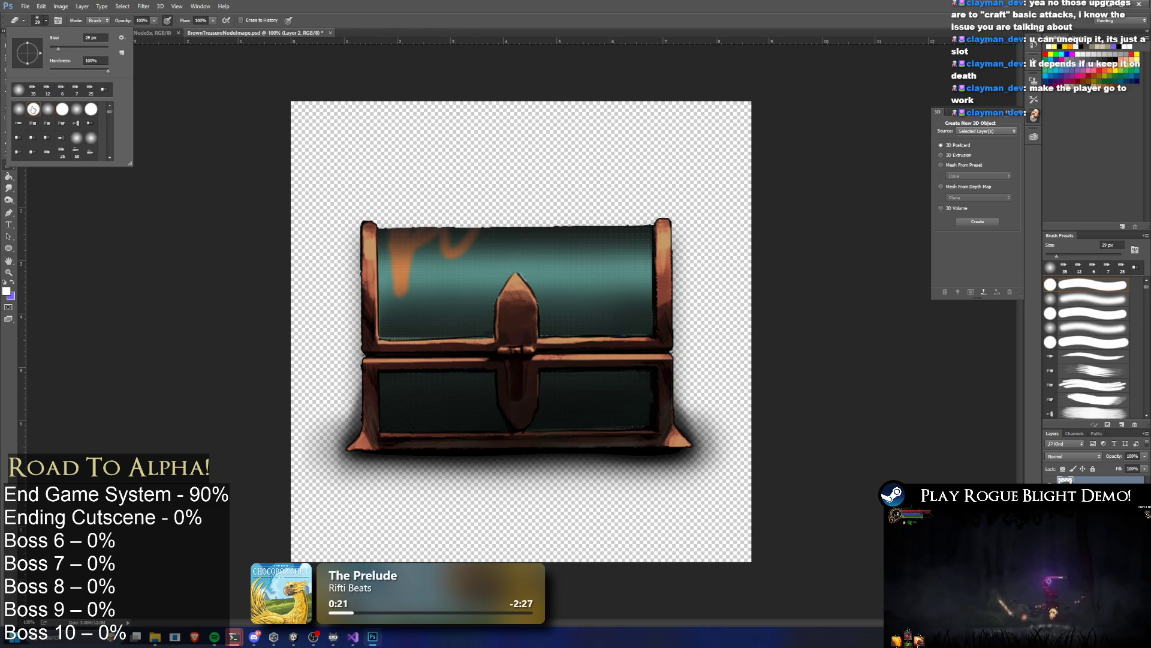
Step: Erase more orange across the lid and along its left edge and post, then undo the strokes
{"action": "mouse_move", "coordinate": [515, 229]}
{"action": "left_mouse_down"}
{"action": "mouse_move", "coordinate": [429, 249]}
{"action": "mouse_move", "coordinate": [479, 288]}
{"action": "mouse_move", "coordinate": [504, 275]}
{"action": "mouse_move", "coordinate": [378, 256]}
{"action": "mouse_move", "coordinate": [386, 231]}
{"action": "left_mouse_up"}
{"action": "scroll", "coordinate": [388, 279], "scroll_direction": "up", "scroll_amount": 5}
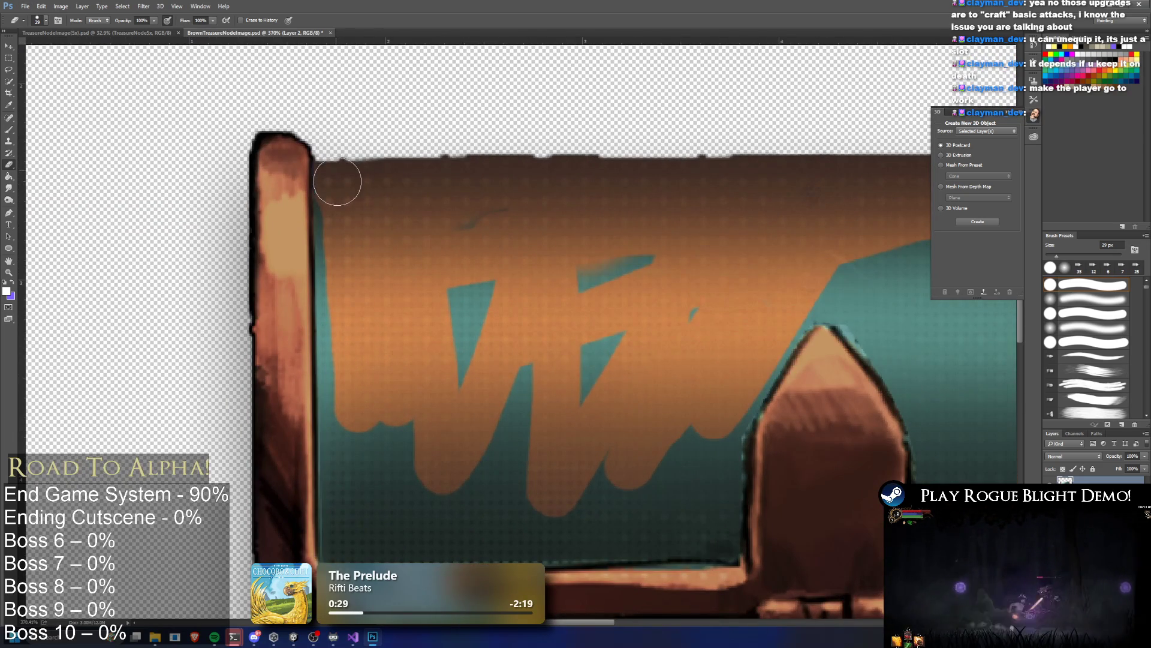
{"action": "left_click_drag", "start_coordinate": [334, 180], "coordinate": [339, 231]}
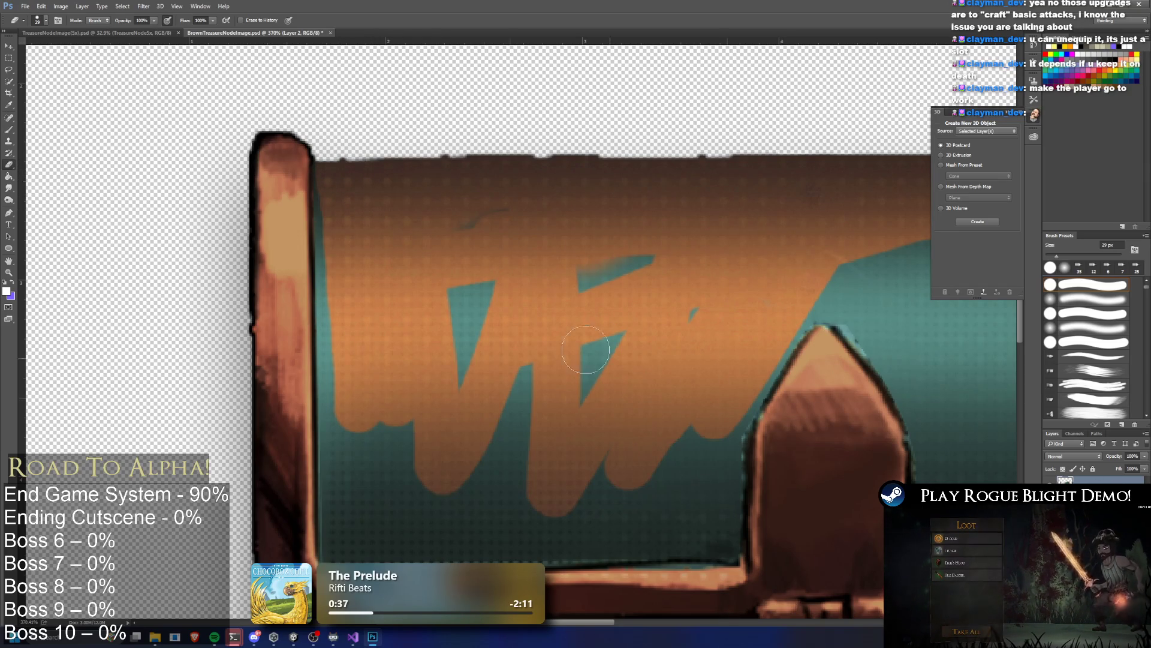
{"action": "left_click_drag", "start_coordinate": [340, 197], "coordinate": [342, 357]}
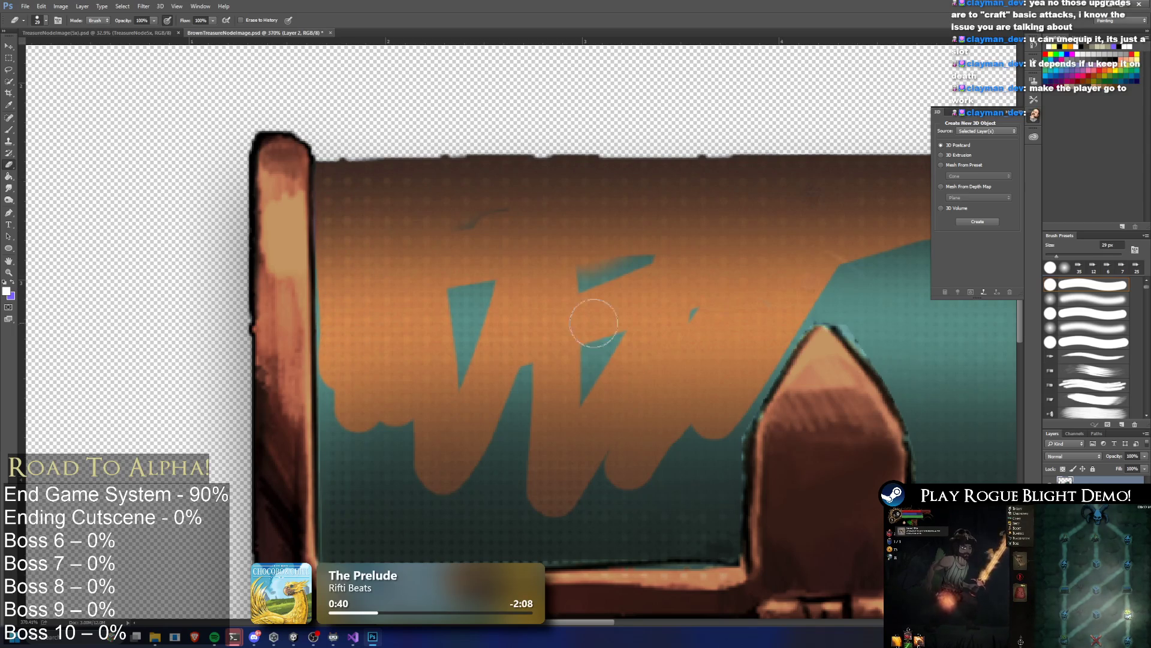
{"action": "scroll", "coordinate": [647, 303], "scroll_direction": "down", "scroll_amount": 3}
{"action": "scroll", "coordinate": [669, 278], "scroll_direction": "down", "scroll_amount": 3}
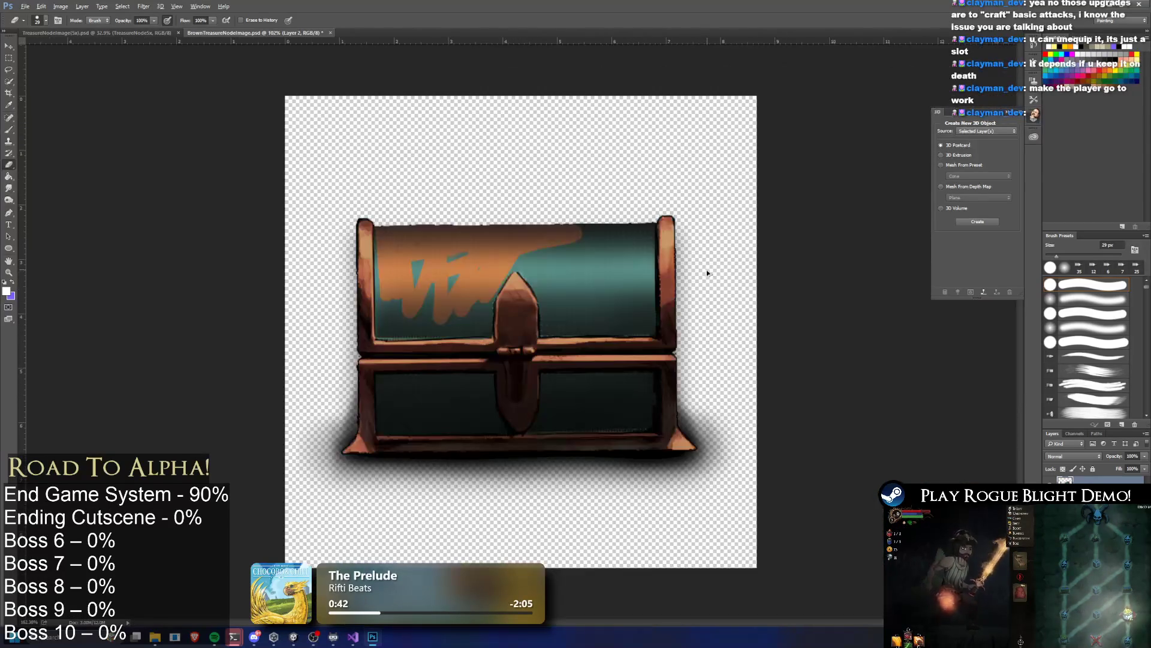
{"action": "key", "text": "ctrl+alt+z"}
{"action": "key", "text": "ctrl+alt+z"}
{"action": "key", "text": "ctrl+alt+z"}
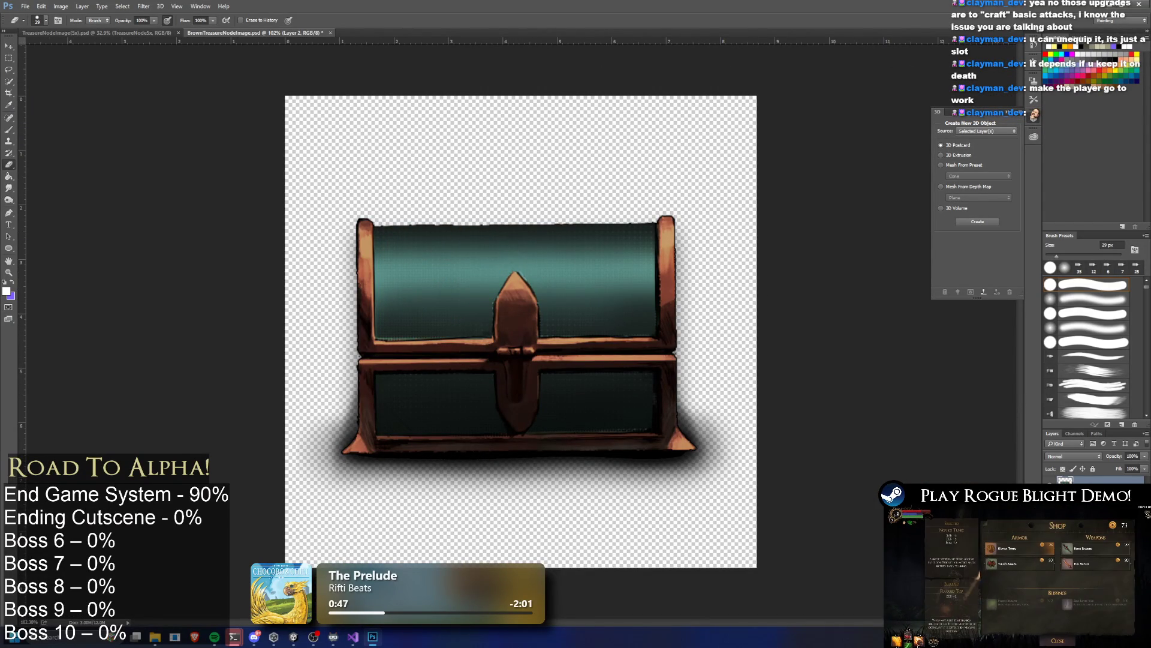
Step: Add a Hue/Saturation adjustment layer over the chest and try reddish-brown and purple hues
{"action": "left_click", "coordinate": [1057, 617]}
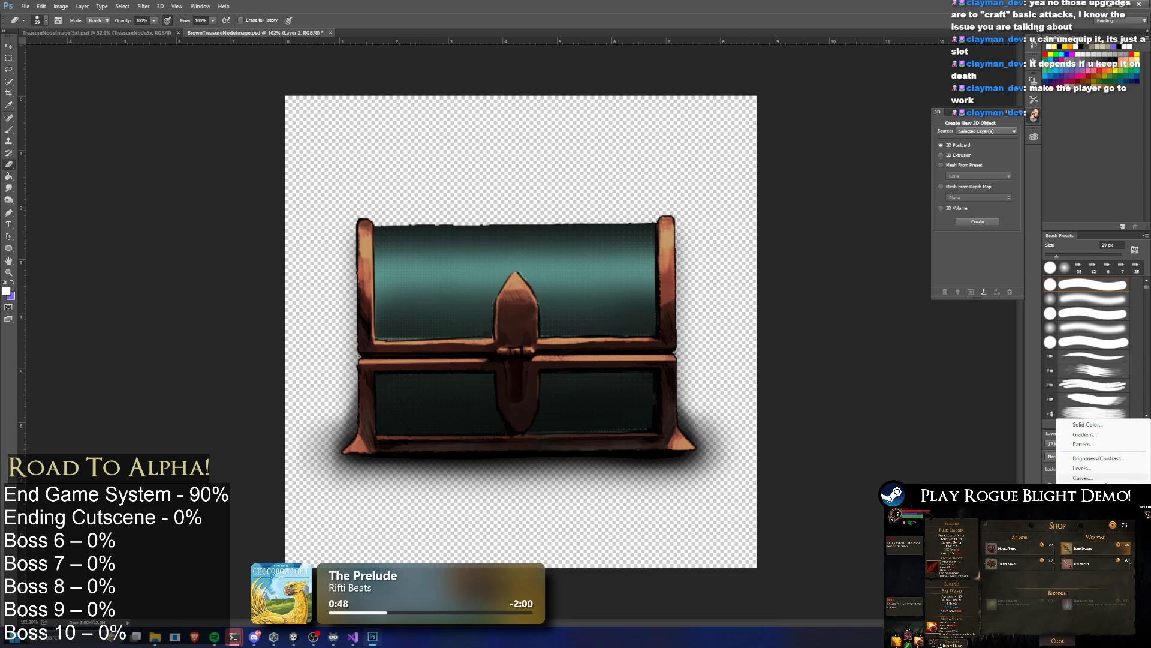
{"action": "left_click", "coordinate": [1088, 512]}
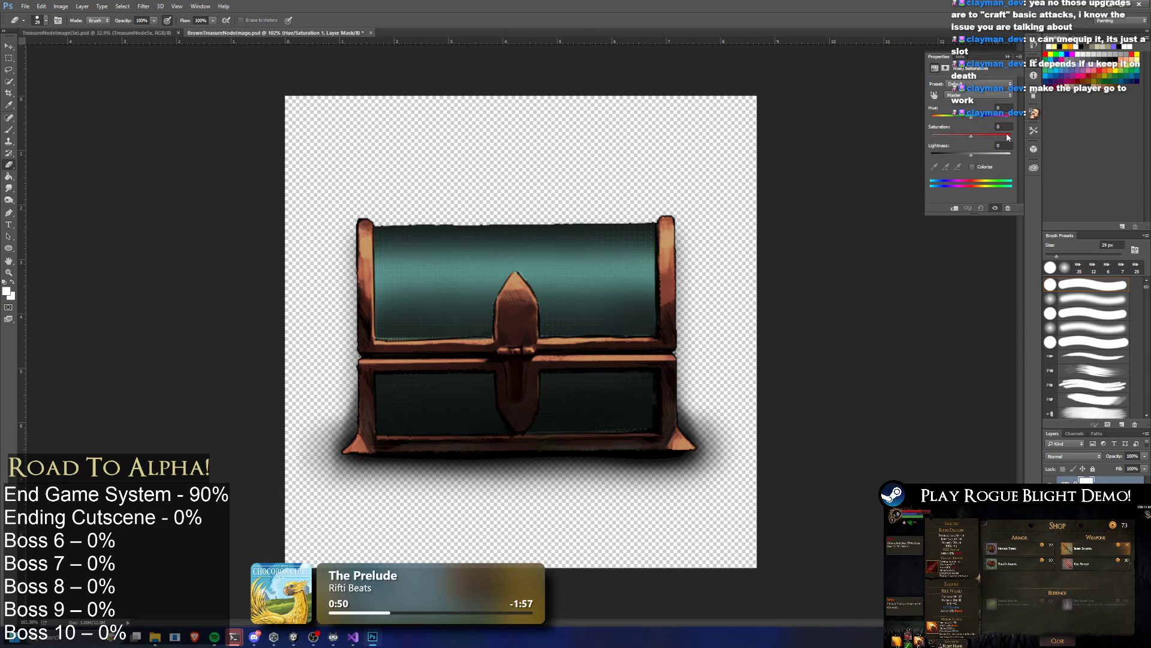
{"action": "left_click", "coordinate": [938, 93]}
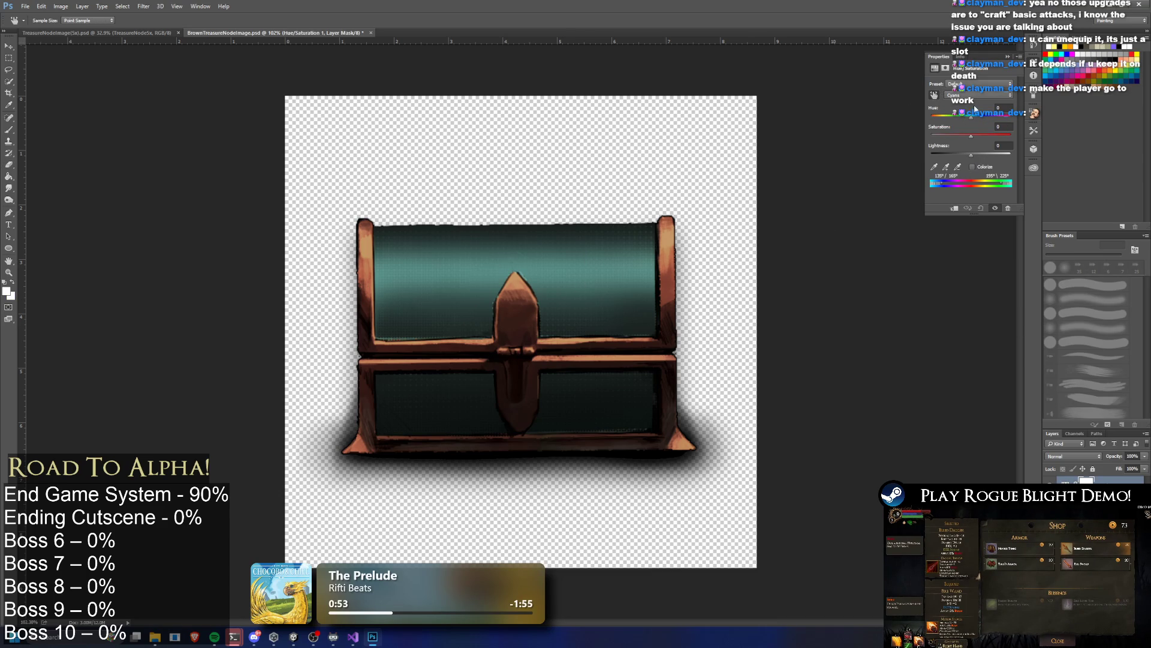
{"action": "left_click_drag", "start_coordinate": [975, 118], "coordinate": [935, 126]}
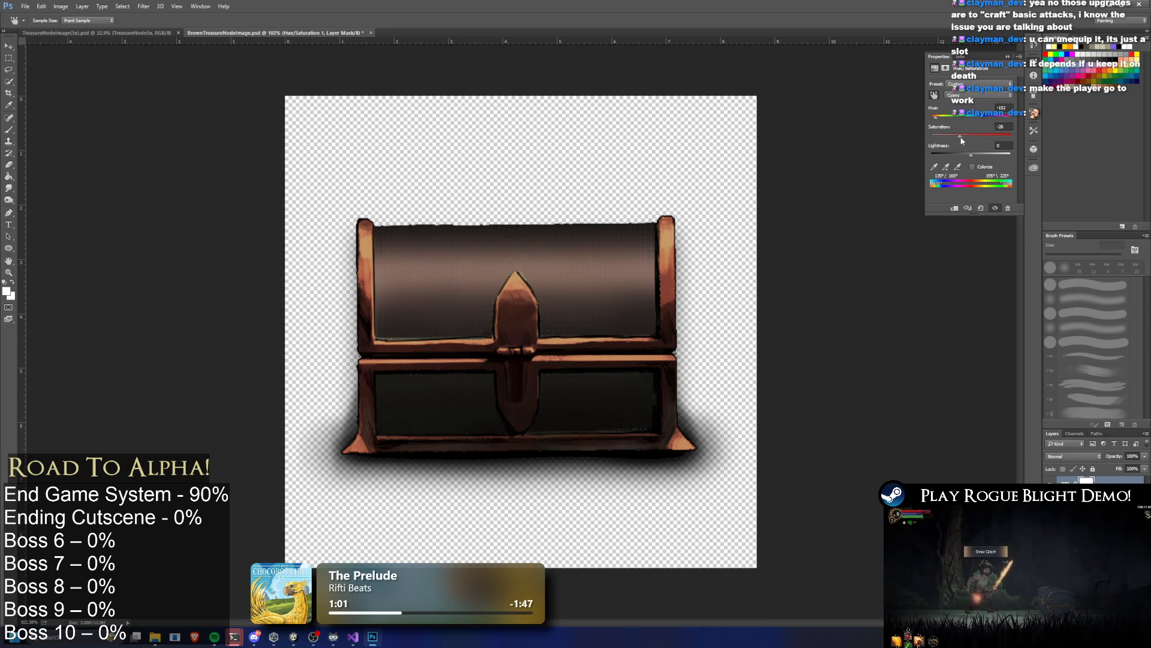
{"action": "left_click", "coordinate": [1000, 117]}
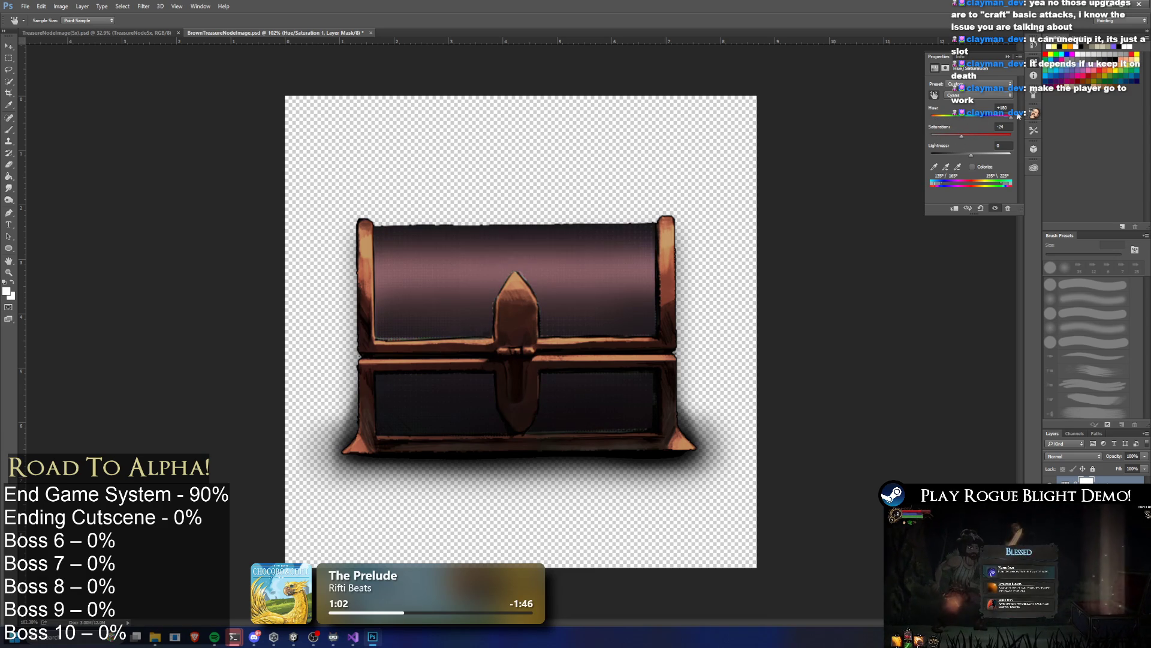
Step: Raise saturation to +30 and tune the hue until the chest panels turn olive green
{"action": "mouse_move", "coordinate": [1000, 117]}
{"action": "left_mouse_down"}
{"action": "mouse_move", "coordinate": [1012, 114]}
{"action": "mouse_move", "coordinate": [967, 134]}
{"action": "left_mouse_up"}
{"action": "left_click", "coordinate": [983, 134]}
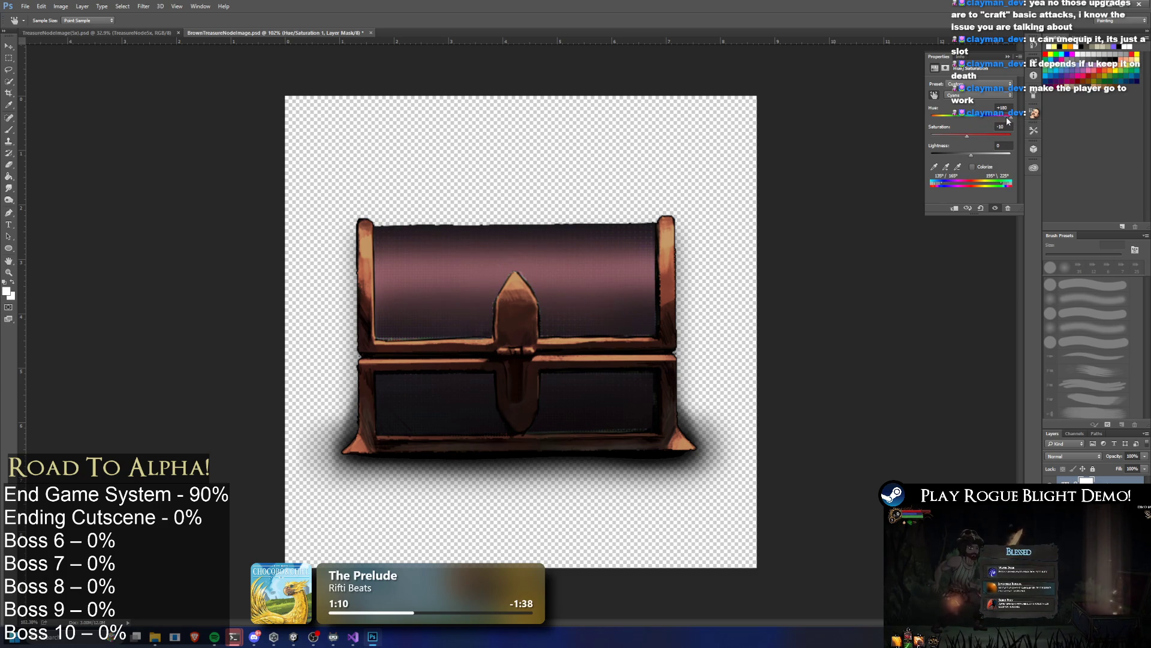
{"action": "left_click", "coordinate": [951, 116]}
{"action": "left_click_drag", "start_coordinate": [956, 126], "coordinate": [937, 121]}
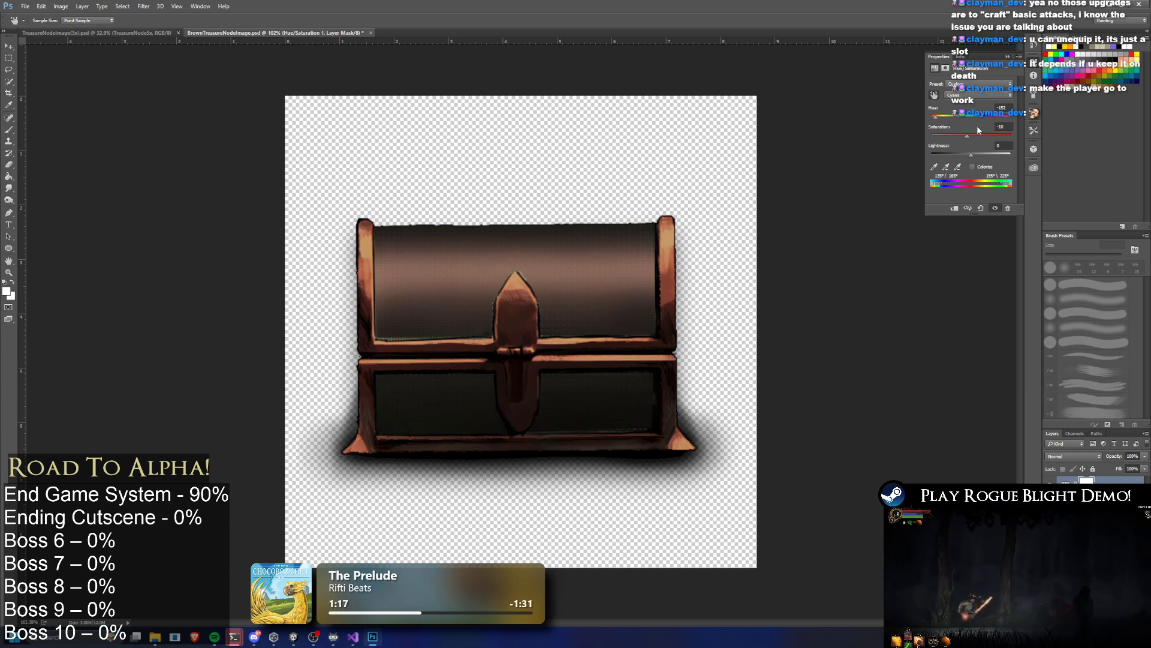
{"action": "mouse_move", "coordinate": [938, 118]}
{"action": "left_mouse_down"}
{"action": "mouse_move", "coordinate": [995, 114]}
{"action": "mouse_move", "coordinate": [983, 121]}
{"action": "left_mouse_up"}
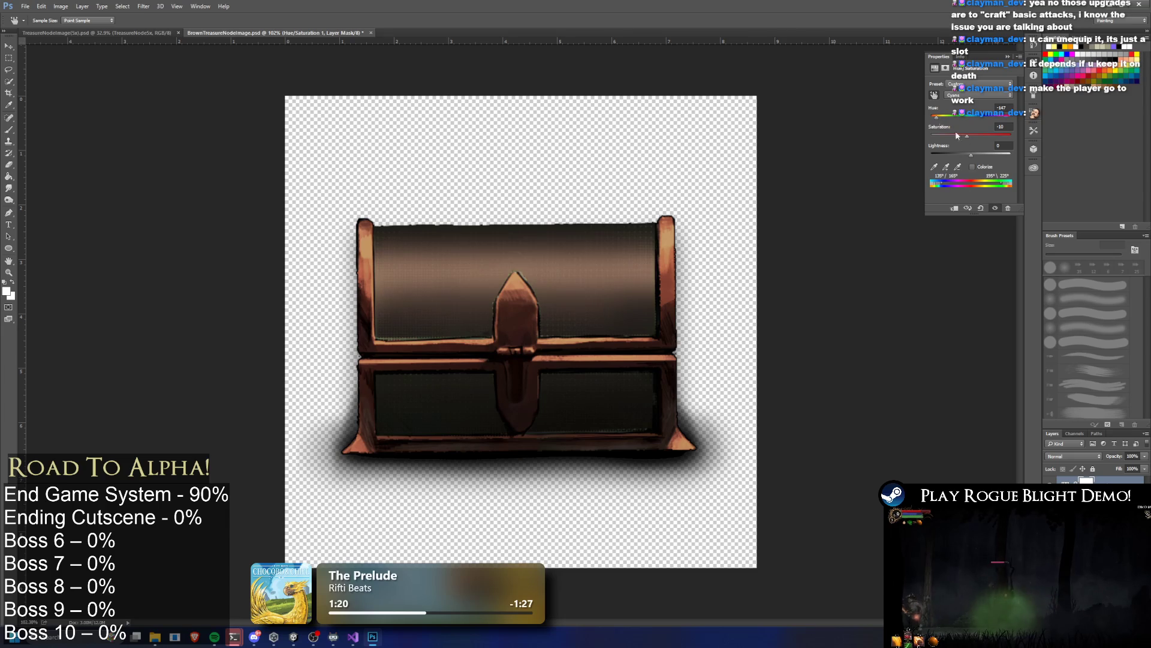
{"action": "left_click_drag", "start_coordinate": [937, 116], "coordinate": [989, 135]}
{"action": "left_click_drag", "start_coordinate": [945, 115], "coordinate": [993, 137]}
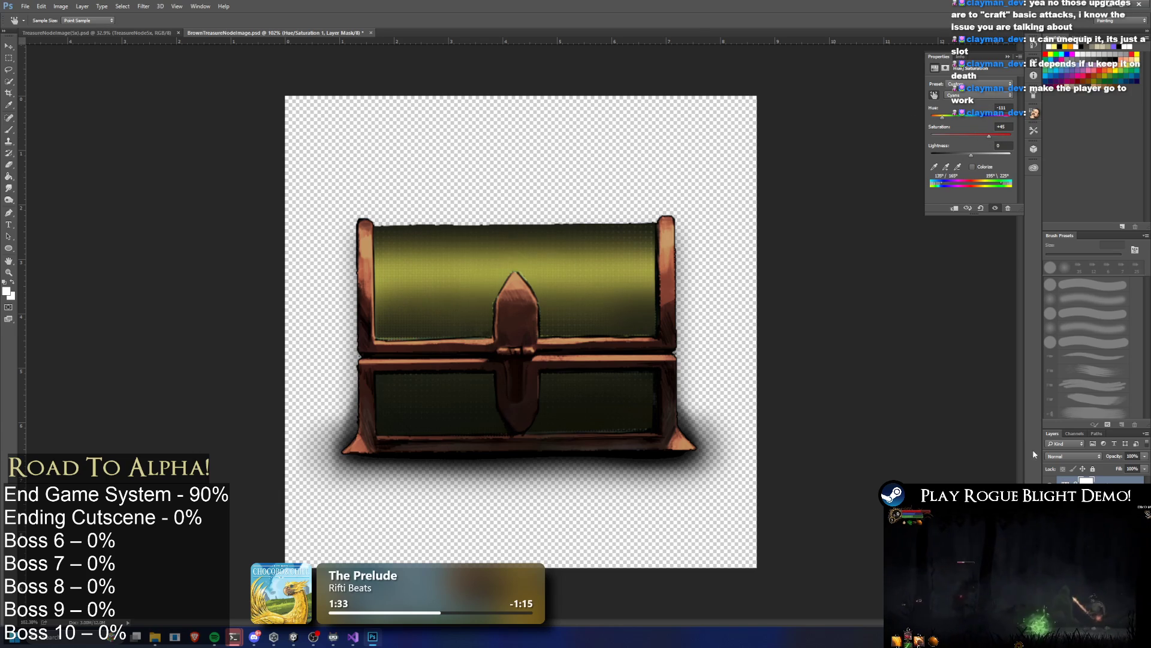
Step: Merge the olive-green Hue/Saturation adjustment down into the chest layer
{"action": "key", "text": "e"}
{"action": "right_click", "coordinate": [1103, 480]}
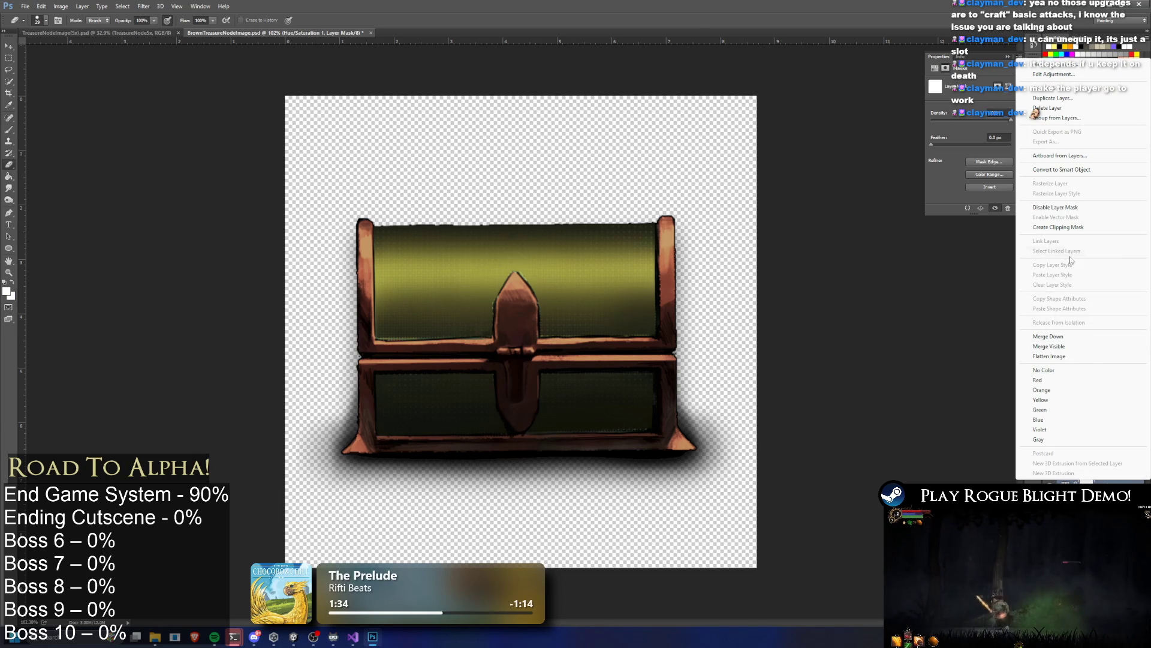
{"action": "left_click", "coordinate": [1061, 337]}
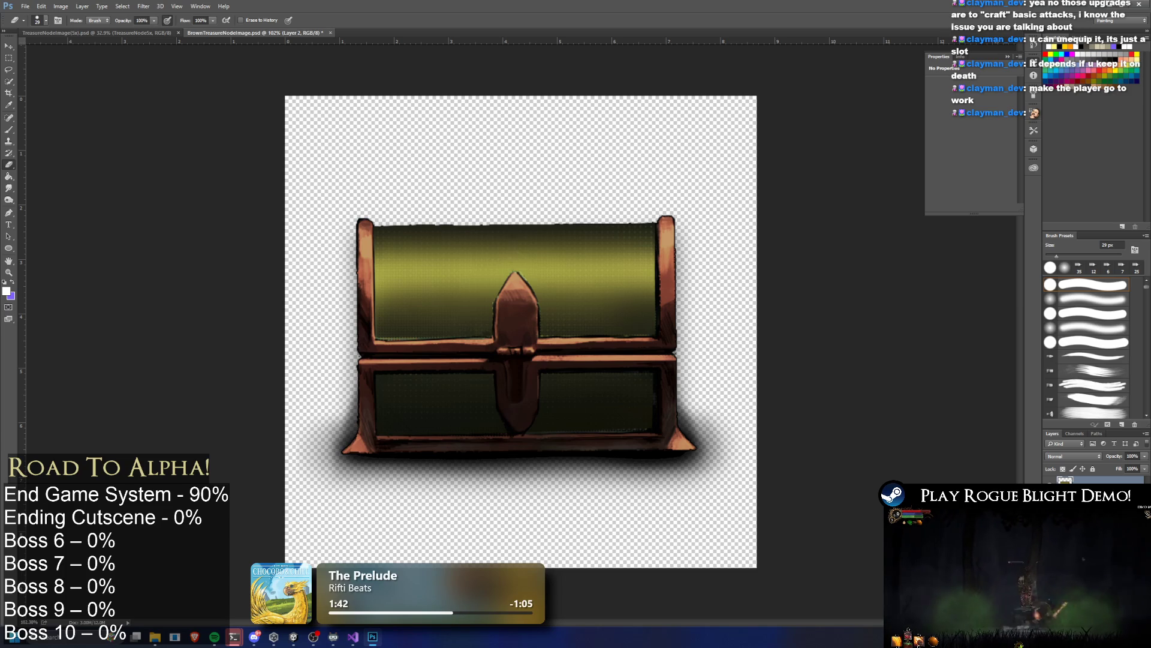
Step: Try a slightly greener hue with a new Hue/Saturation layer, then undo back to blue and gold
{"action": "left_click", "coordinate": [1093, 618]}
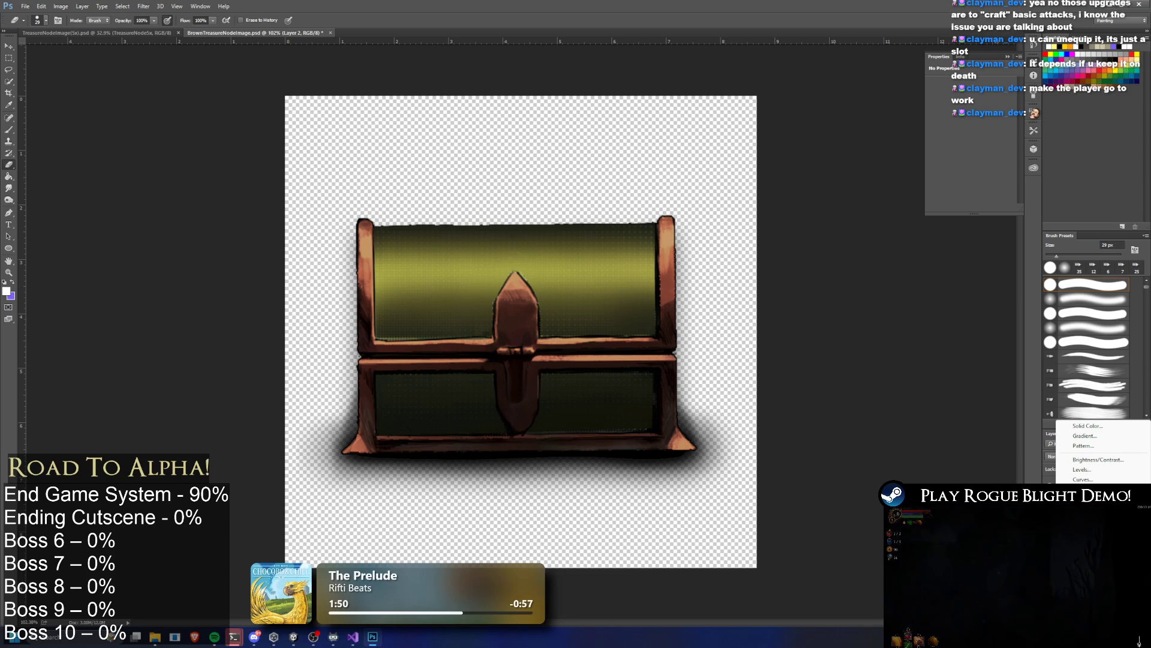
{"action": "left_click", "coordinate": [1089, 513]}
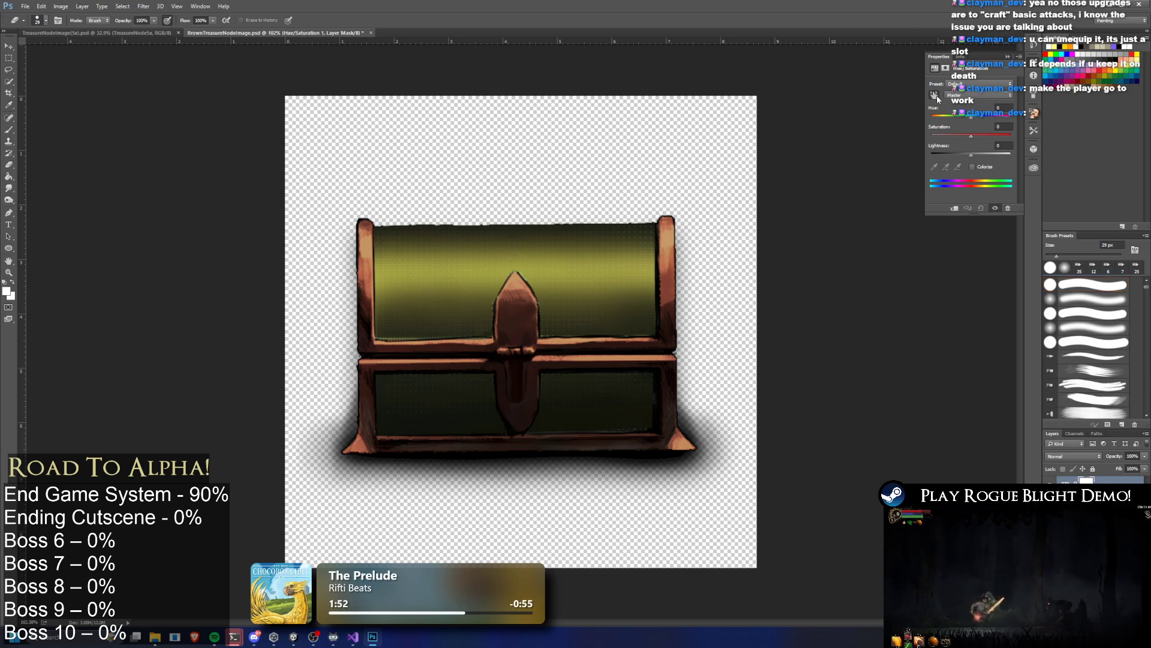
{"action": "left_click", "coordinate": [935, 96]}
{"action": "mouse_move", "coordinate": [973, 116]}
{"action": "left_mouse_down"}
{"action": "mouse_move", "coordinate": [951, 117]}
{"action": "mouse_move", "coordinate": [975, 117]}
{"action": "left_mouse_up"}
{"action": "left_click", "coordinate": [1109, 522]}
{"action": "key", "text": "e"}
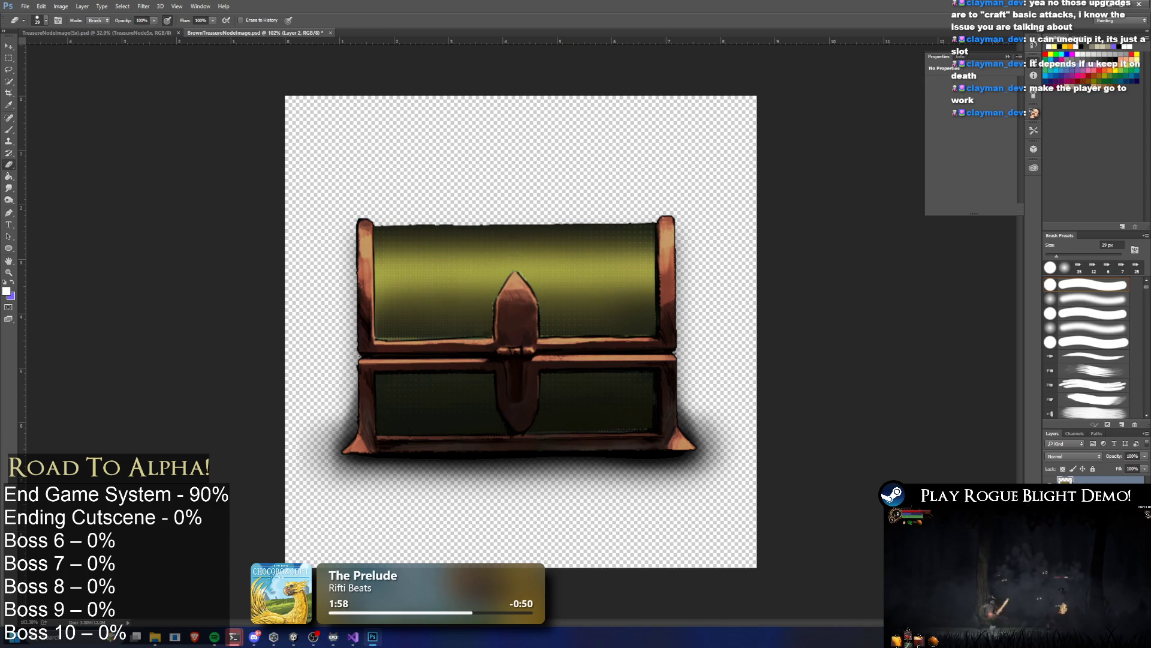
{"action": "key", "text": "ctrl+alt+z"}
{"action": "key", "text": "ctrl+alt+z"}
{"action": "key", "text": "ctrl+alt+z"}
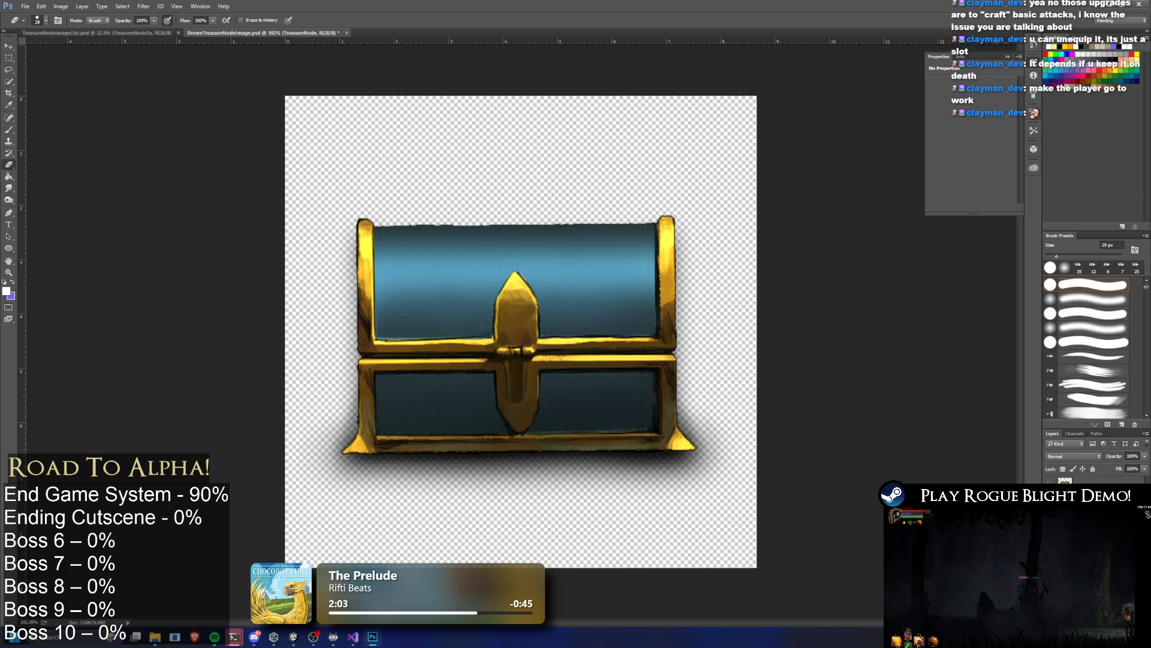
Step: Restore the darker drop shadow under the chest and cancel the Hue/Saturation dialog
{"action": "key", "text": "ctrl+shift+z"}
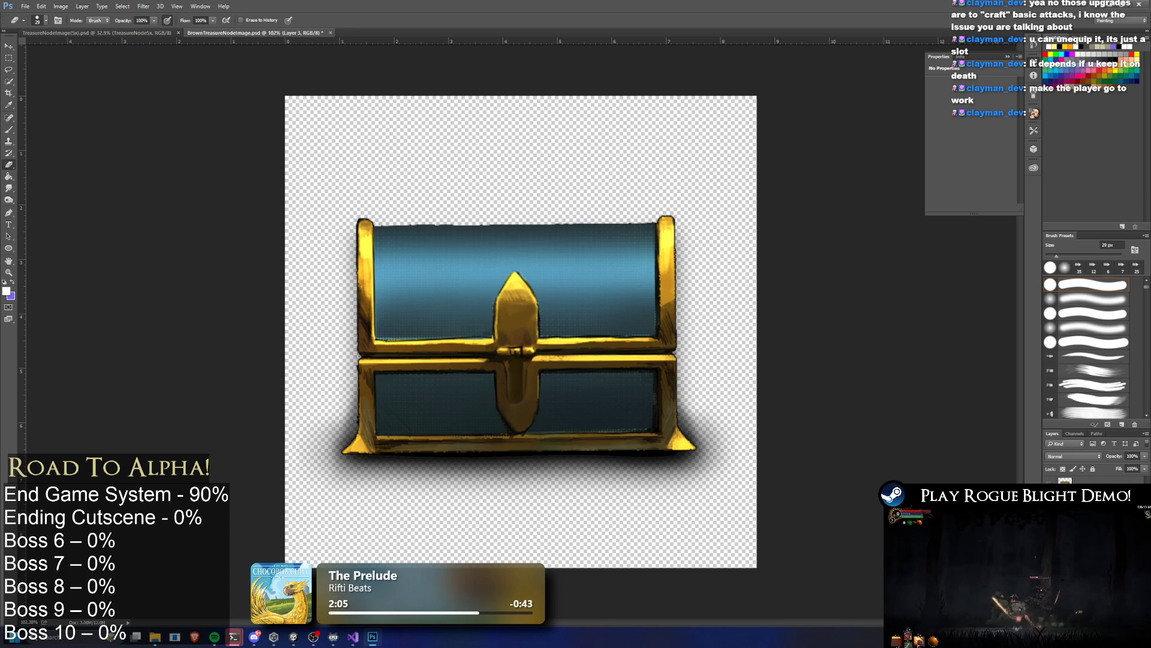
{"action": "key", "text": "ctrl+u"}
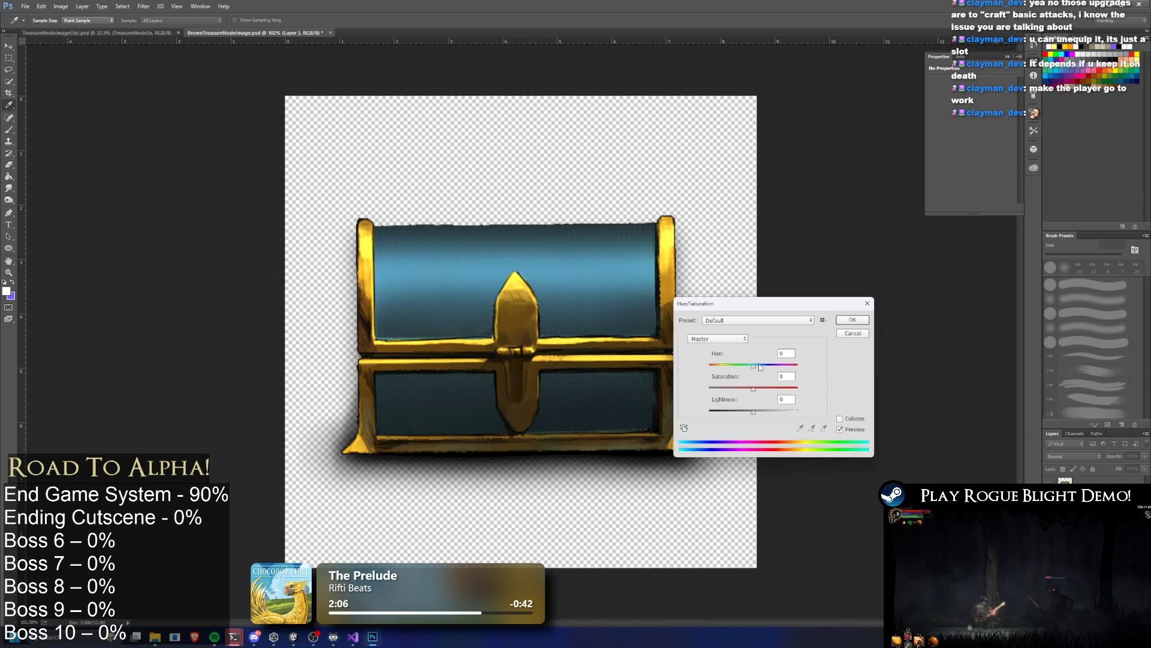
{"action": "key", "text": "Escape"}
{"action": "key", "text": "e"}
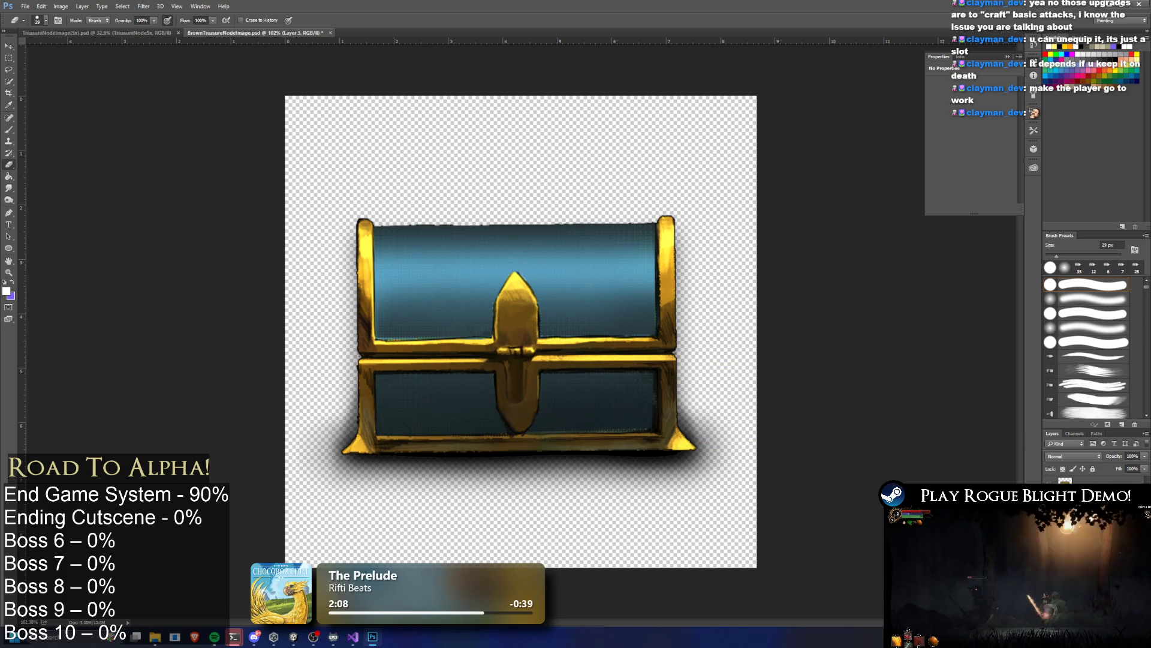
Step: Add a Hue/Saturation layer with lightness -26 and a hue that turns the chest gold
{"action": "left_click", "coordinate": [1109, 599]}
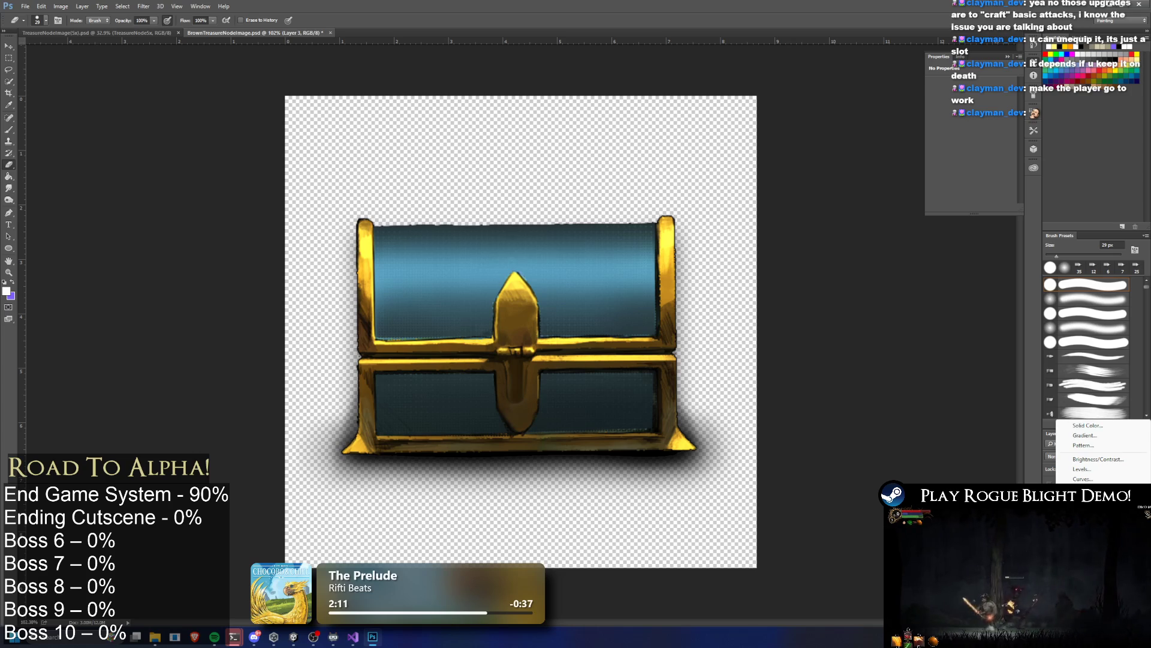
{"action": "left_click", "coordinate": [1091, 513]}
{"action": "left_click", "coordinate": [933, 95]}
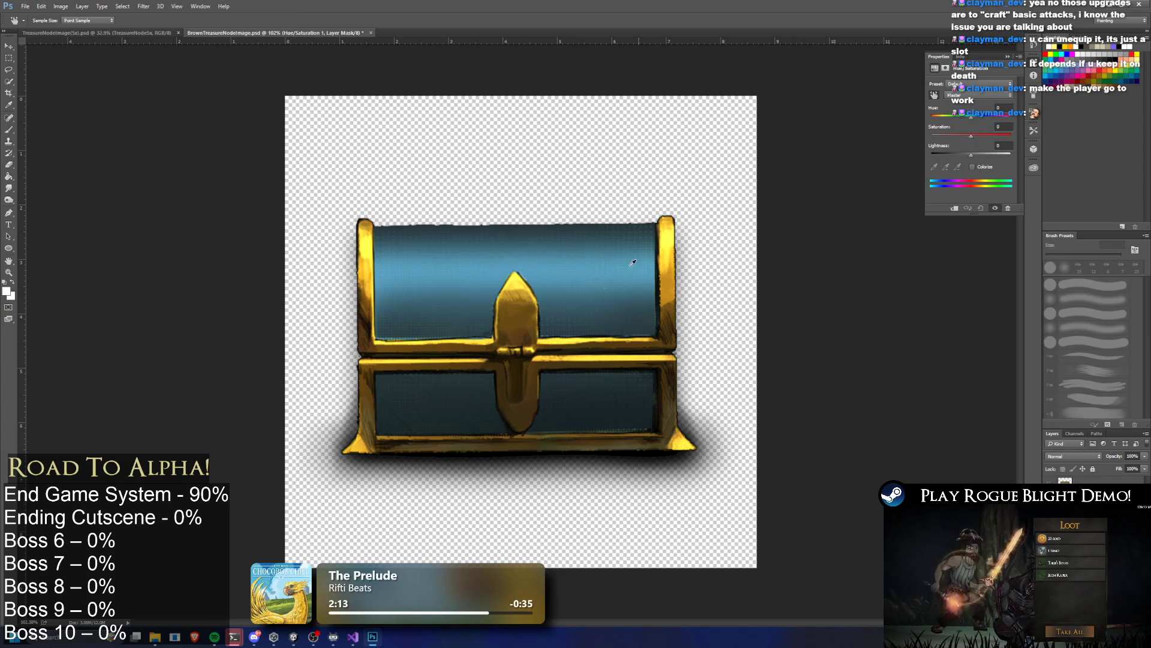
{"action": "mouse_move", "coordinate": [974, 120]}
{"action": "left_mouse_down"}
{"action": "mouse_move", "coordinate": [956, 117]}
{"action": "mouse_move", "coordinate": [1009, 117]}
{"action": "mouse_move", "coordinate": [932, 117]}
{"action": "mouse_move", "coordinate": [997, 135]}
{"action": "mouse_move", "coordinate": [983, 139]}
{"action": "mouse_move", "coordinate": [938, 118]}
{"action": "left_mouse_up"}
{"action": "left_click_drag", "start_coordinate": [970, 153], "coordinate": [971, 155]}
{"action": "mouse_move", "coordinate": [936, 116]}
{"action": "left_mouse_down"}
{"action": "mouse_move", "coordinate": [1019, 125]}
{"action": "mouse_move", "coordinate": [938, 121]}
{"action": "left_mouse_up"}
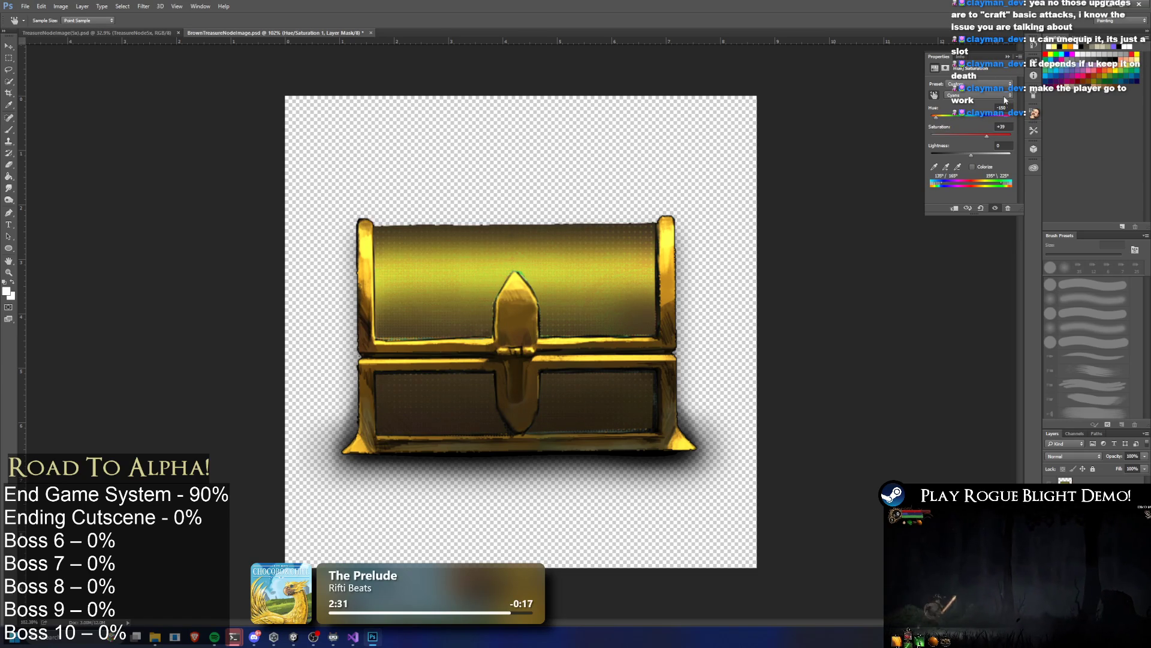
{"action": "key", "text": "e"}
{"action": "key", "text": "alt+bracketleft"}
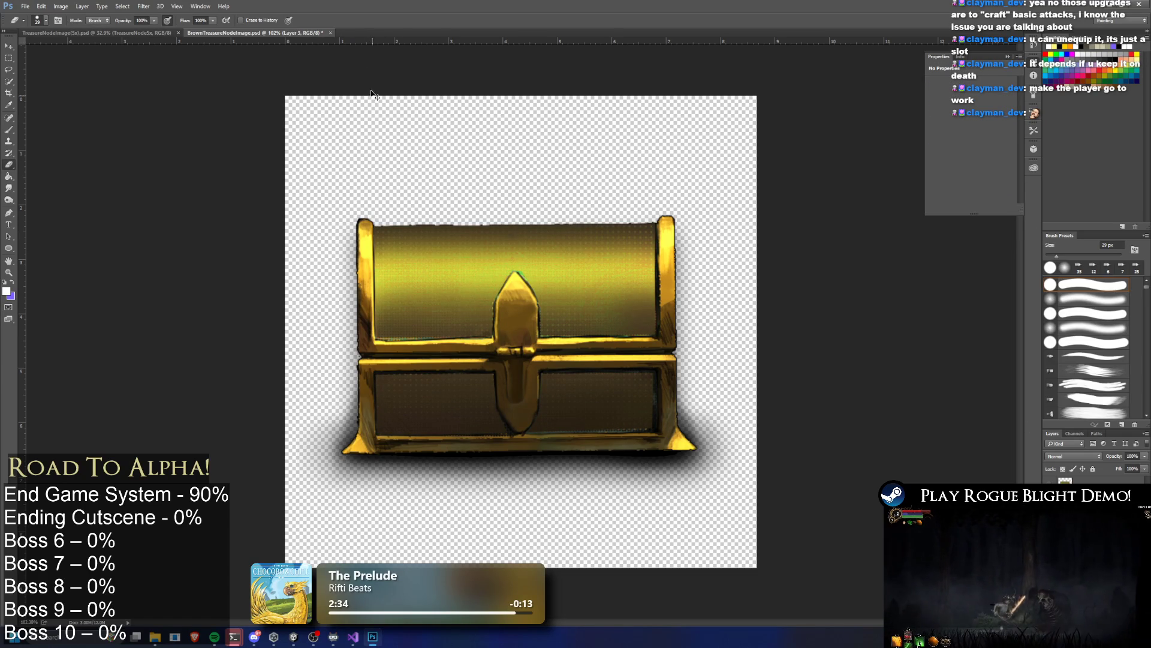
Step: Apply an Exposure adjustment with exposure 0.00 and gamma 0.87 to the gold chest
{"action": "left_click", "coordinate": [34, 8]}
{"action": "mouse_move", "coordinate": [89, 37]}
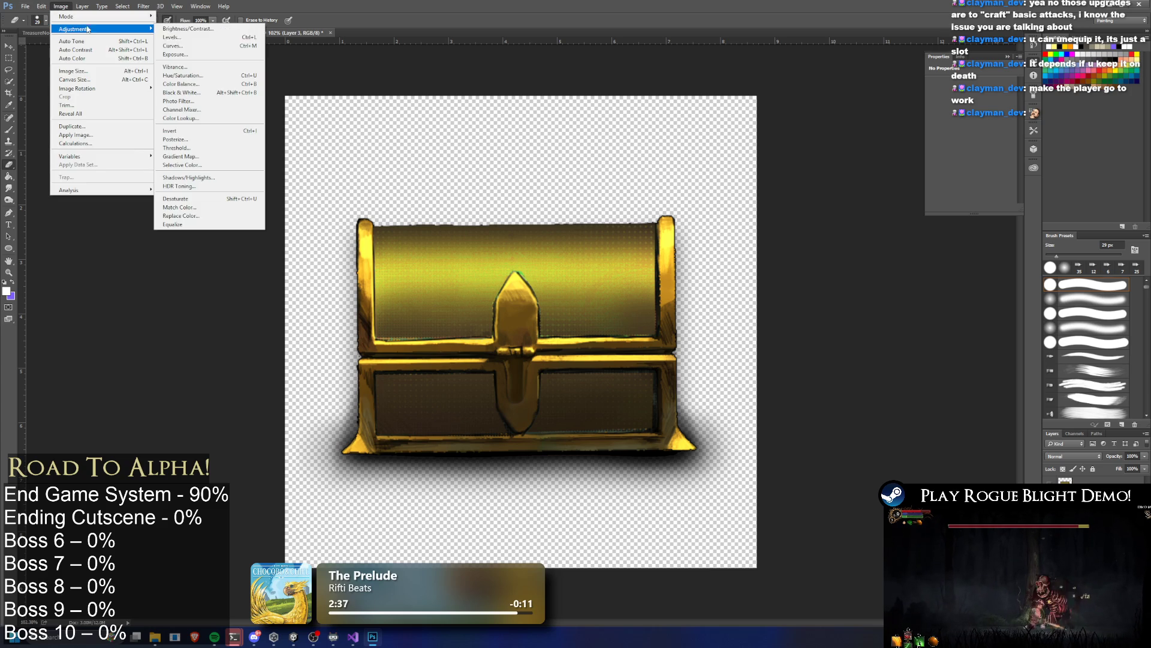
{"action": "left_click", "coordinate": [206, 54]}
{"action": "left_click_drag", "start_coordinate": [354, 513], "coordinate": [353, 512]}
{"action": "left_click", "coordinate": [349, 531]}
{"action": "left_click_drag", "start_coordinate": [354, 551], "coordinate": [354, 550]}
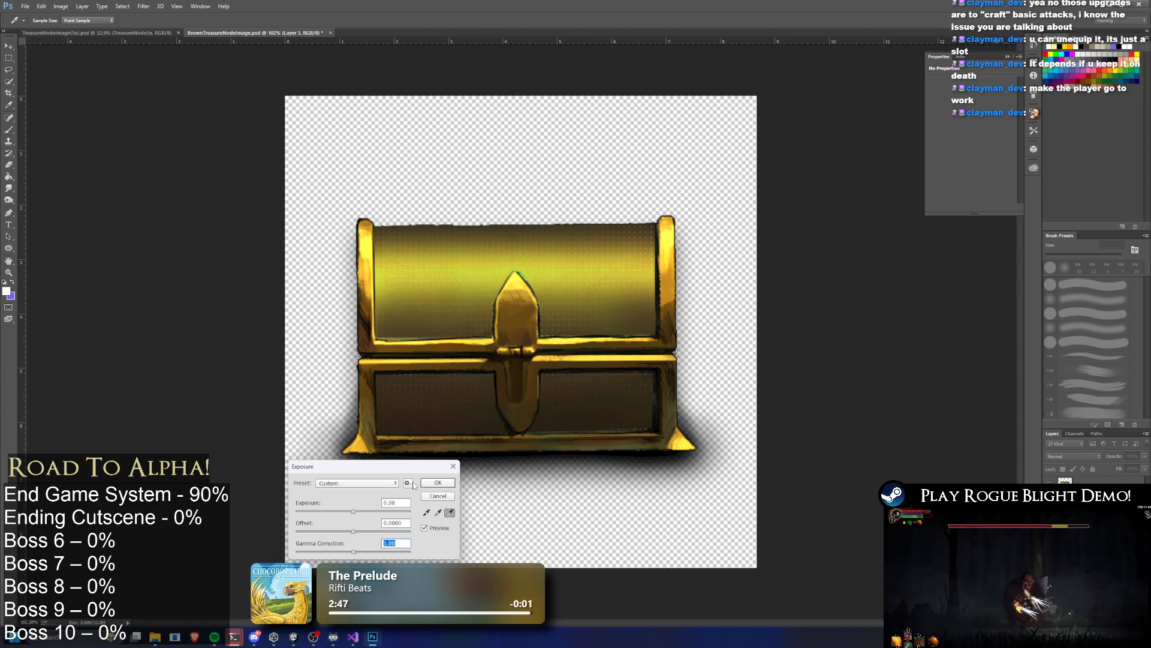
{"action": "left_click", "coordinate": [438, 483]}
{"action": "scroll", "coordinate": [561, 337], "scroll_direction": "down", "scroll_amount": 6}
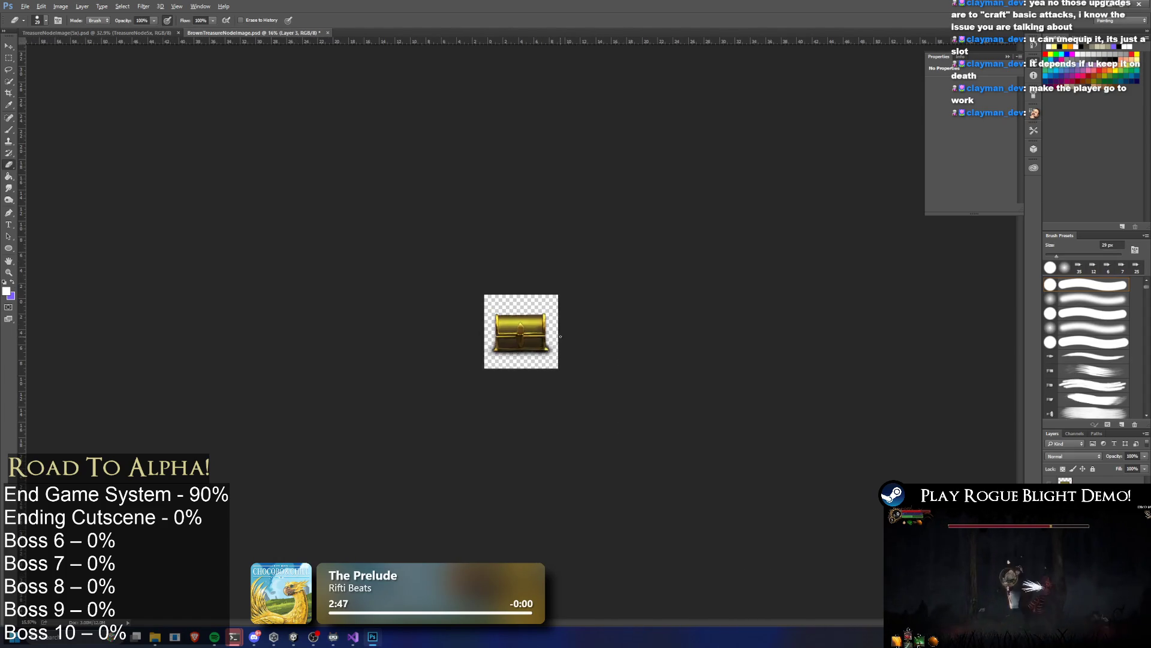
{"action": "scroll", "coordinate": [560, 336], "scroll_direction": "up", "scroll_amount": 3}
Step: Merge the Hue/Saturation layer into the chest, save the image and return to Unity
{"action": "right_click", "coordinate": [1065, 482]}
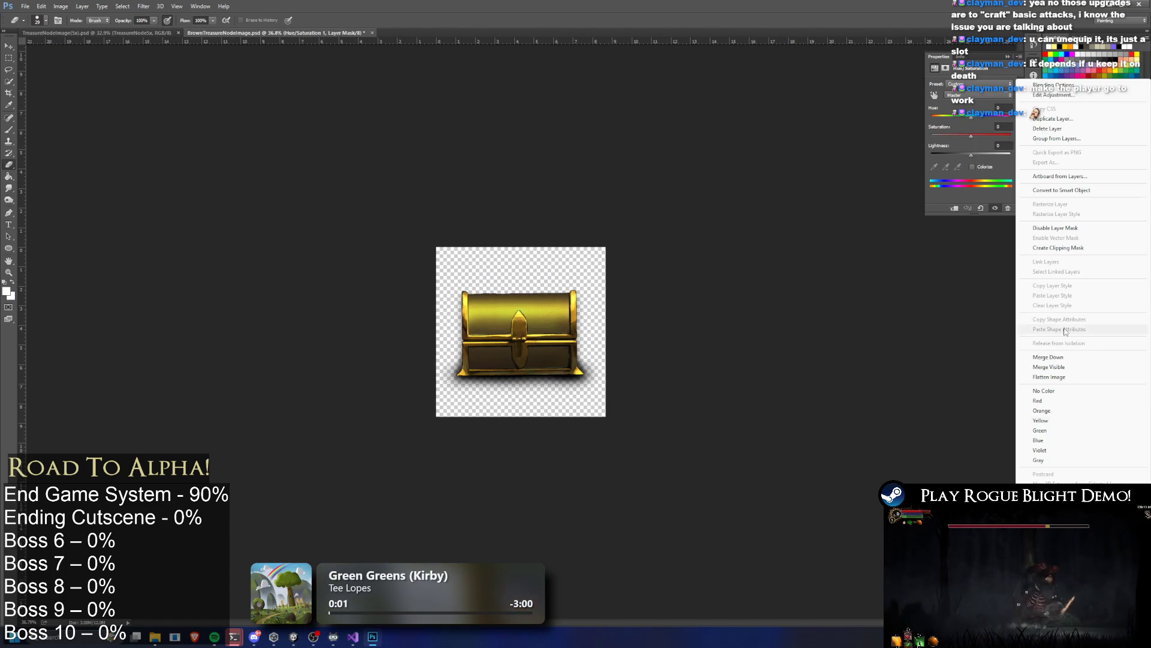
{"action": "left_click", "coordinate": [1048, 356]}
{"action": "right_click", "coordinate": [1065, 483]}
{"action": "left_click", "coordinate": [1065, 482]}
{"action": "right_click", "coordinate": [1065, 483]}
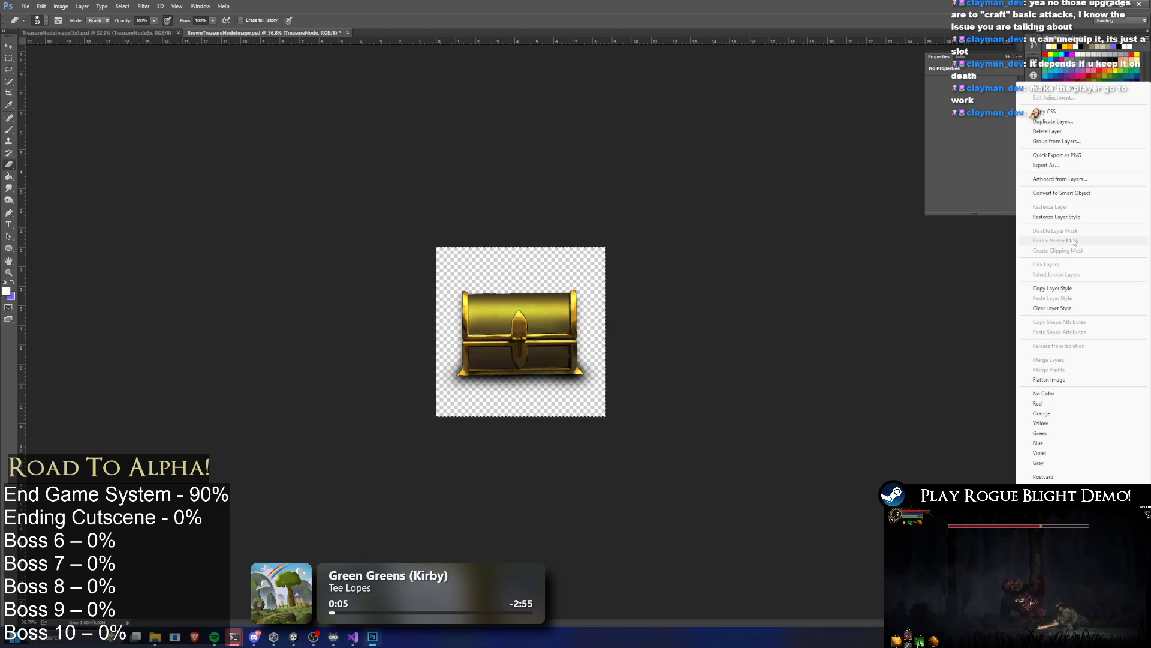
{"action": "key", "text": "Escape"}
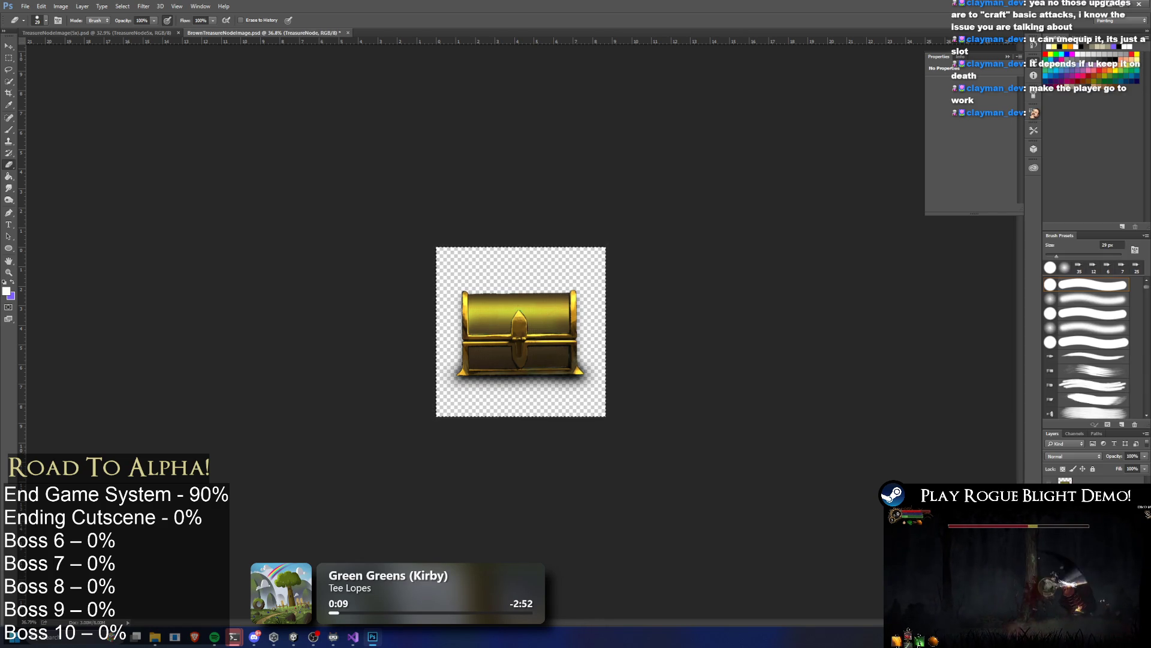
{"action": "key", "text": "ctrl+s"}
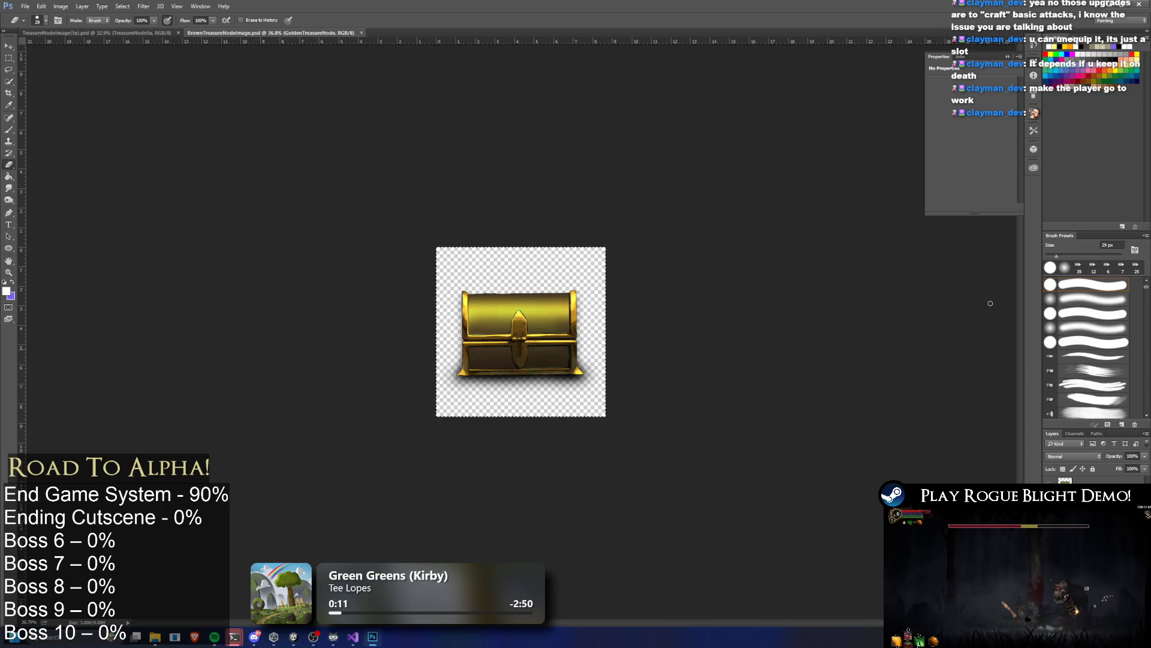
{"action": "key", "text": "alt+Tab"}
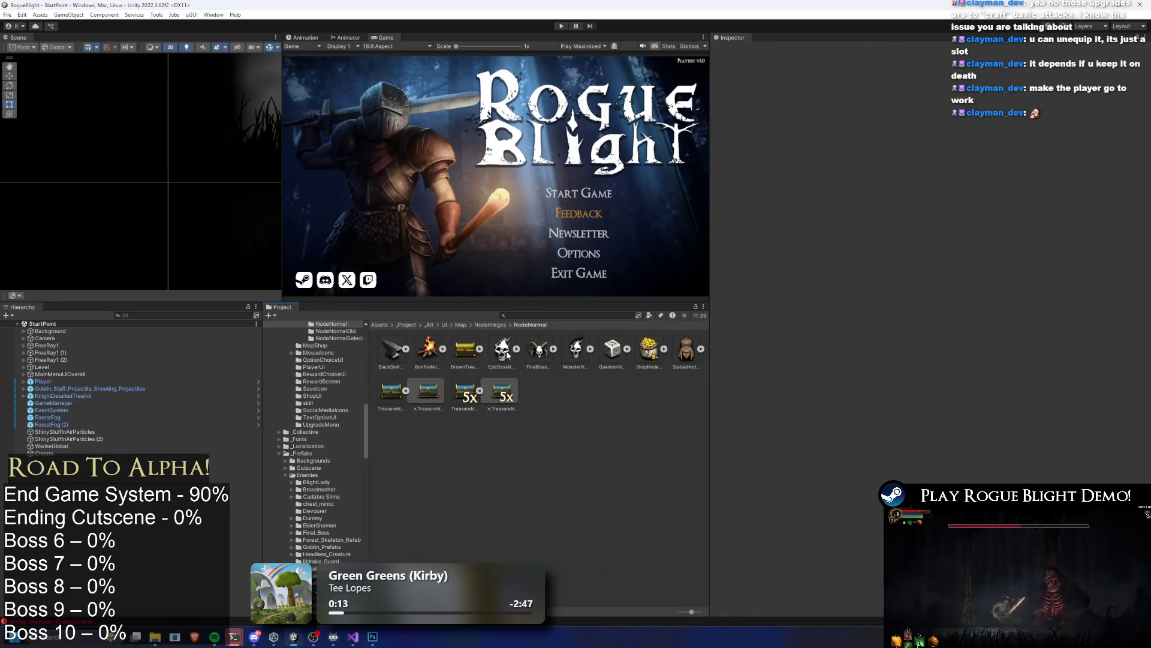
Step: Rename BrownTreasureNodeImage to GoldenTreasureNodeImage
{"action": "right_click", "coordinate": [465, 350]}
{"action": "left_click", "coordinate": [523, 118]}
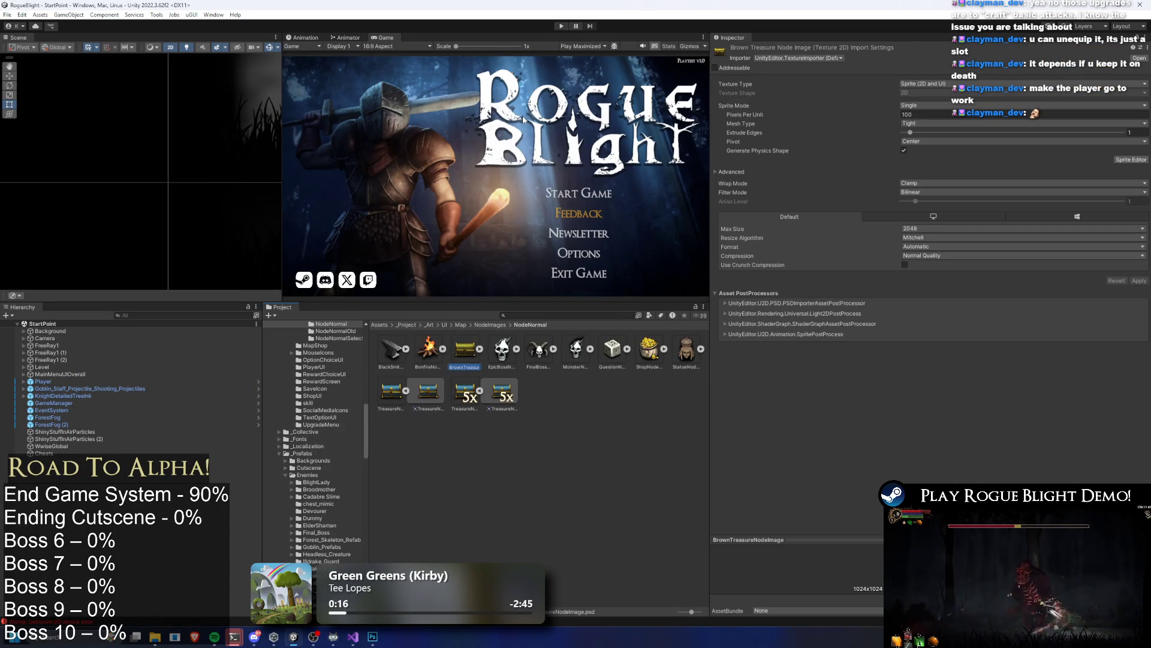
{"action": "key", "text": "Right"}
{"action": "key", "text": "Right"}
{"action": "key", "text": "Right"}
{"action": "type", "text": "Go"}
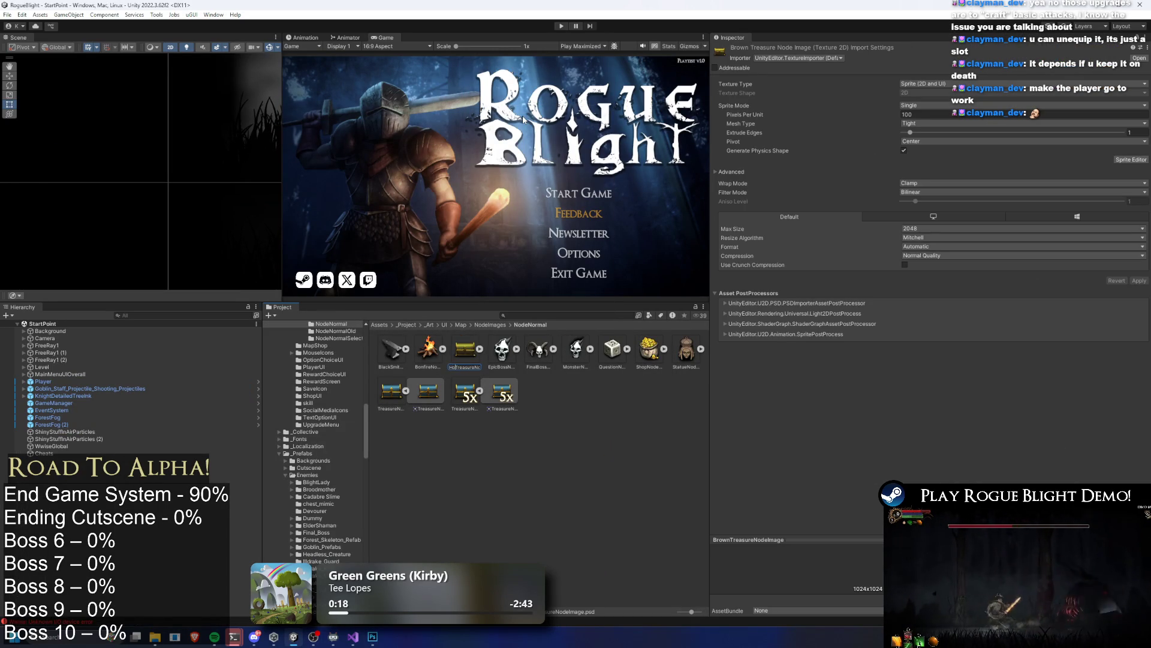
{"action": "type", "text": "lden"}
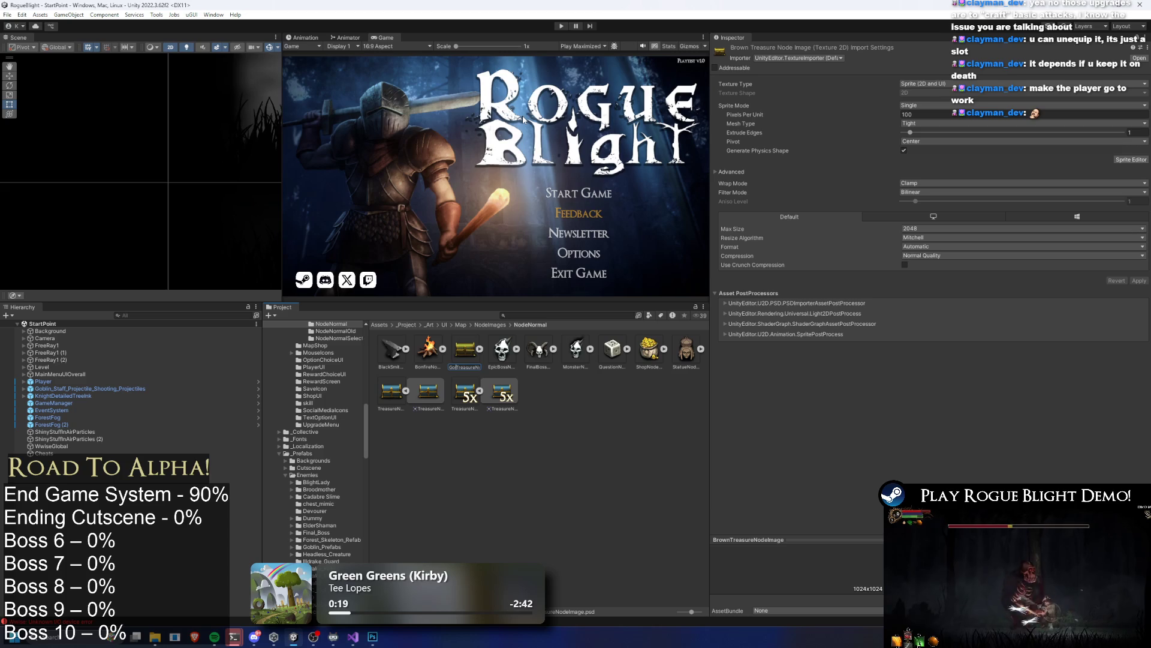
{"action": "key", "text": "Return"}
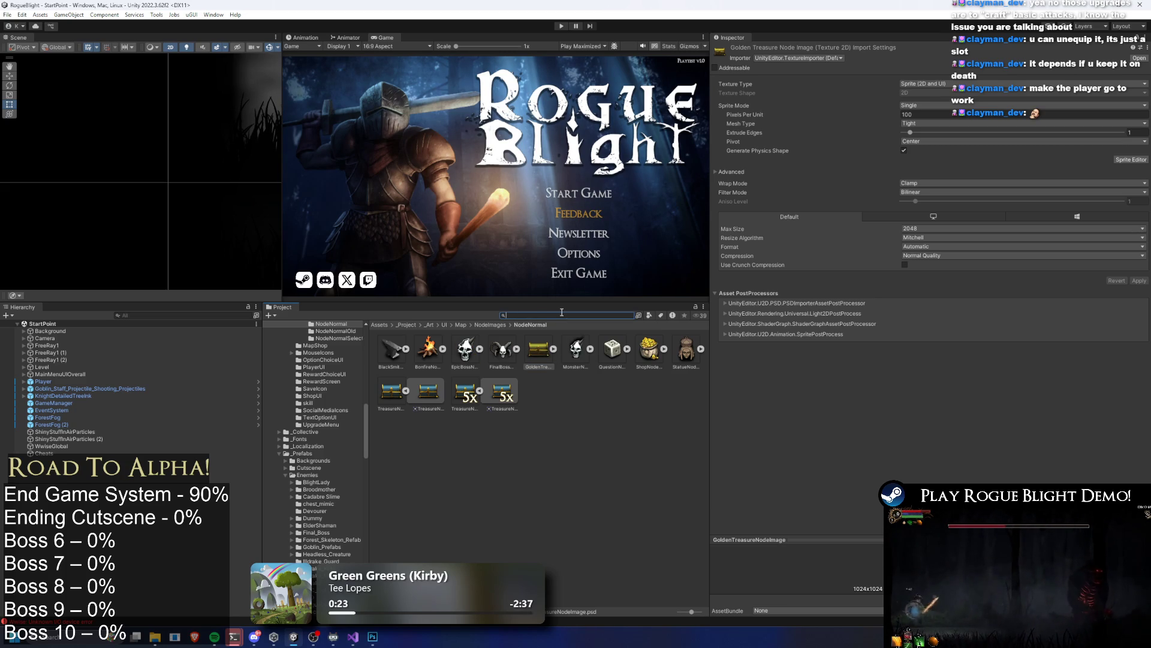
Step: Search the project for 'gorilla item' to find the challenge map item
{"action": "type", "text": "g"}
{"action": "key", "text": "BackSpace"}
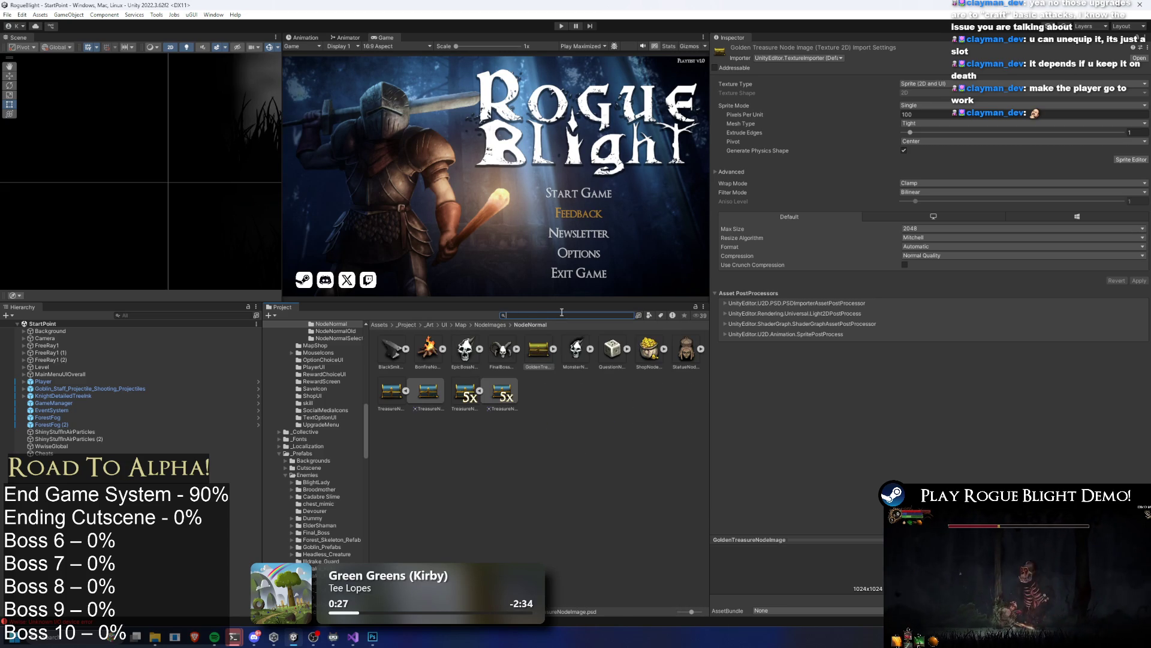
{"action": "type", "text": "gorillla"}
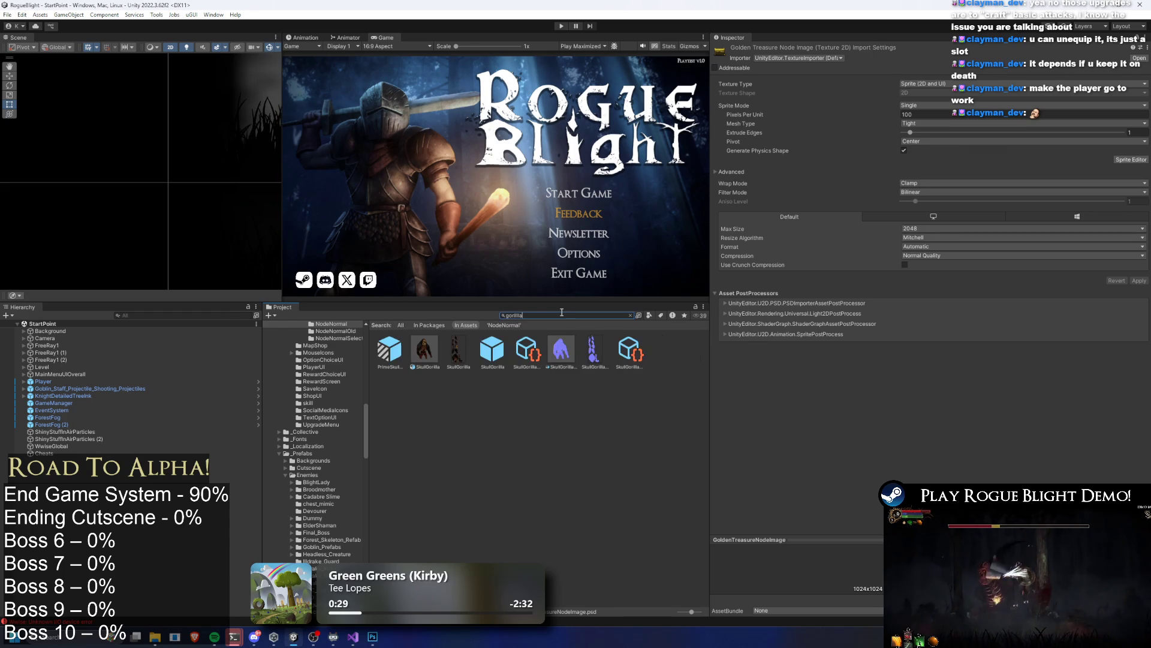
{"action": "key", "text": "ctrl+a"}
{"action": "type", "text": "chal"}
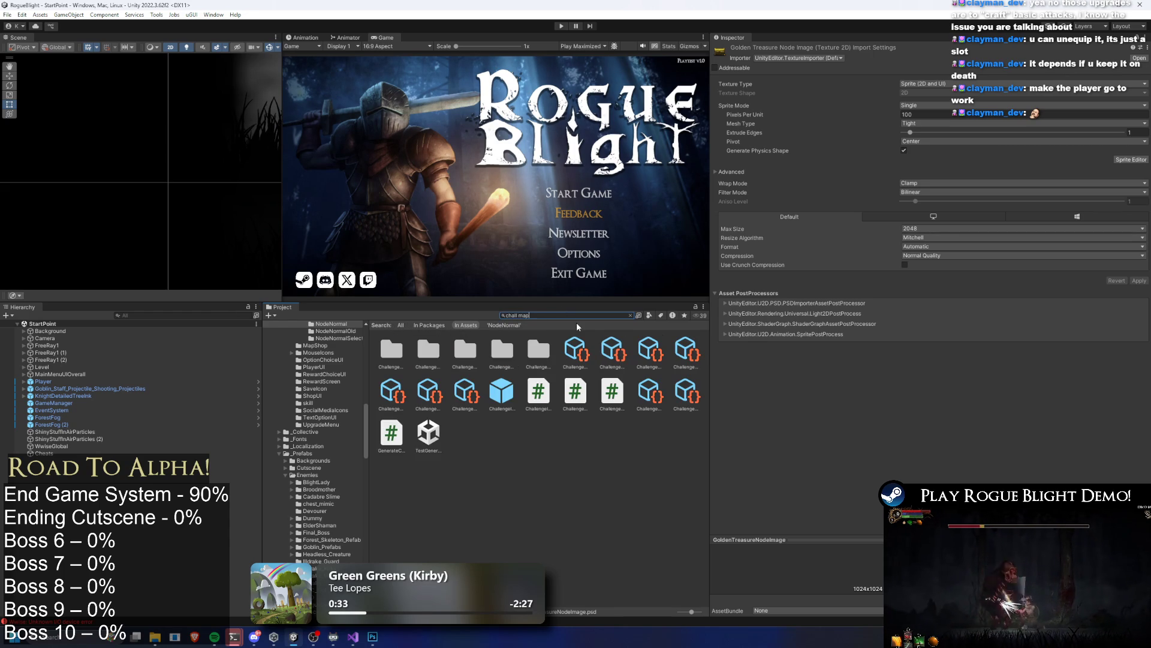
{"action": "key", "text": "BackSpace"}
{"action": "key", "text": "BackSpace"}
{"action": "key", "text": "BackSpace"}
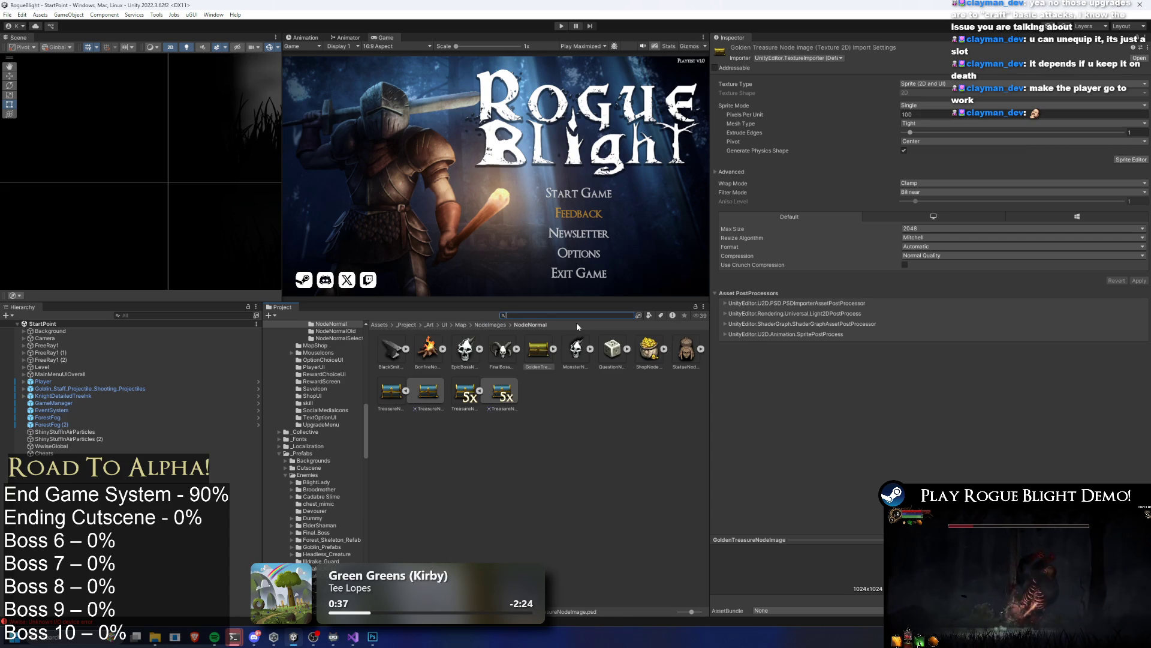
{"action": "type", "text": "chgorilla item"}
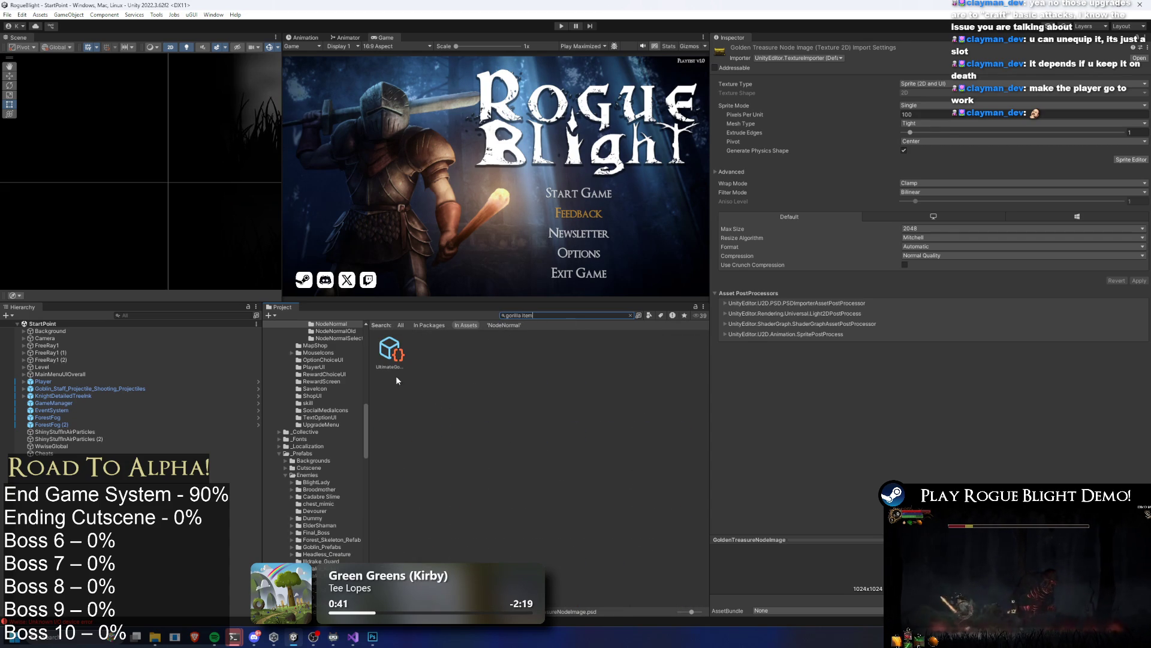
Step: Select the Challenge_MegaGorilla map asset and locate its first layer's node type
{"action": "left_click", "coordinate": [390, 351]}
{"action": "left_click", "coordinate": [631, 314]}
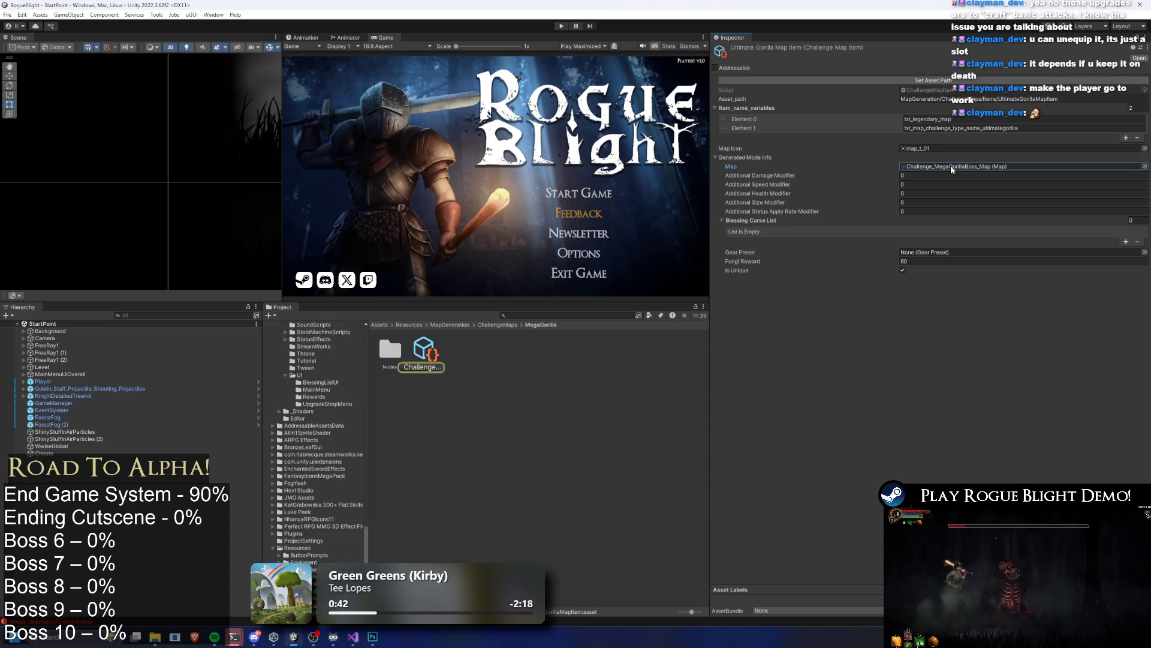
{"action": "left_click", "coordinate": [440, 358]}
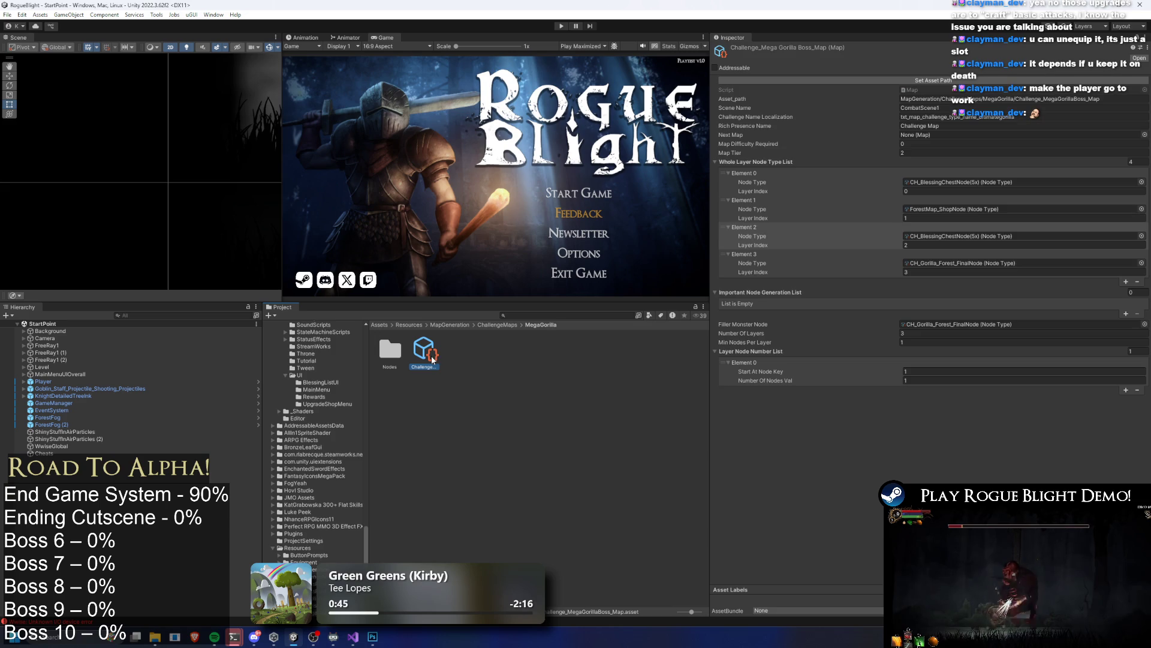
{"action": "left_click", "coordinate": [980, 184]}
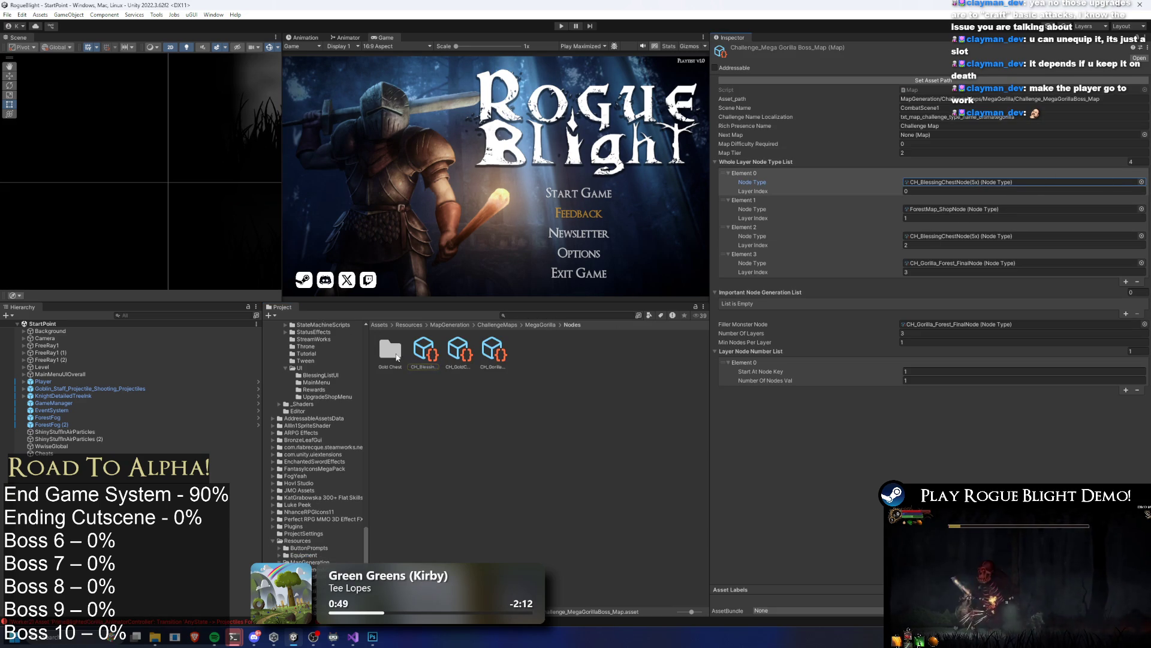
Step: Browse the Nodes and Gold Chest folders to check the gold chest node and its cutscene
{"action": "double_click", "coordinate": [396, 357]}
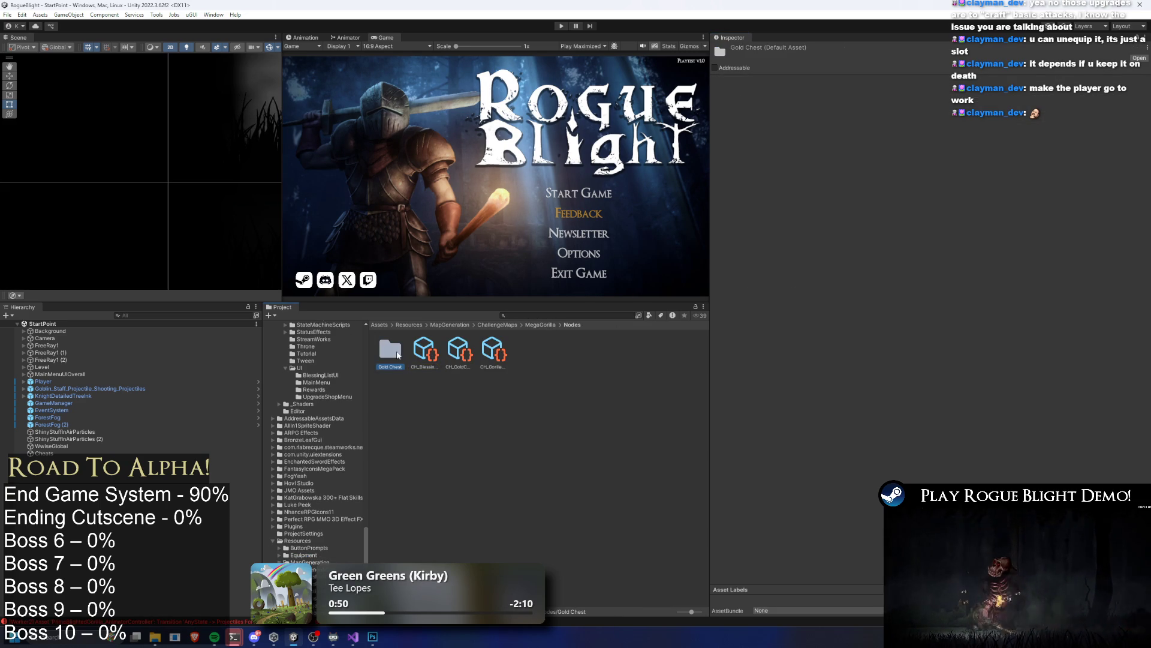
{"action": "left_click", "coordinate": [572, 324]}
{"action": "left_click", "coordinate": [501, 344]}
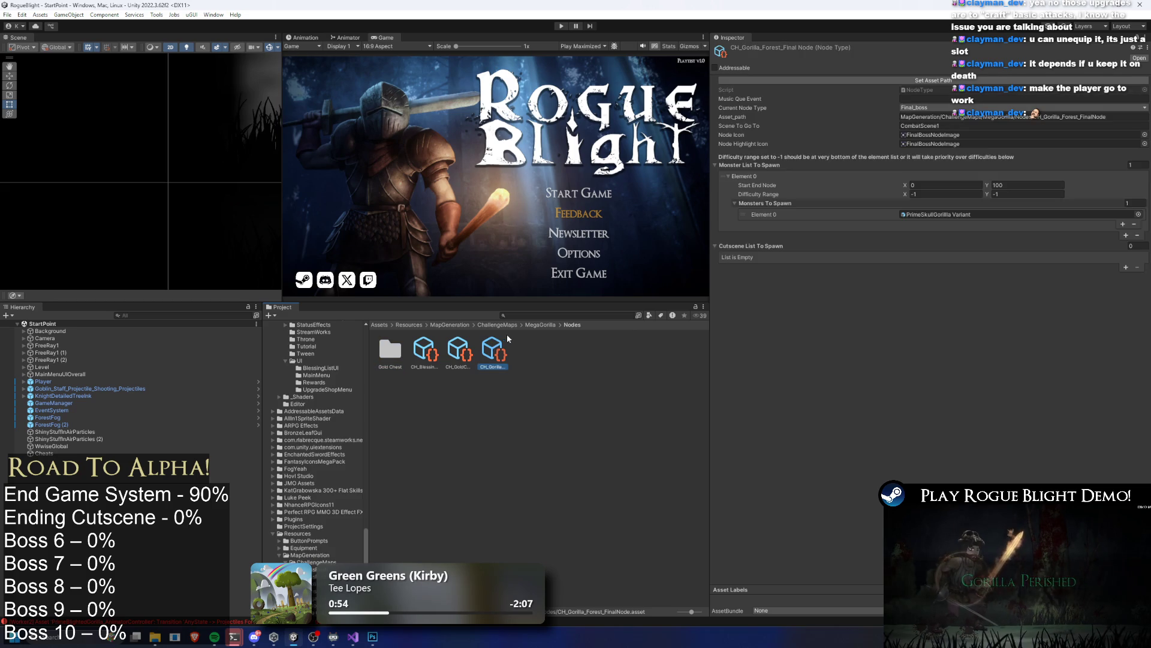
{"action": "key", "text": "Left"}
{"action": "key", "text": "Left"}
{"action": "key", "text": "Left"}
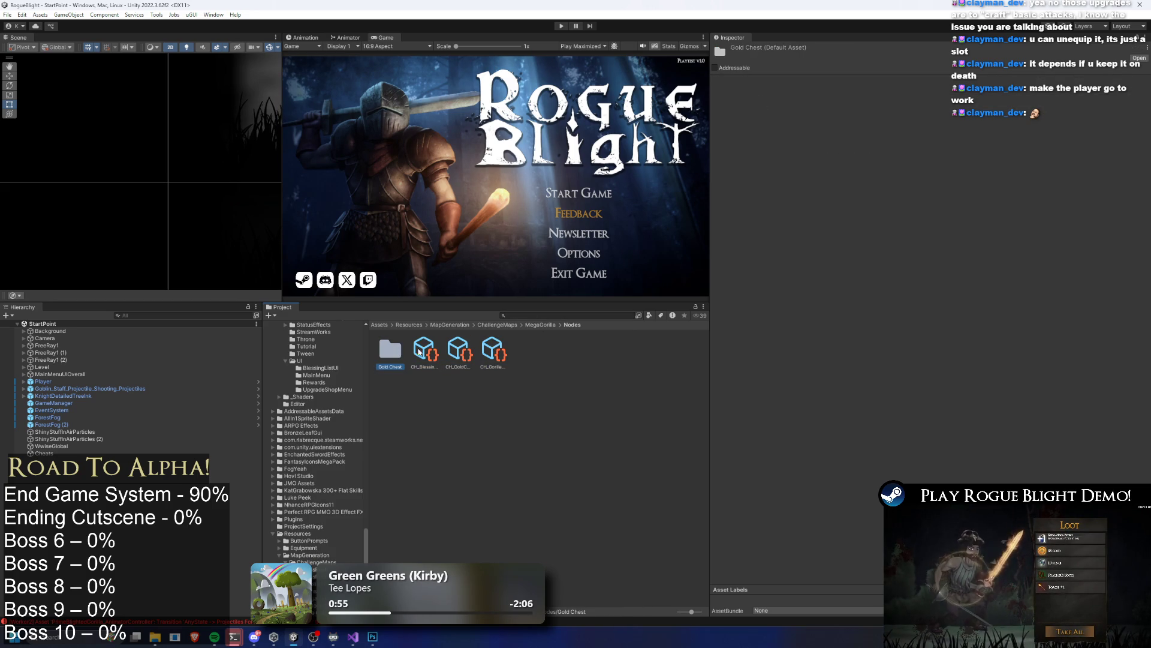
{"action": "mouse_move", "coordinate": [458, 354]}
{"action": "left_mouse_down"}
{"action": "mouse_move", "coordinate": [391, 353]}
{"action": "mouse_move", "coordinate": [430, 348]}
{"action": "left_mouse_up"}
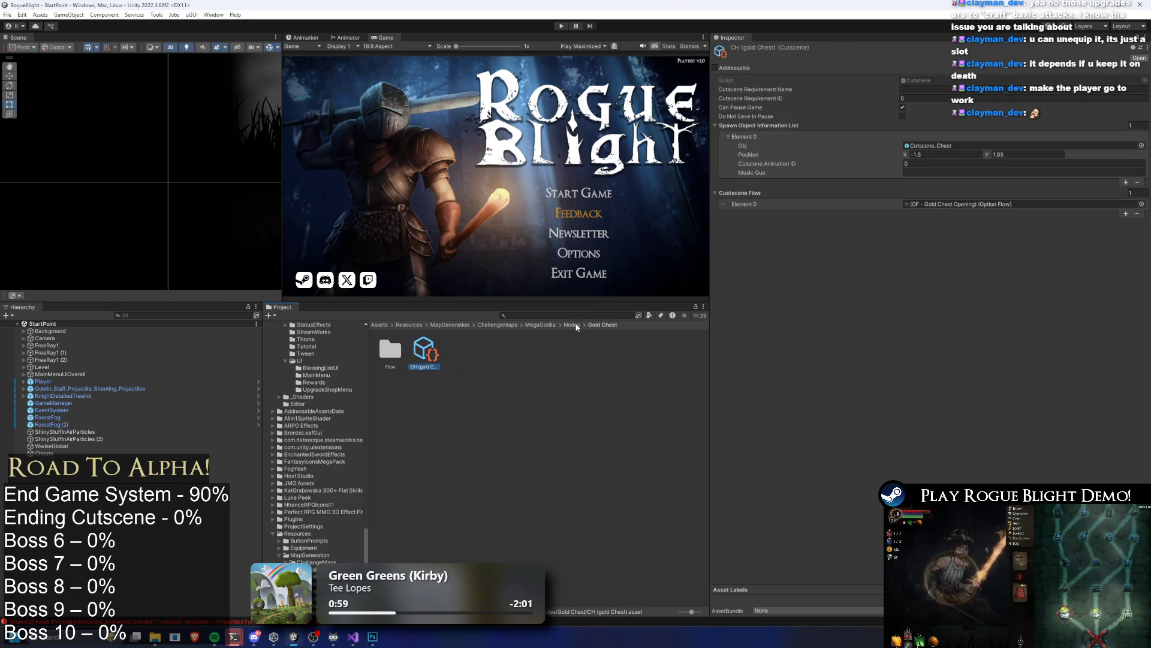
{"action": "left_click", "coordinate": [574, 325]}
{"action": "left_click", "coordinate": [542, 325]}
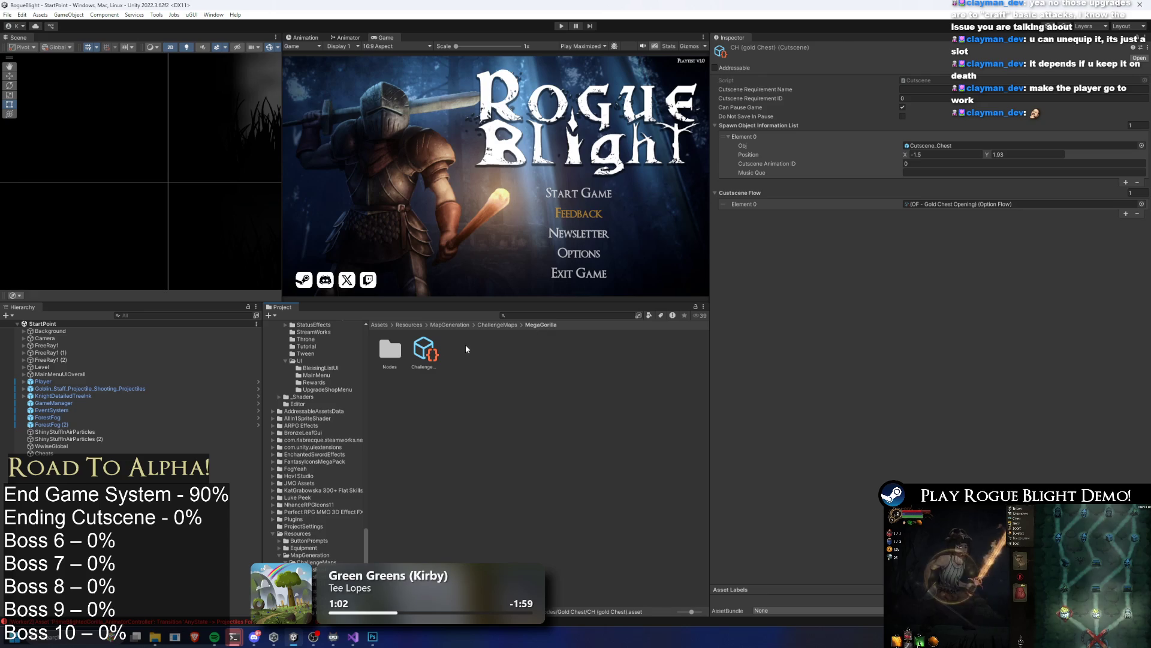
Step: Set Element 0's Node Type to CH_GoldChestNode and open that node's settings
{"action": "left_click", "coordinate": [424, 351]}
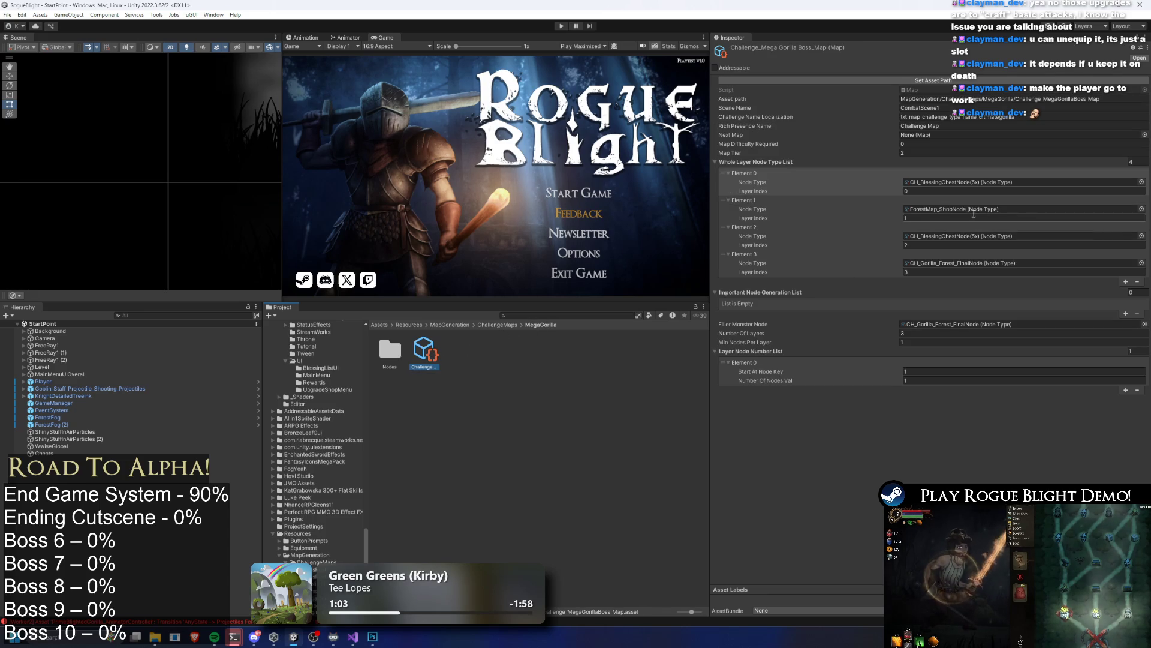
{"action": "left_click", "coordinate": [1142, 182]}
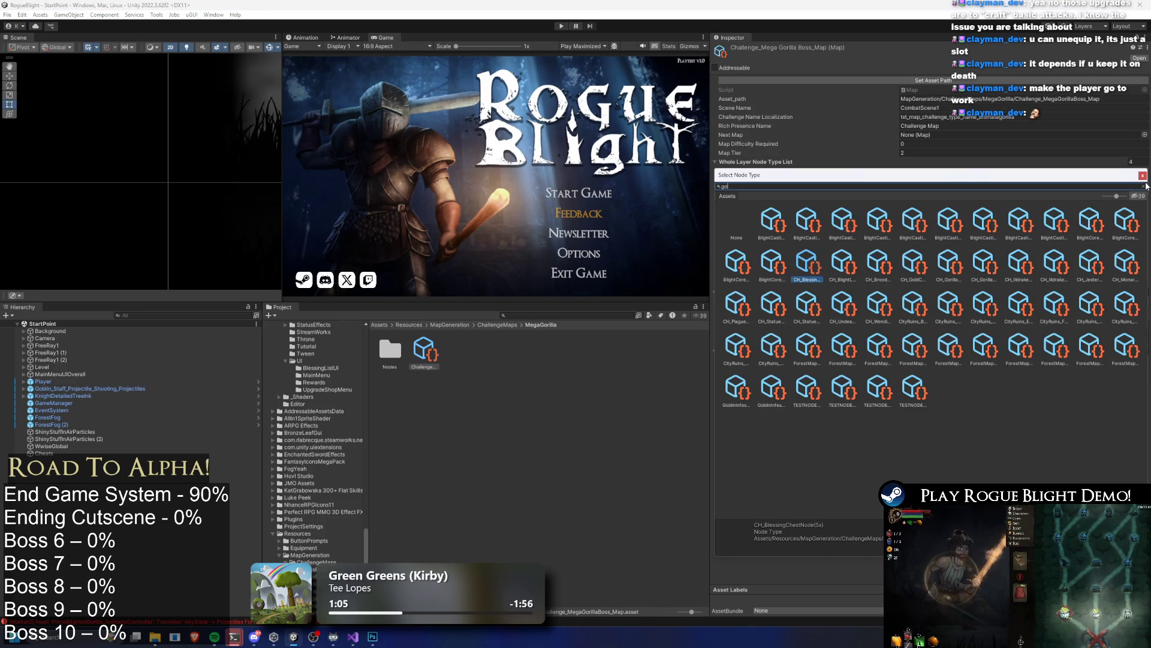
{"action": "double_click", "coordinate": [771, 222]}
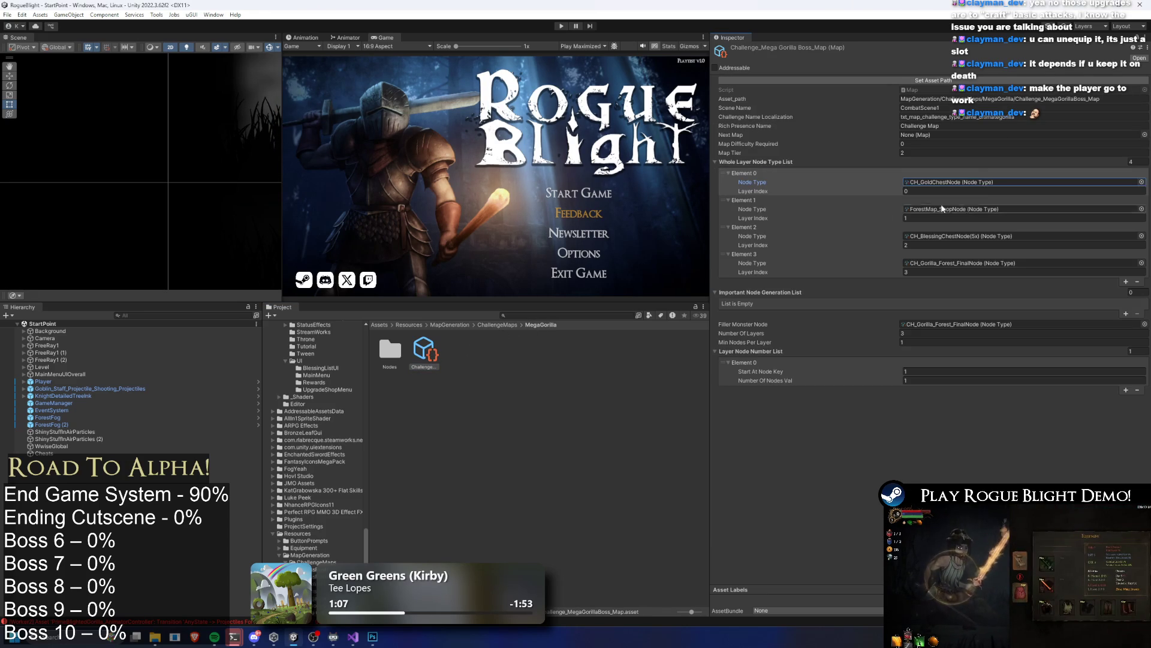
{"action": "double_click", "coordinate": [1019, 182]}
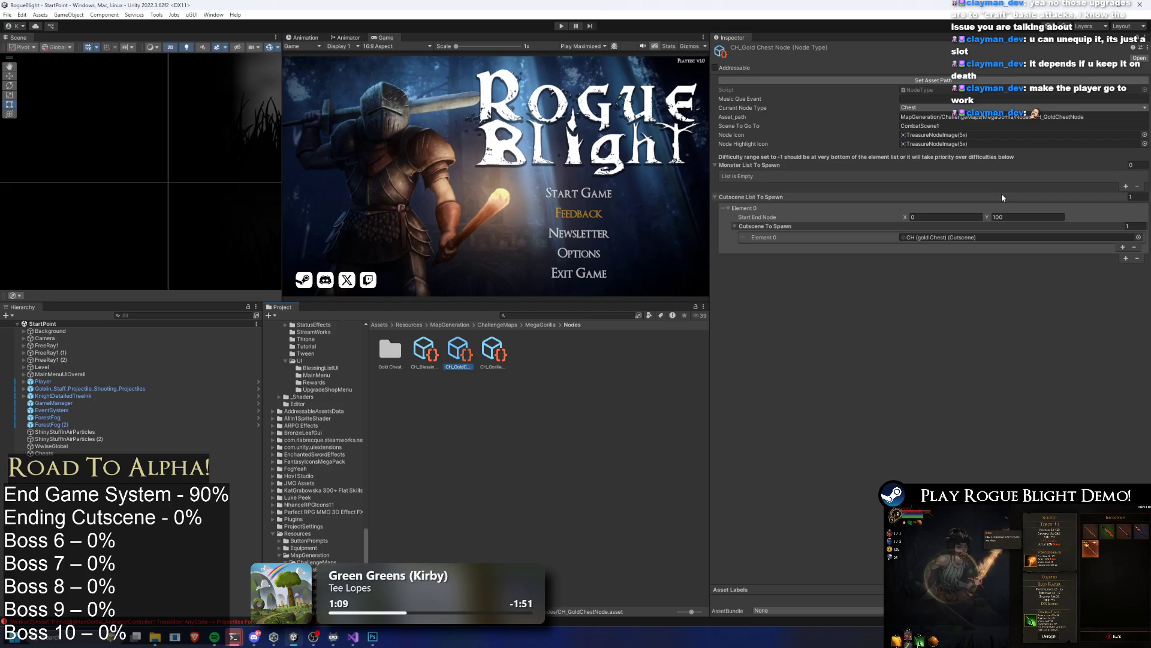
Step: Set CH_GoldChestNode's Node Icon and Node Highlight Icon to GoldenTreasureNodeImage, then enter Play mode
{"action": "left_click", "coordinate": [1144, 135]}
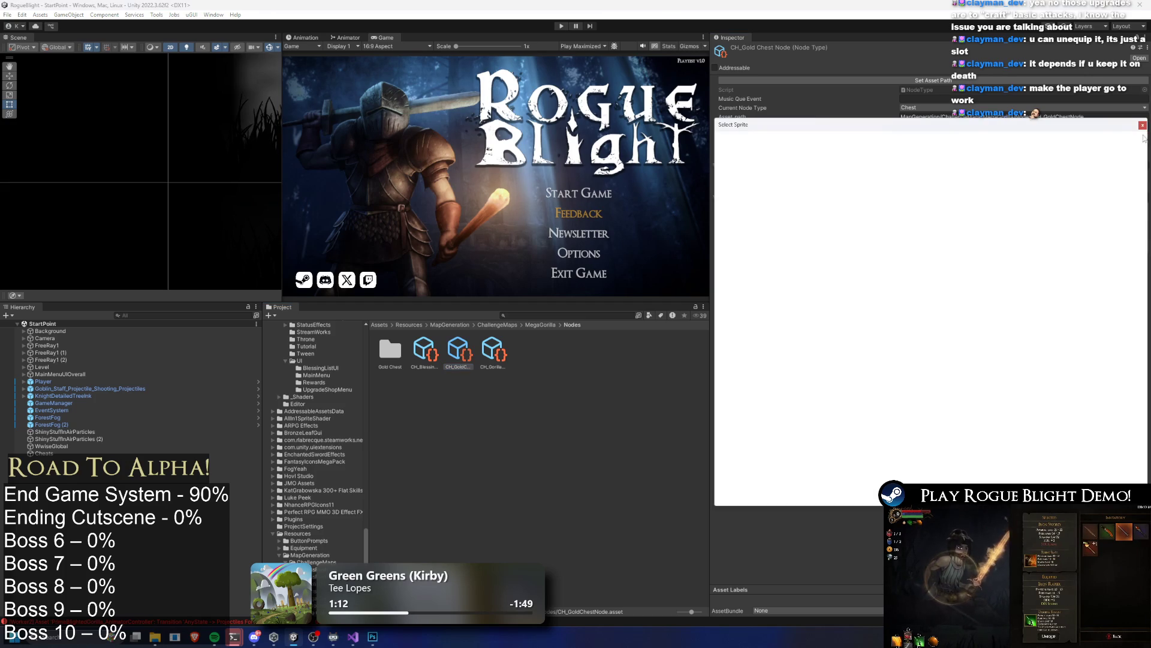
{"action": "type", "text": "gold chest"}
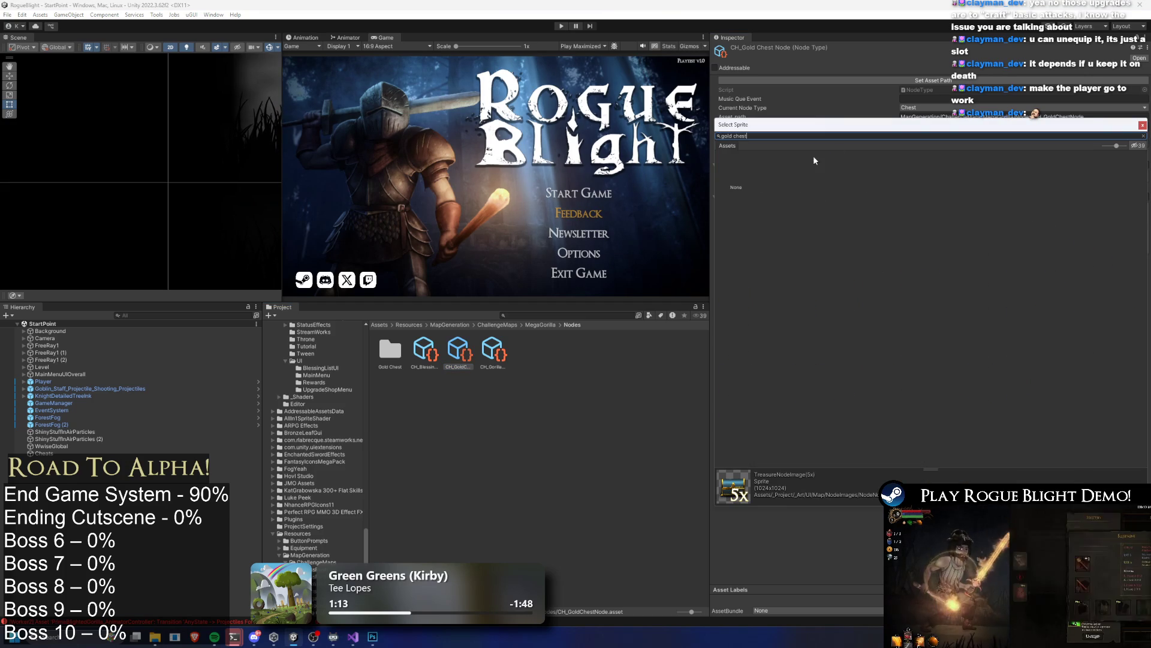
{"action": "type", "text": "golden"}
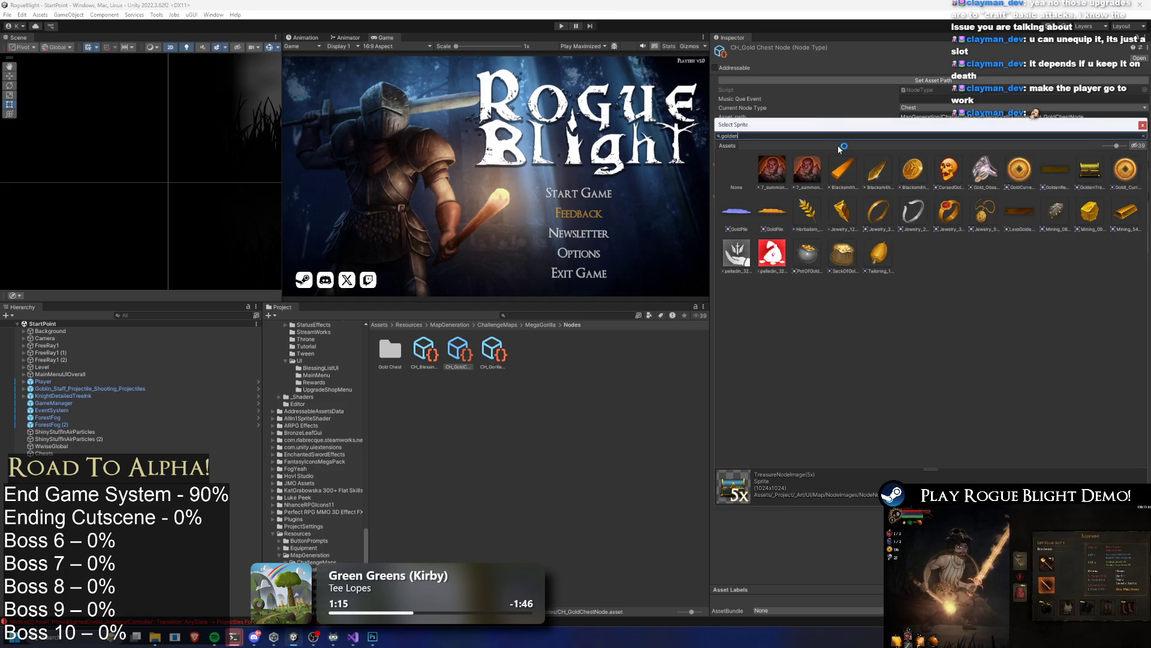
{"action": "double_click", "coordinate": [872, 171]}
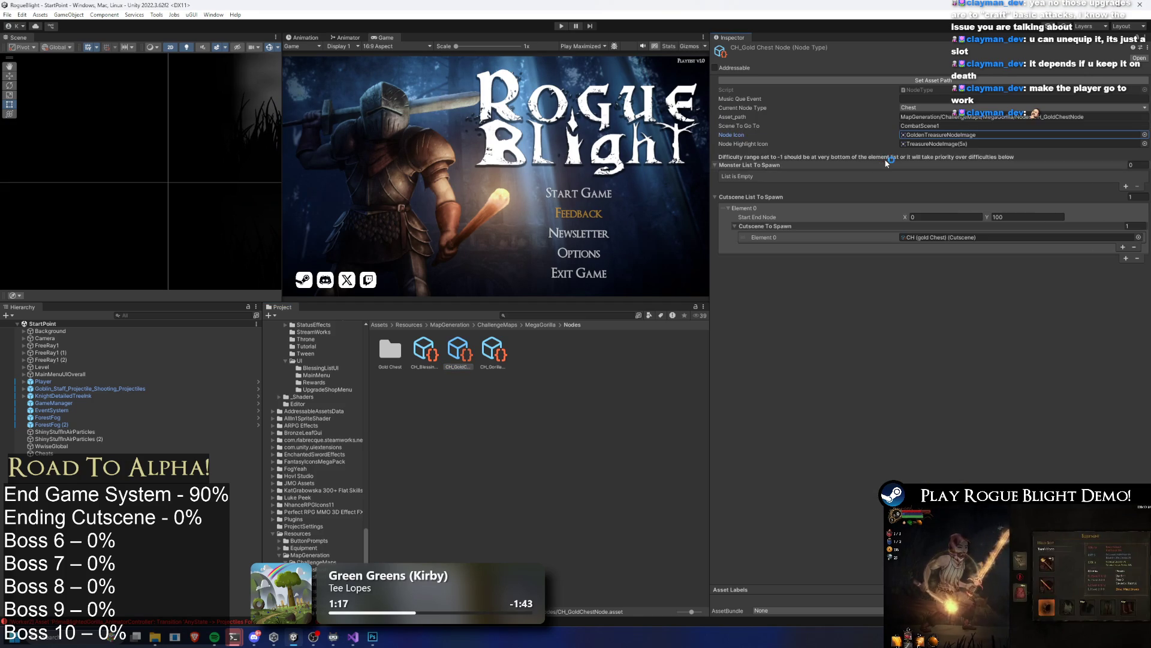
{"action": "left_click", "coordinate": [959, 135]}
{"action": "mouse_move", "coordinate": [538, 358]}
{"action": "left_mouse_down"}
{"action": "mouse_move", "coordinate": [839, 191]}
{"action": "mouse_move", "coordinate": [1019, 144]}
{"action": "left_mouse_up"}
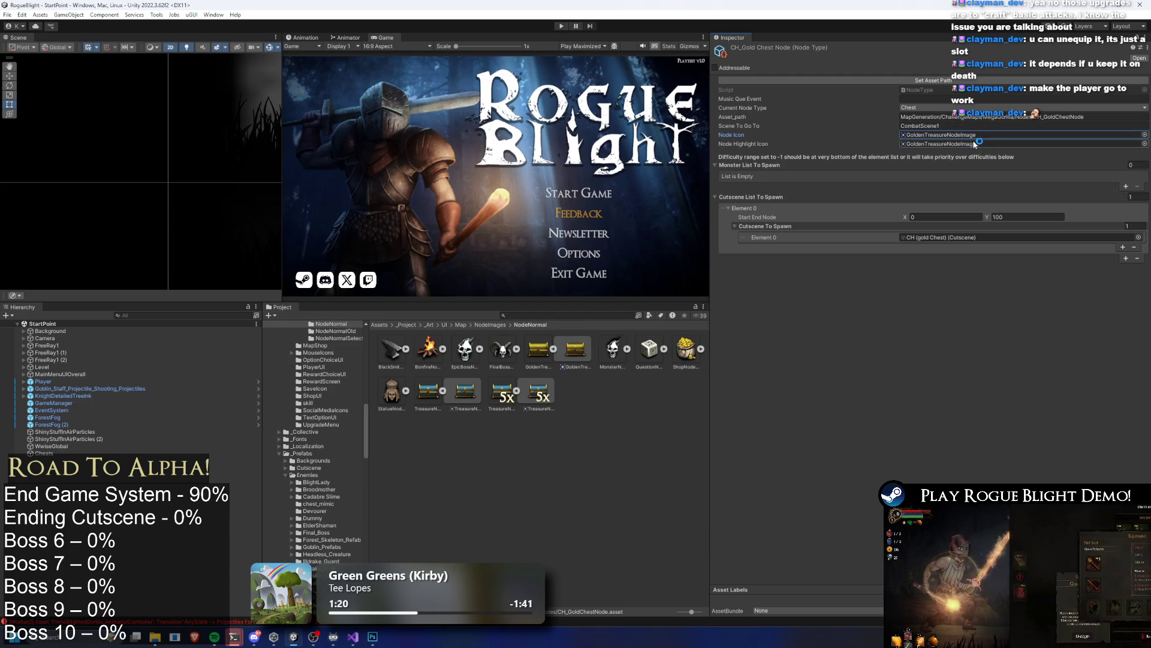
{"action": "left_click", "coordinate": [561, 27]}
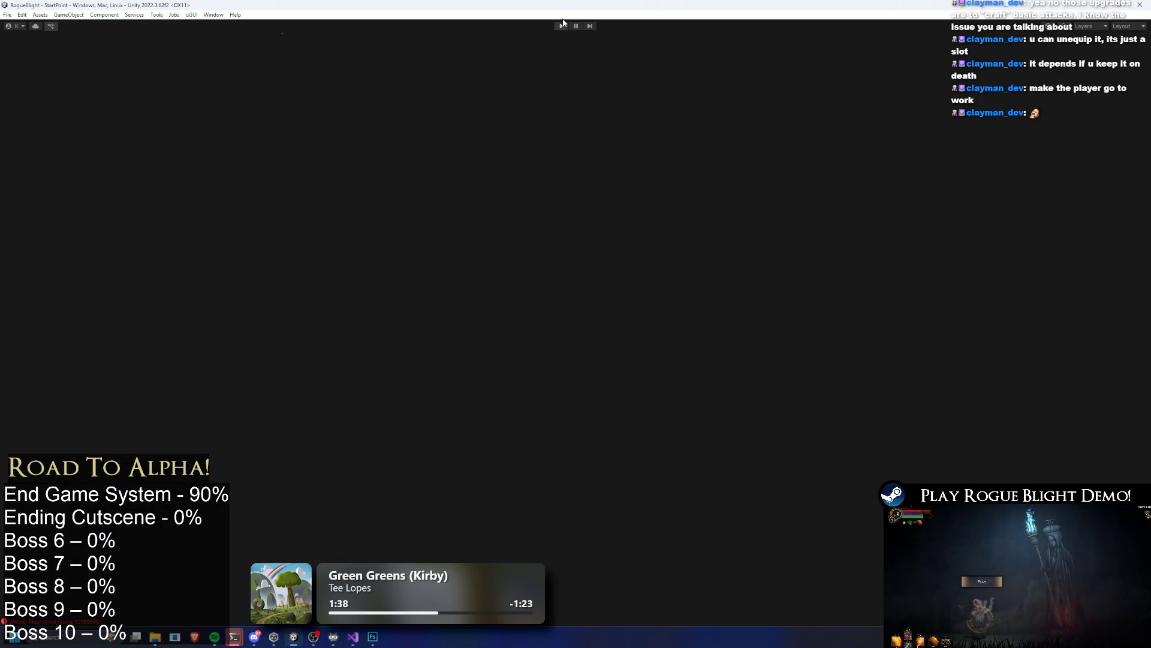
Step: Run the game and start a new game in the first save slot
{"action": "left_click", "coordinate": [562, 26]}
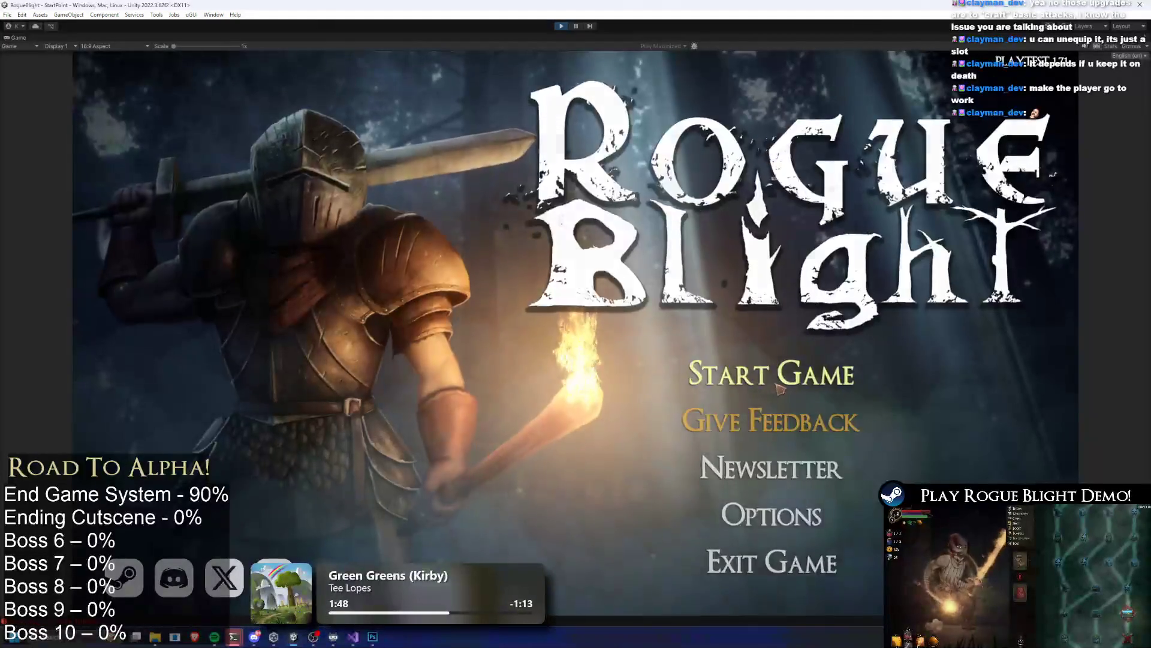
{"action": "left_click", "coordinate": [778, 387]}
{"action": "left_click", "coordinate": [842, 336]}
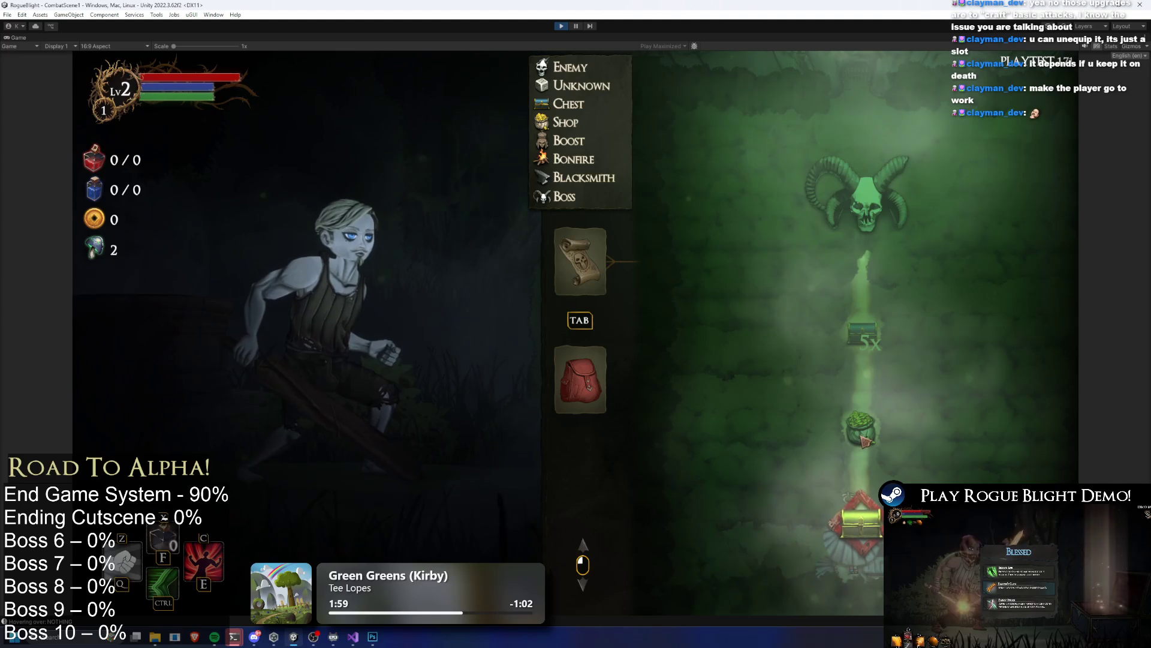
Step: Enter the first map node, open the gold chest and take all 300 gold
{"action": "left_click", "coordinate": [861, 520]}
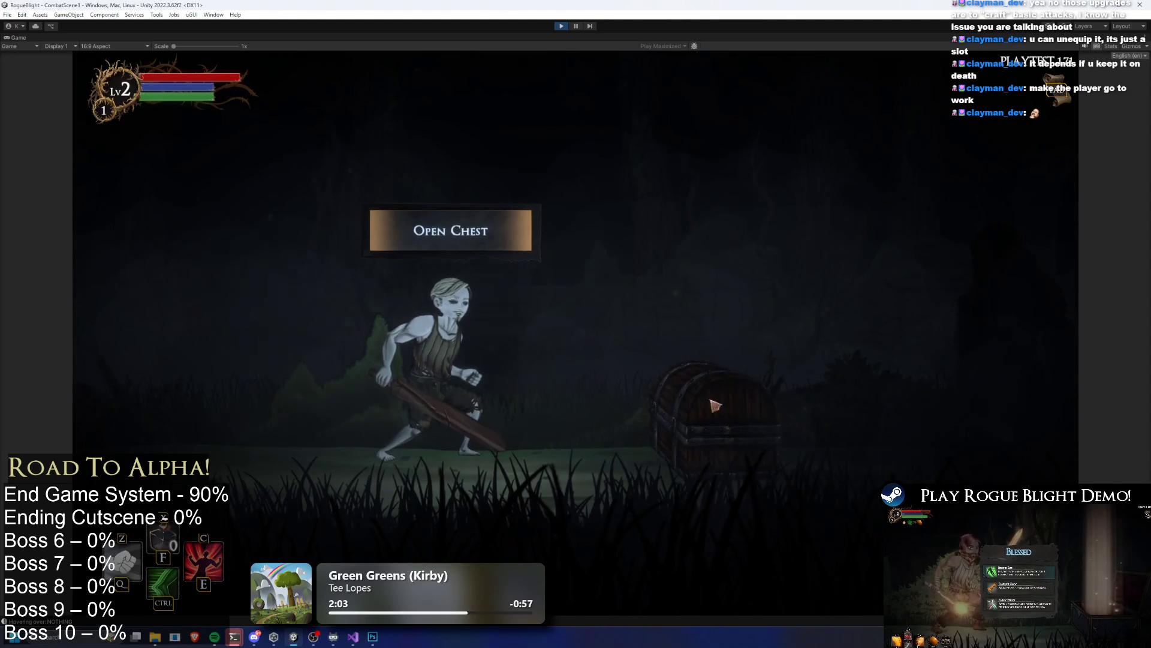
{"action": "left_click", "coordinate": [446, 226]}
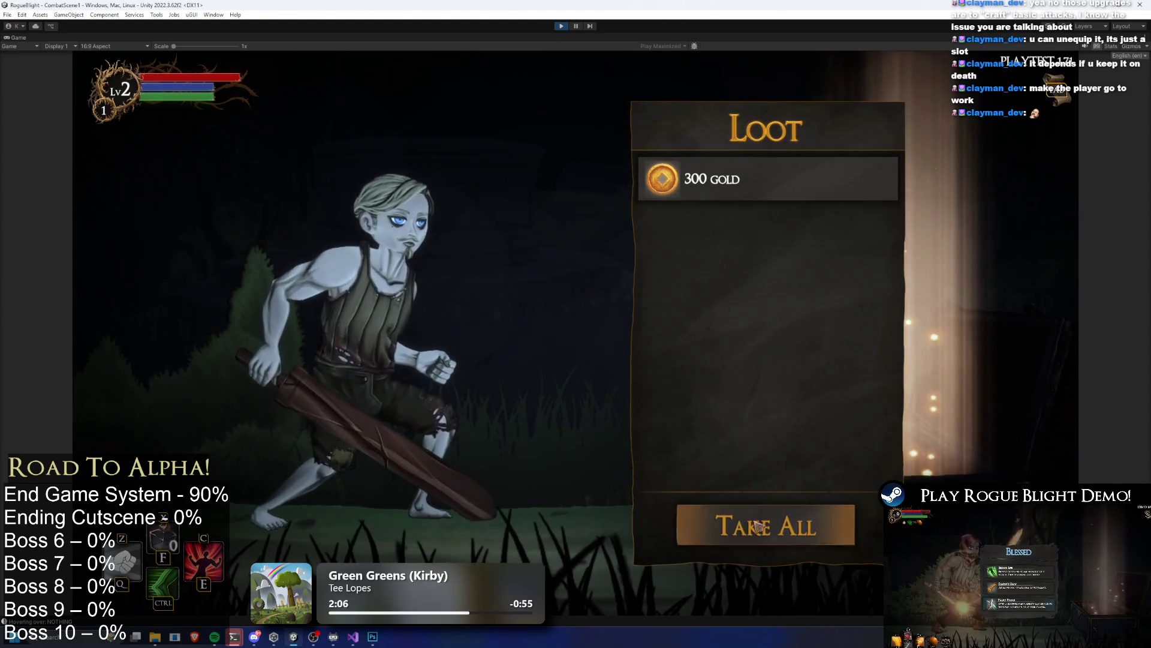
{"action": "left_click", "coordinate": [773, 516]}
{"action": "left_click", "coordinate": [789, 508]}
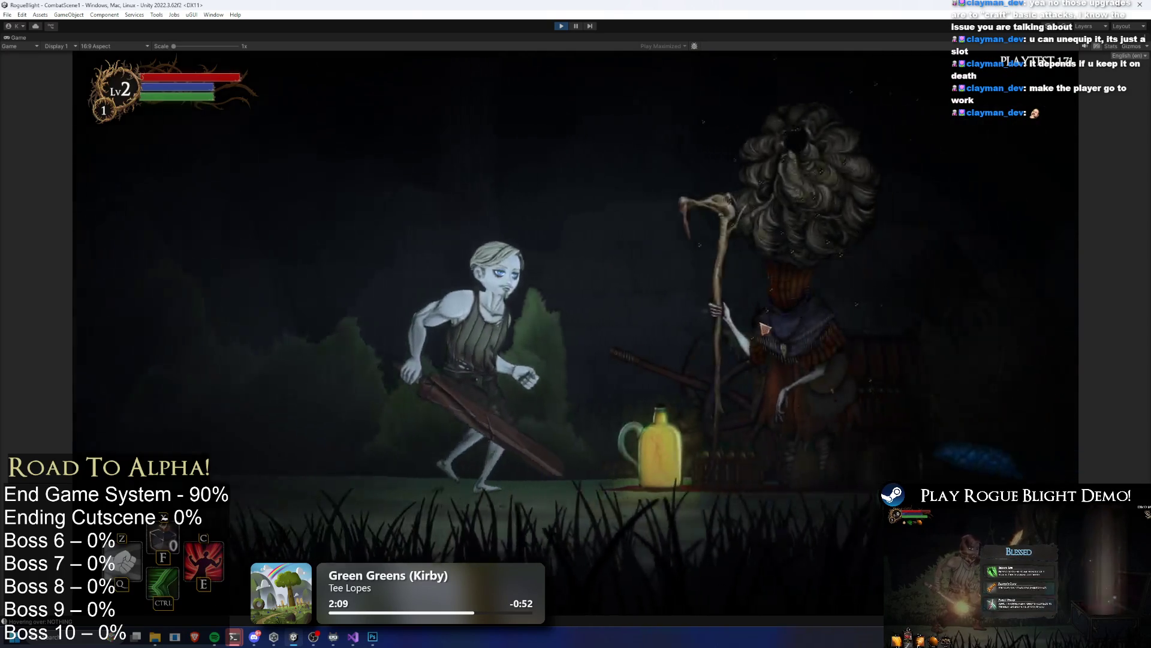
Step: Buy Iron Rapier +2, Iron Dagger +2, Seer's Slacks, Sentinel's Greaves and blessings, then return to the map
{"action": "left_click", "coordinate": [748, 298]}
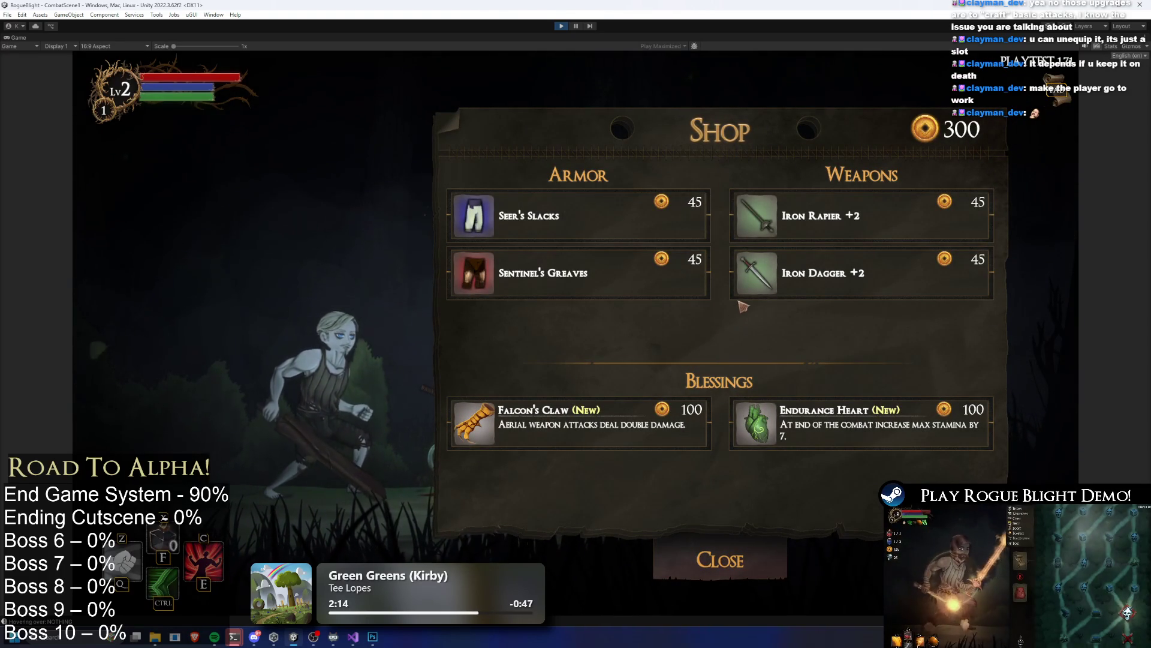
{"action": "left_click", "coordinate": [821, 215]}
{"action": "left_click", "coordinate": [826, 275]}
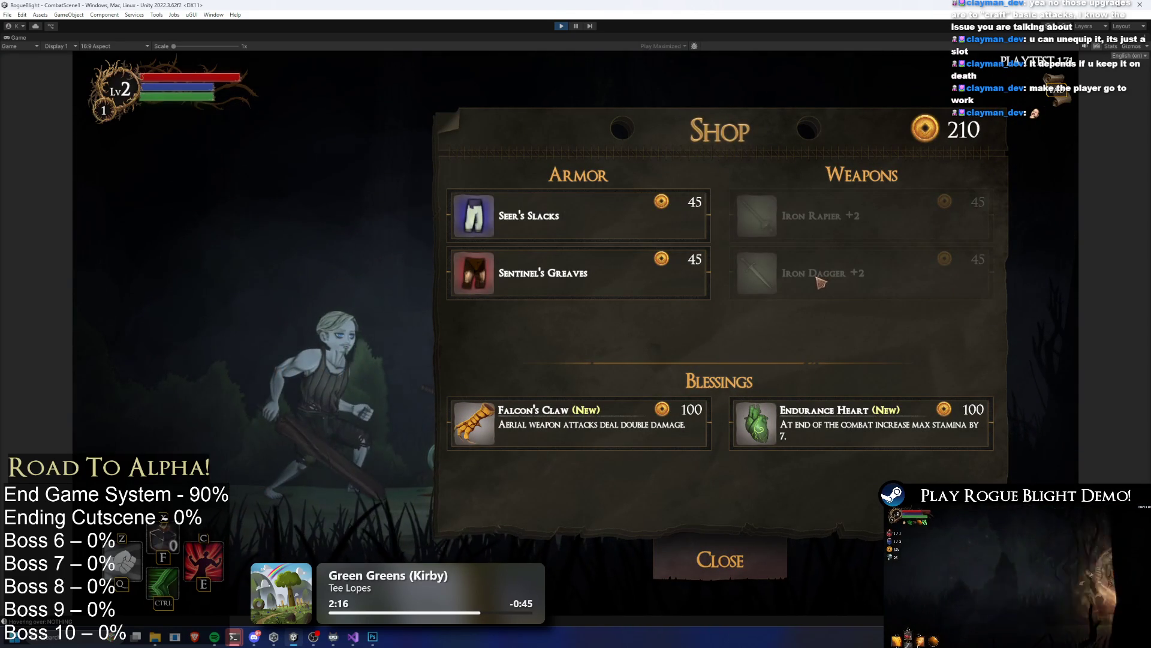
{"action": "left_click", "coordinate": [659, 217]}
{"action": "left_click", "coordinate": [647, 276]}
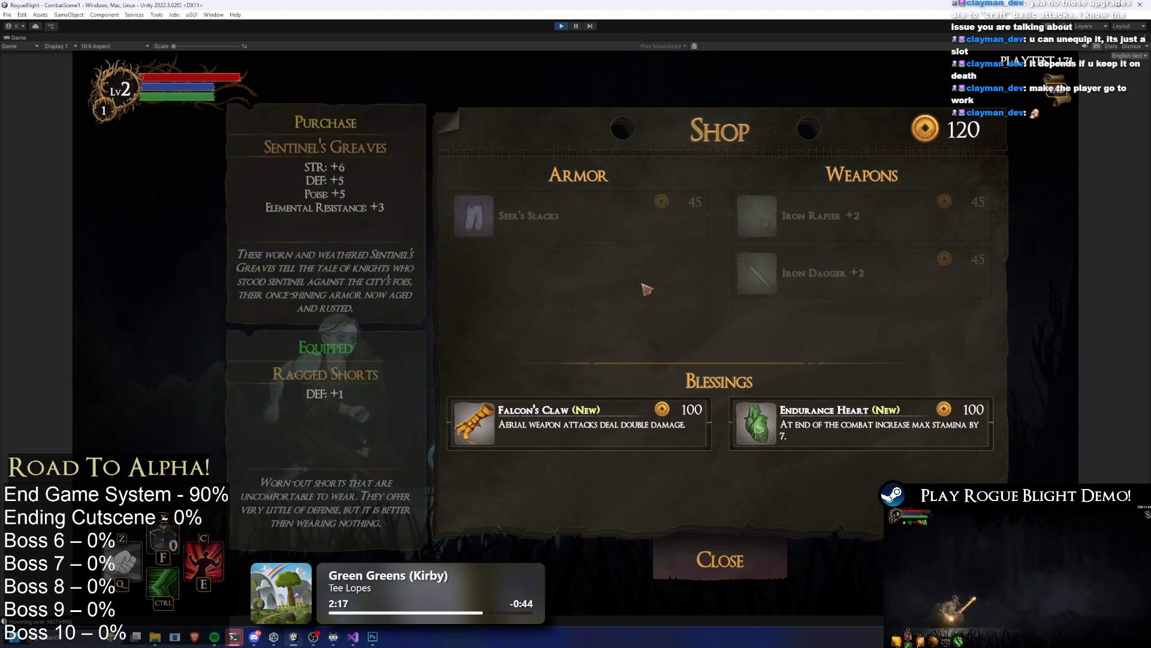
{"action": "left_click", "coordinate": [665, 422]}
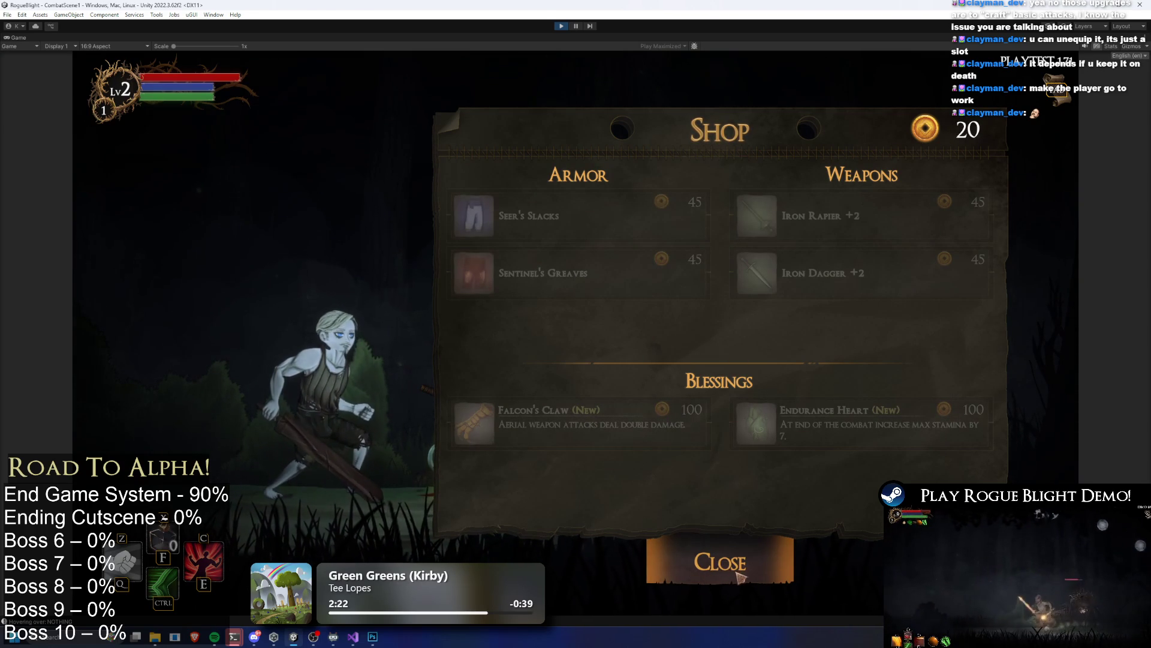
{"action": "left_click", "coordinate": [754, 574]}
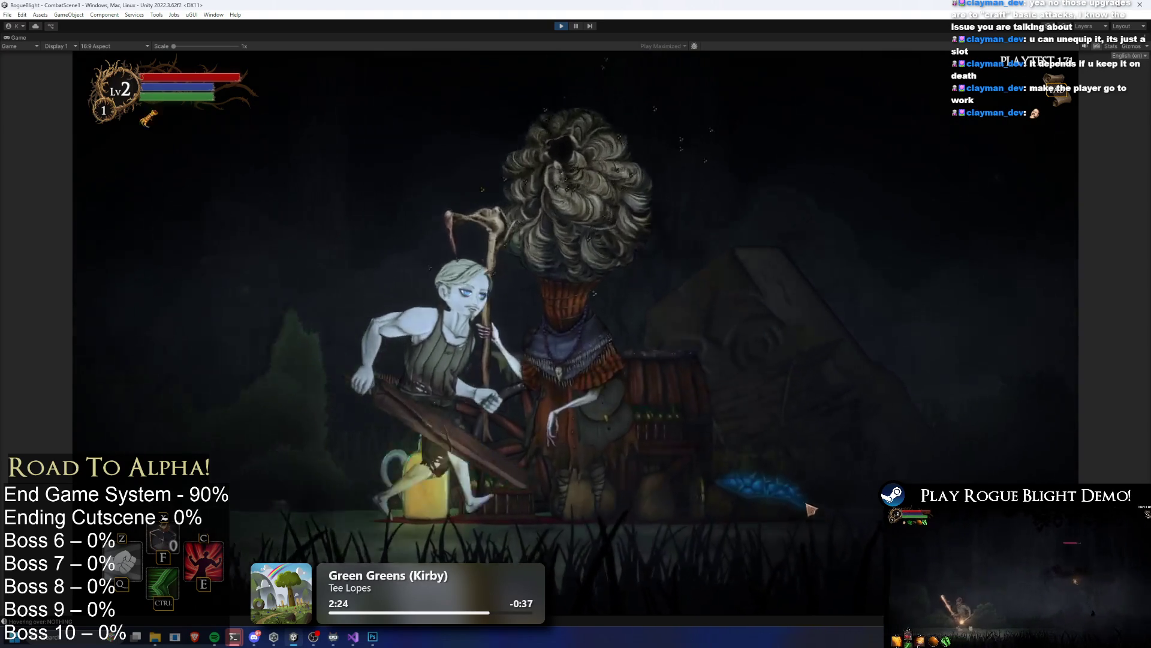
{"action": "key", "text": "Escape"}
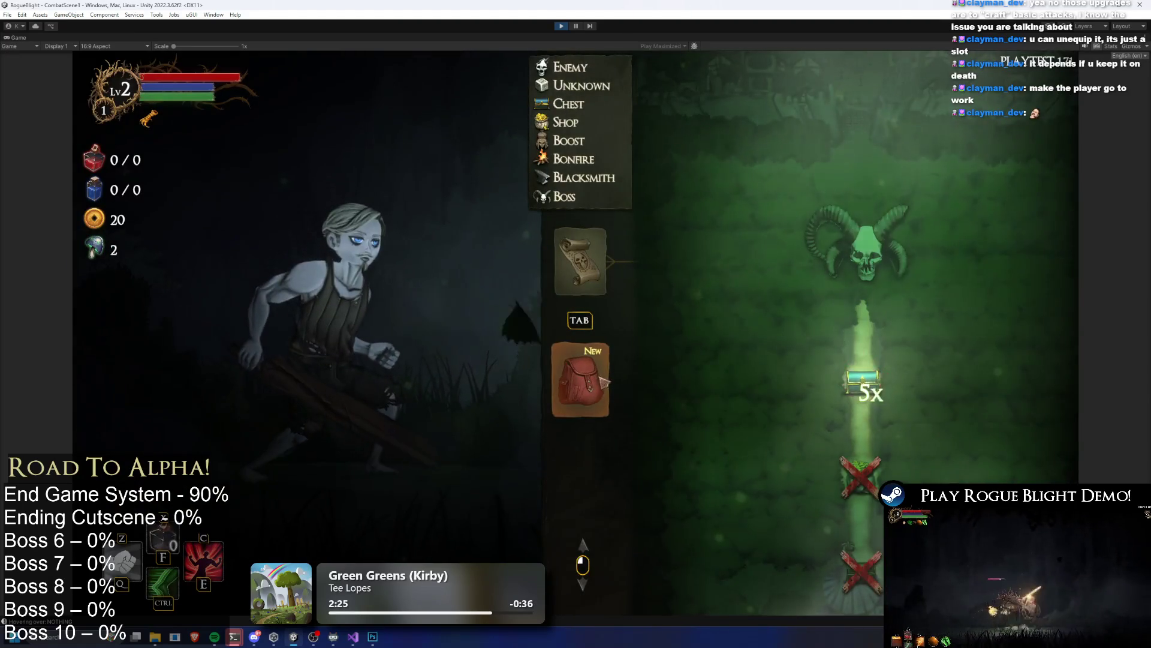
Step: Equip the Iron Rapier +2 in the second weapon slot
{"action": "key", "text": "Tab"}
{"action": "left_click", "coordinate": [681, 380]}
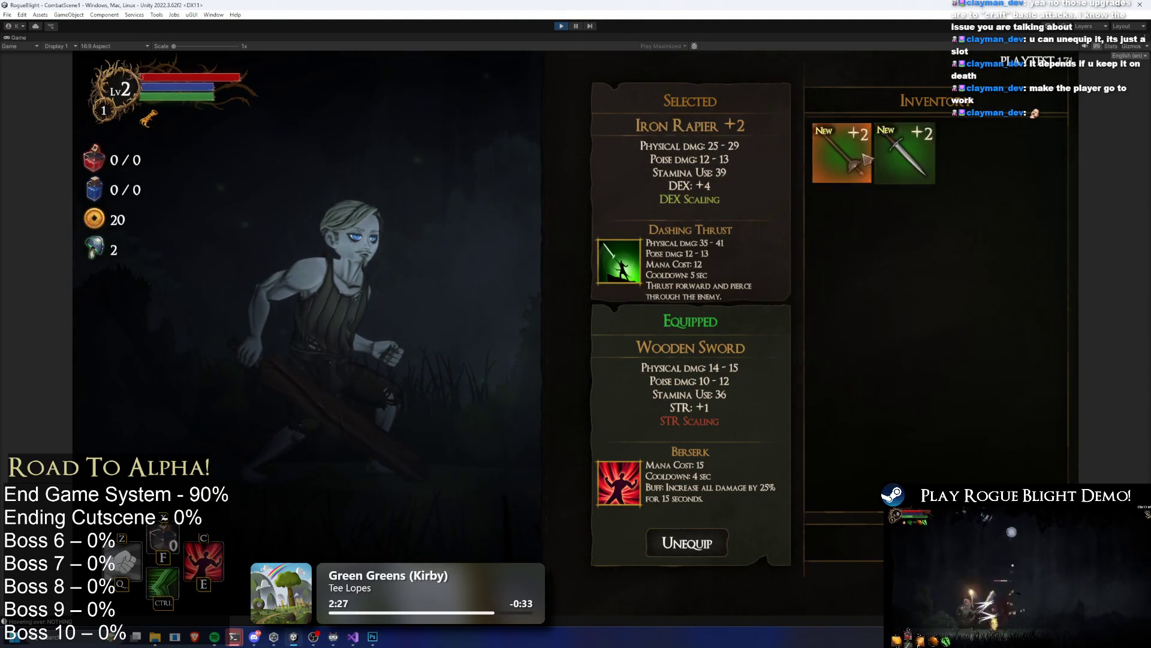
{"action": "left_click", "coordinate": [867, 161]}
{"action": "left_click", "coordinate": [855, 162]}
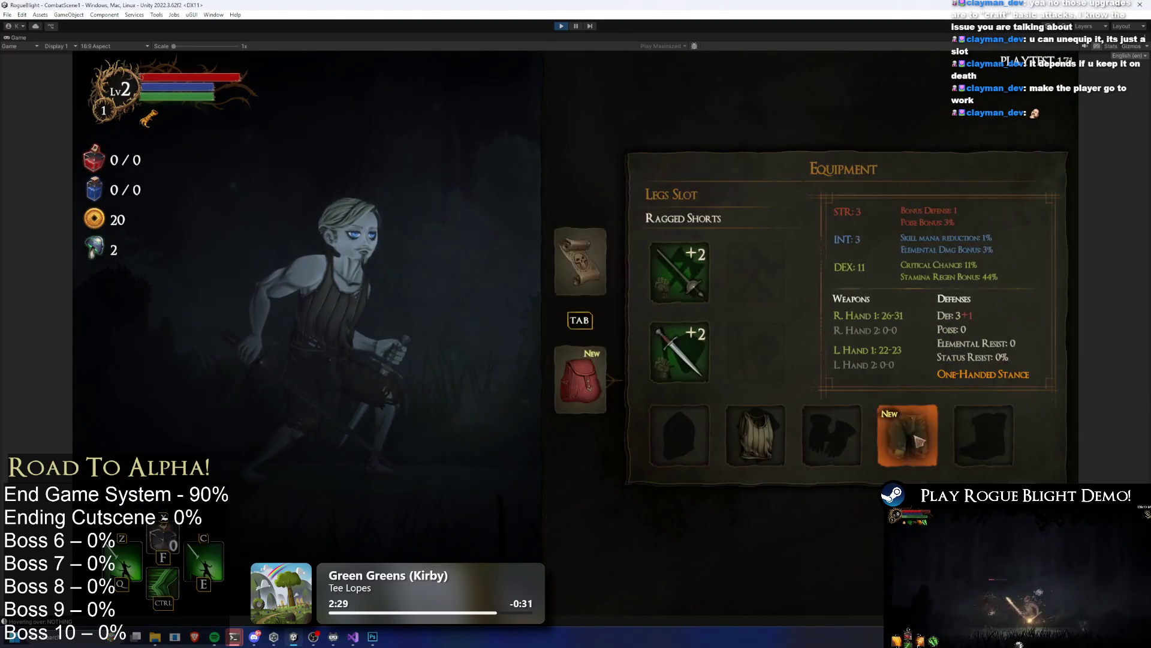
Step: Equip the Seer's Slacks on the legs, then travel to the chest node on the map
{"action": "left_click", "coordinate": [917, 439]}
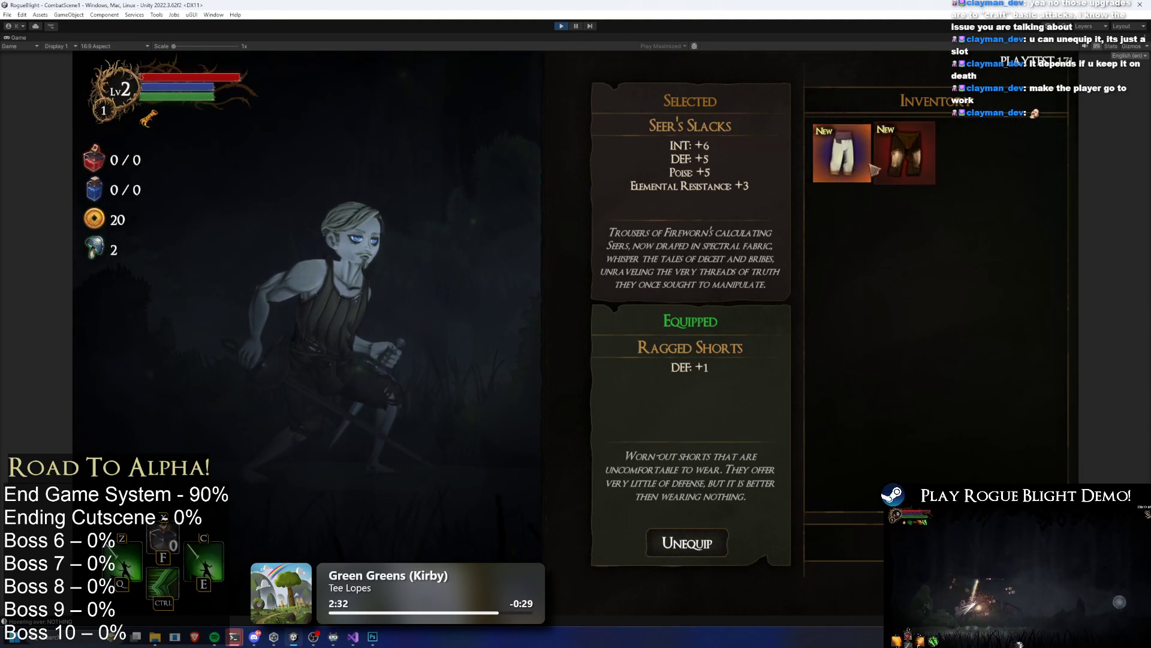
{"action": "left_click", "coordinate": [870, 167]}
{"action": "left_click", "coordinate": [899, 432]}
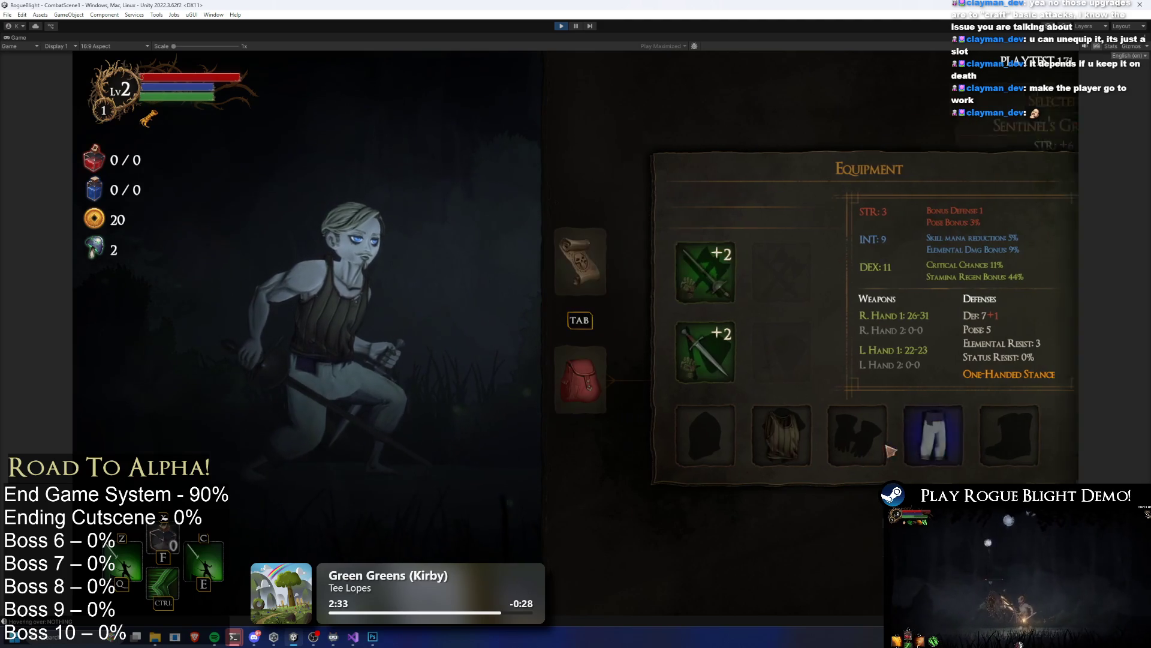
{"action": "left_click", "coordinate": [837, 157]}
{"action": "key", "text": "Tab"}
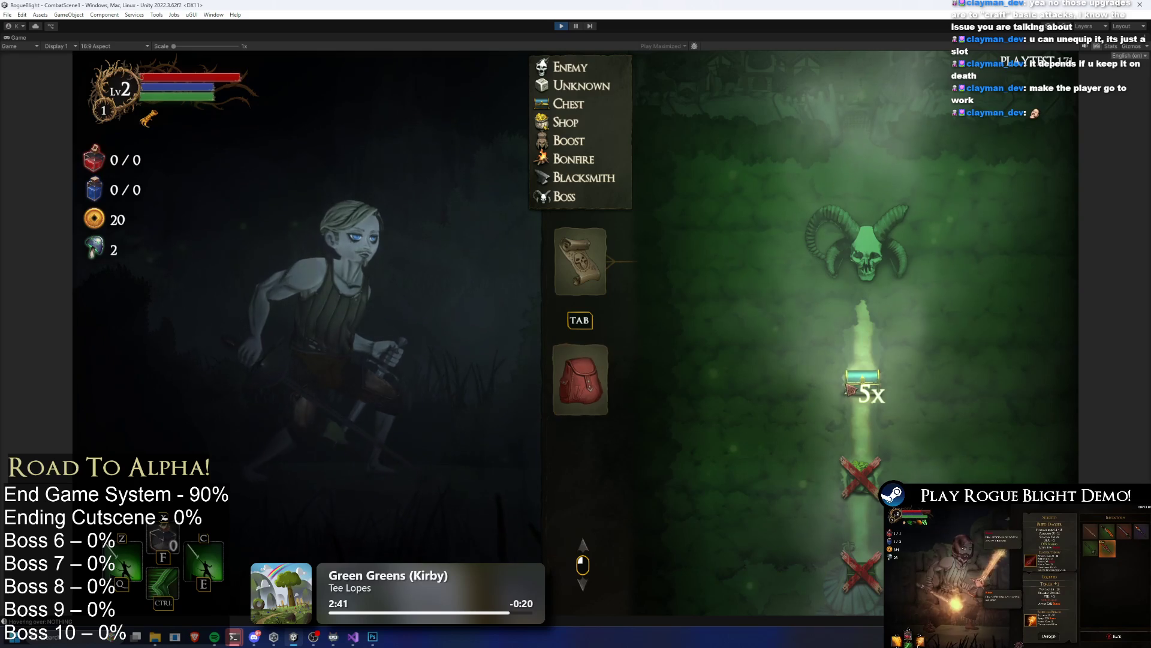
{"action": "left_click", "coordinate": [861, 395]}
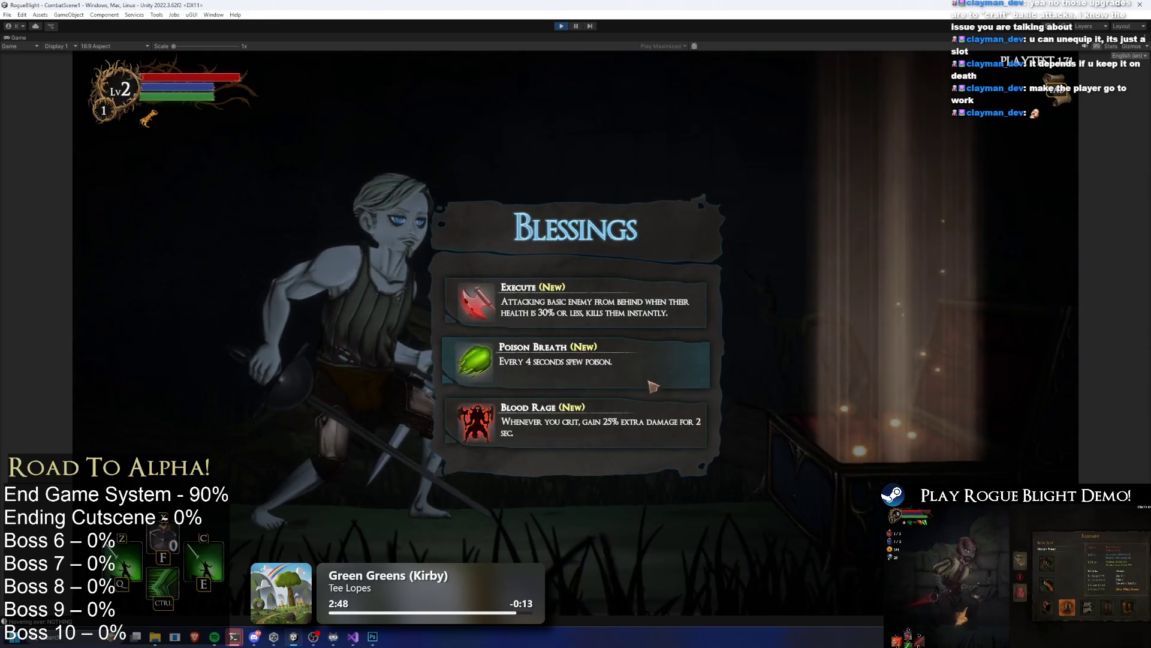
Step: Reroll the chest's blessing choices four times, then take the Blood Knives blessing
{"action": "left_click", "coordinate": [650, 429]}
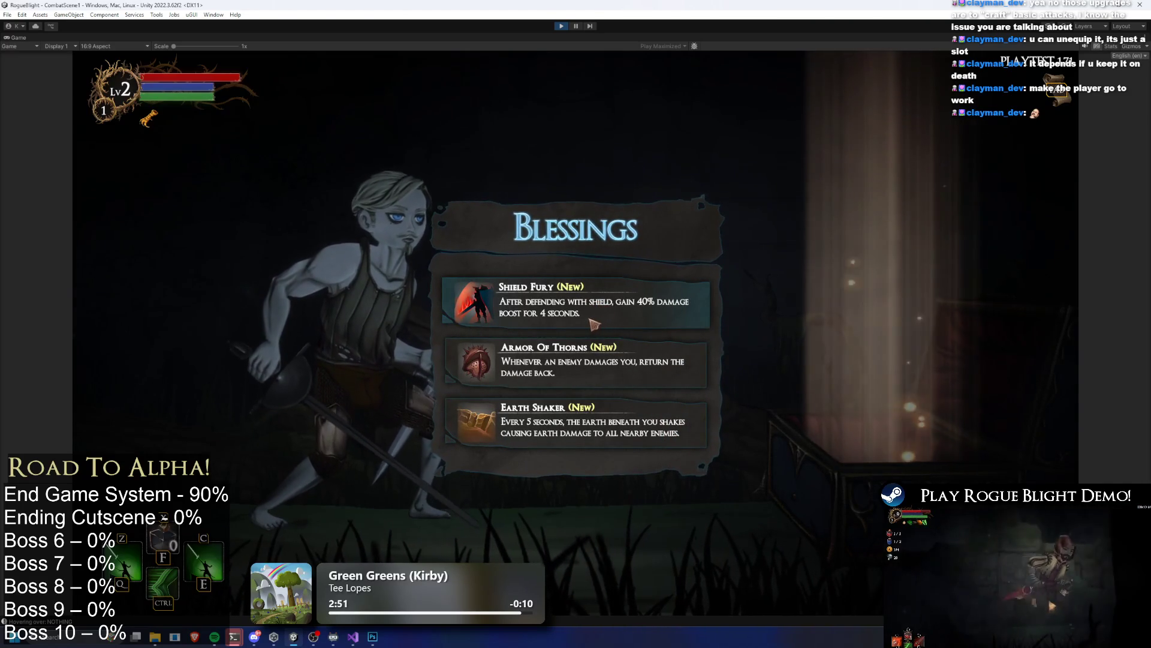
{"action": "left_click", "coordinate": [618, 365]}
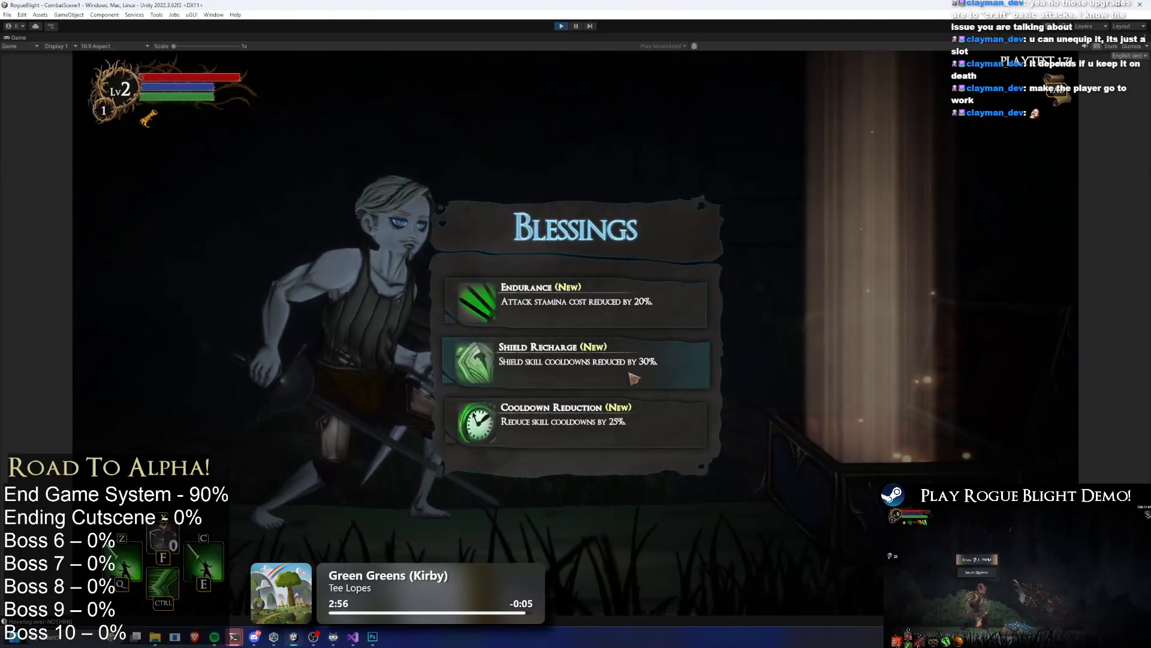
{"action": "left_click", "coordinate": [642, 360]}
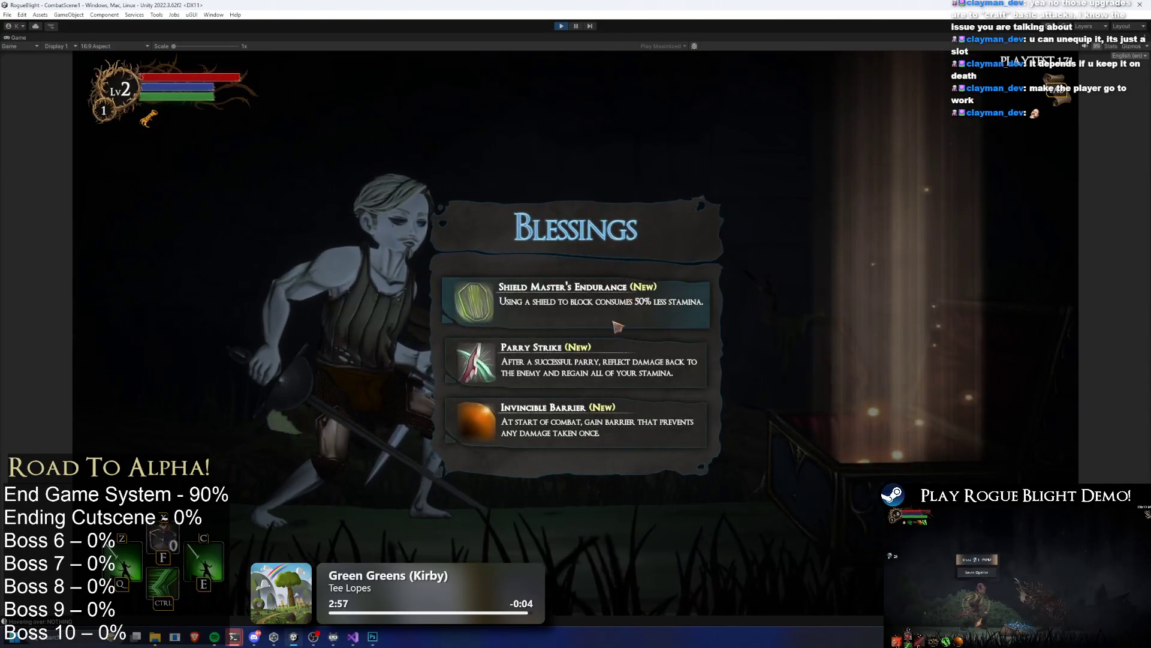
{"action": "left_click", "coordinate": [590, 420]}
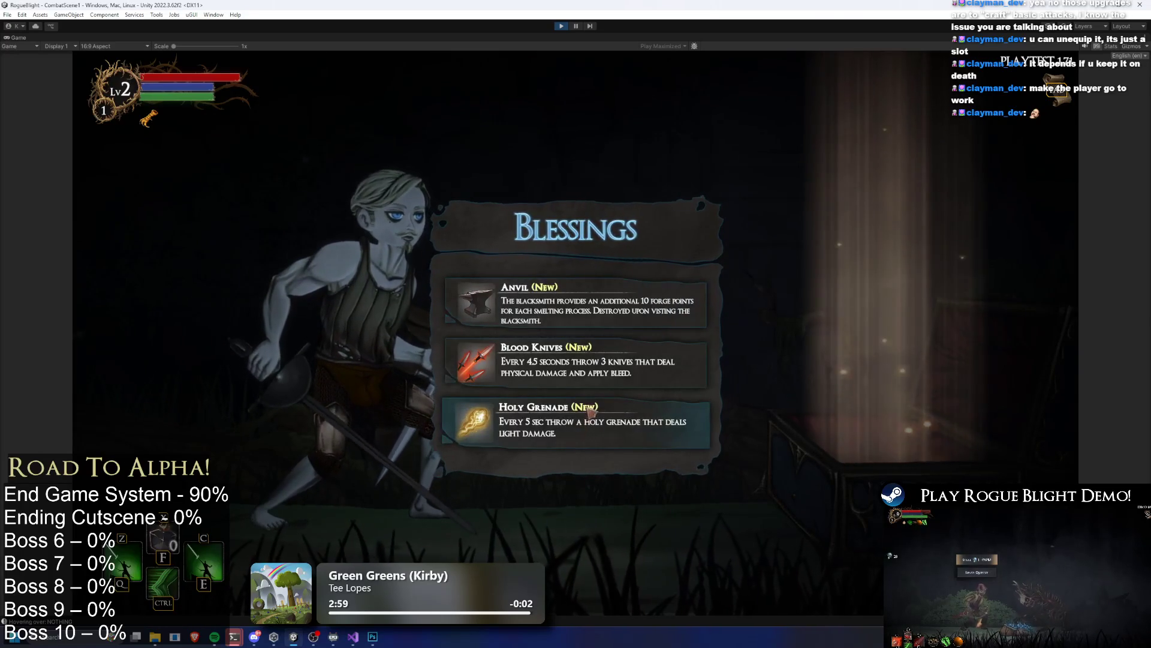
{"action": "left_click", "coordinate": [642, 356]}
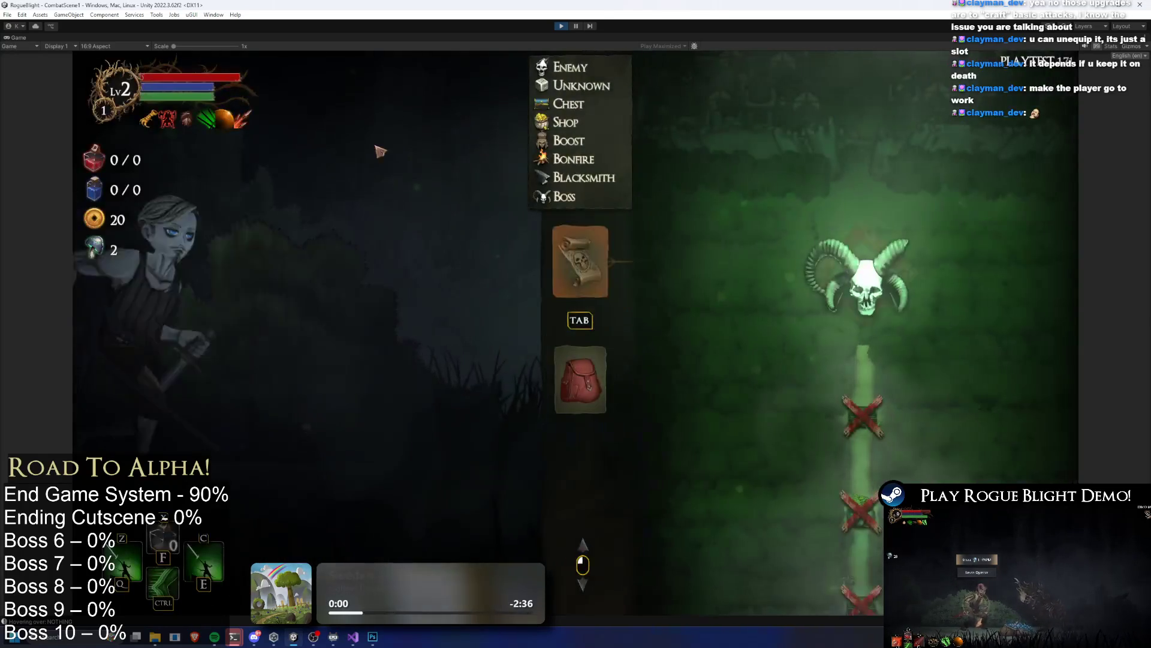
{"action": "mouse_move", "coordinate": [226, 124]}
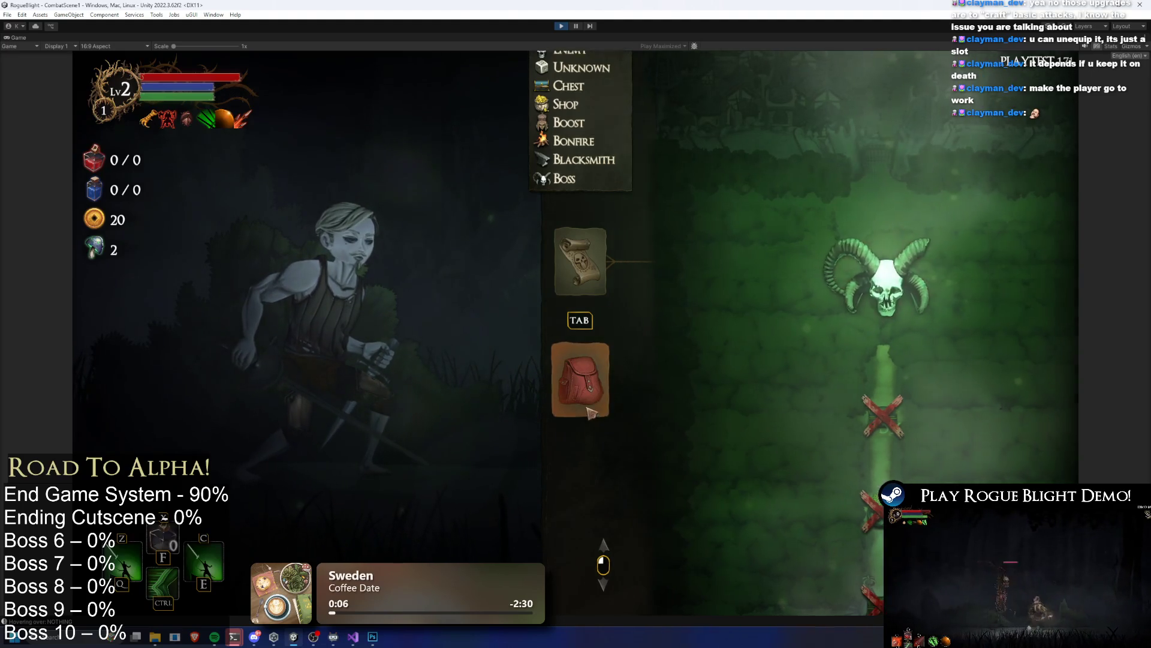
Step: Glance at equipment, hit the red boss twice, then abandon the run back to The Sanctuary
{"action": "left_click", "coordinate": [580, 384]}
{"action": "key", "text": "Tab"}
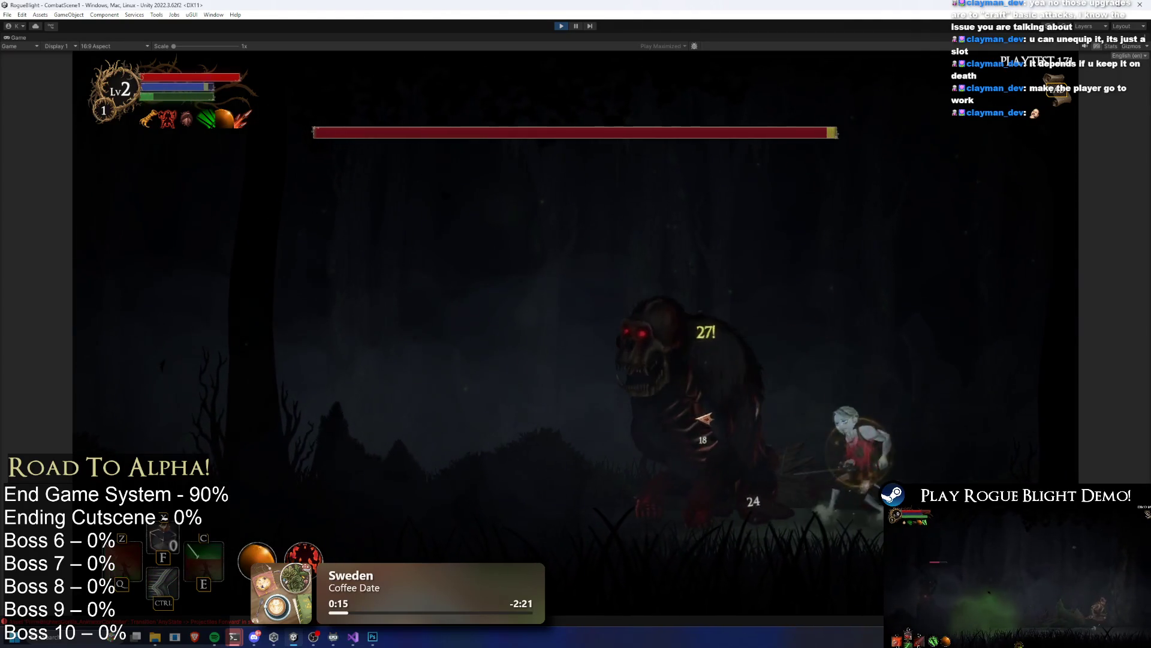
{"action": "key", "text": "a"}
{"action": "left_click", "coordinate": [924, 425]}
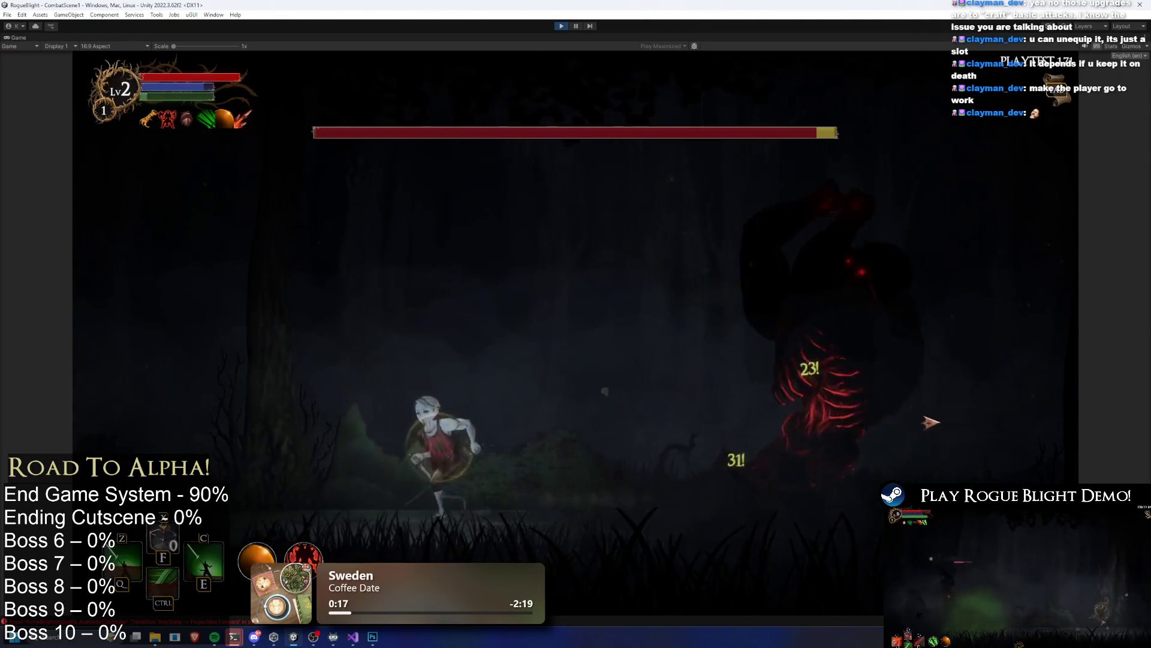
{"action": "key", "text": "Escape"}
{"action": "left_click", "coordinate": [570, 351]}
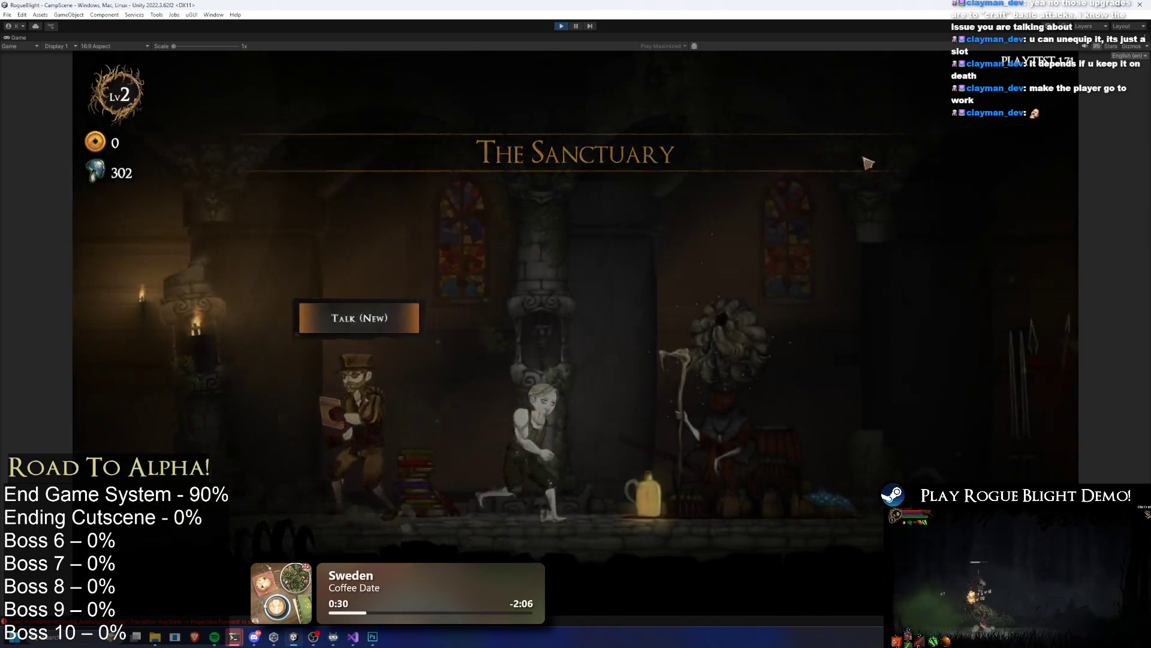
Step: Buy the Upgrade Shop map upgrade from the camp NPC's upgrades panel
{"action": "key", "text": "e"}
{"action": "left_click", "coordinate": [577, 227]}
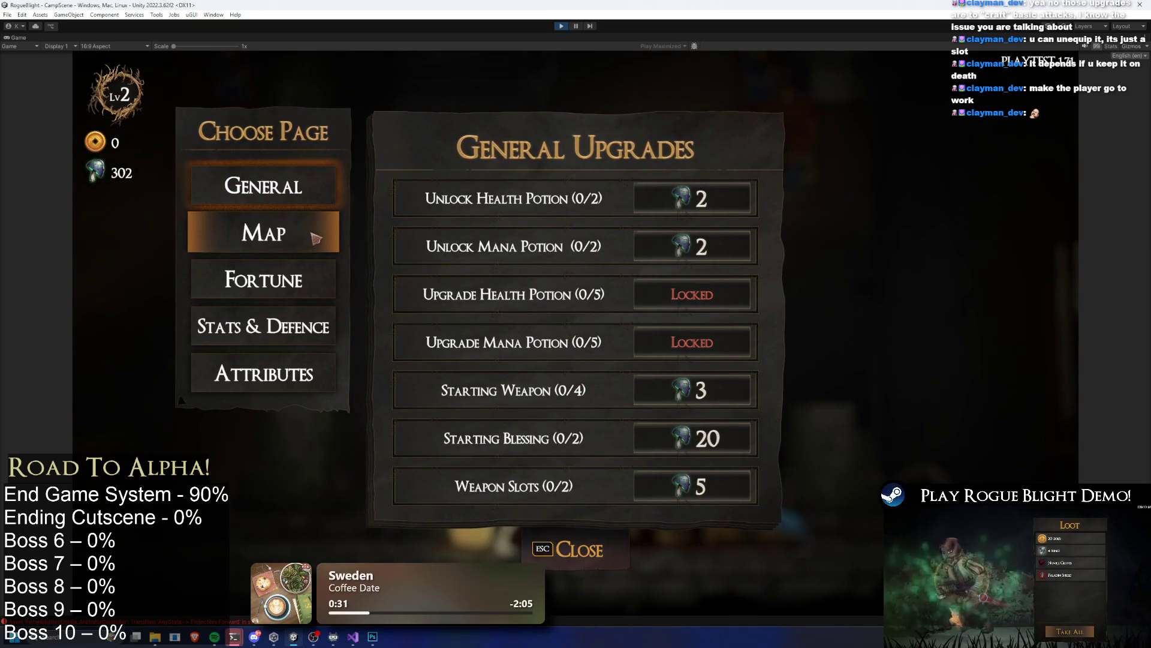
{"action": "left_click", "coordinate": [316, 238]}
{"action": "left_click", "coordinate": [723, 261]}
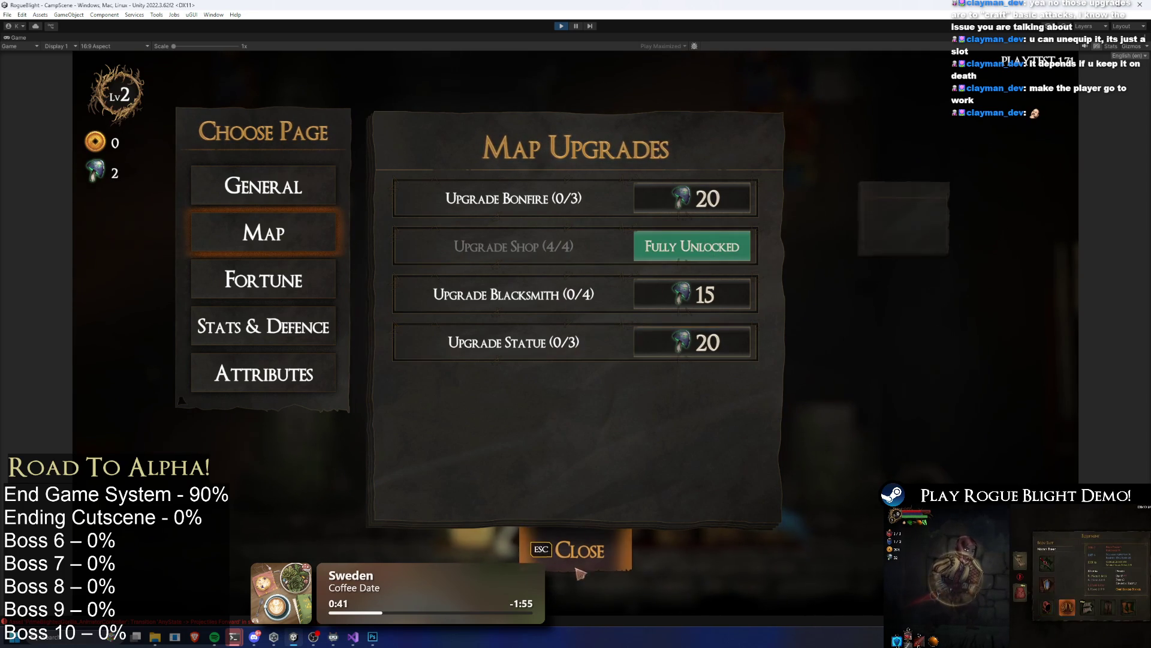
{"action": "key", "text": "Escape"}
Step: Check the map vendor's Challenge Maps list is still empty, then close map selection
{"action": "key", "text": "d"}
{"action": "key", "text": "d"}
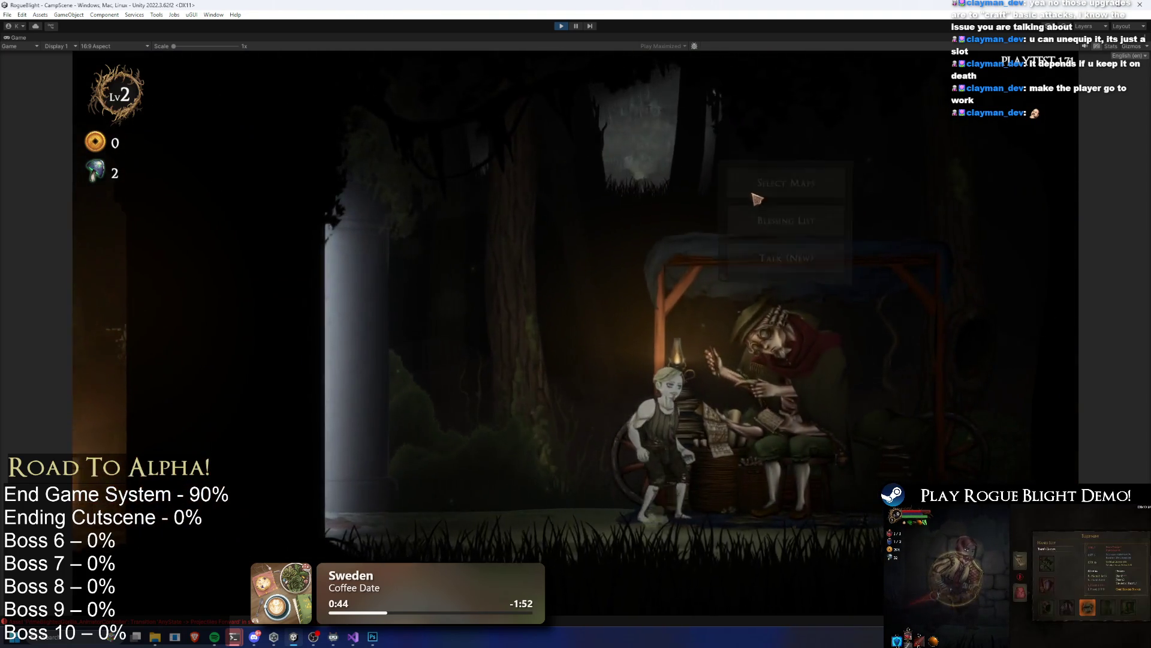
{"action": "left_click", "coordinate": [756, 199]}
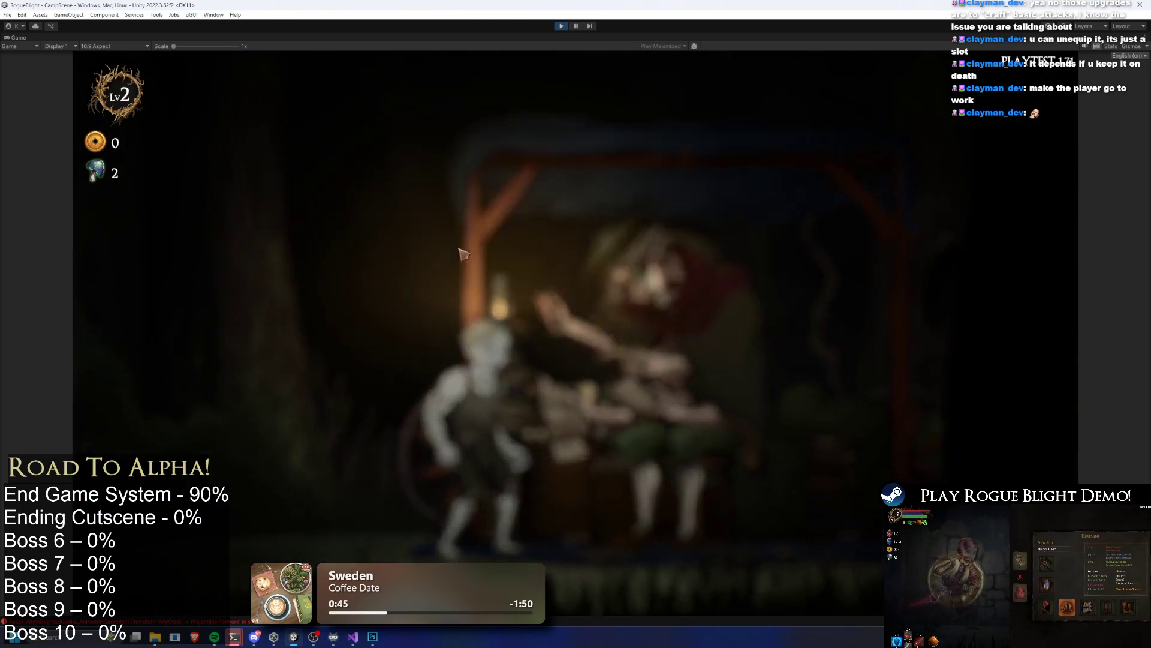
{"action": "key", "text": "Escape"}
{"action": "left_click", "coordinate": [678, 240]}
{"action": "key", "text": "Escape"}
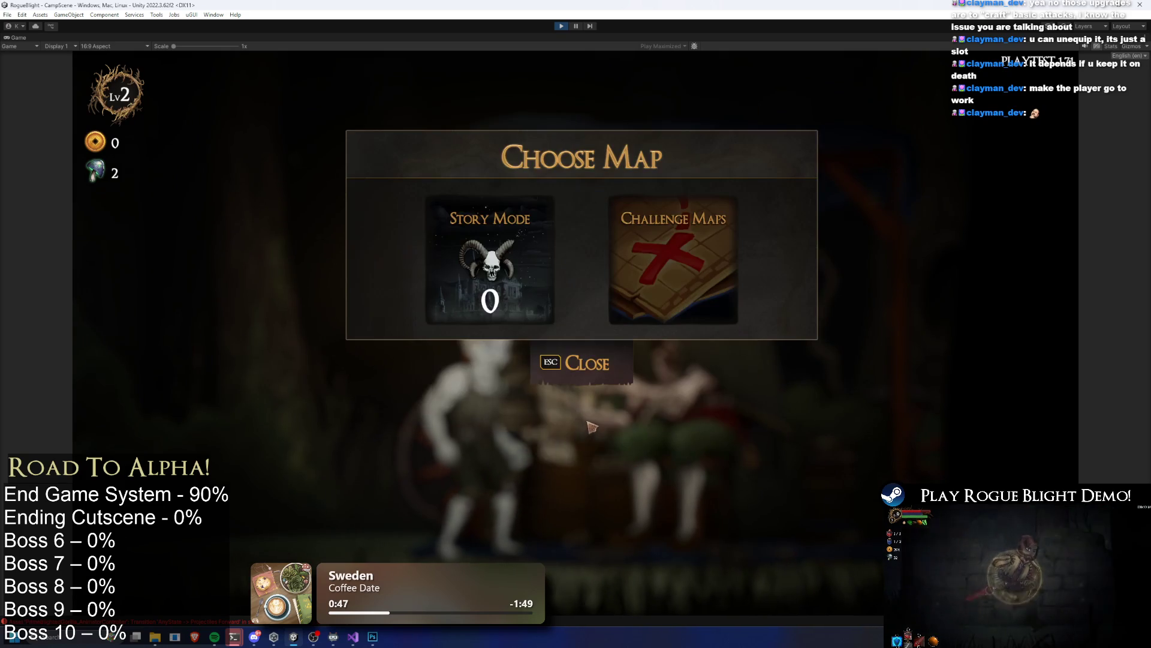
{"action": "key", "text": "Escape"}
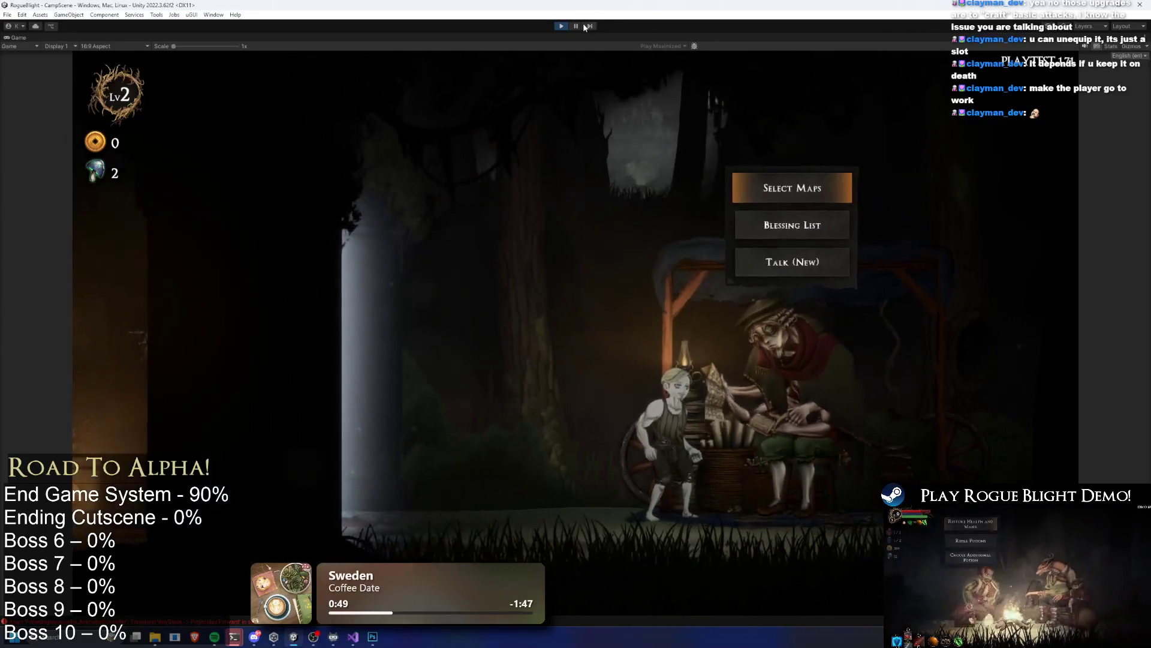
Step: Pause the game and select the Player object via a 'player' Hierarchy search
{"action": "left_click", "coordinate": [575, 26]}
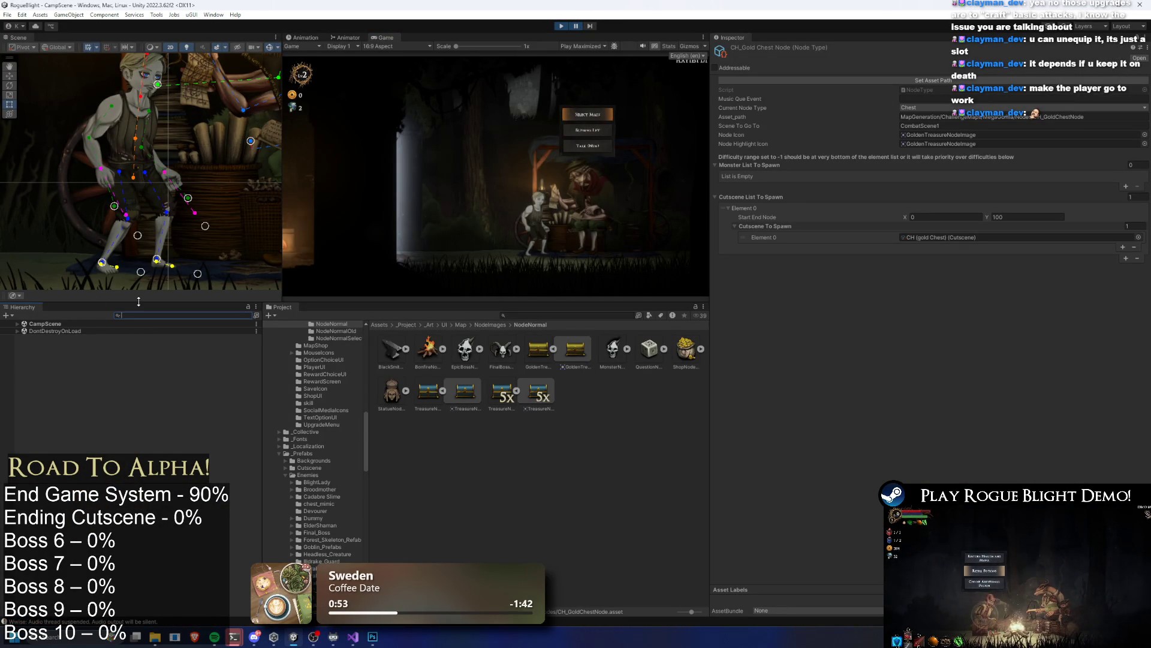
{"action": "type", "text": "player"}
{"action": "left_click", "coordinate": [72, 346]}
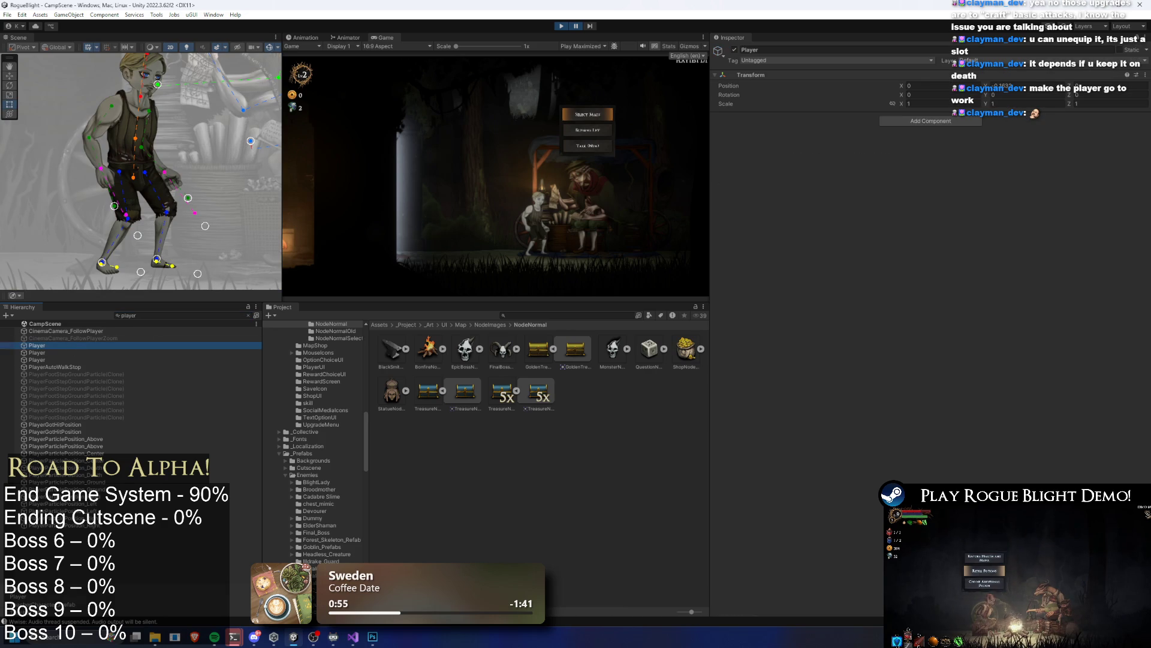
Step: Add UltimateGorillaMapItem to Challenge Map Items plus one difficulty entry, then resume play
{"action": "left_click", "coordinate": [1125, 297]}
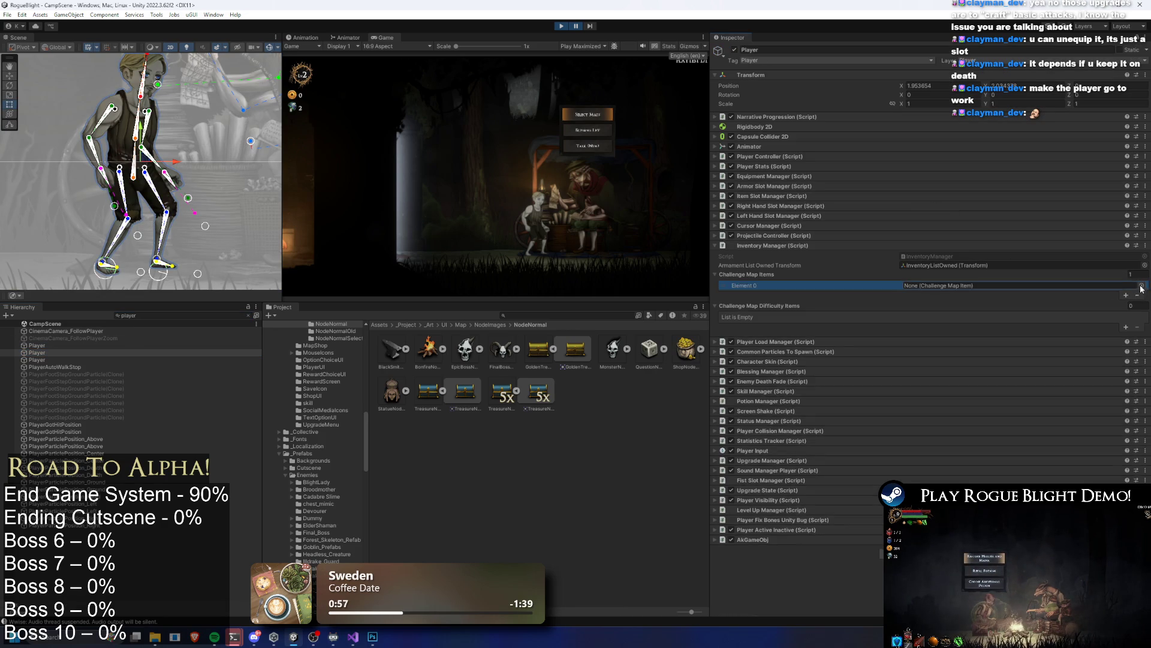
{"action": "left_click", "coordinate": [1131, 283]}
{"action": "double_click", "coordinate": [803, 288]}
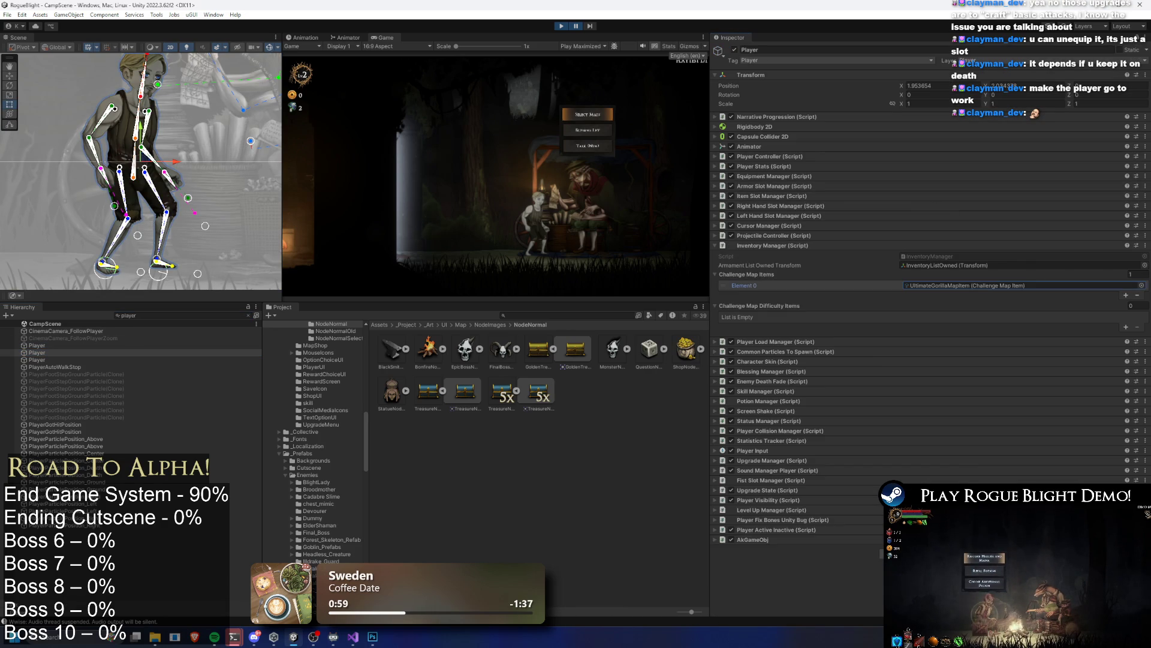
{"action": "left_click", "coordinate": [1125, 328]}
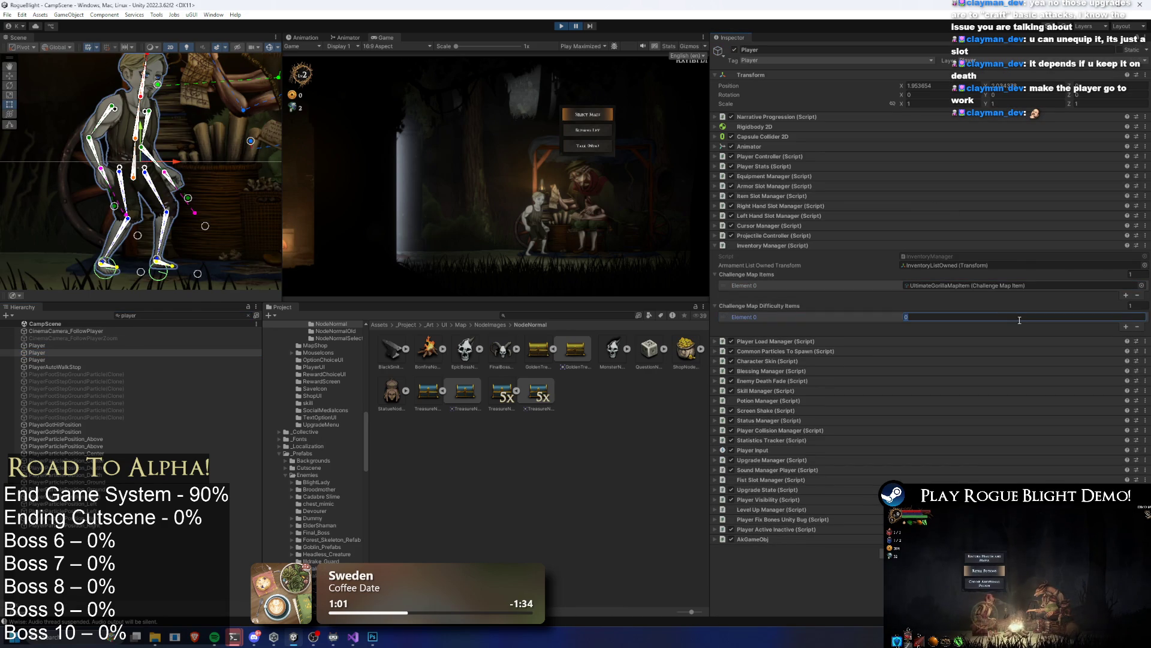
{"action": "left_click", "coordinate": [575, 26]}
{"action": "left_click", "coordinate": [791, 185]}
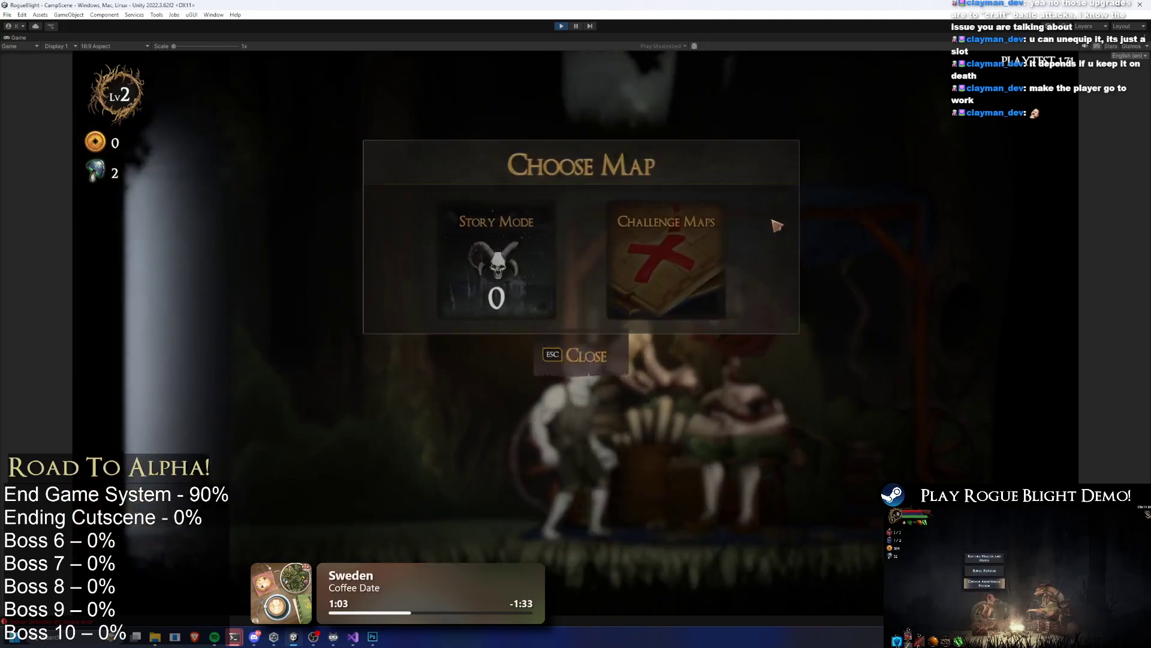
Step: Open Challenge Maps, choose Legendary Map: Gorilla Prime and start it
{"action": "left_click", "coordinate": [690, 240]}
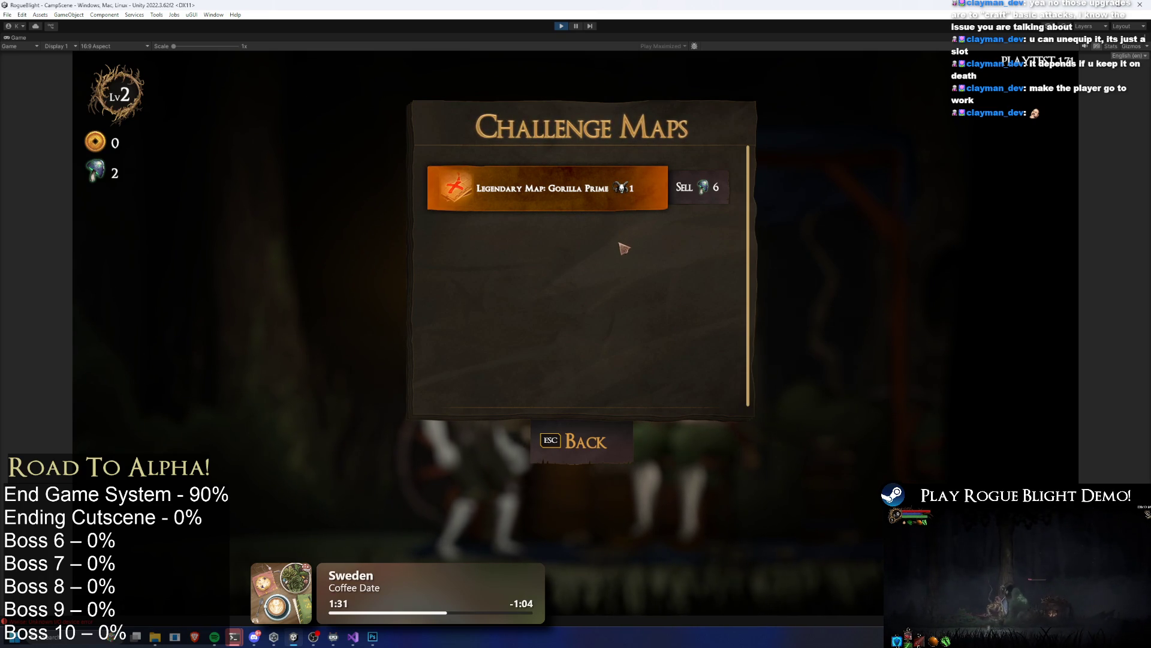
{"action": "left_click", "coordinate": [601, 207]}
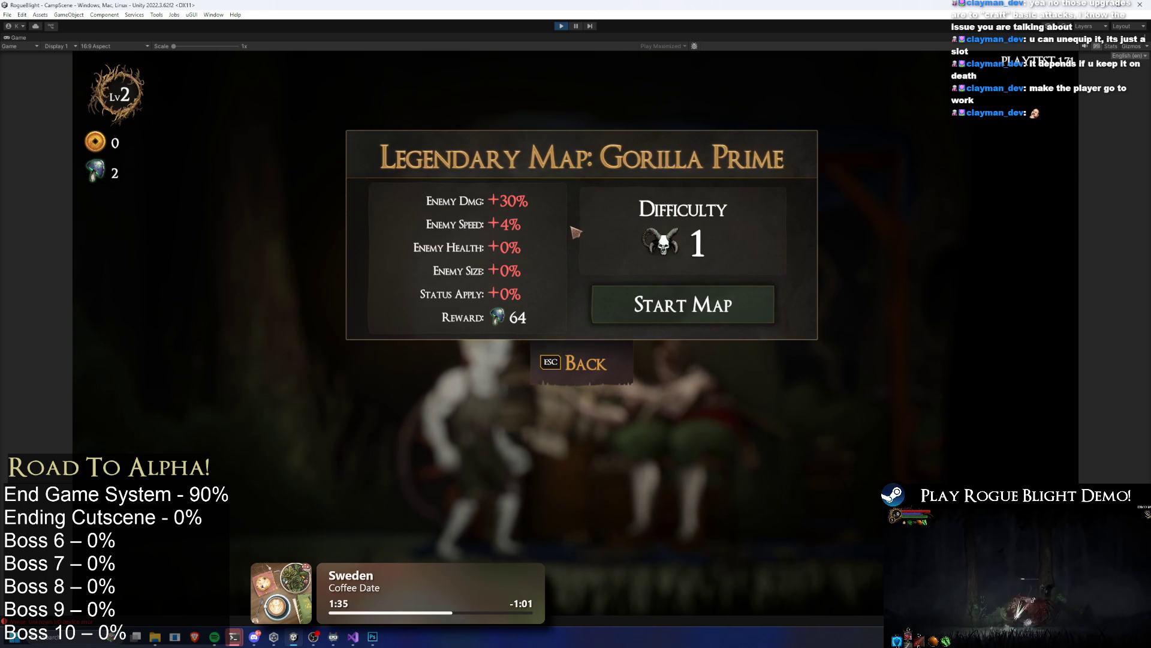
{"action": "left_click", "coordinate": [714, 295]}
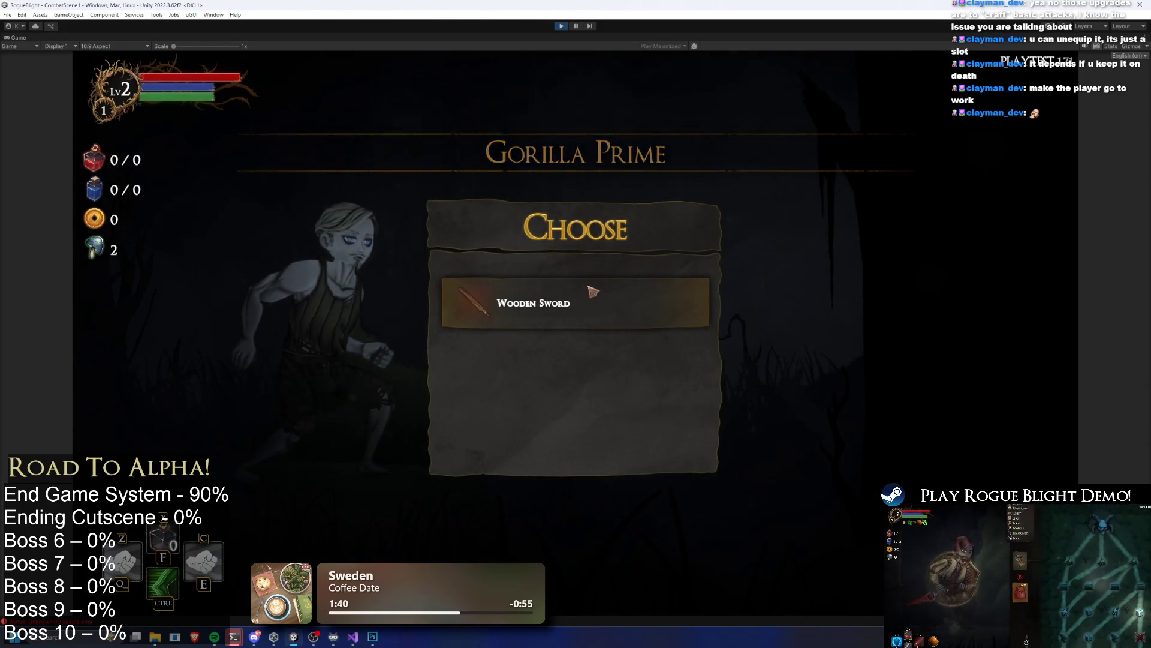
Step: Take the Wooden Sword and close the game menu
{"action": "left_click", "coordinate": [625, 312]}
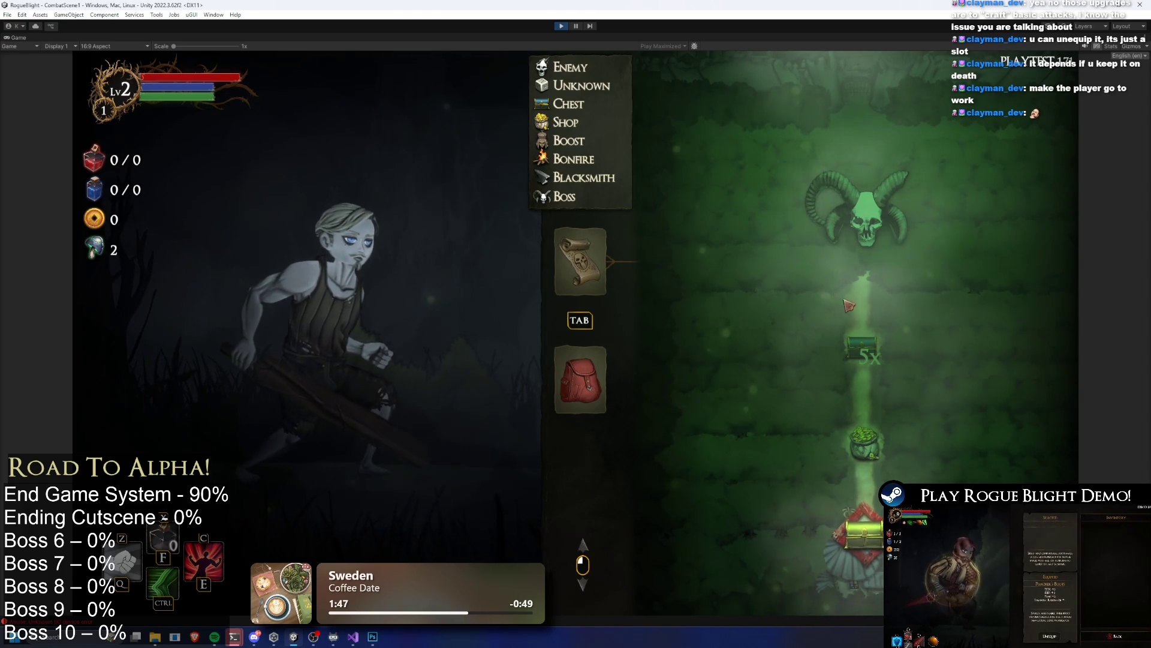
{"action": "scroll", "coordinate": [850, 388], "scroll_direction": "down", "scroll_amount": 1}
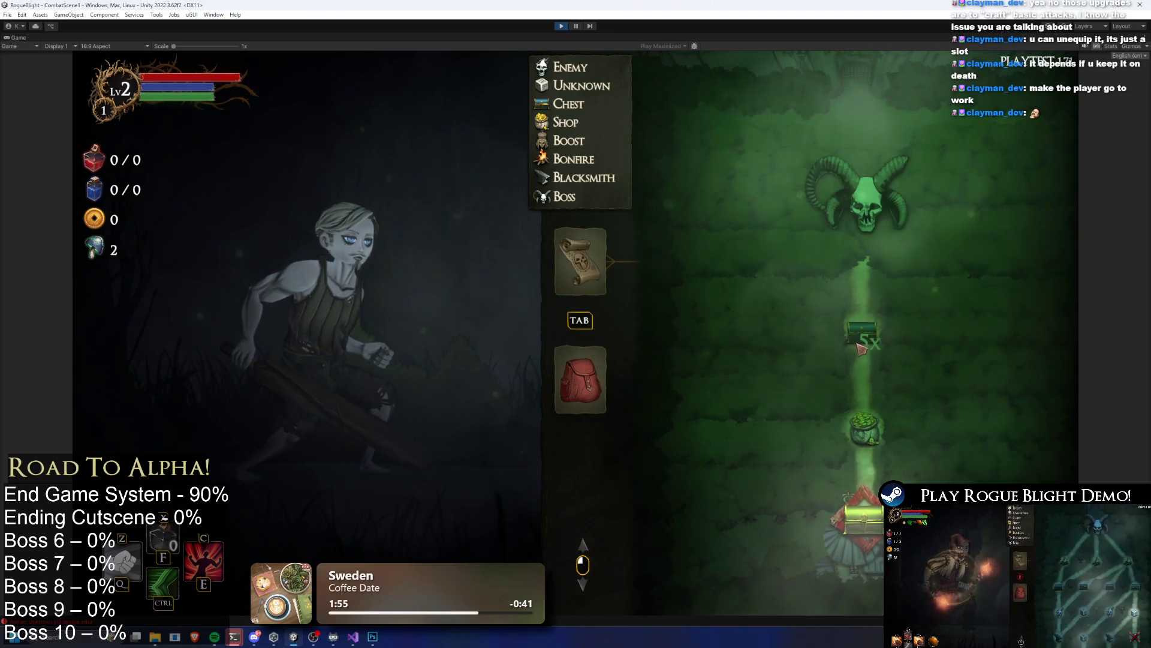
{"action": "left_click", "coordinate": [580, 379]}
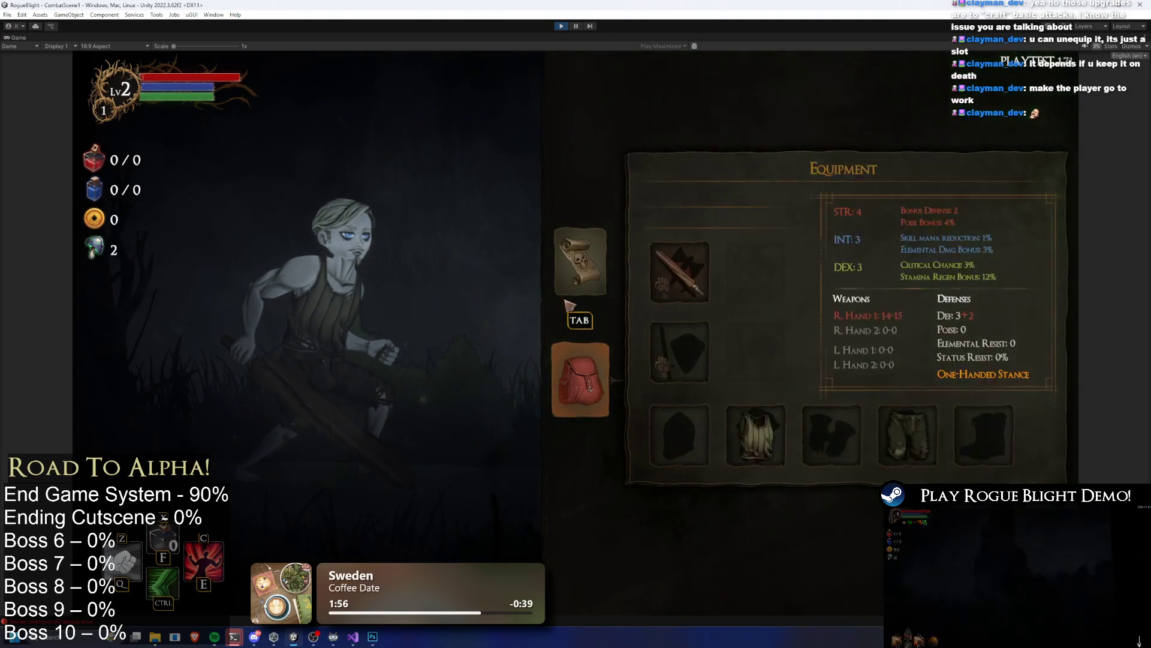
{"action": "left_click", "coordinate": [580, 264]}
{"action": "key", "text": "Escape"}
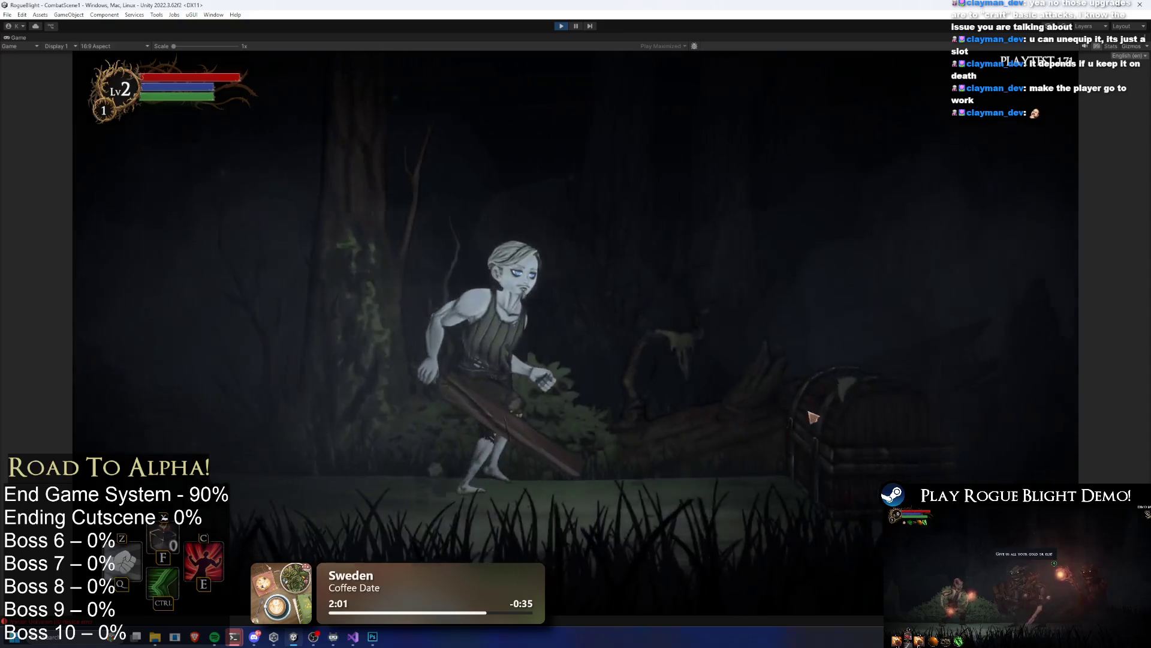
Step: Loot 300 gold from the chest and travel on to talk to the merchant
{"action": "left_click", "coordinate": [485, 240]}
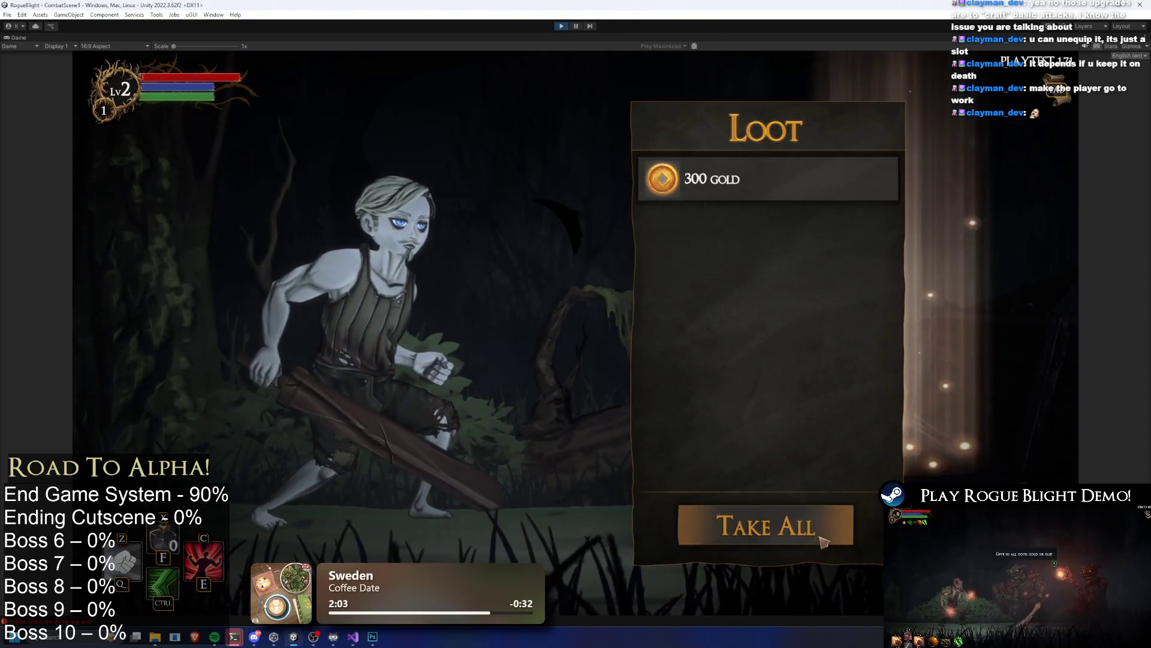
{"action": "key", "text": "e"}
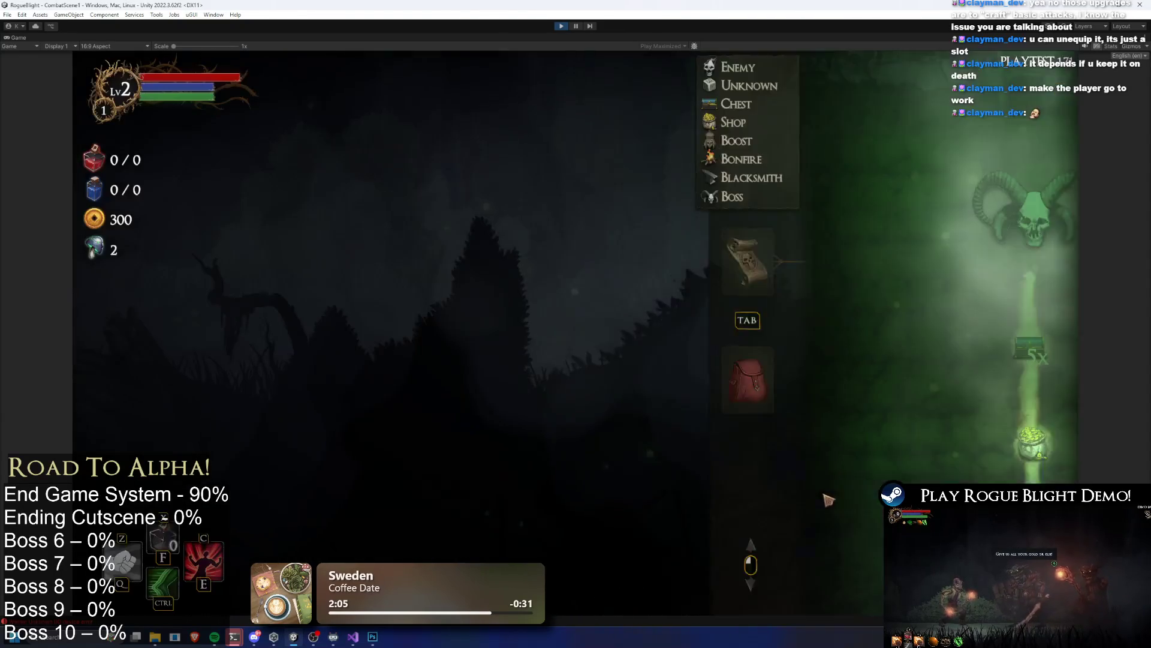
{"action": "key", "text": "Tab"}
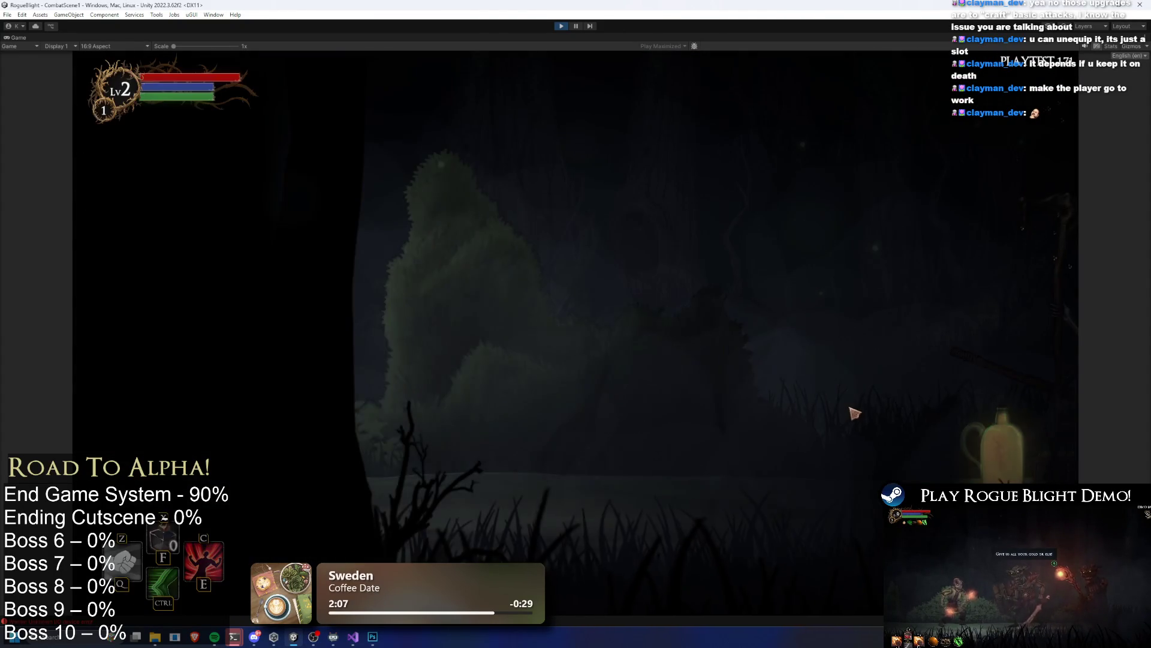
{"action": "key", "text": "e"}
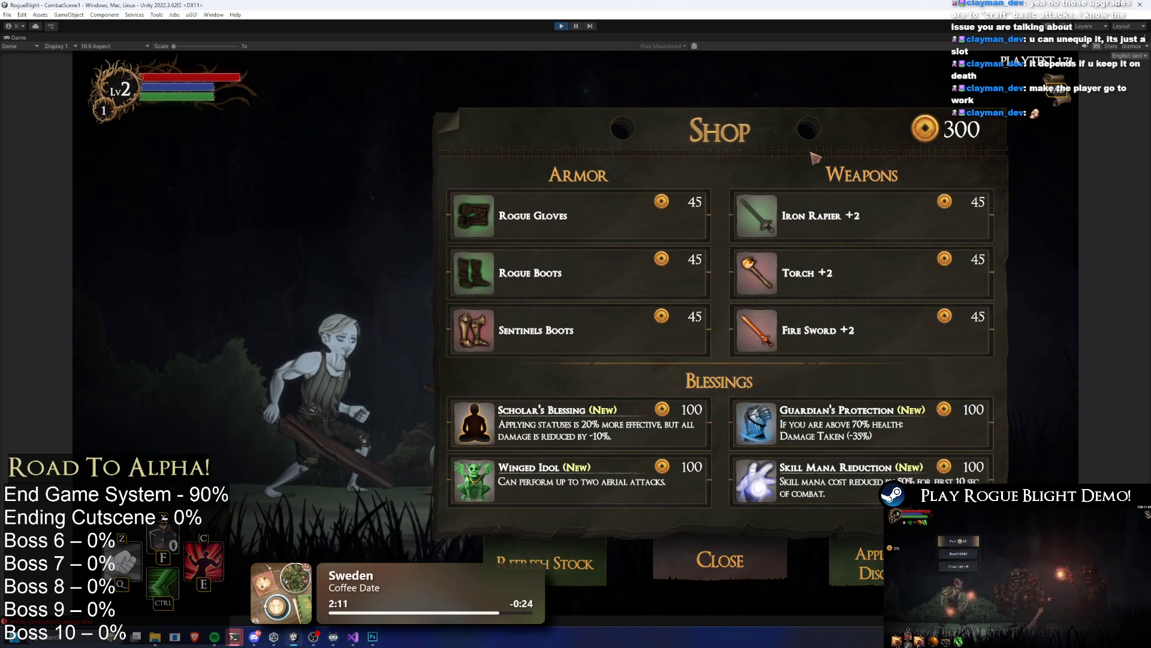
Step: Buy the Fire Sword +2, Sentinels Boots and Rogue Gloves
{"action": "mouse_move", "coordinate": [897, 215]}
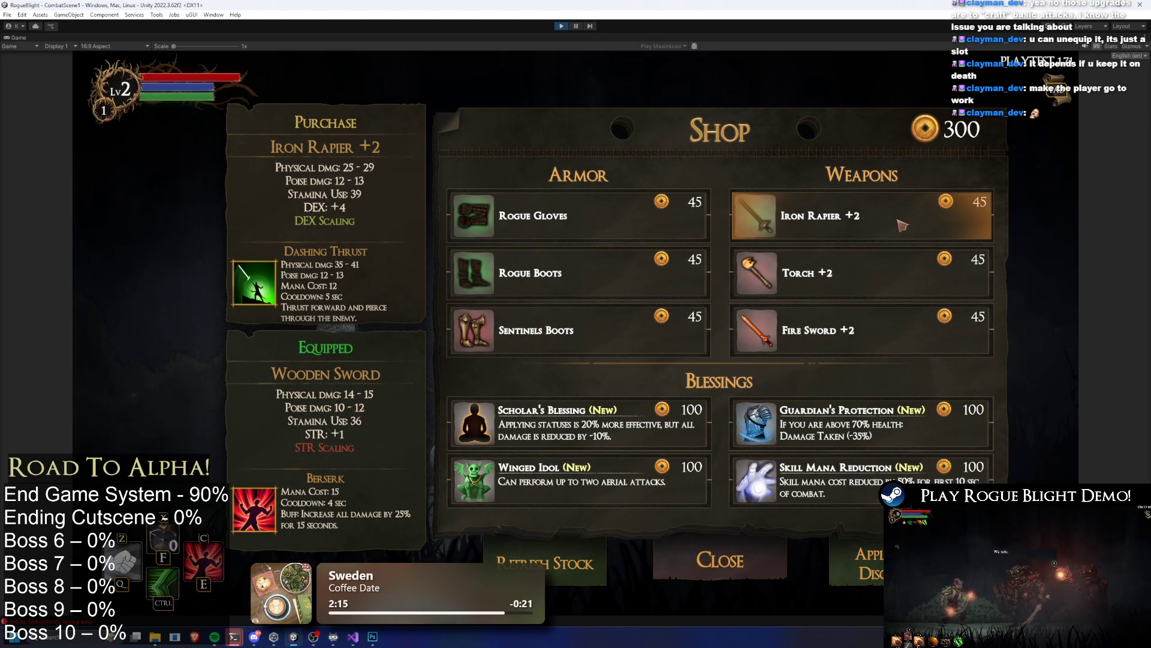
{"action": "left_click", "coordinate": [783, 324]}
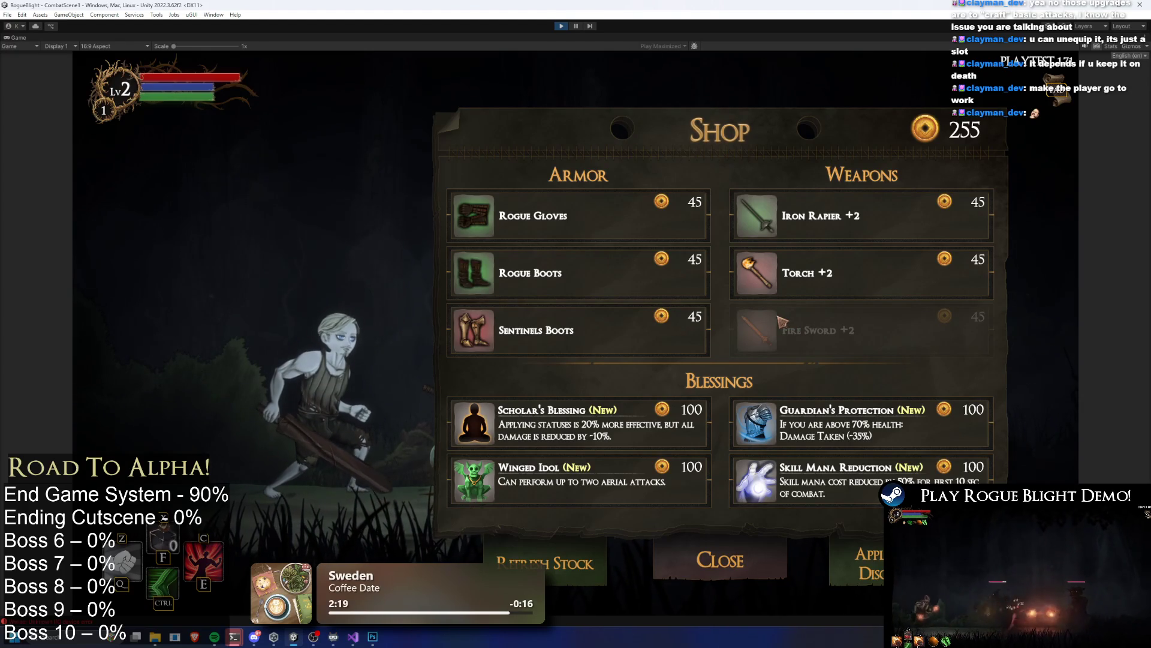
{"action": "left_click", "coordinate": [659, 333]}
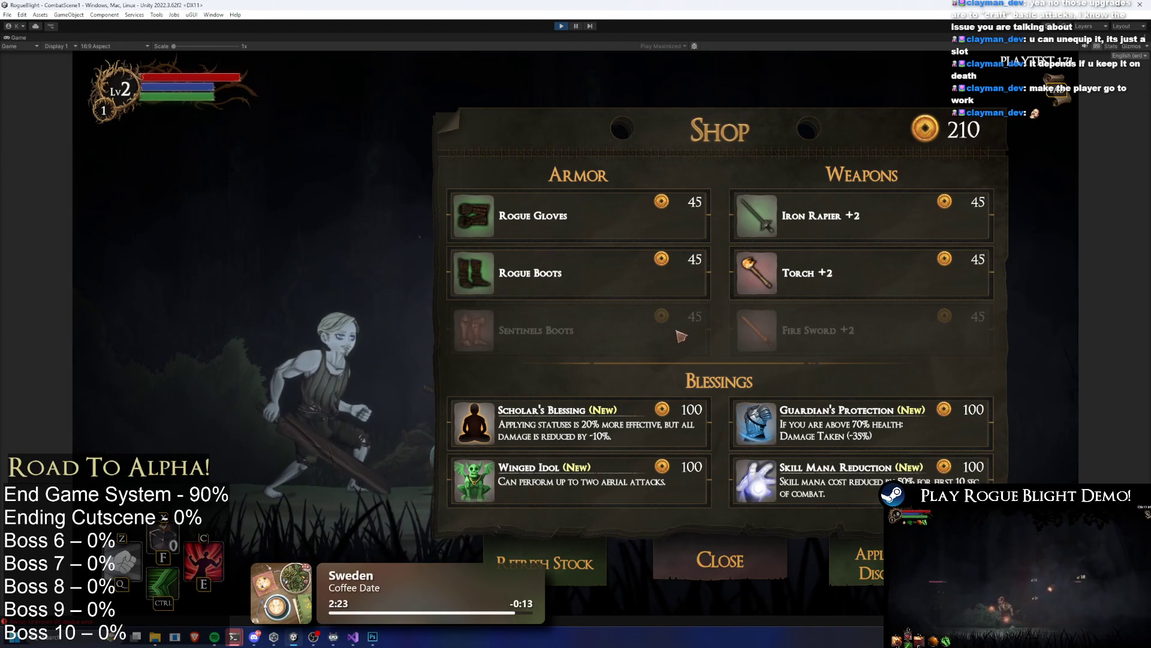
{"action": "left_click", "coordinate": [600, 219]}
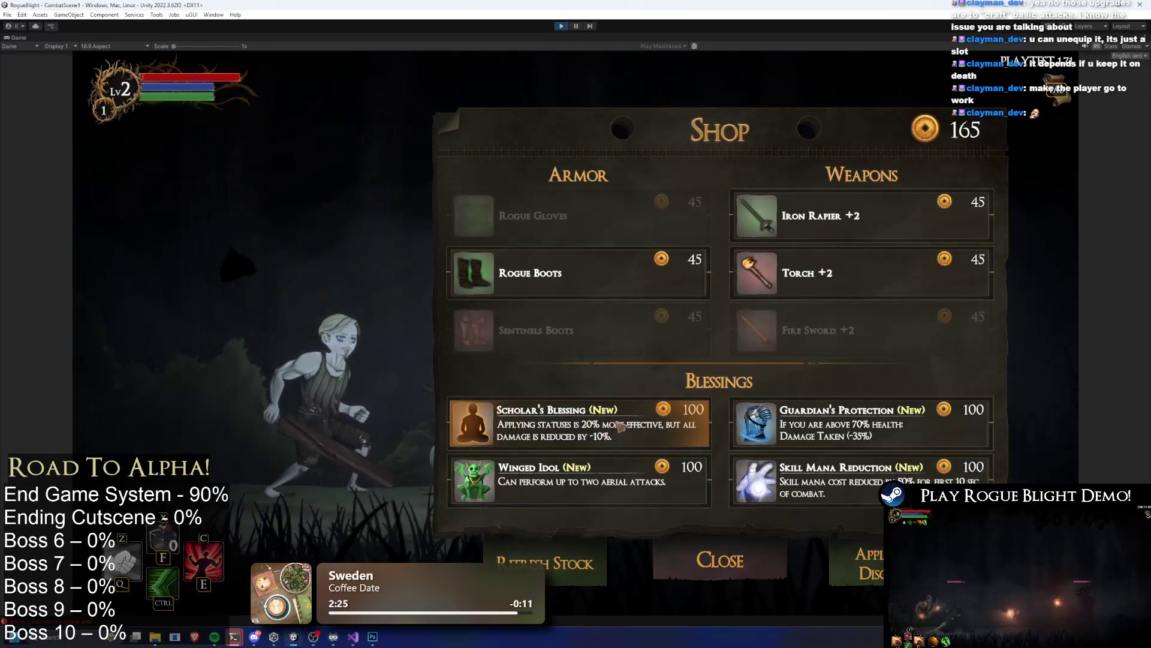
Step: Refresh stock, buy a second Fire Sword +2 and Rogue Armor, apply the discount, close the shop
{"action": "left_click", "coordinate": [584, 562]}
{"action": "left_click", "coordinate": [839, 216]}
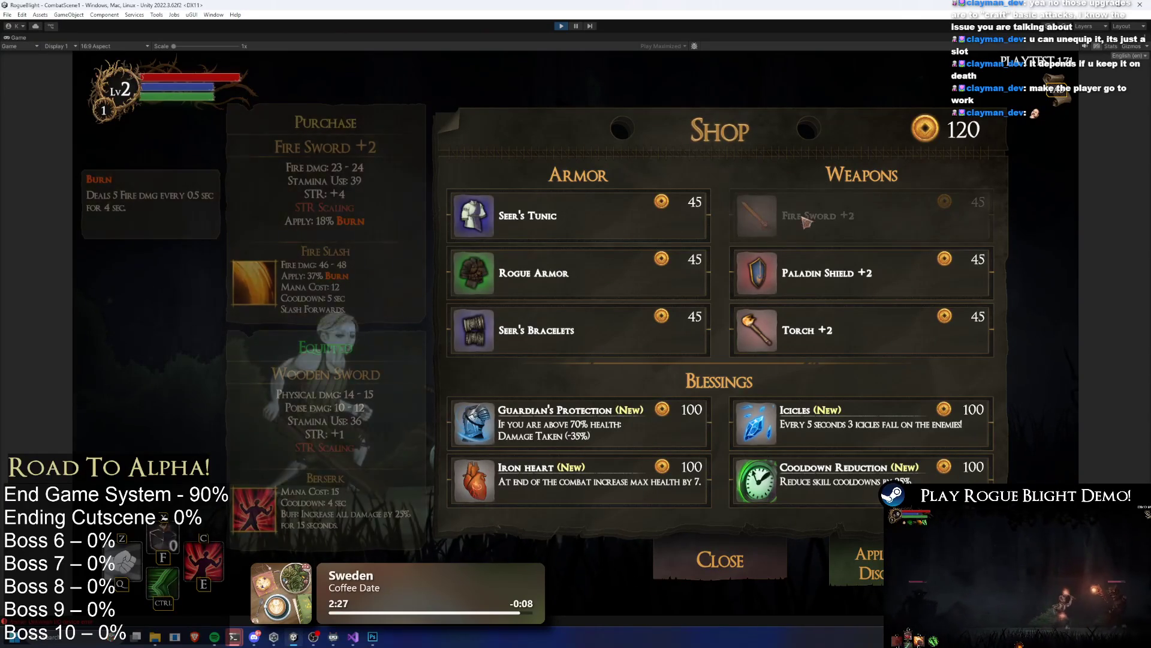
{"action": "left_click", "coordinate": [550, 296]}
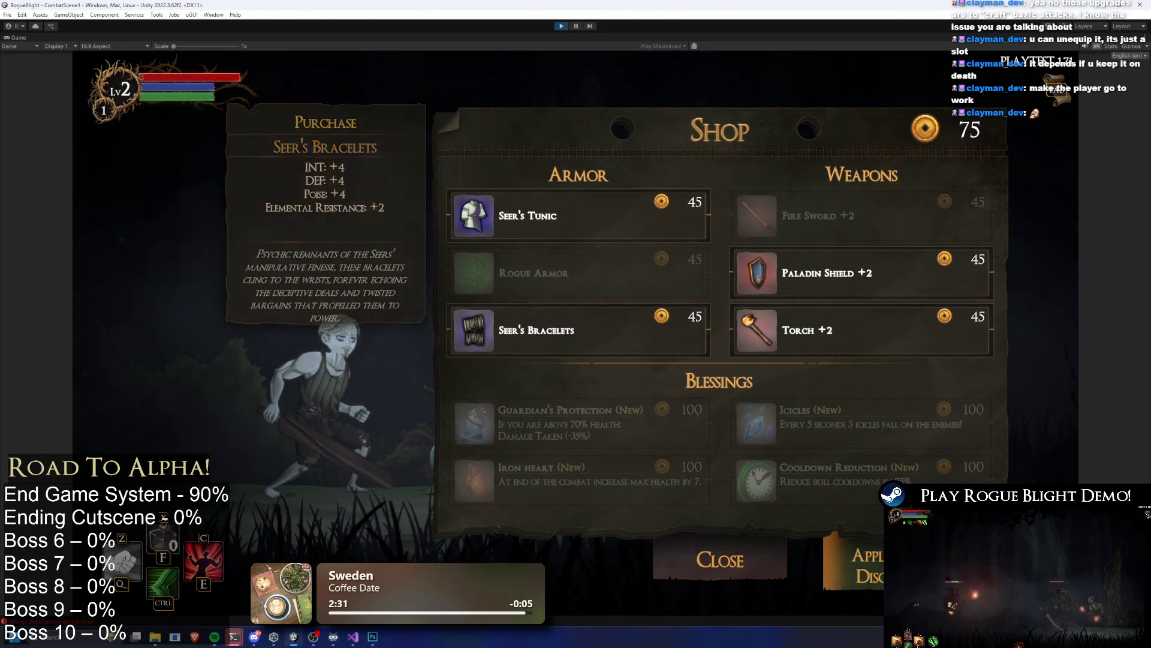
{"action": "left_click", "coordinate": [855, 560]}
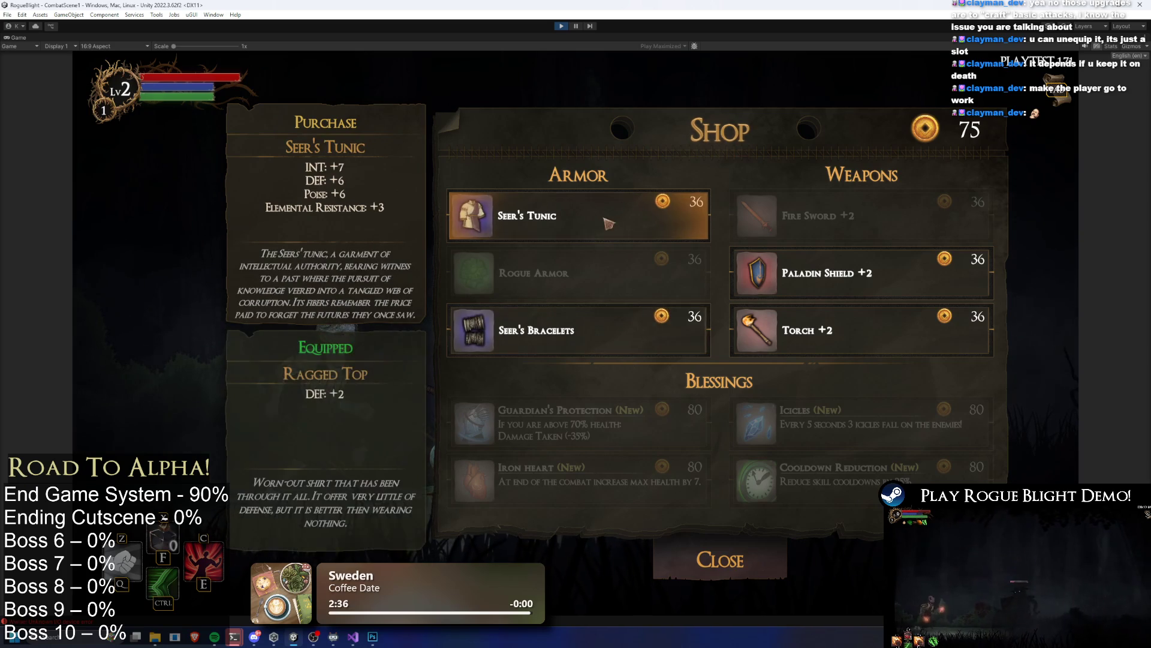
{"action": "left_click", "coordinate": [729, 552]}
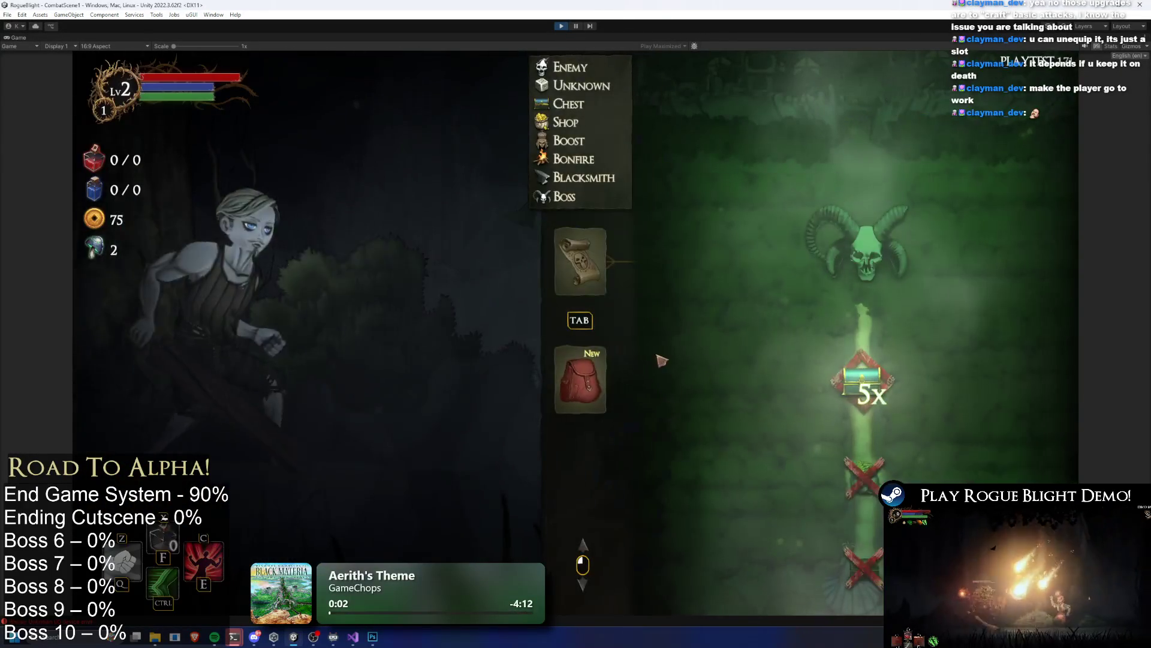
Step: Equip the Rogue Armor, Rogue Gloves and Sentinels Boots
{"action": "key", "text": "Tab"}
{"action": "left_click", "coordinate": [824, 190]}
{"action": "left_click", "coordinate": [824, 190]}
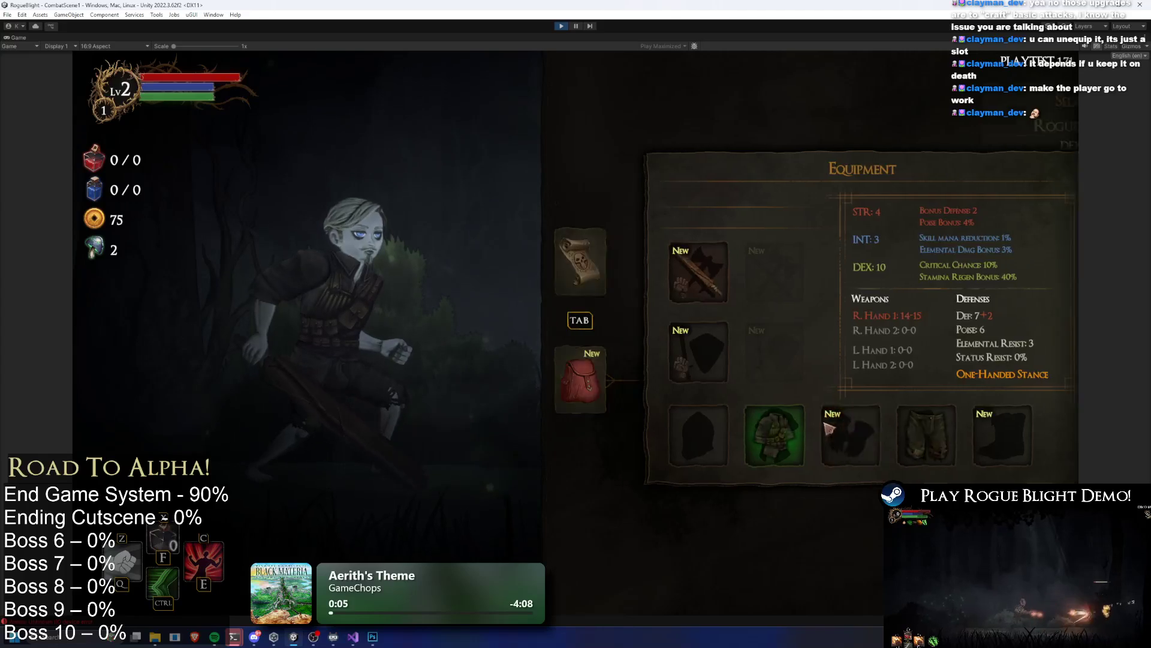
{"action": "left_click", "coordinate": [914, 436]}
{"action": "left_click", "coordinate": [839, 152]}
{"action": "left_click", "coordinate": [992, 437]}
{"action": "left_click", "coordinate": [843, 153]}
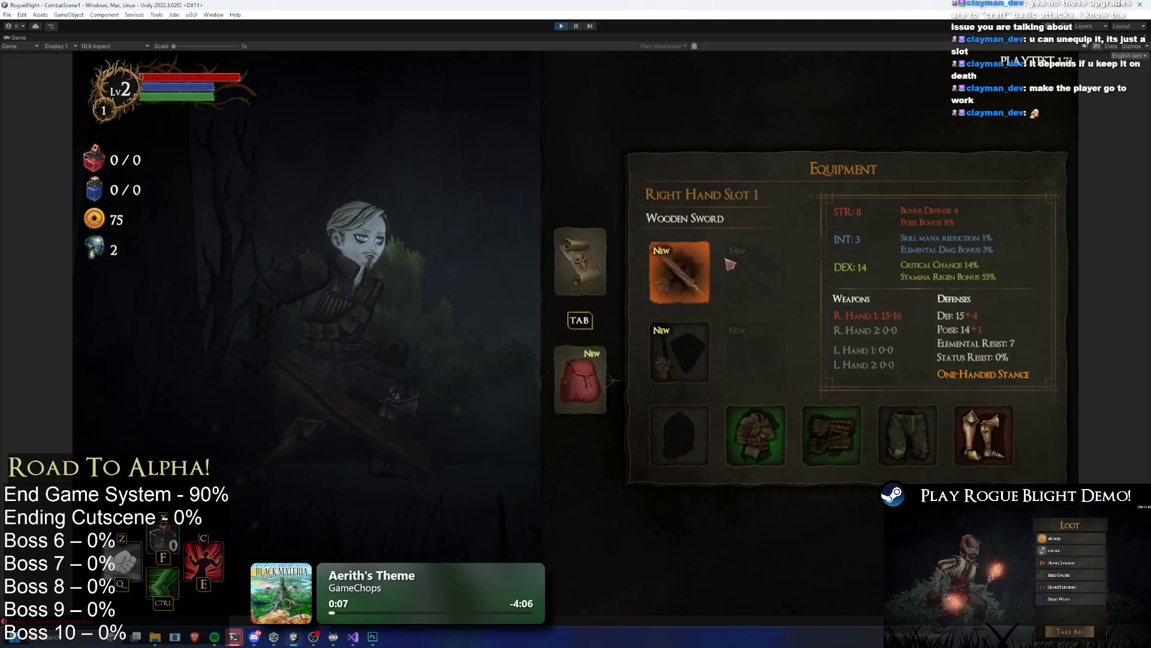
Step: Wield Fire Sword +2 in both hands, replacing the Wooden Sword, and show the map
{"action": "left_click", "coordinate": [677, 273]}
{"action": "left_click", "coordinate": [840, 153]}
{"action": "left_click", "coordinate": [704, 327]}
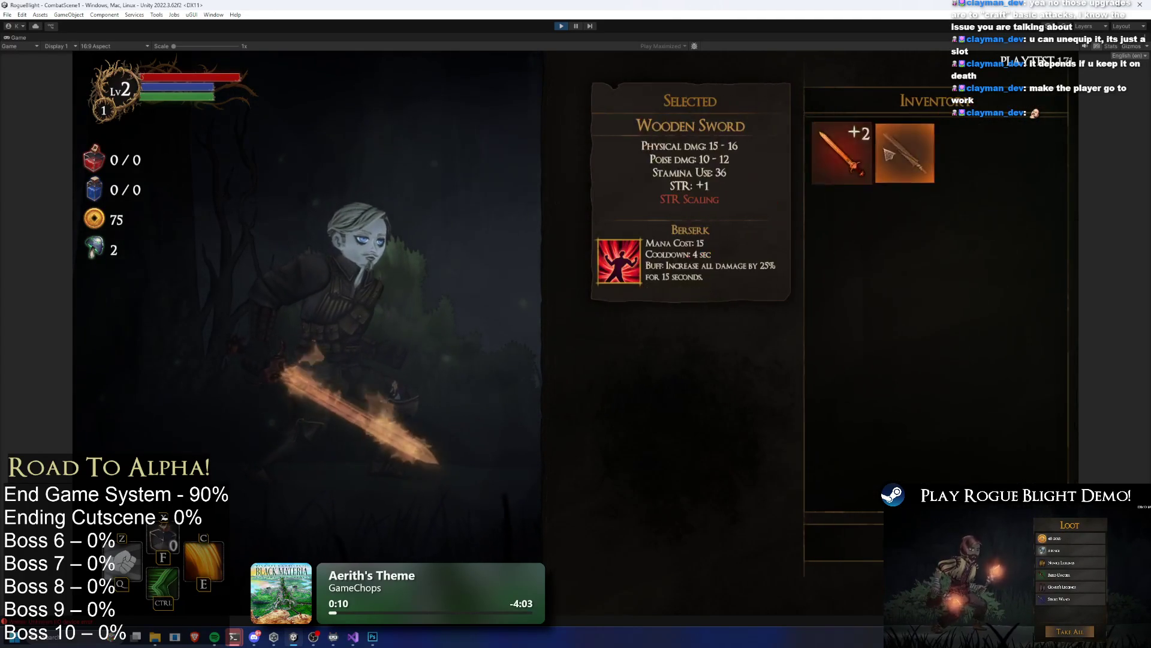
{"action": "left_click", "coordinate": [899, 154]}
{"action": "left_click", "coordinate": [704, 336]}
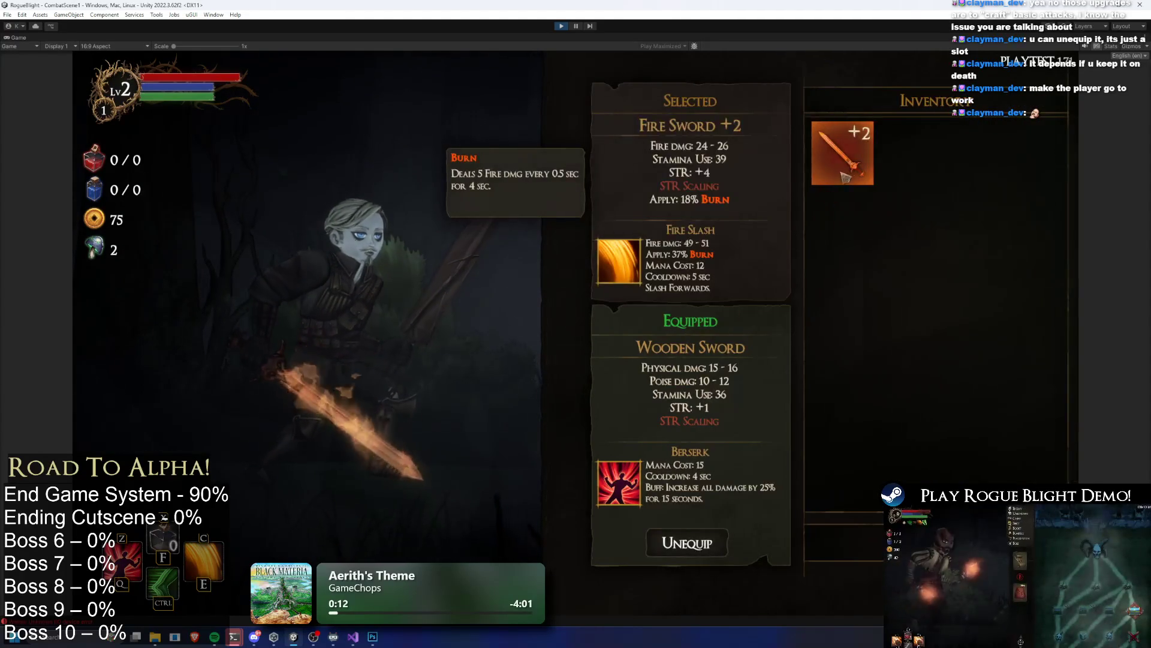
{"action": "left_click", "coordinate": [839, 154]}
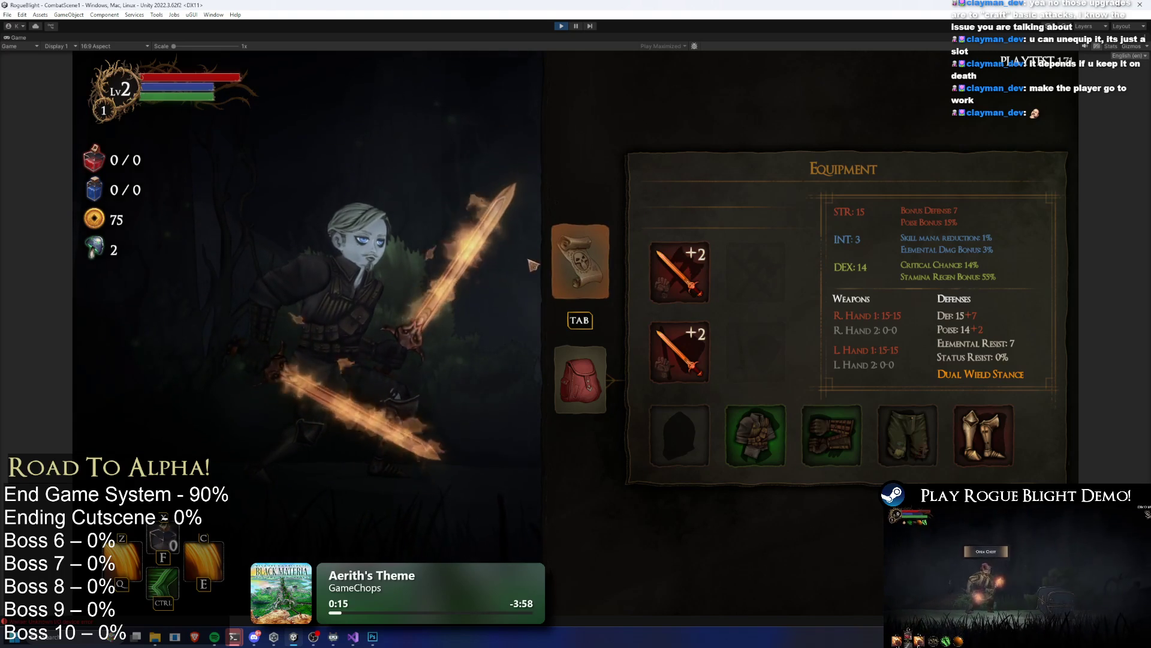
{"action": "left_click", "coordinate": [580, 261]}
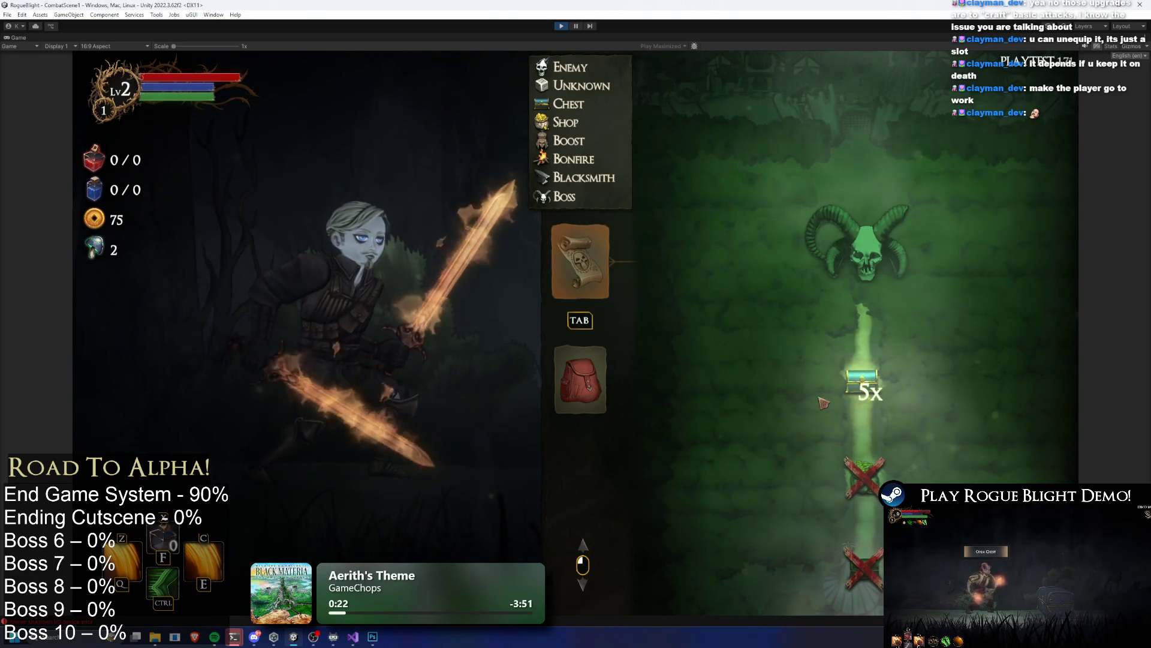
Step: Open the 5x chest node and pick Poison Breath, Endurance, Fiery Meteor, Falcon's Claw and Aghast
{"action": "left_click", "coordinate": [882, 406]}
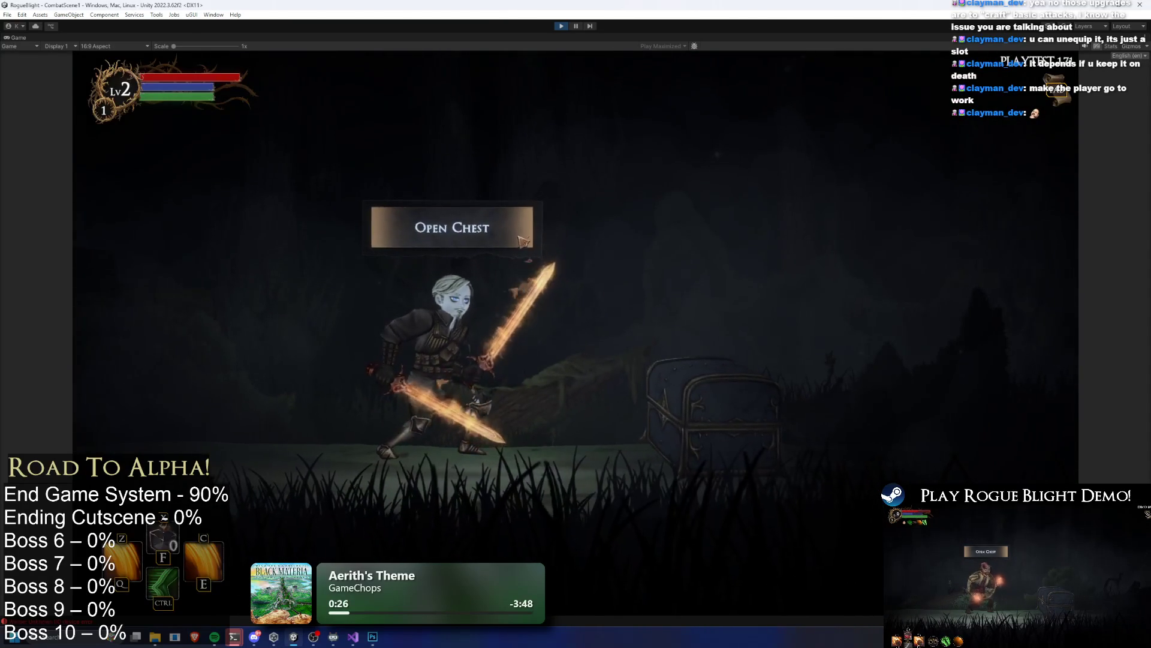
{"action": "key", "text": "e"}
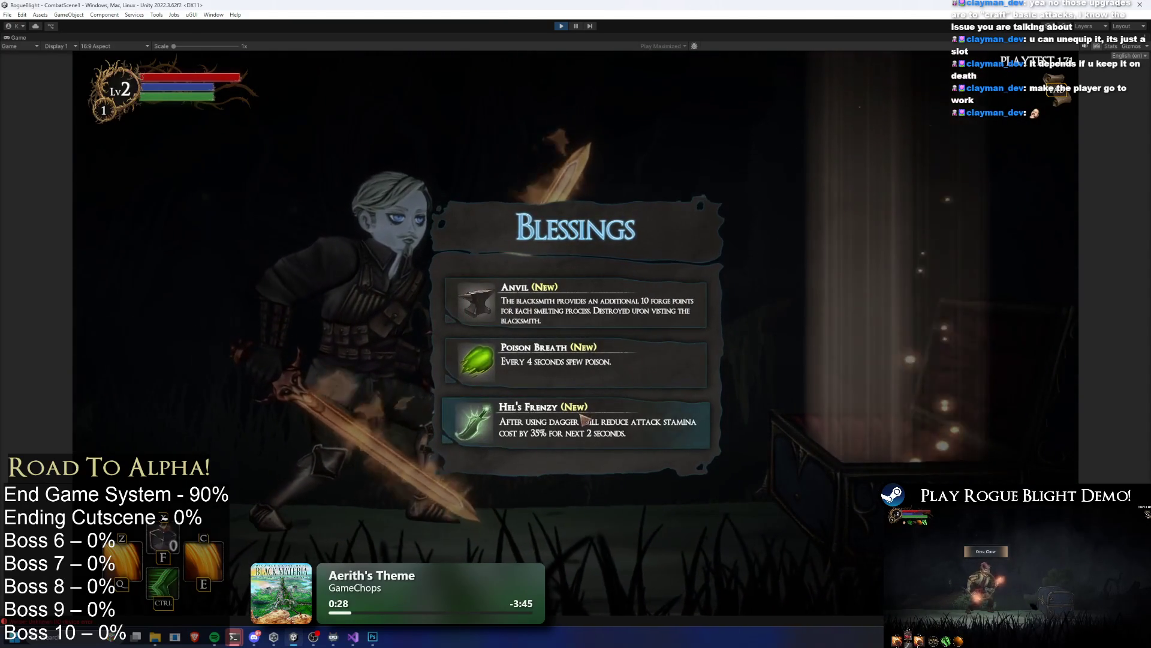
{"action": "left_click", "coordinate": [609, 377]}
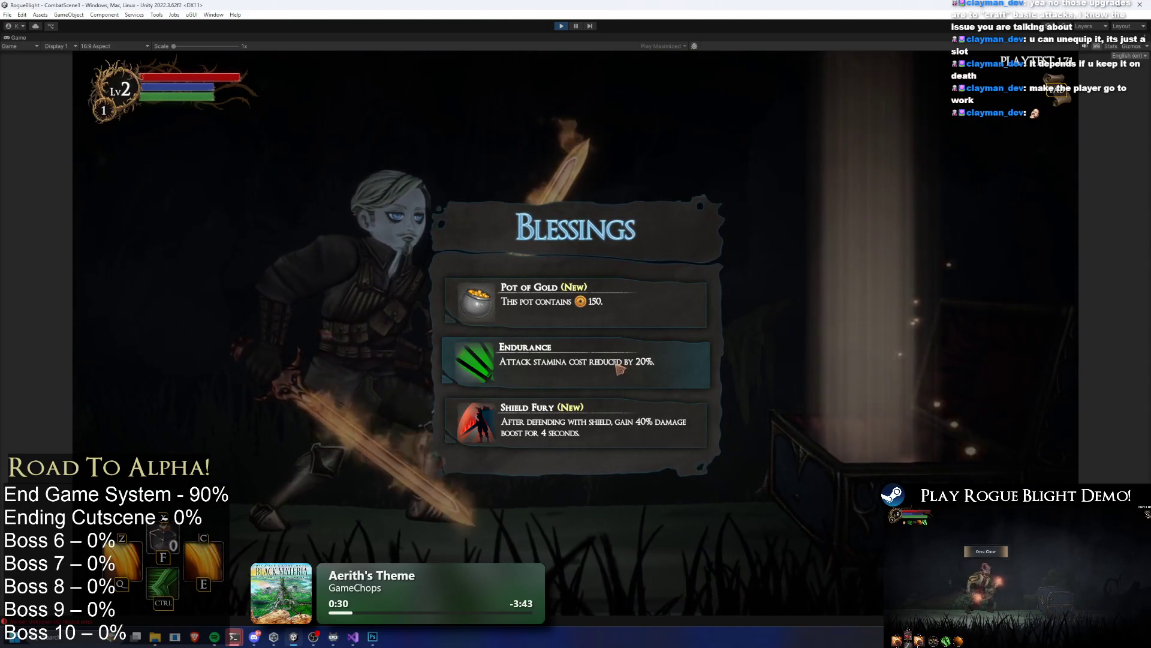
{"action": "left_click", "coordinate": [610, 372]}
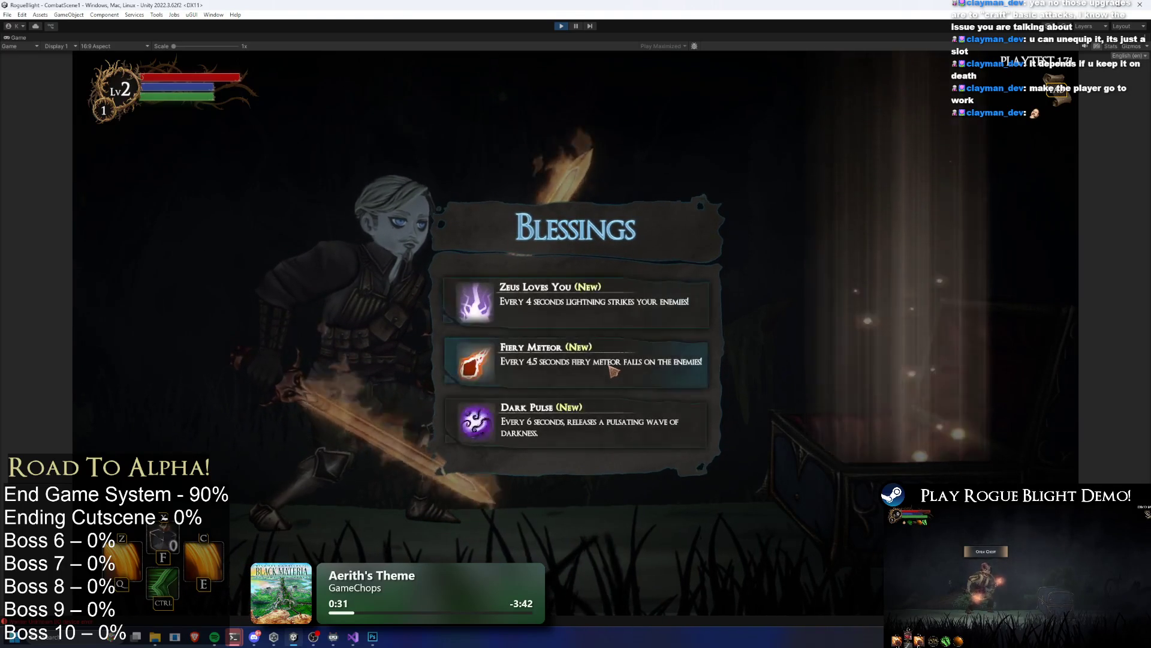
{"action": "left_click", "coordinate": [610, 373]}
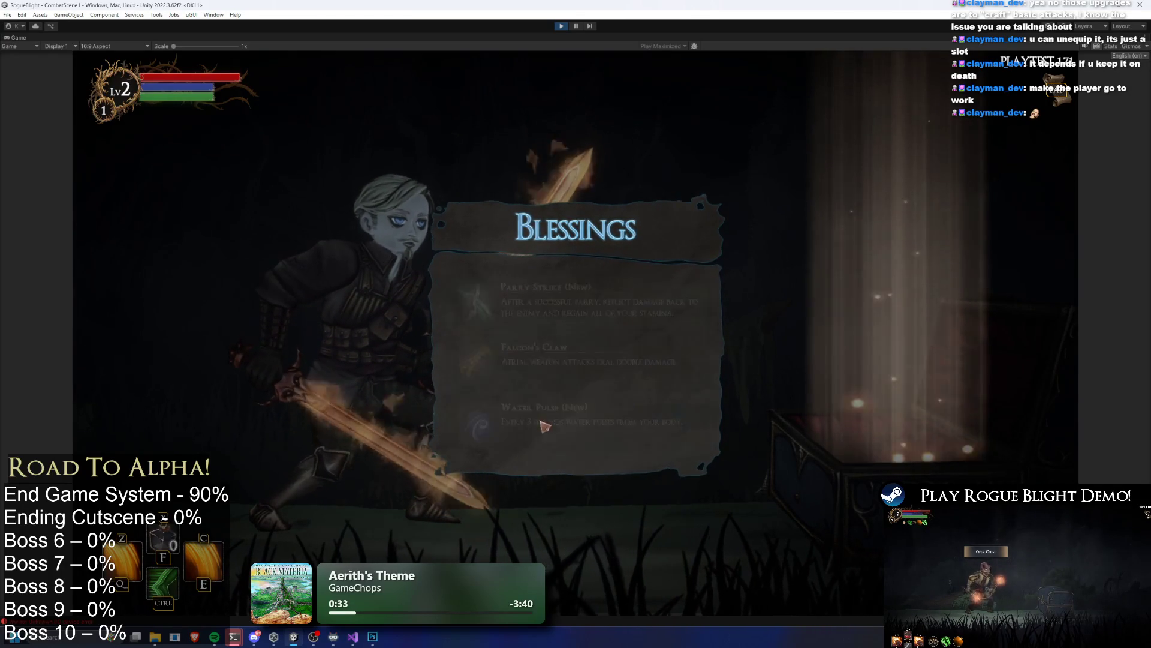
{"action": "left_click", "coordinate": [600, 360]}
{"action": "left_click", "coordinate": [600, 360]}
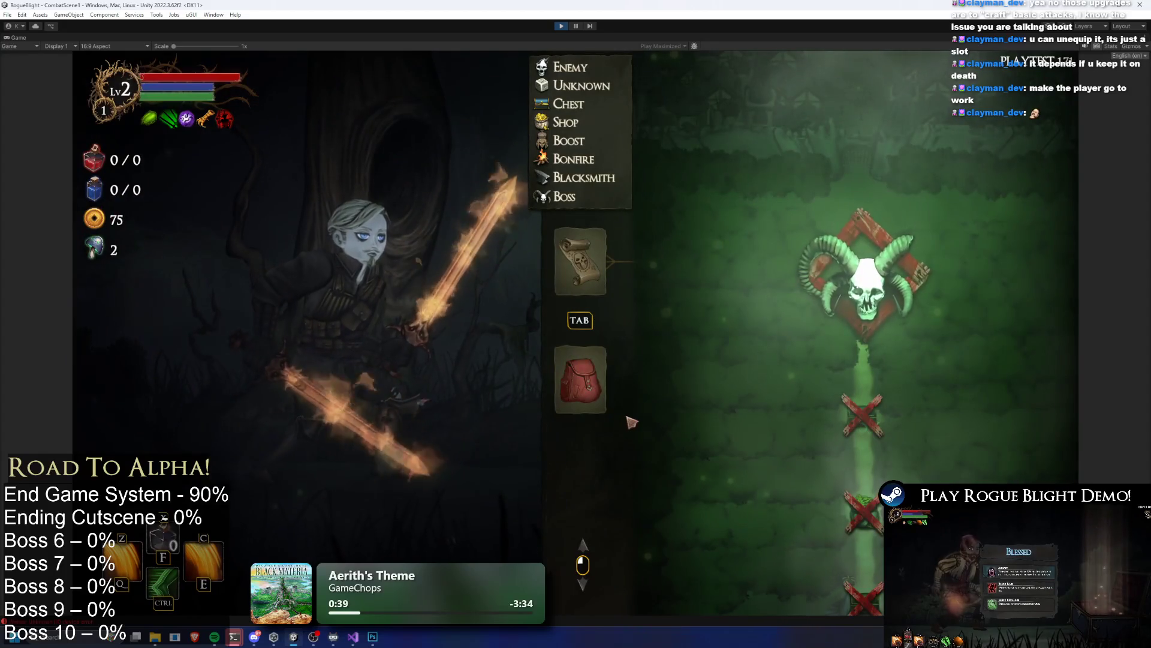
{"action": "mouse_move", "coordinate": [186, 119]}
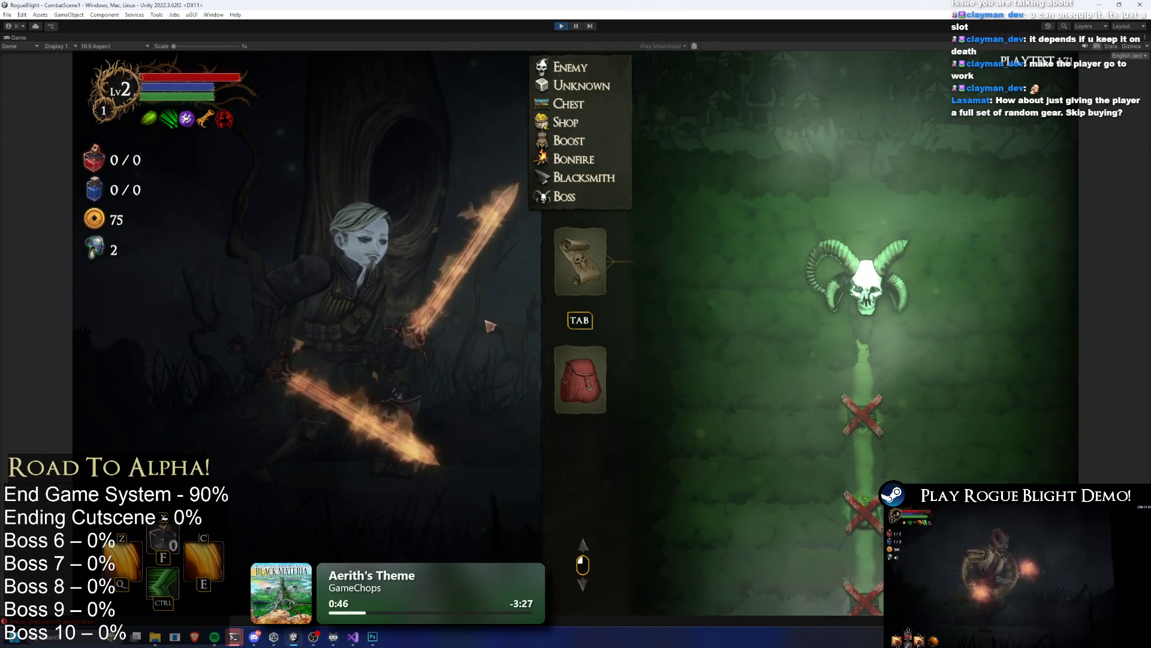
Step: Open the boss fight with E, Ctrl and Q skill attacks and a dash
{"action": "scroll", "coordinate": [826, 394], "scroll_direction": "down", "scroll_amount": 1}
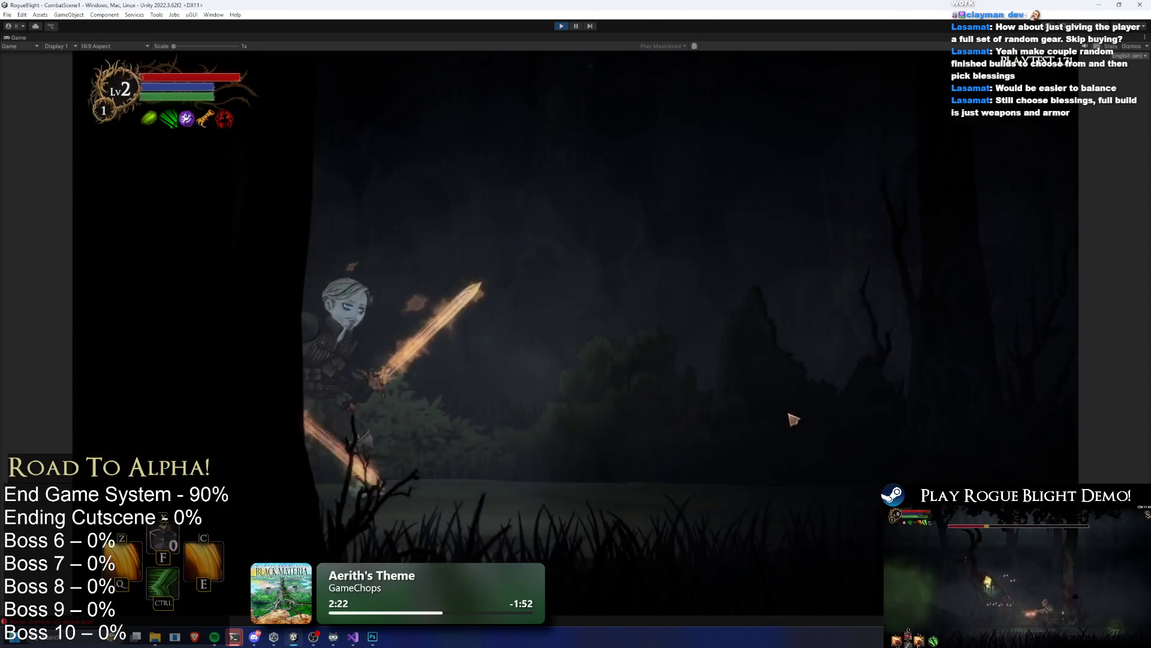
{"action": "key", "text": "e"}
{"action": "key", "text": "ctrl"}
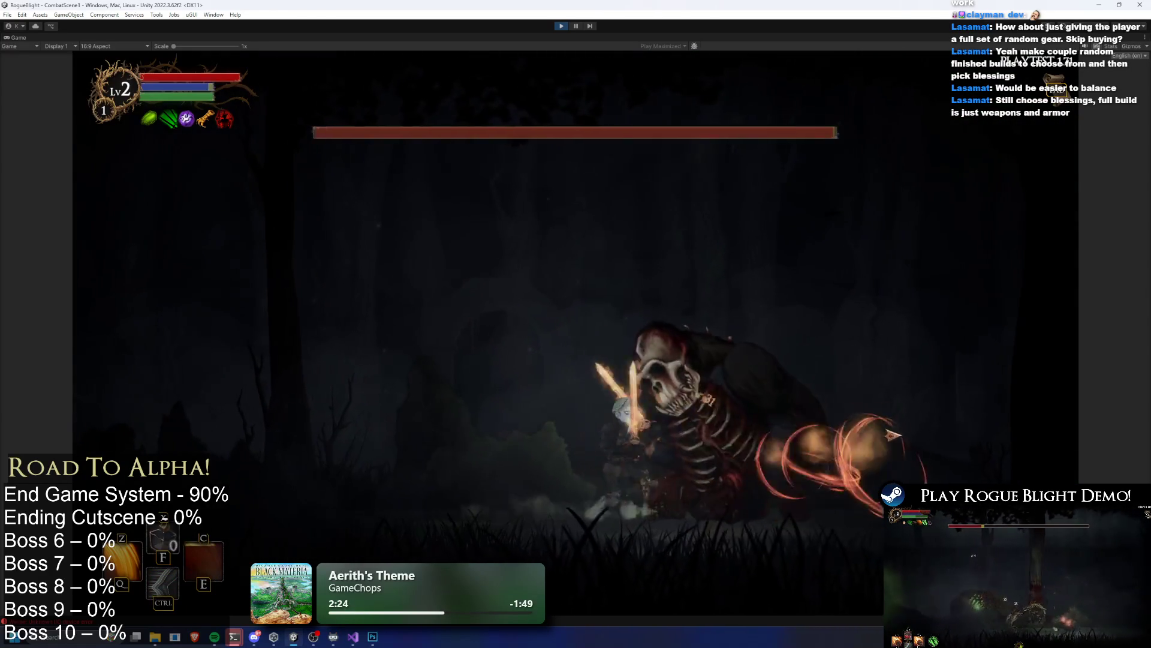
{"action": "key", "text": "q"}
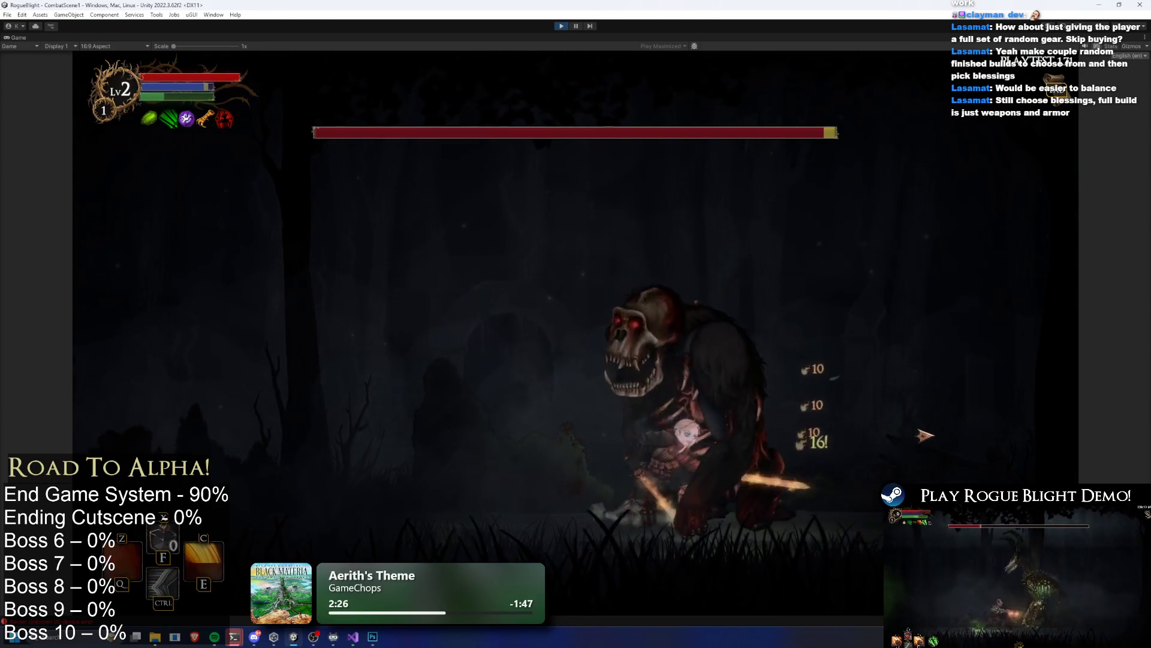
{"action": "key", "text": "a"}
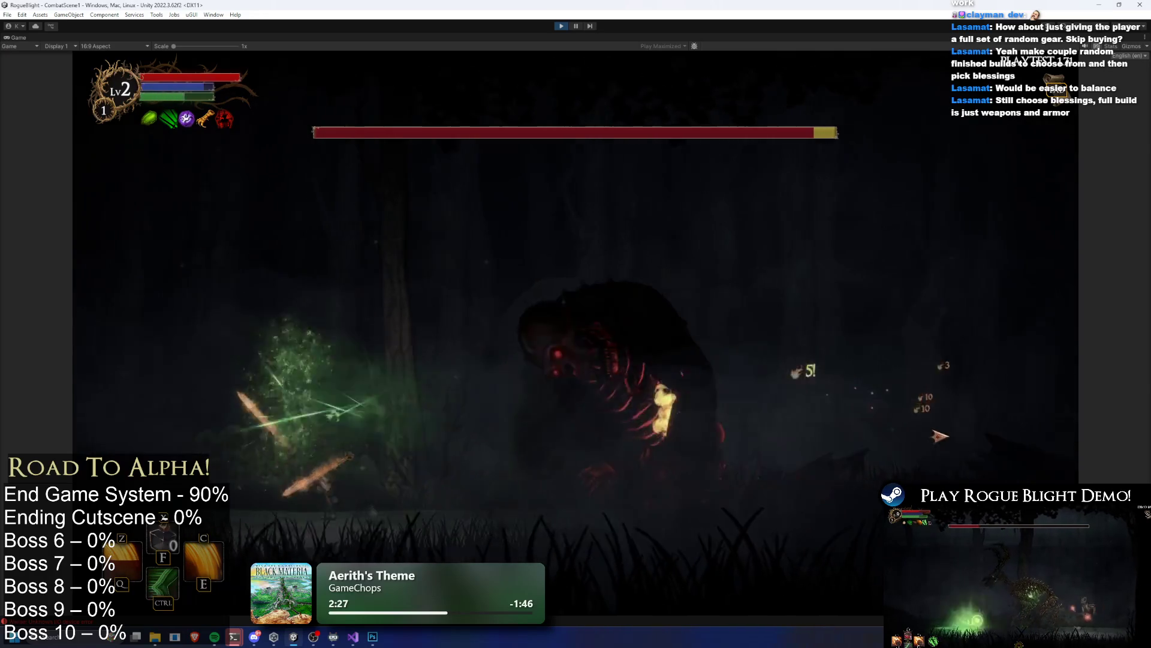
{"action": "key", "text": "ctrl"}
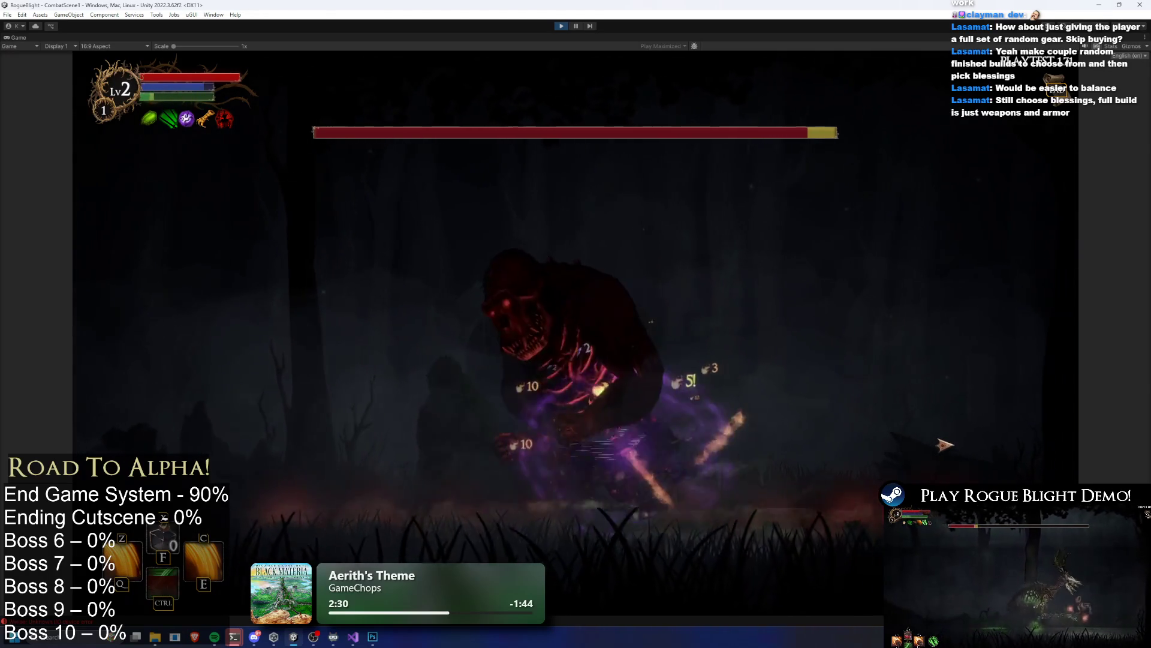
{"action": "key", "text": "e"}
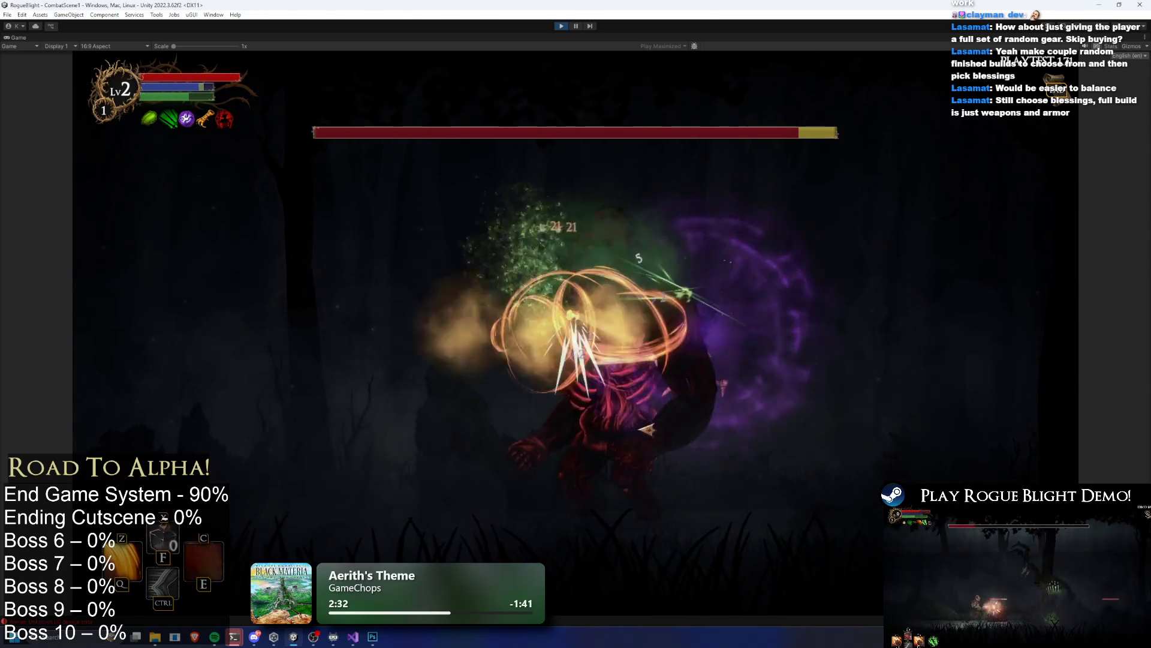
Step: Keep slashing the gorilla boss with sword hits and skills, then pause to restore the editor layout
{"action": "left_click", "coordinate": [921, 454]}
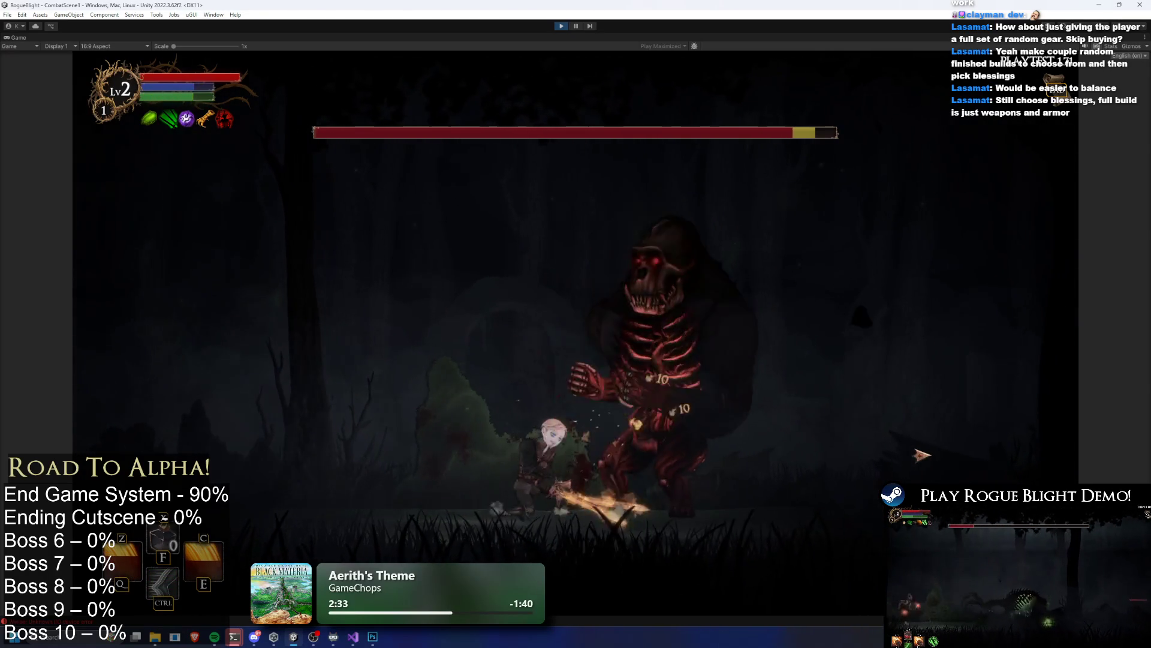
{"action": "left_click", "coordinate": [921, 454]}
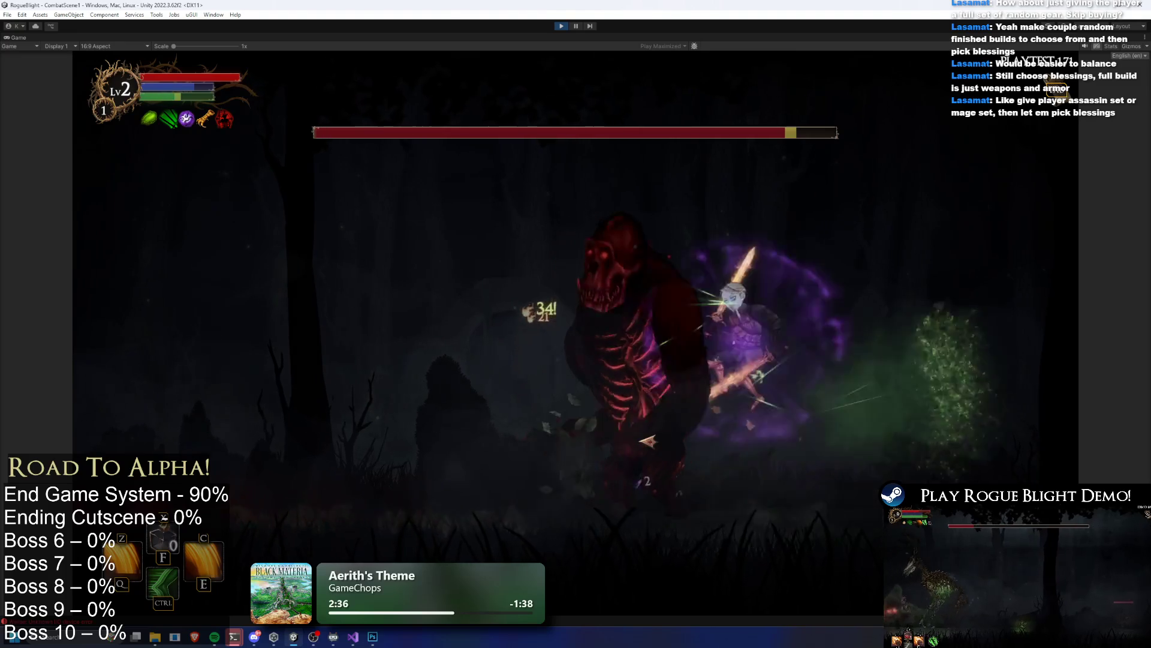
{"action": "left_click", "coordinate": [955, 443]}
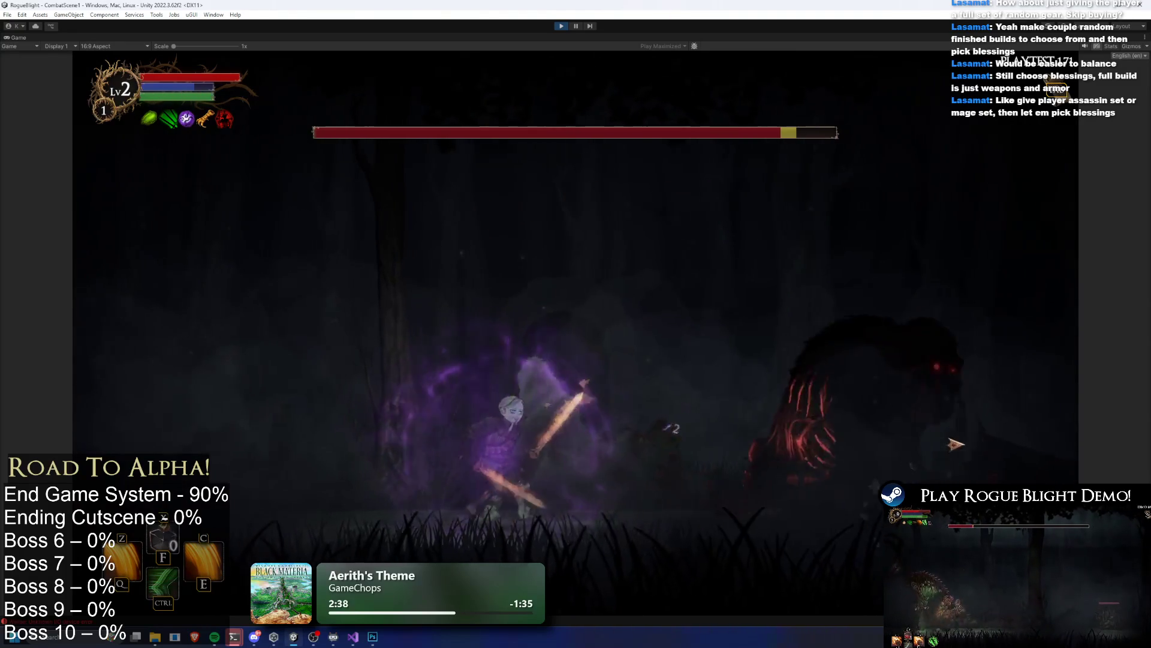
{"action": "left_click", "coordinate": [956, 443]}
{"action": "key", "text": "e"}
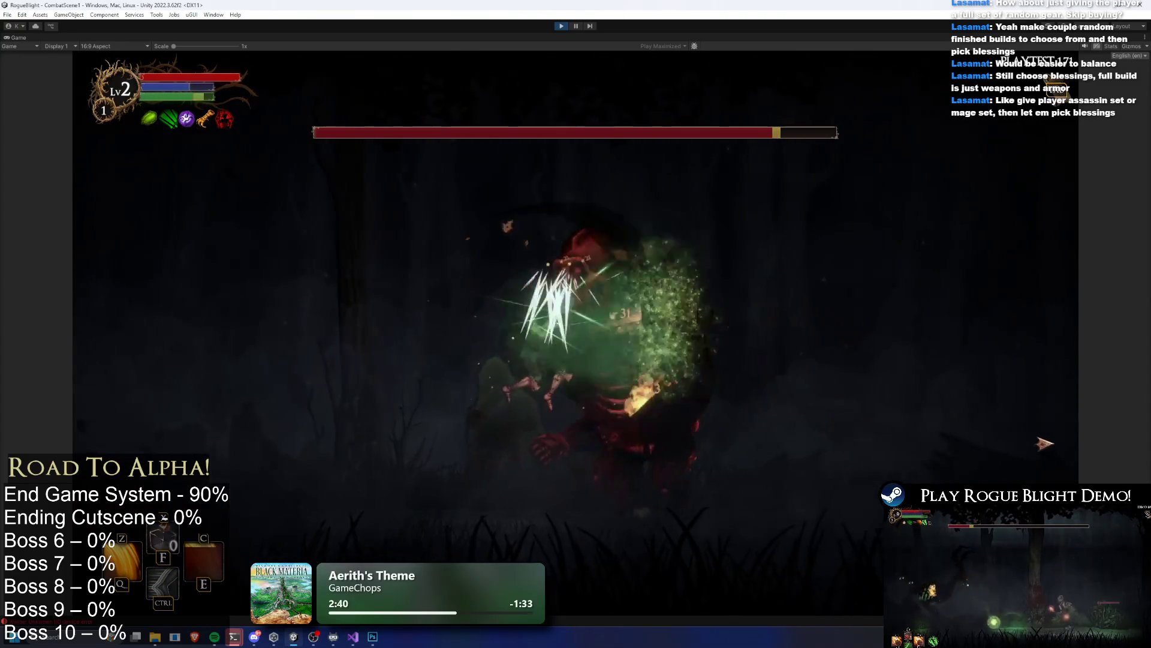
{"action": "left_click", "coordinate": [1037, 442]}
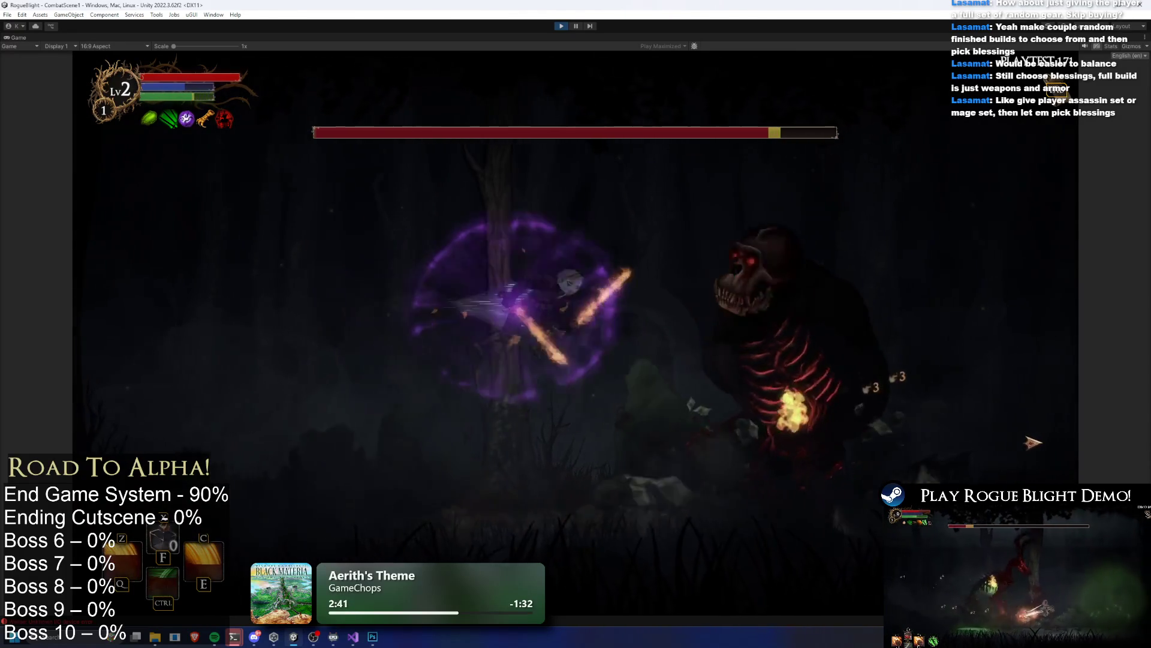
{"action": "left_click", "coordinate": [1062, 439]}
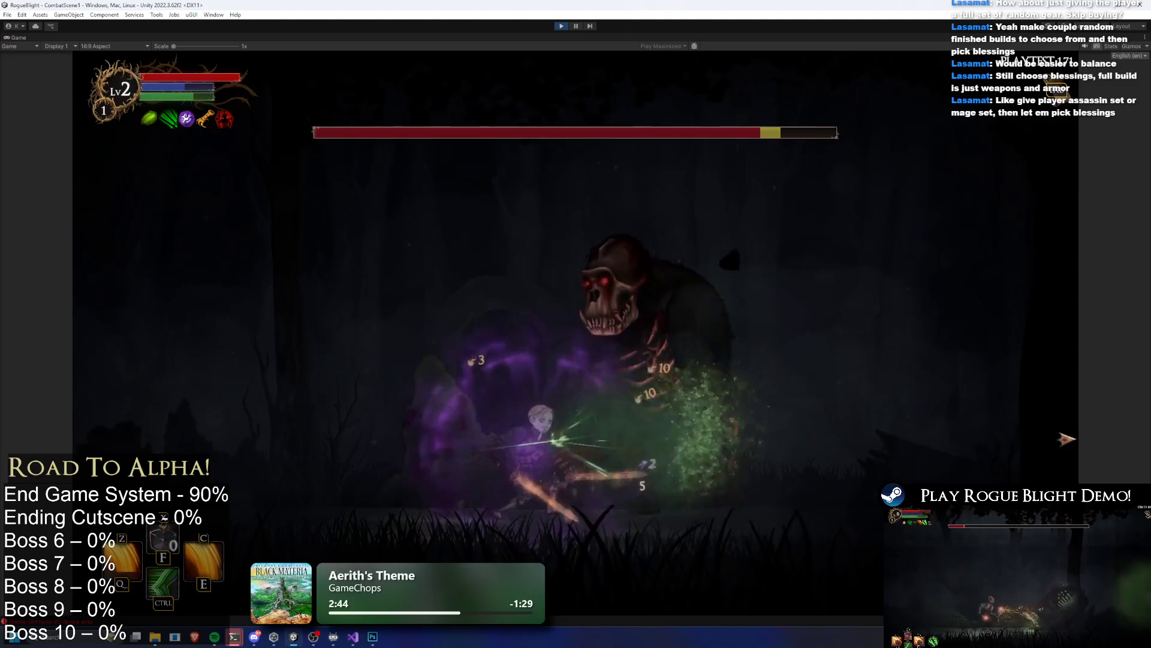
{"action": "left_click", "coordinate": [1067, 438]}
{"action": "key", "text": "z"}
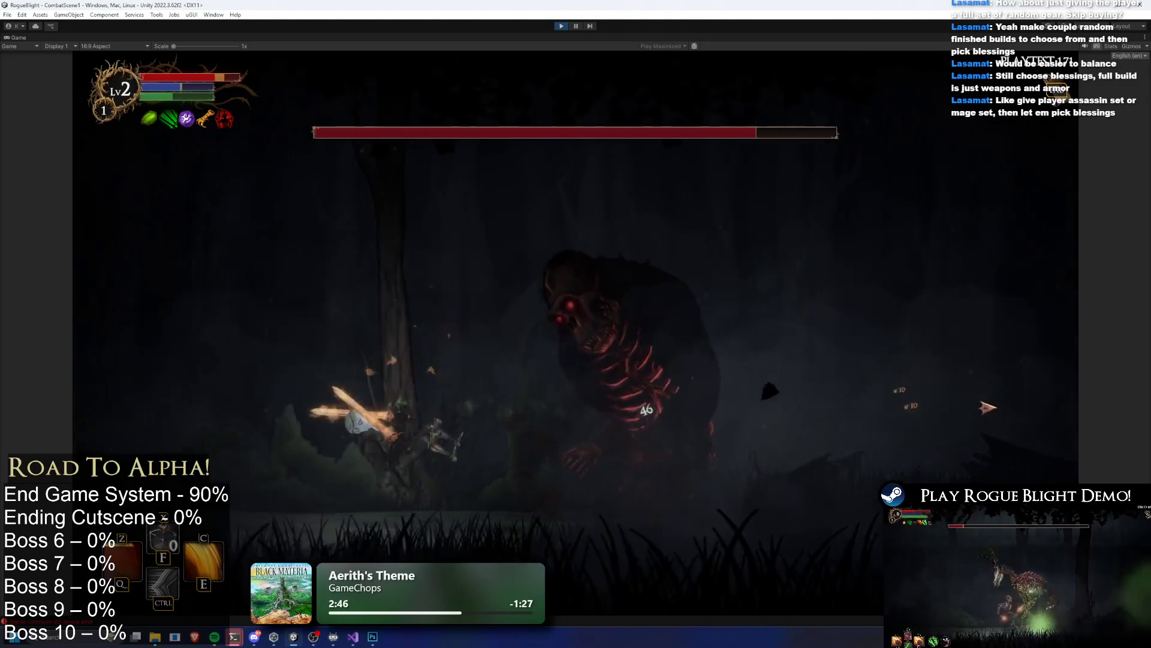
{"action": "left_click", "coordinate": [575, 26]}
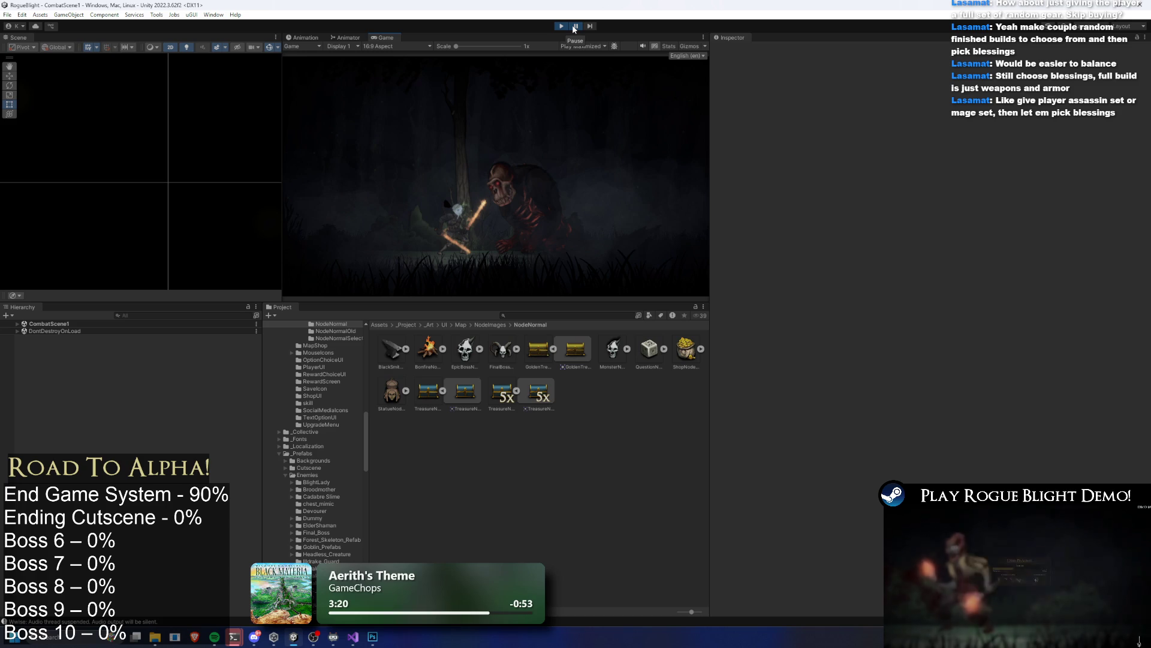
Step: Resume the game and abandon the current run back to the Sanctuary
{"action": "left_click", "coordinate": [574, 27]}
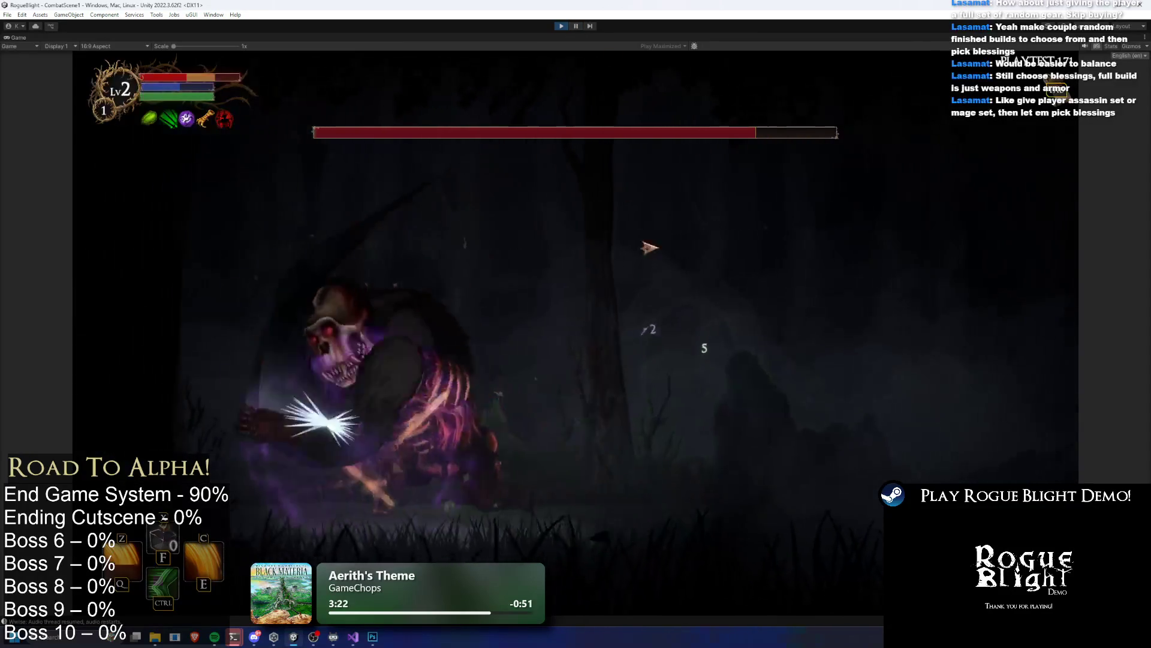
{"action": "key", "text": "Escape"}
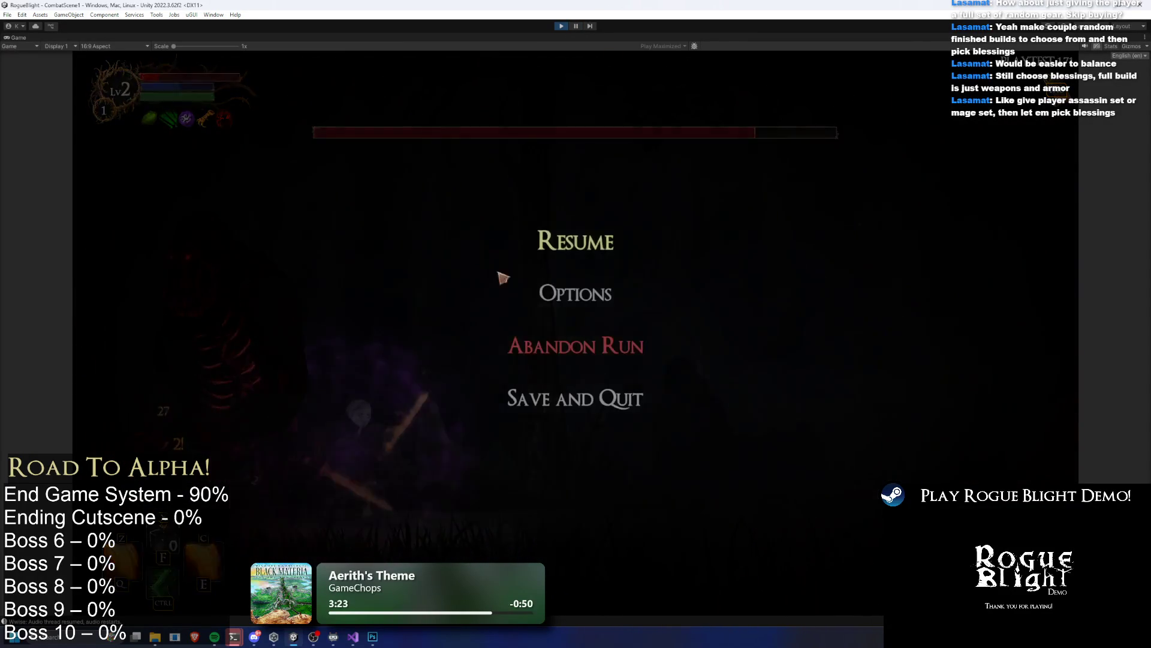
{"action": "left_click", "coordinate": [581, 347]}
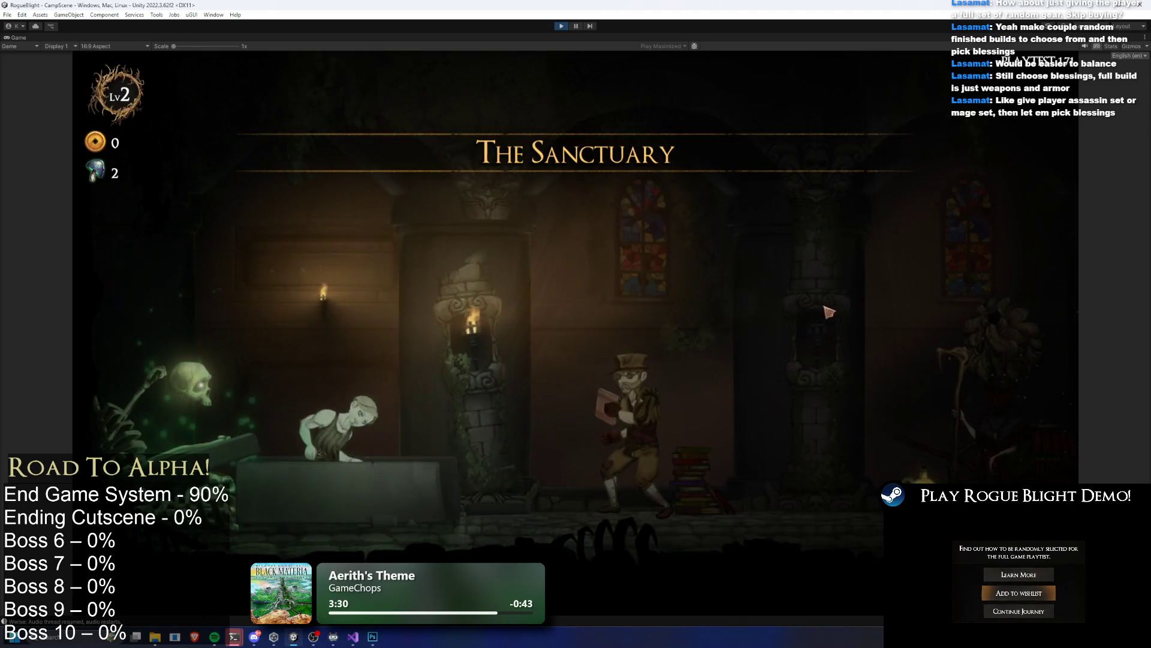
Step: Walk to the map NPC, confirm Story Mode and Challenge Maps list no maps, then pause
{"action": "key", "text": "d"}
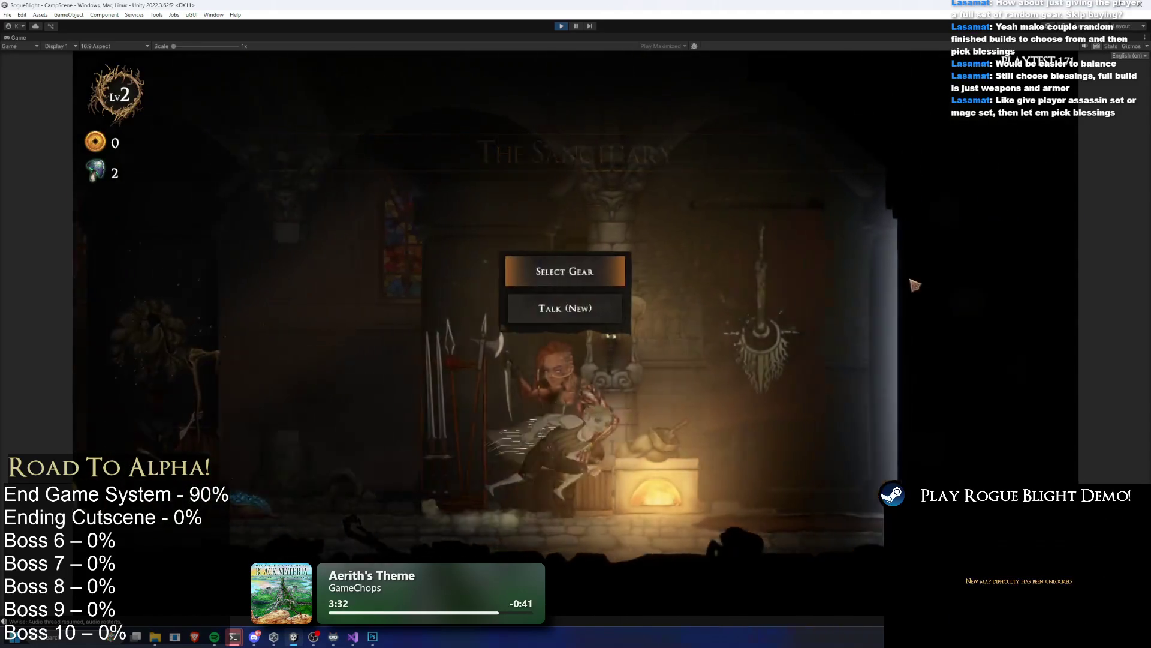
{"action": "key", "text": "a"}
{"action": "key", "text": "e"}
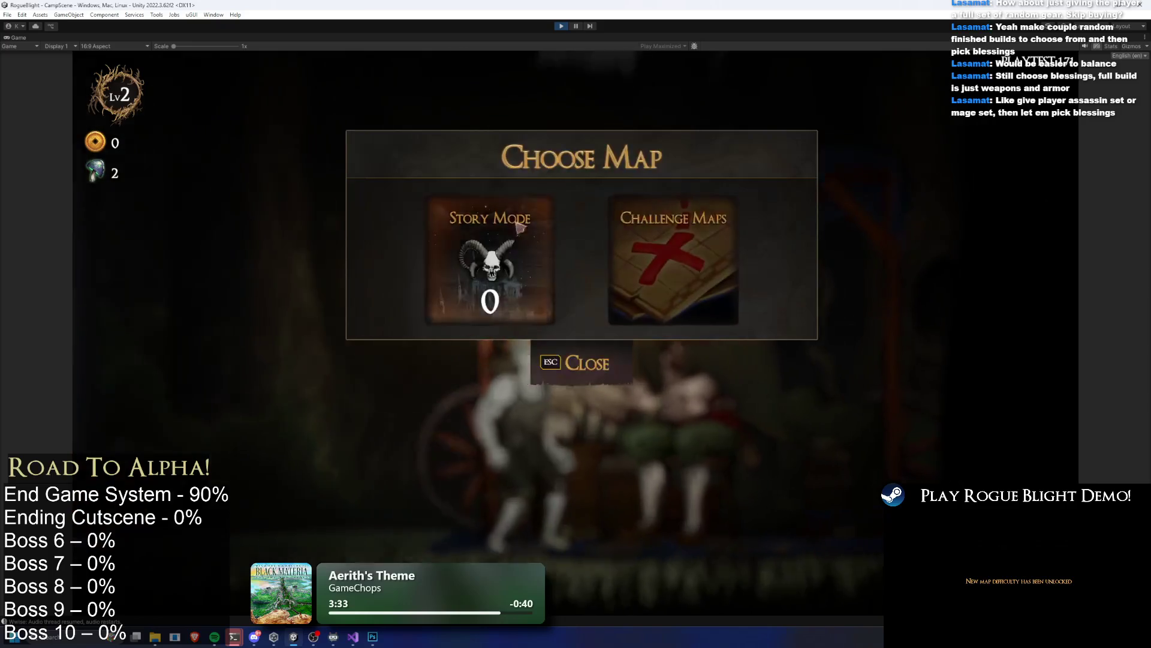
{"action": "left_click", "coordinate": [520, 226]}
{"action": "key", "text": "Escape"}
{"action": "left_click", "coordinate": [727, 270]}
{"action": "key", "text": "Escape"}
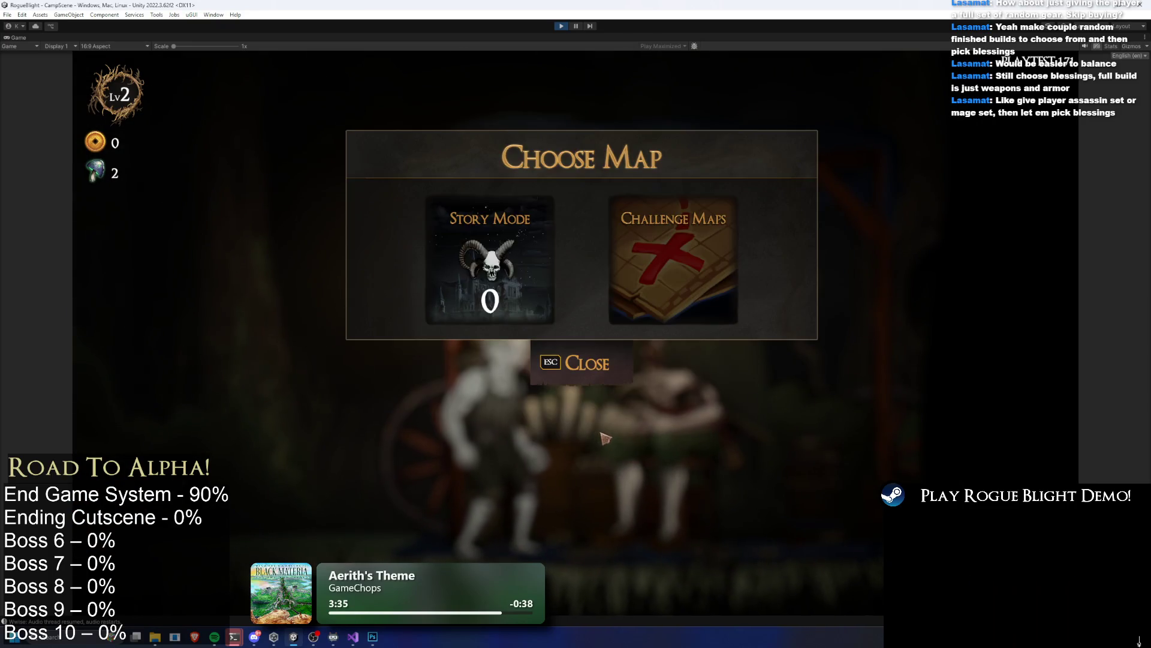
{"action": "key", "text": "Escape"}
{"action": "left_click", "coordinate": [575, 26]}
{"action": "left_click", "coordinate": [180, 315]}
Step: Select the Player object and add UltimateGorillaMapItem to its Challenge Map Items
{"action": "type", "text": "player"}
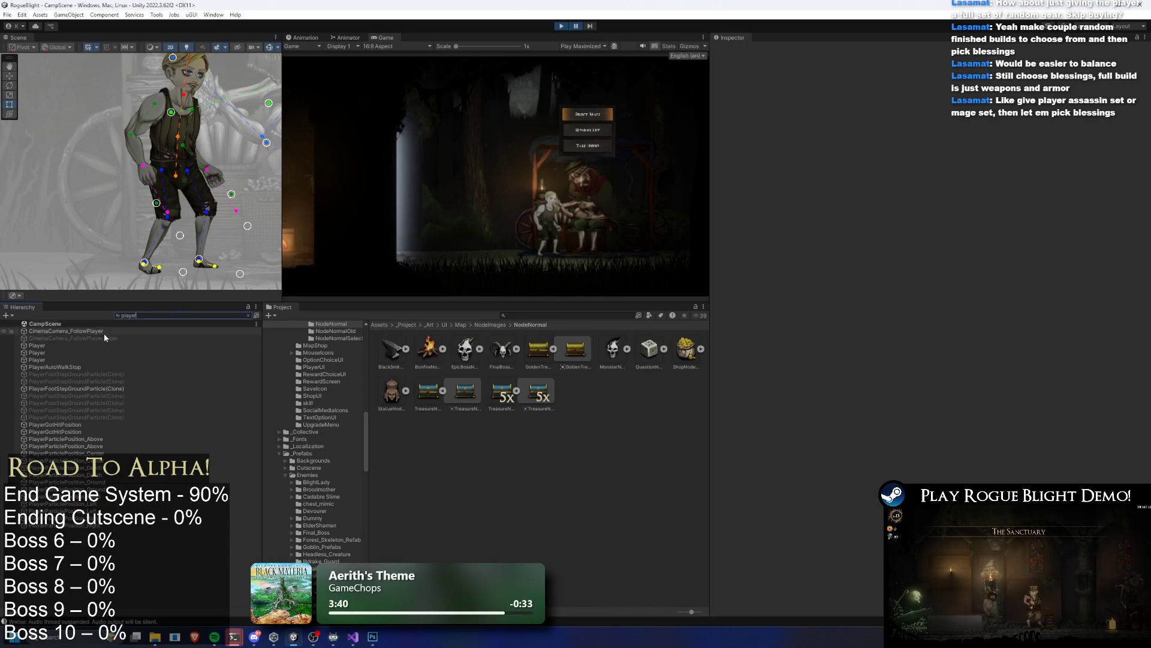
{"action": "left_click", "coordinate": [94, 352]}
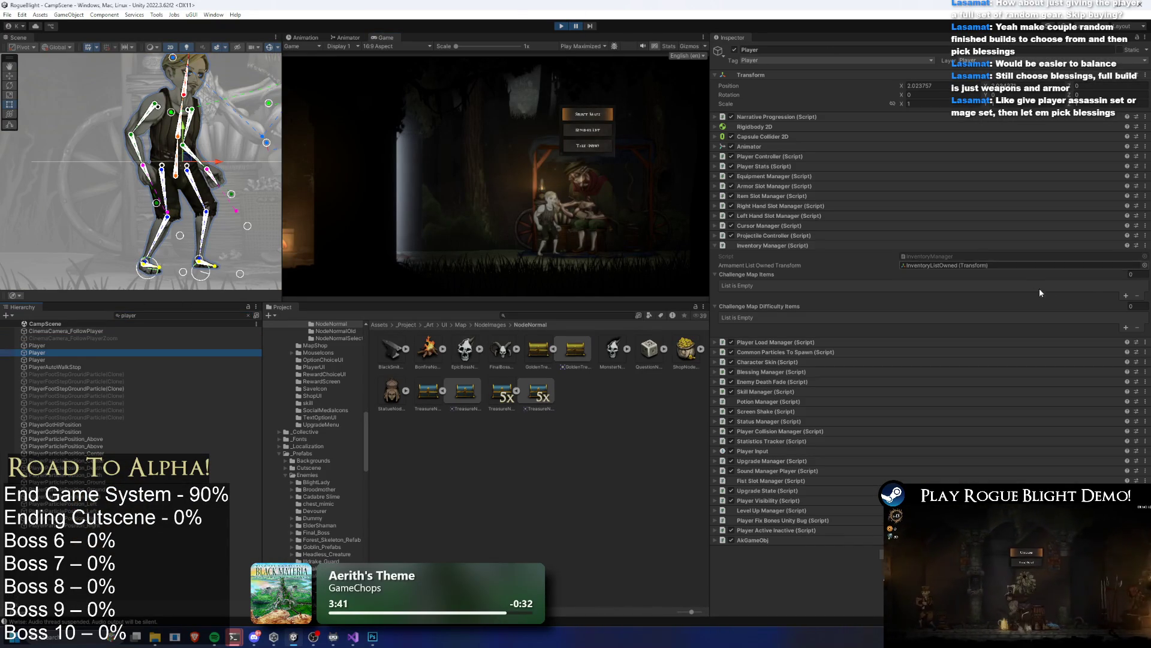
{"action": "left_click", "coordinate": [1125, 294]}
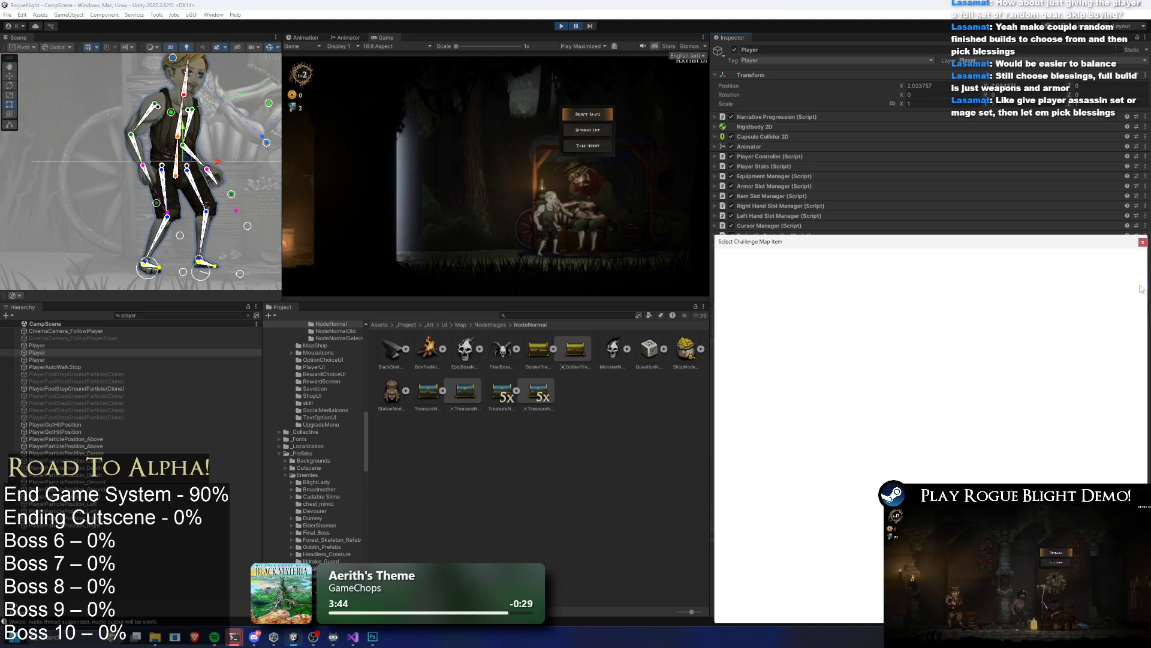
{"action": "type", "text": "i"}
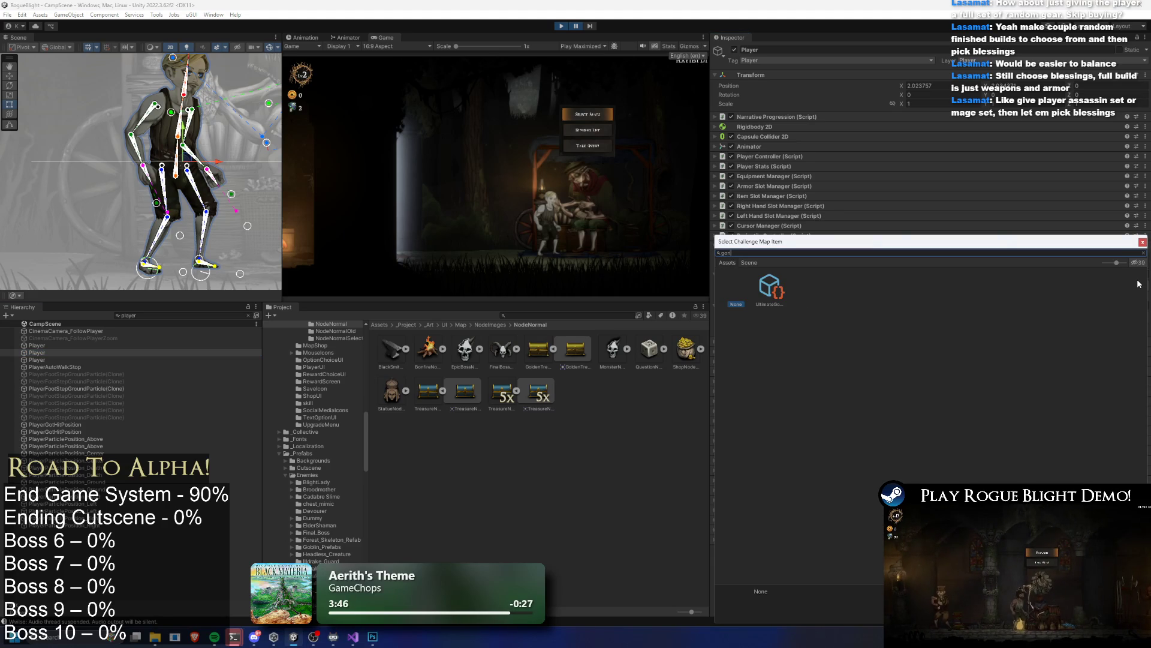
{"action": "left_click", "coordinate": [773, 290]}
{"action": "double_click", "coordinate": [774, 291]}
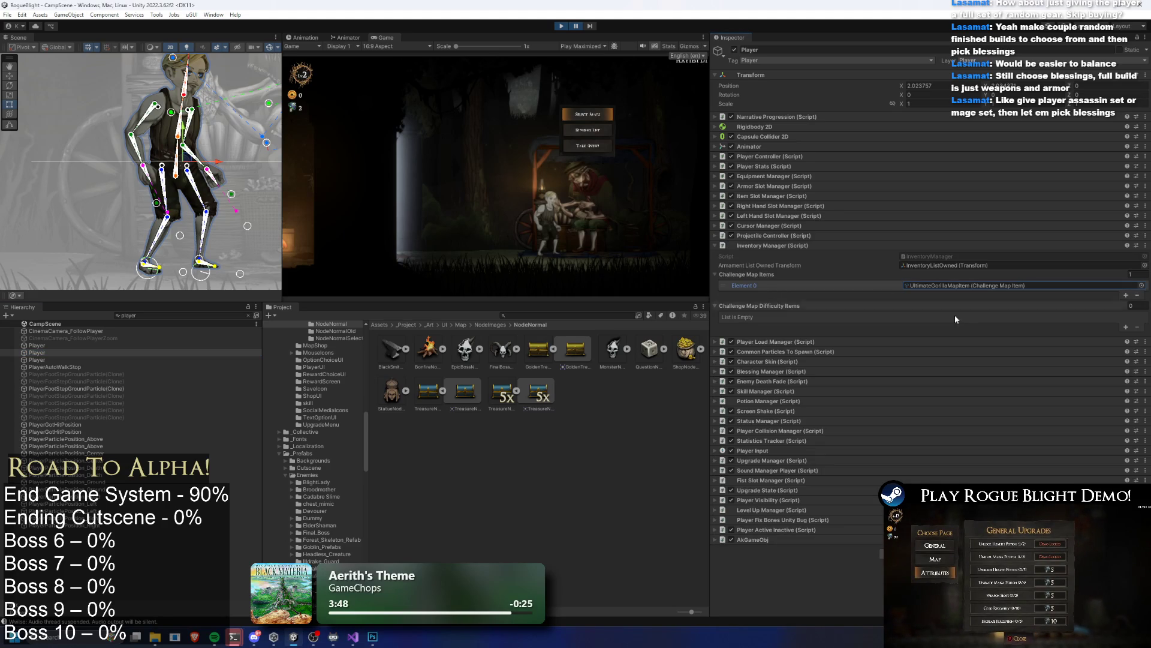
Step: Add a matching Challenge Map Difficulty Items entry and resume play
{"action": "left_click", "coordinate": [1125, 327]}
{"action": "left_click", "coordinate": [1021, 316]}
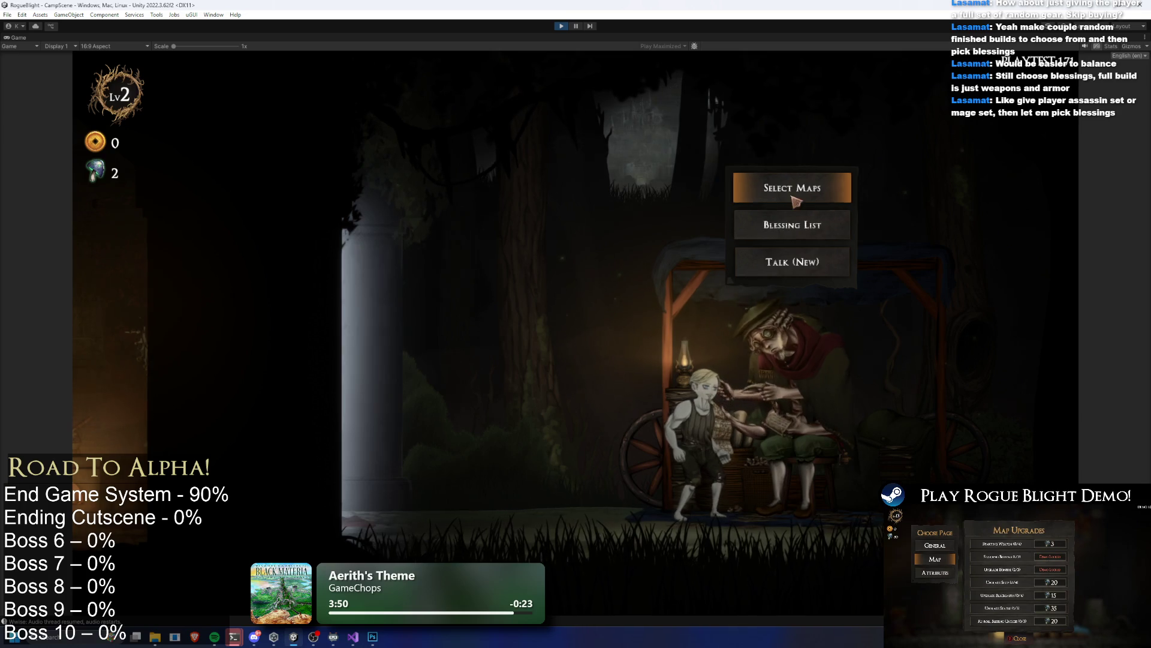
{"action": "left_click", "coordinate": [599, 186]}
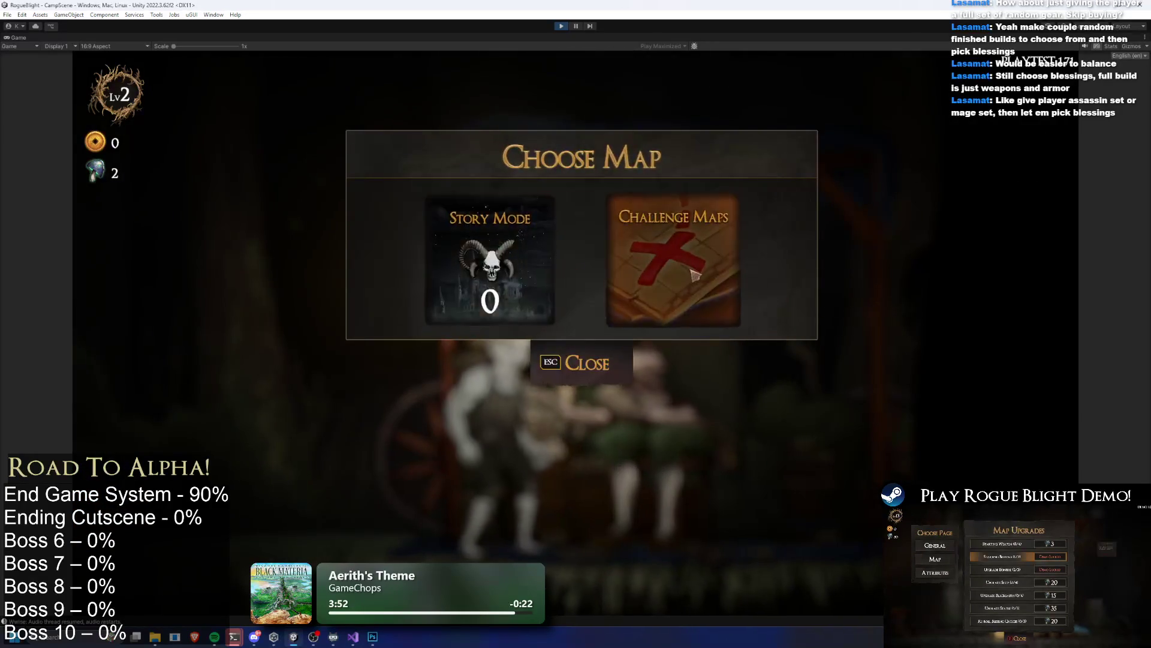
Step: Start the Gorilla Prime challenge map with the Wooden Sword starting gear
{"action": "left_click", "coordinate": [694, 274]}
{"action": "left_click", "coordinate": [613, 188]}
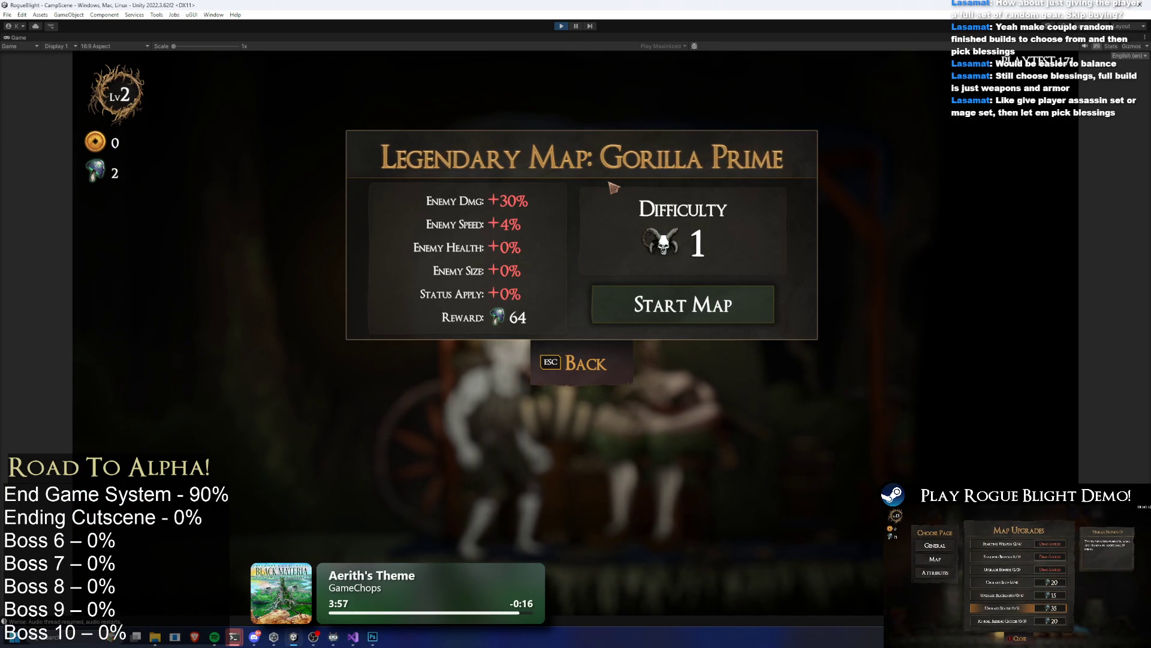
{"action": "left_click", "coordinate": [711, 308]}
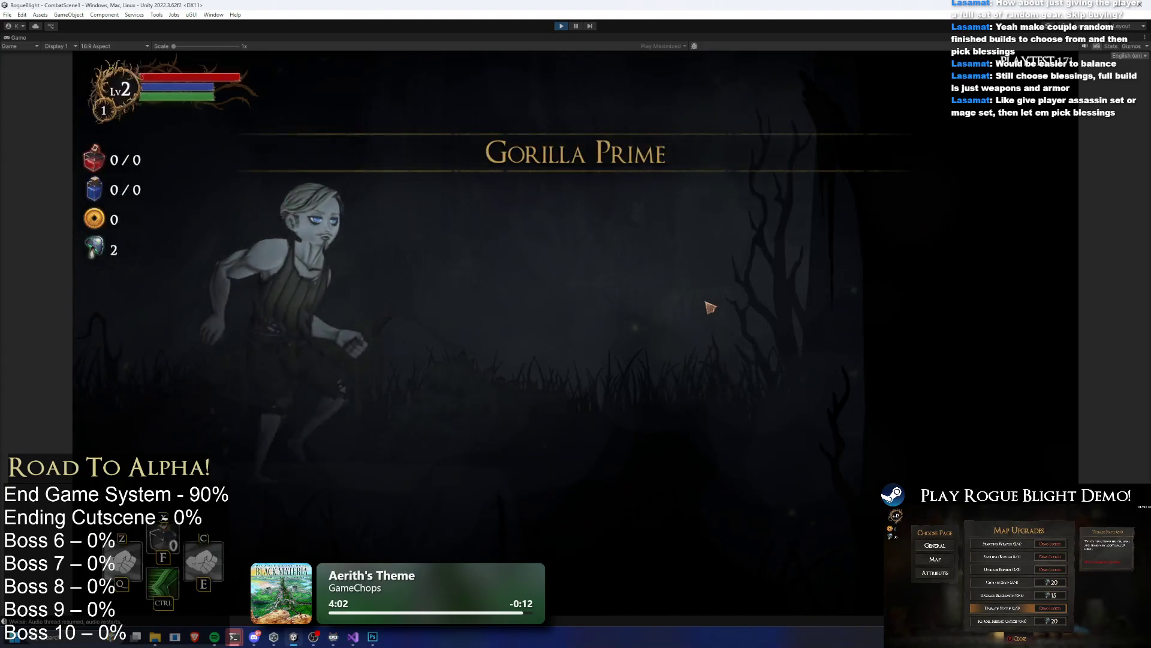
{"action": "left_click", "coordinate": [710, 308]}
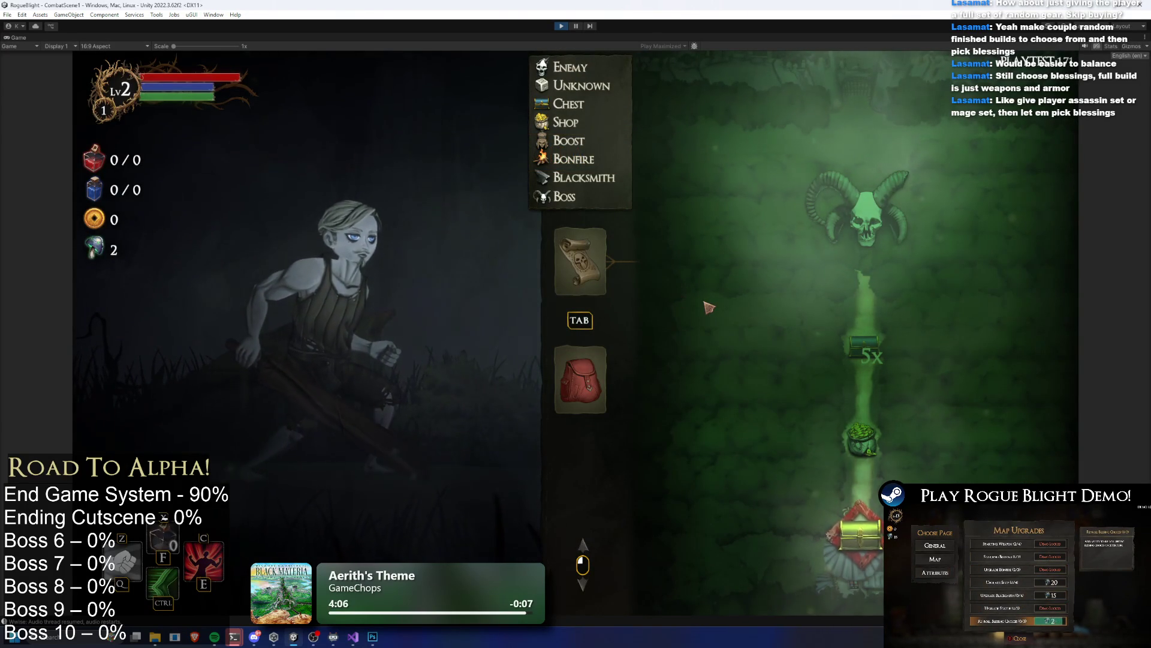
Step: Travel to the next node and take all the chest loot, reaching 300 gold
{"action": "left_click", "coordinate": [557, 376]}
{"action": "left_click", "coordinate": [580, 261]}
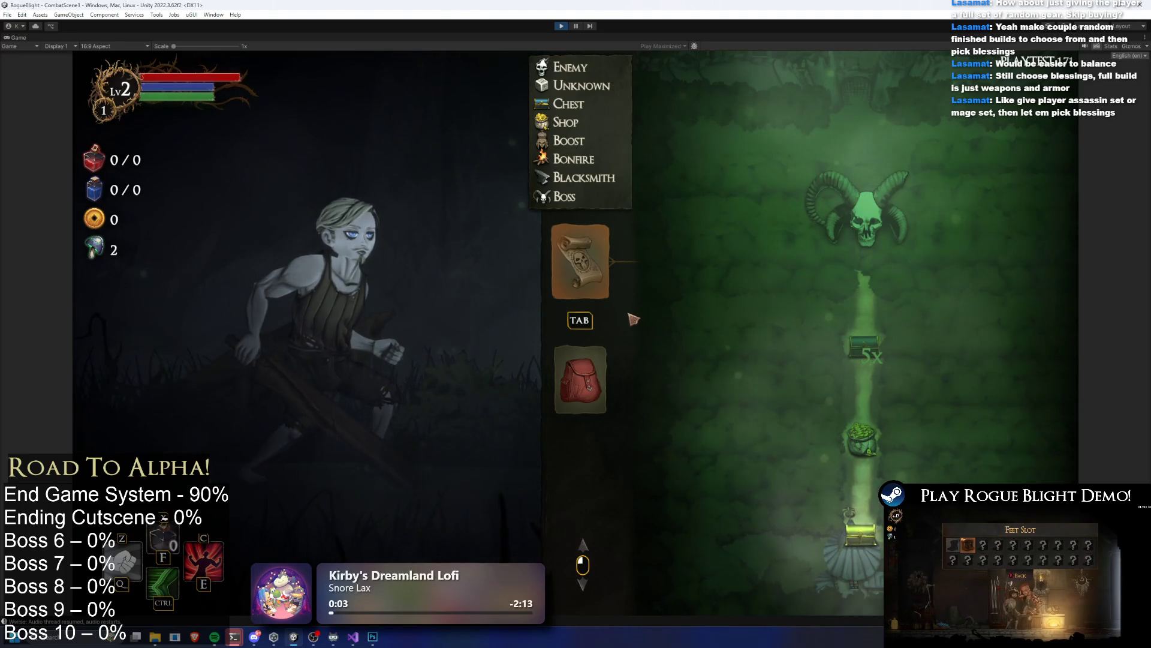
{"action": "left_click", "coordinate": [868, 550]}
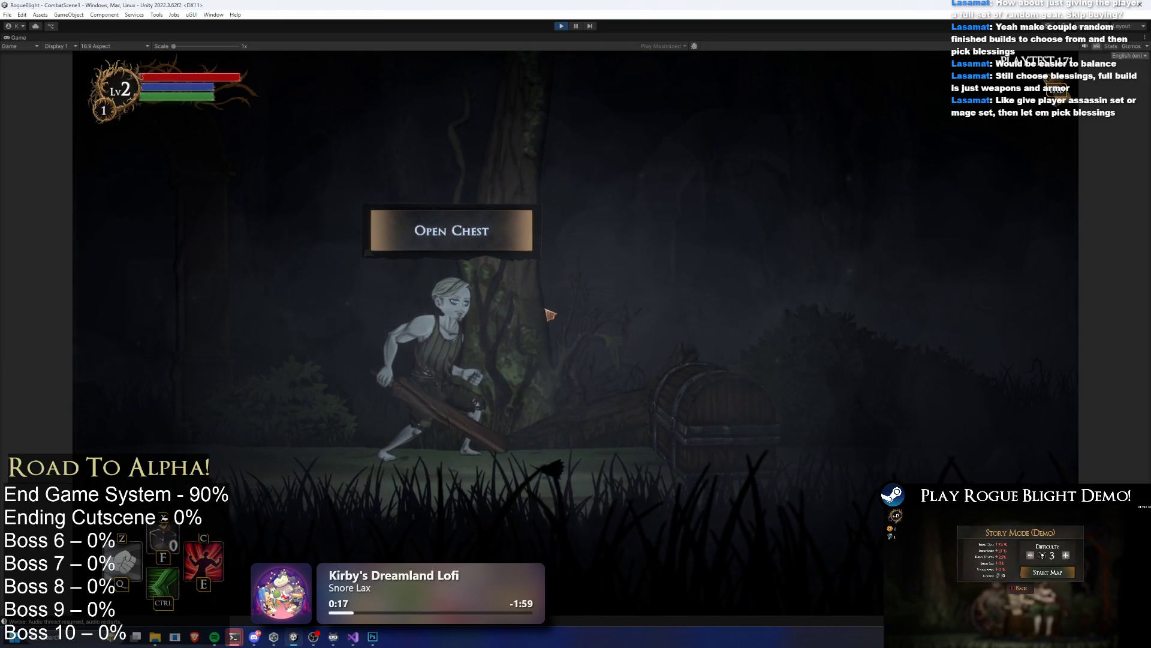
{"action": "left_click", "coordinate": [414, 243]}
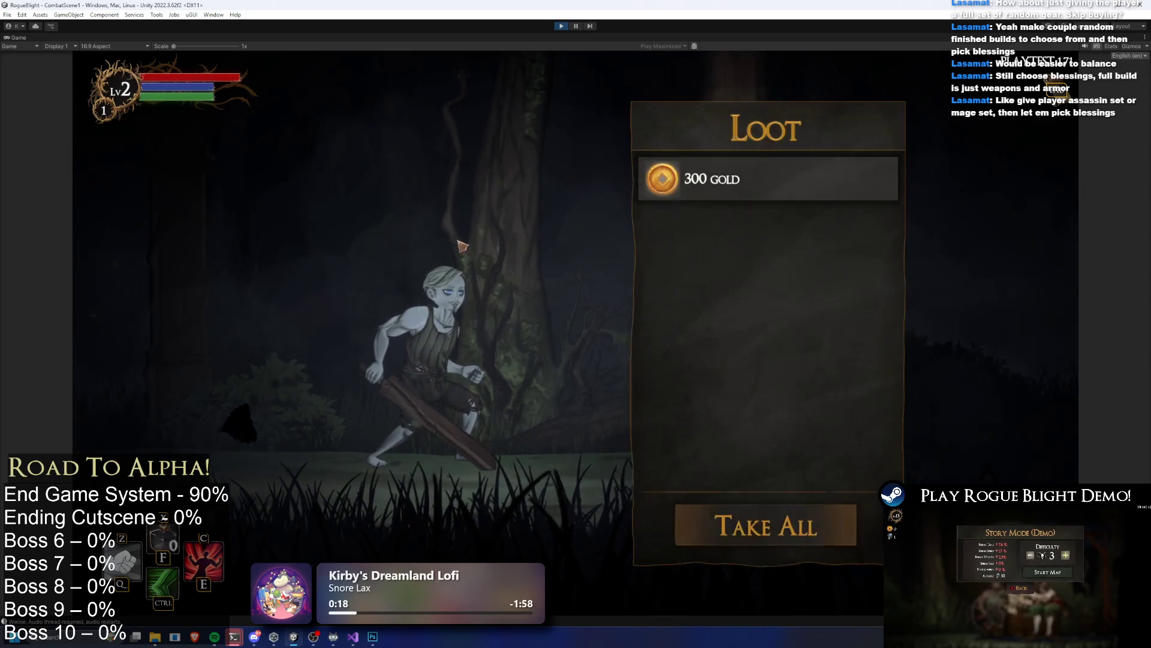
{"action": "left_click", "coordinate": [765, 526]}
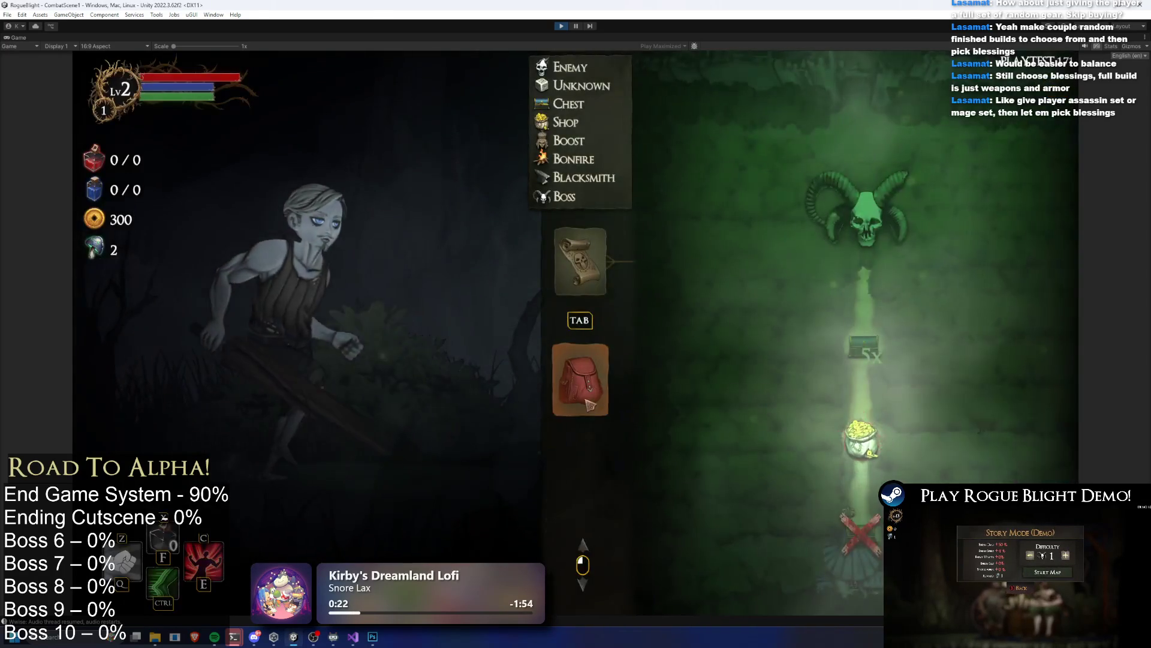
{"action": "left_click", "coordinate": [589, 404]}
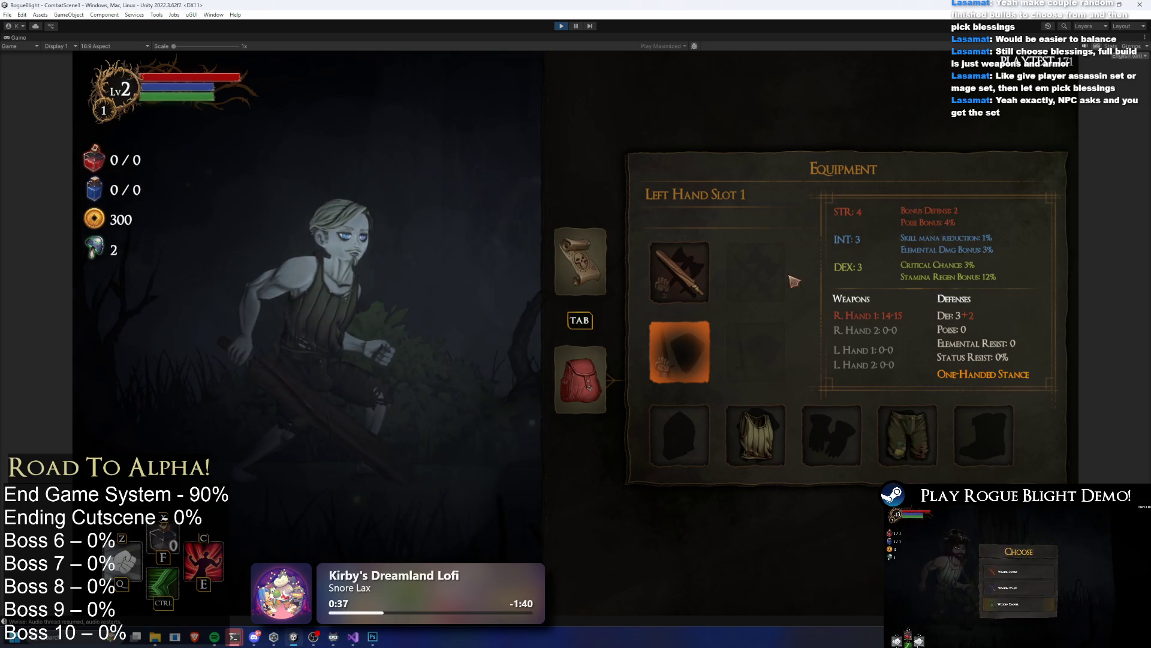
{"action": "key", "text": "Left"}
{"action": "key", "text": "Down"}
{"action": "key", "text": "Return"}
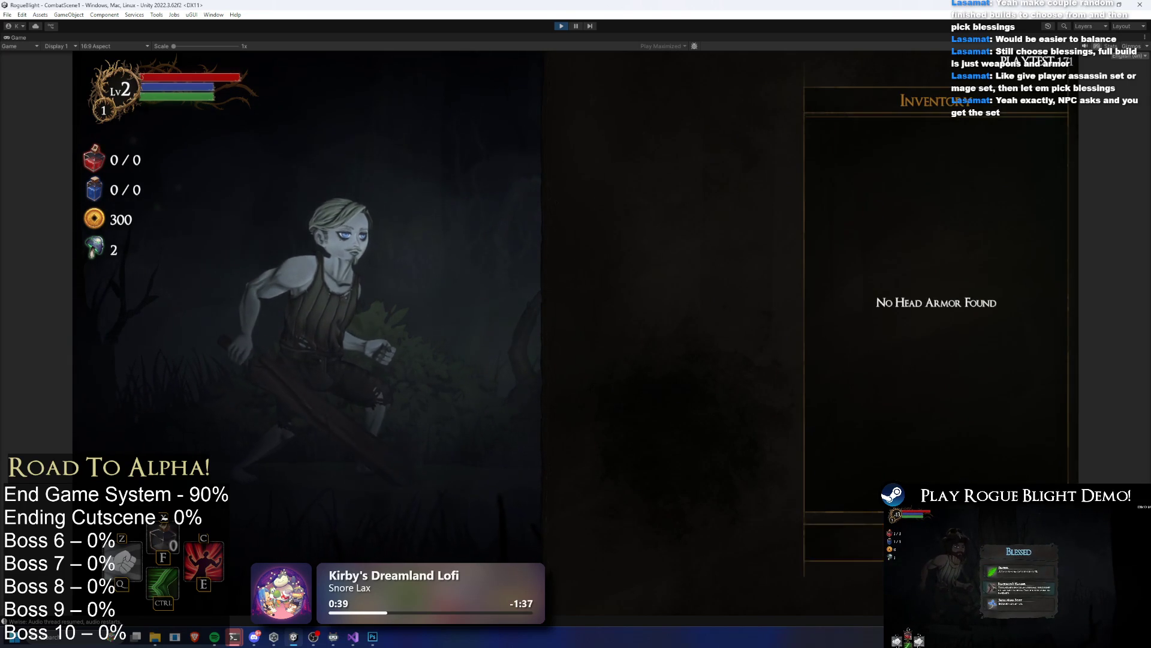
{"action": "key", "text": "Escape"}
{"action": "key", "text": "Right"}
{"action": "key", "text": "Left"}
{"action": "key", "text": "Up"}
{"action": "key", "text": "Up"}
{"action": "key", "text": "Up"}
{"action": "key", "text": "Down"}
{"action": "key", "text": "Down"}
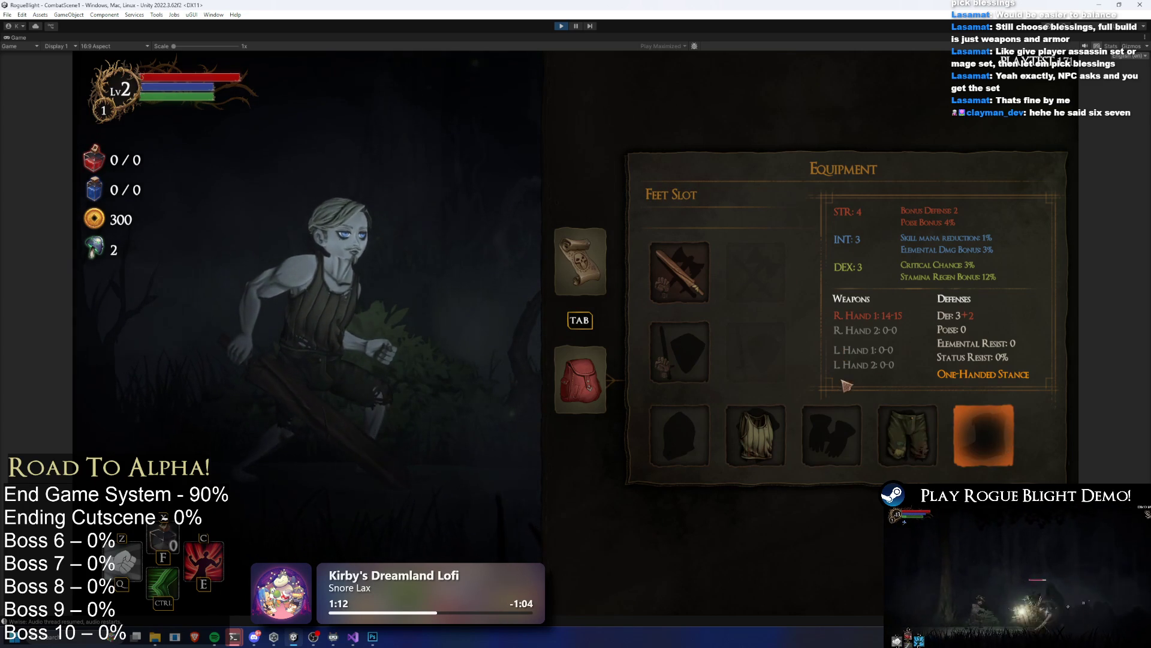
{"action": "key", "text": "Tab"}
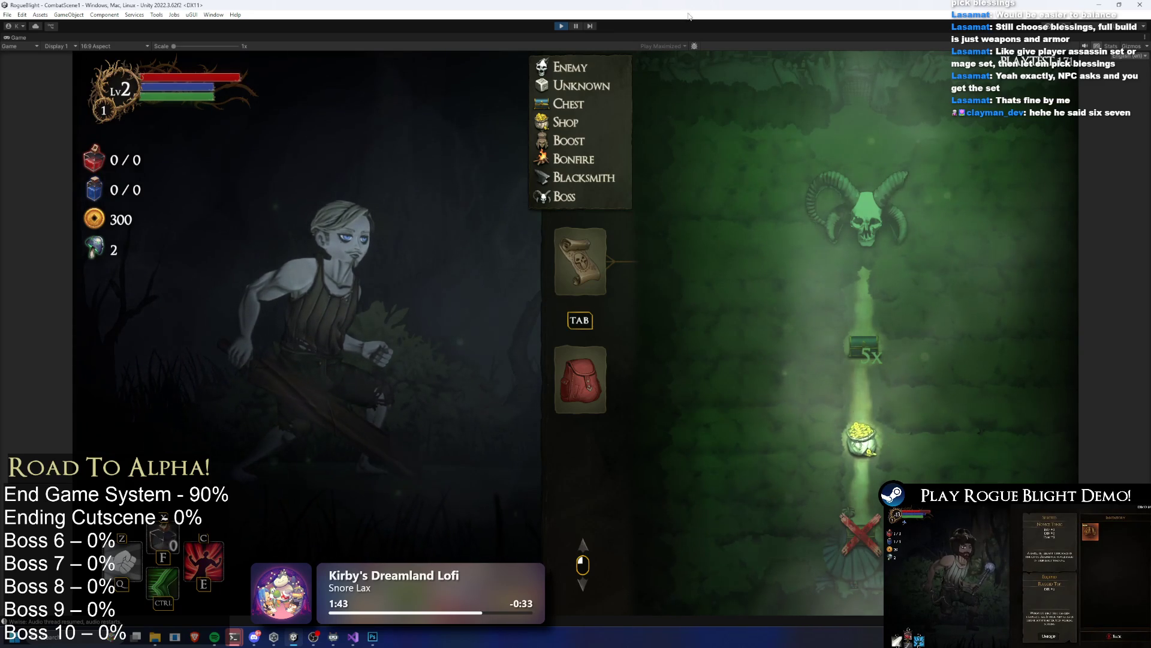
Step: Stop the playtest, select the GoldenTreasure node image, and search the project for 'nomom'
{"action": "left_click", "coordinate": [564, 28]}
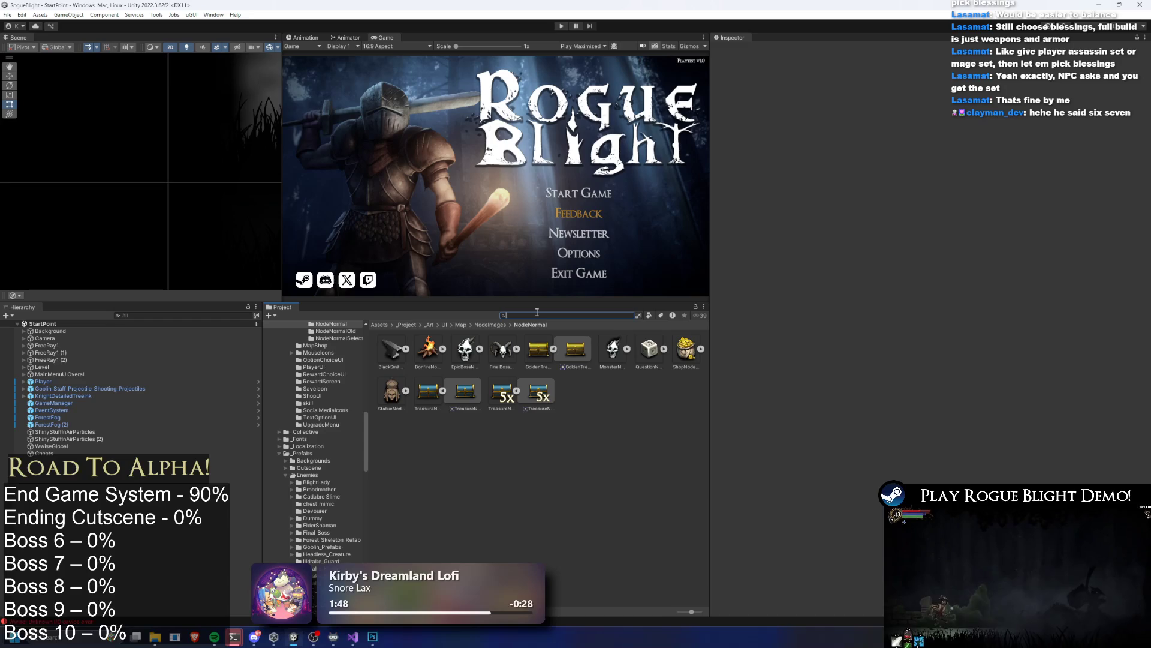
{"action": "left_click", "coordinate": [537, 349]}
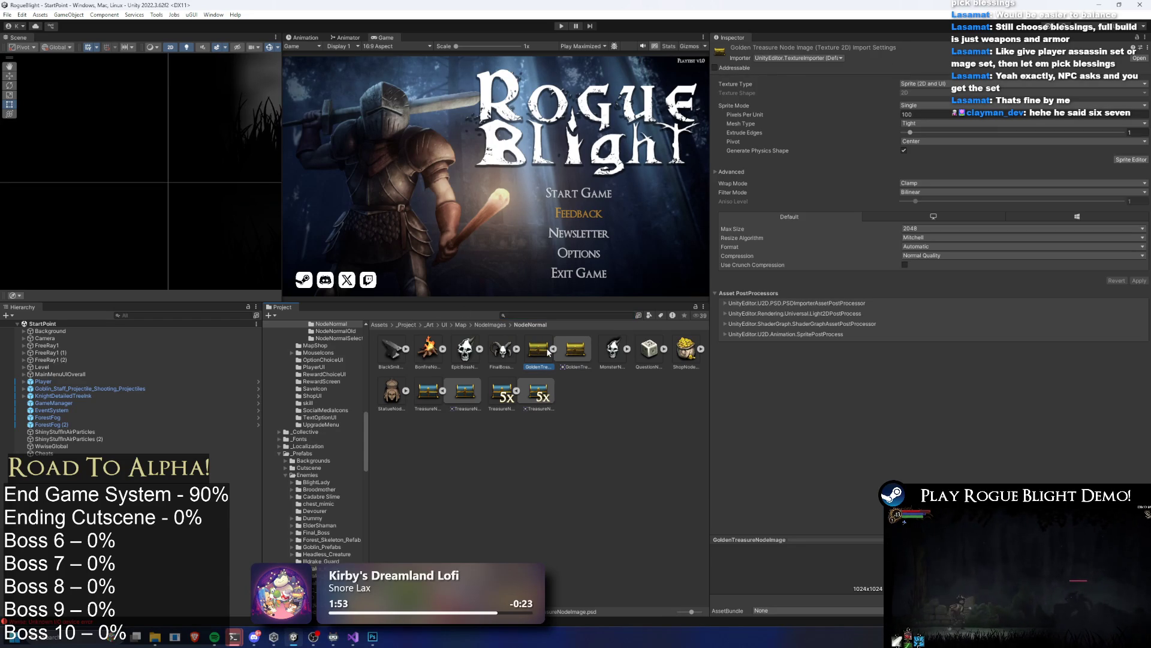
{"action": "left_click", "coordinate": [554, 316]}
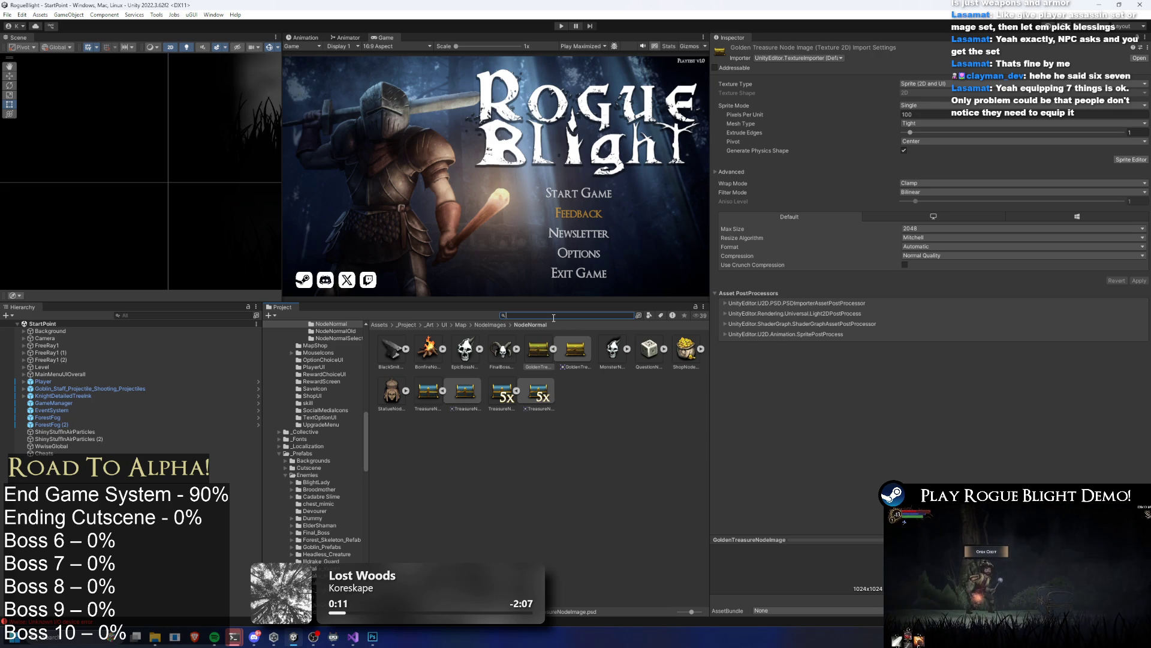
{"action": "type", "text": "nom"}
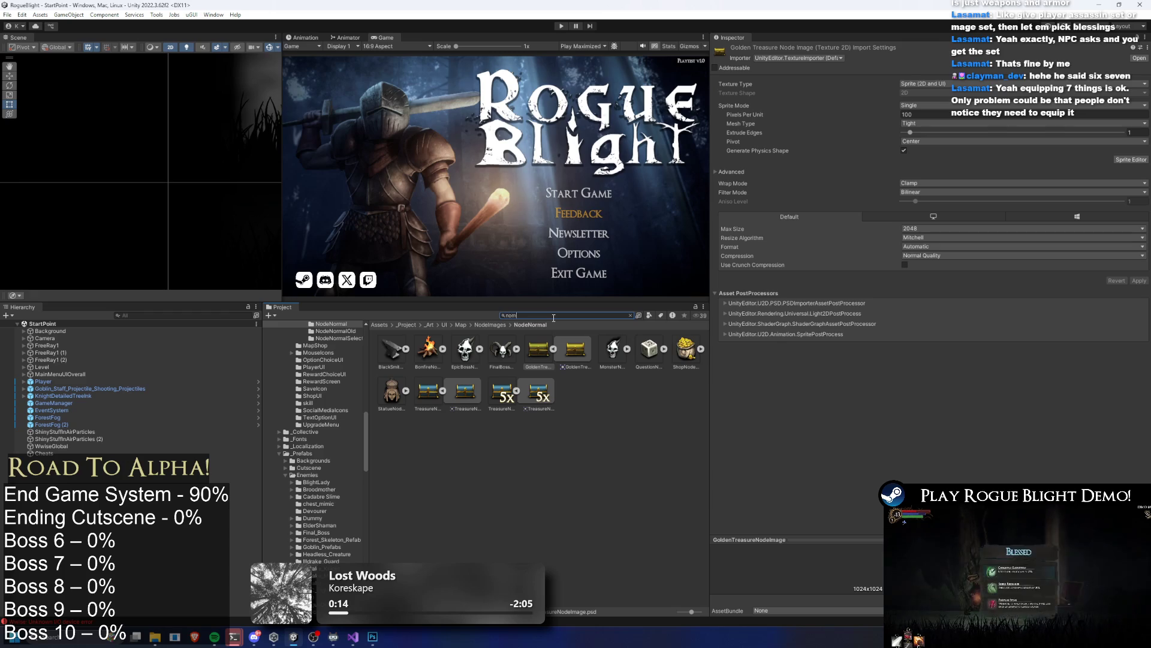
{"action": "type", "text": "om"}
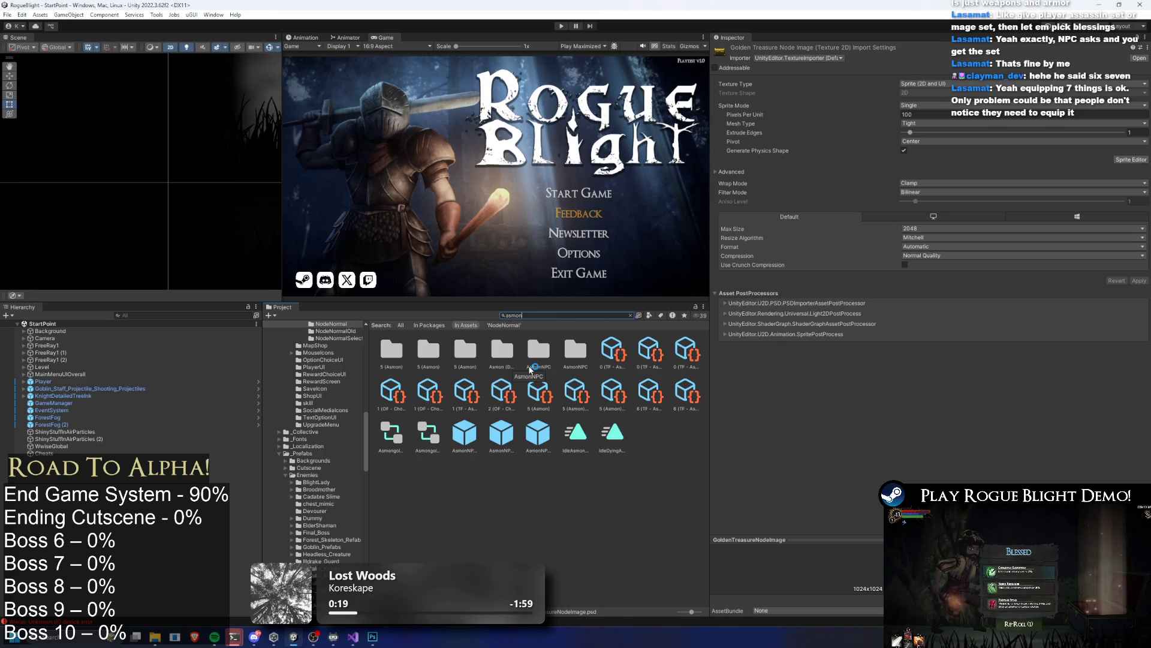
Step: Locate the 5 (Asmon) cutscene and open its Flow folder
{"action": "left_click", "coordinate": [576, 393]}
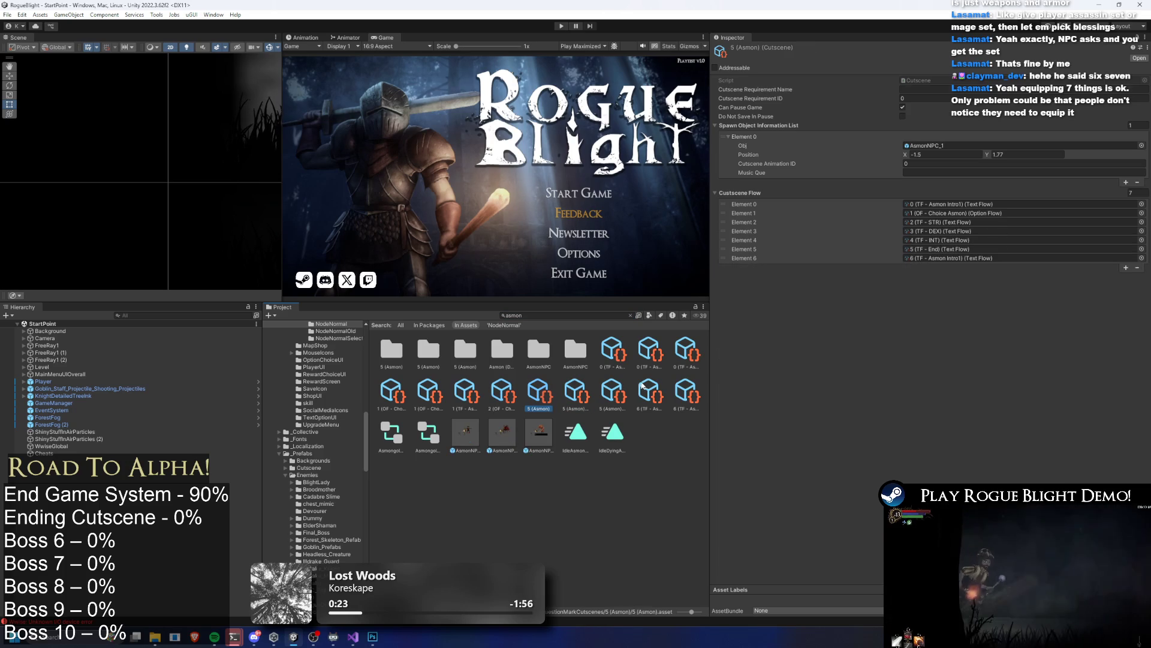
{"action": "left_click", "coordinate": [539, 391]}
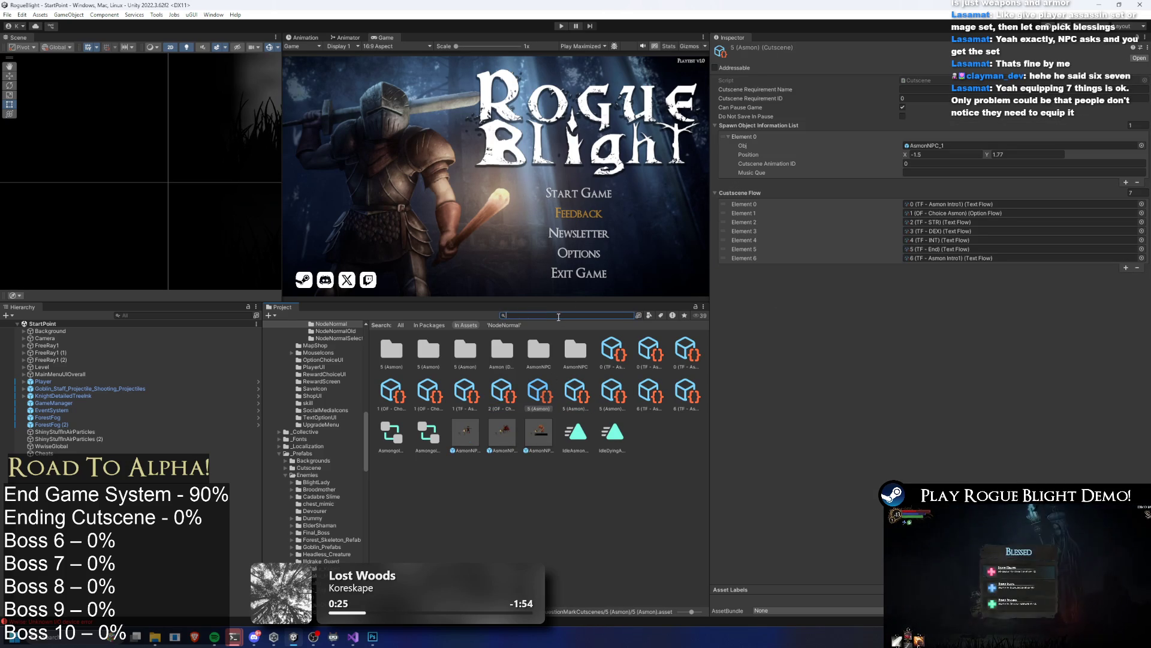
{"action": "left_click", "coordinate": [630, 314]}
{"action": "left_click", "coordinate": [398, 351]}
{"action": "key", "text": "Right"}
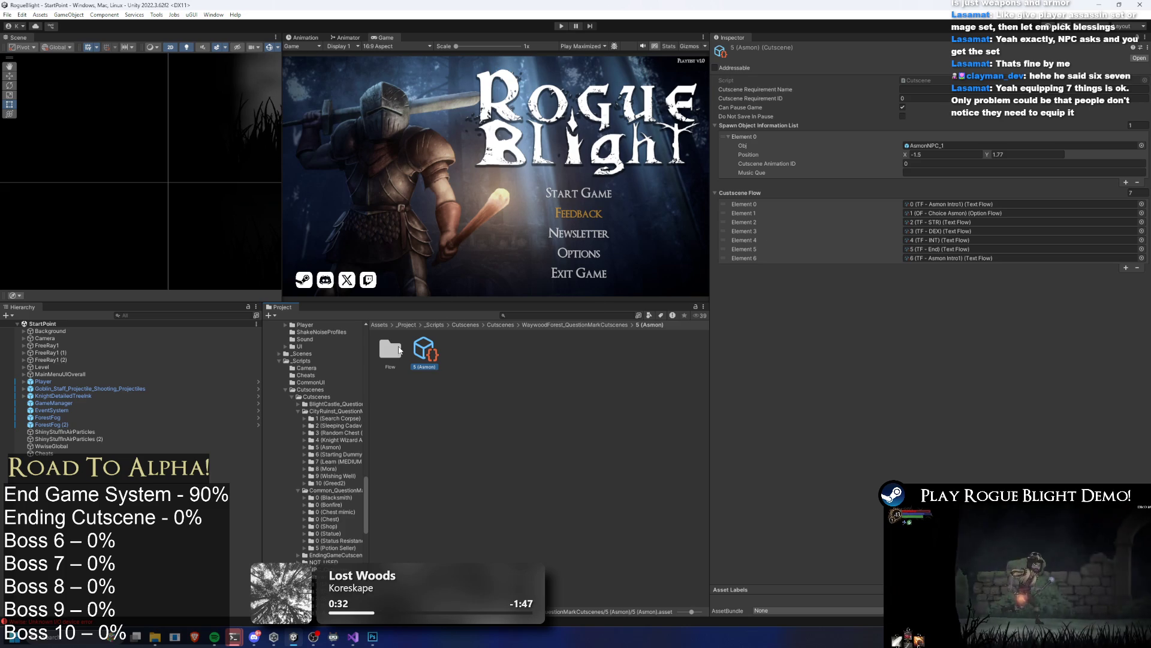
{"action": "double_click", "coordinate": [399, 351]}
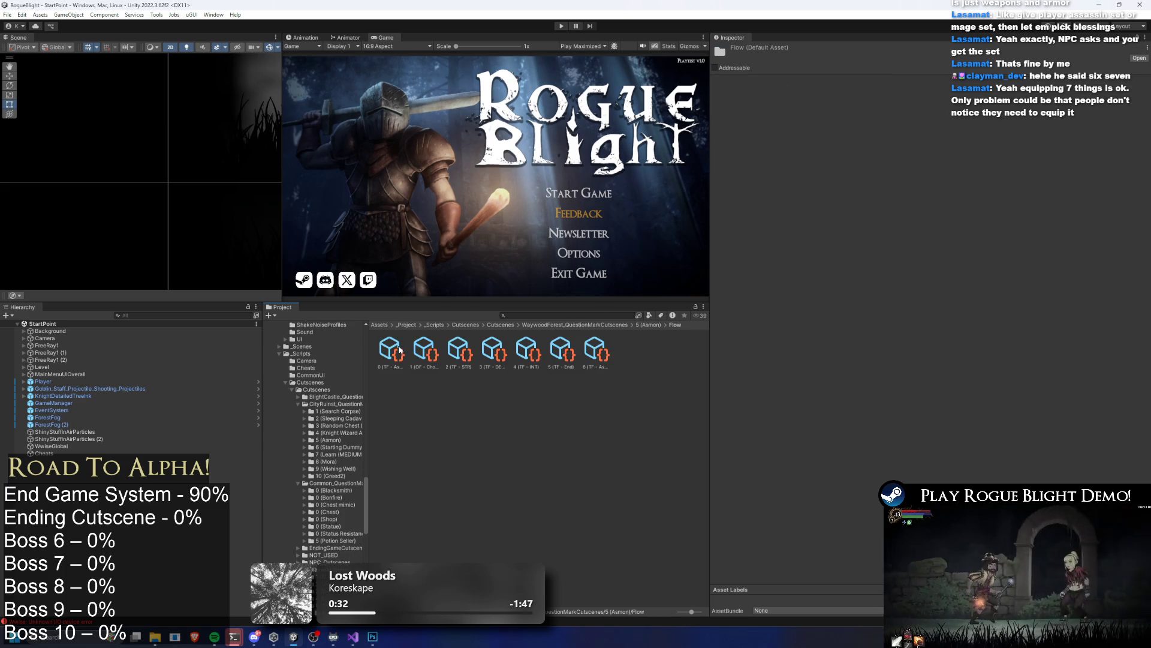
Step: Go up to WaywoodForest_QuestionMarkCutscenes and show the 5 (Asmon) folder in Explorer
{"action": "left_click", "coordinate": [635, 326]}
{"action": "left_click", "coordinate": [626, 325]}
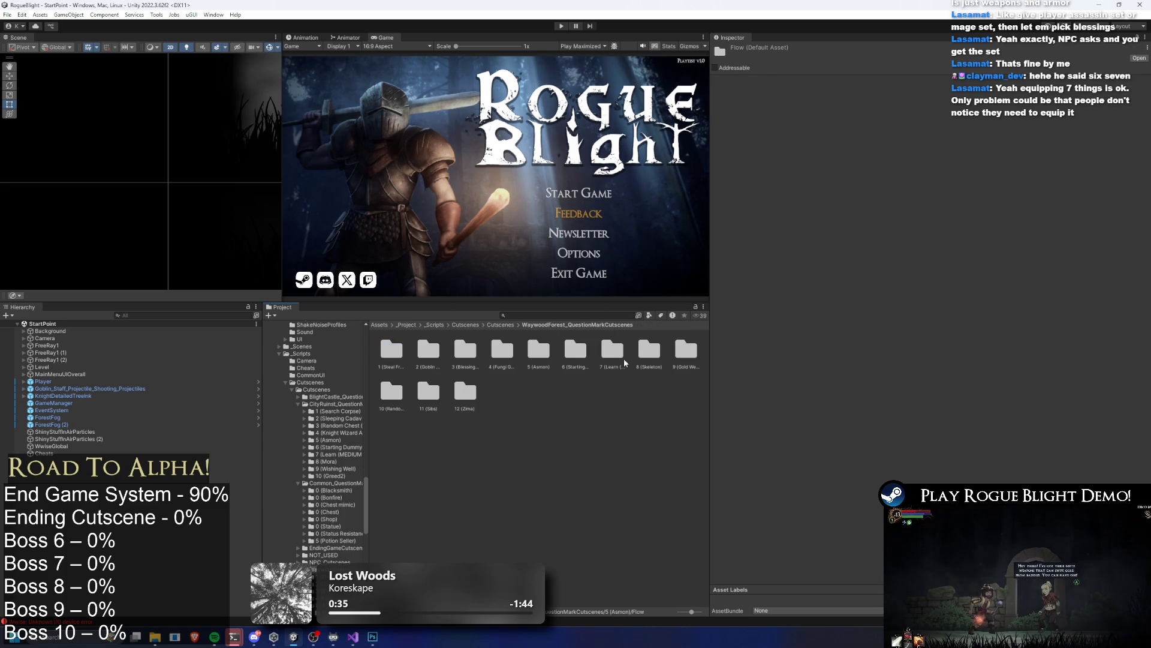
{"action": "right_click", "coordinate": [529, 351]}
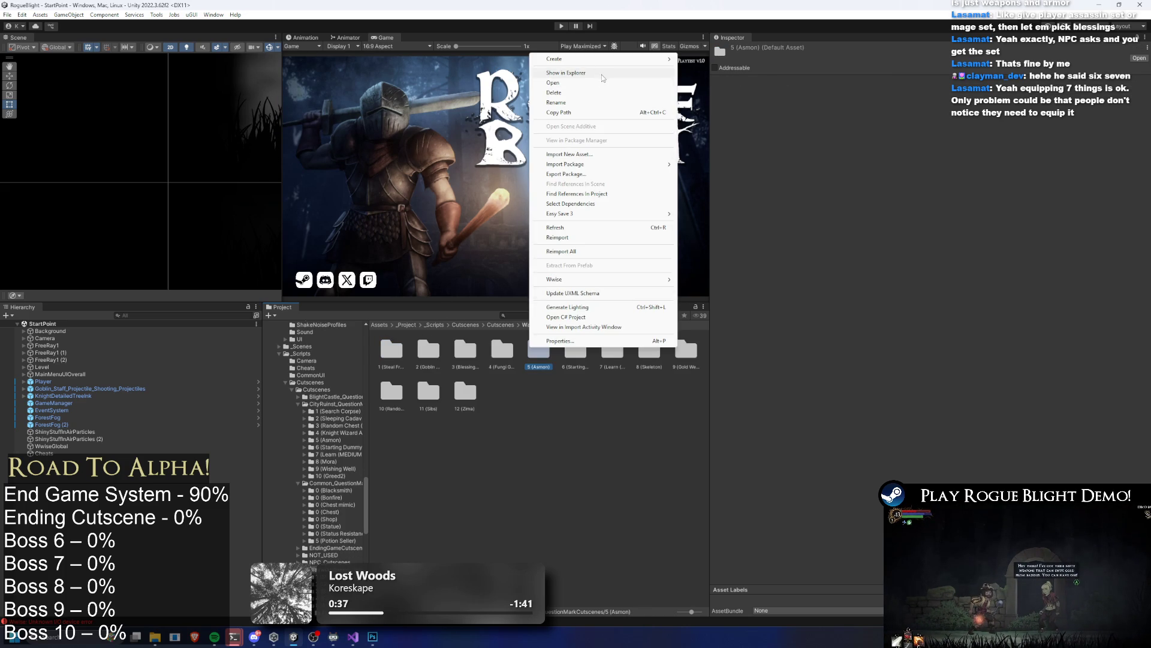
{"action": "left_click", "coordinate": [602, 73]}
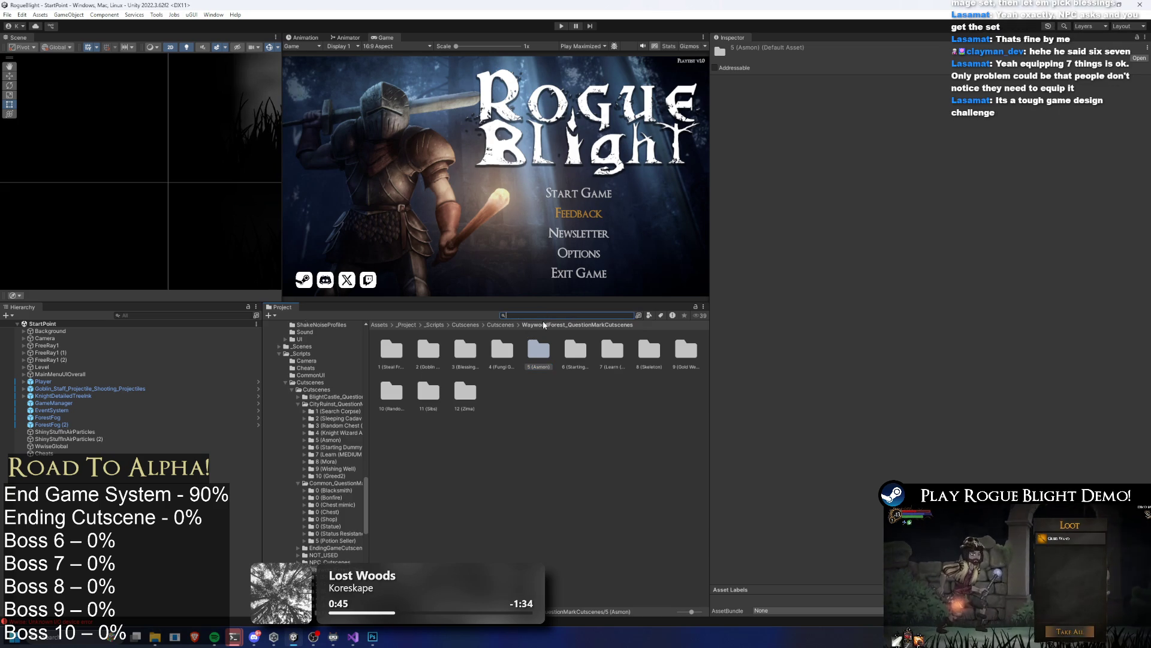
Step: Try project searches for 'challenge' and 'gorilla', clearing each one
{"action": "type", "text": "challenge"}
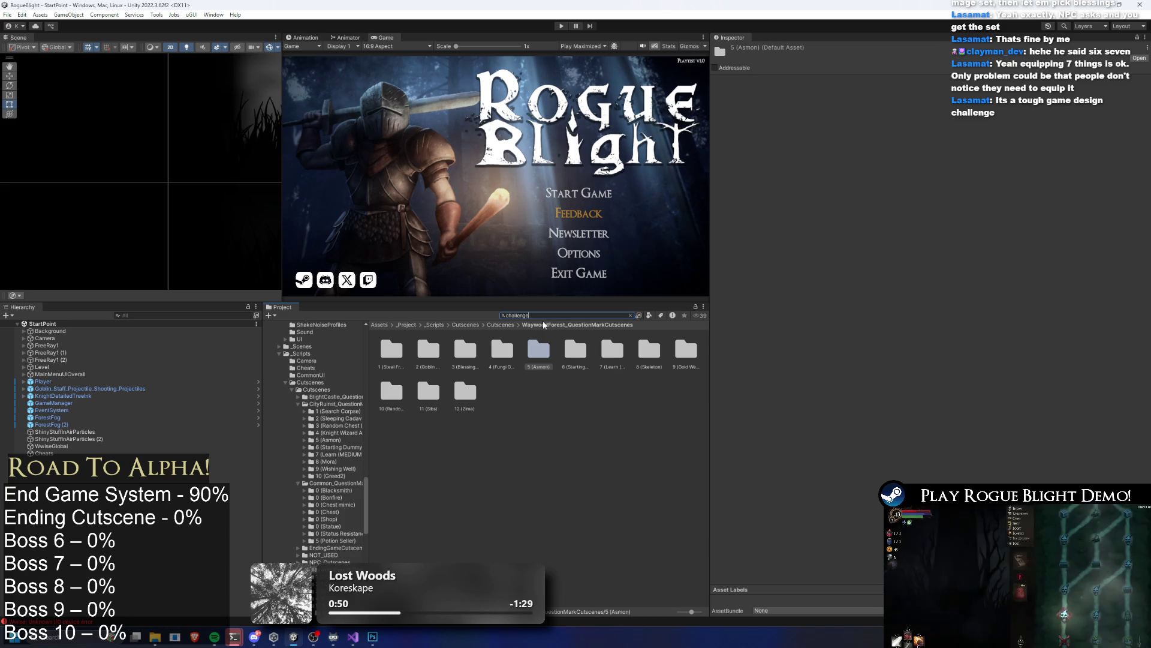
{"action": "key", "text": "BackSpace"}
{"action": "key", "text": "BackSpace"}
{"action": "key", "text": "BackSpace"}
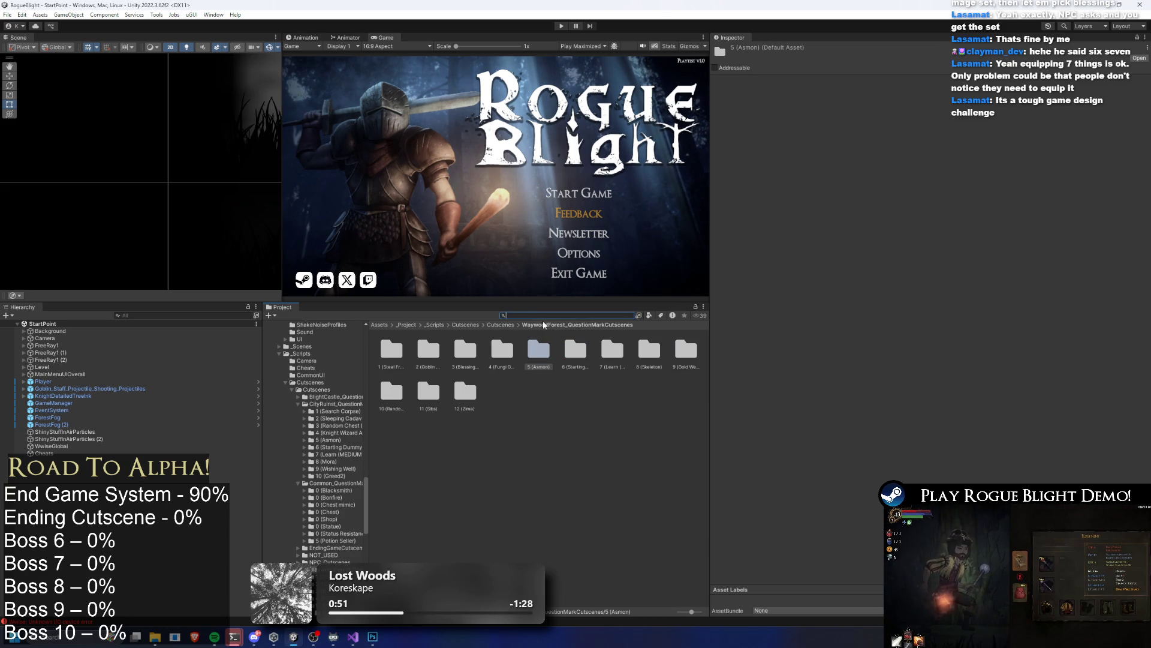
{"action": "key", "text": "BackSpace"}
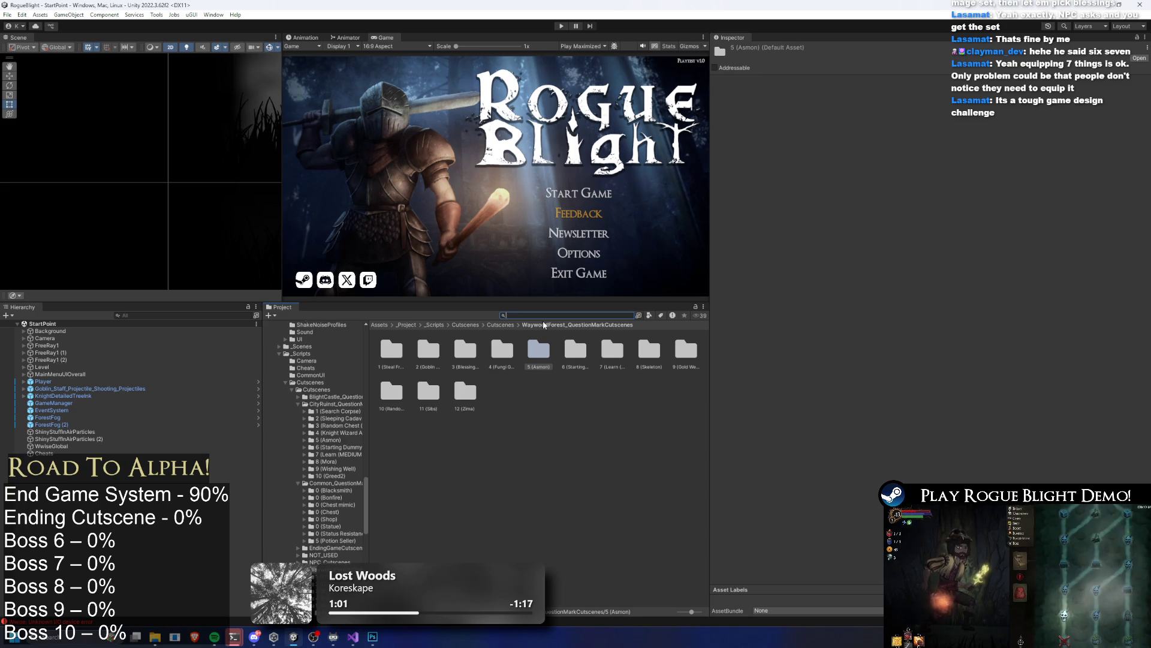
{"action": "type", "text": "gorilla"}
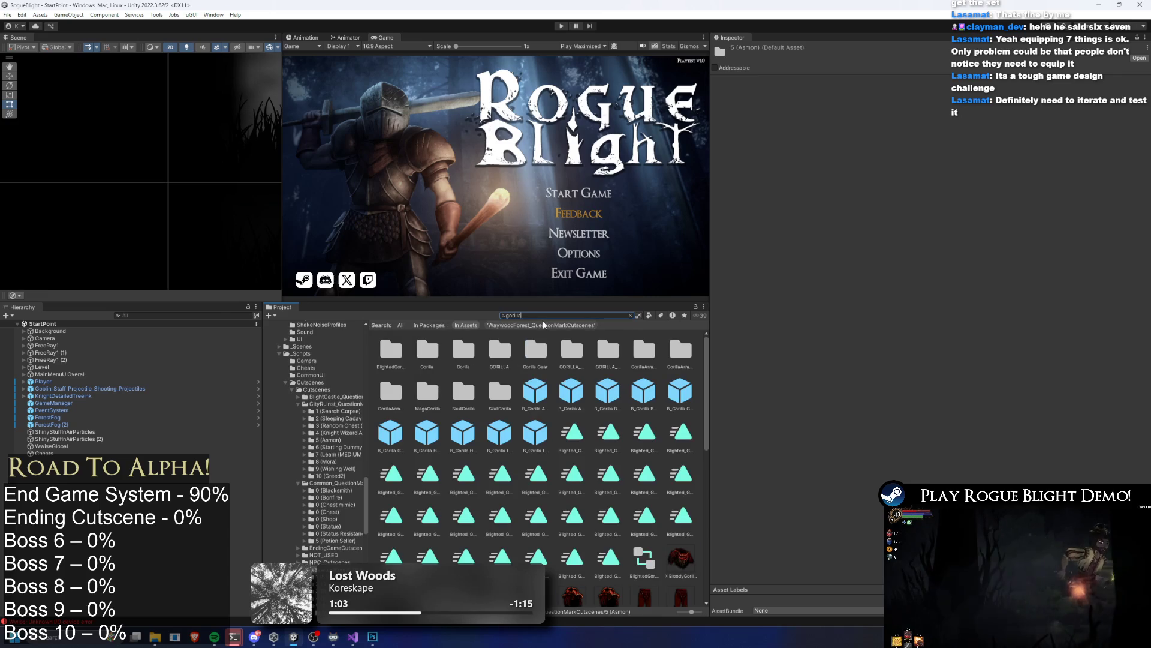
{"action": "key", "text": "BackSpace"}
{"action": "key", "text": "BackSpace"}
{"action": "key", "text": "BackSpace"}
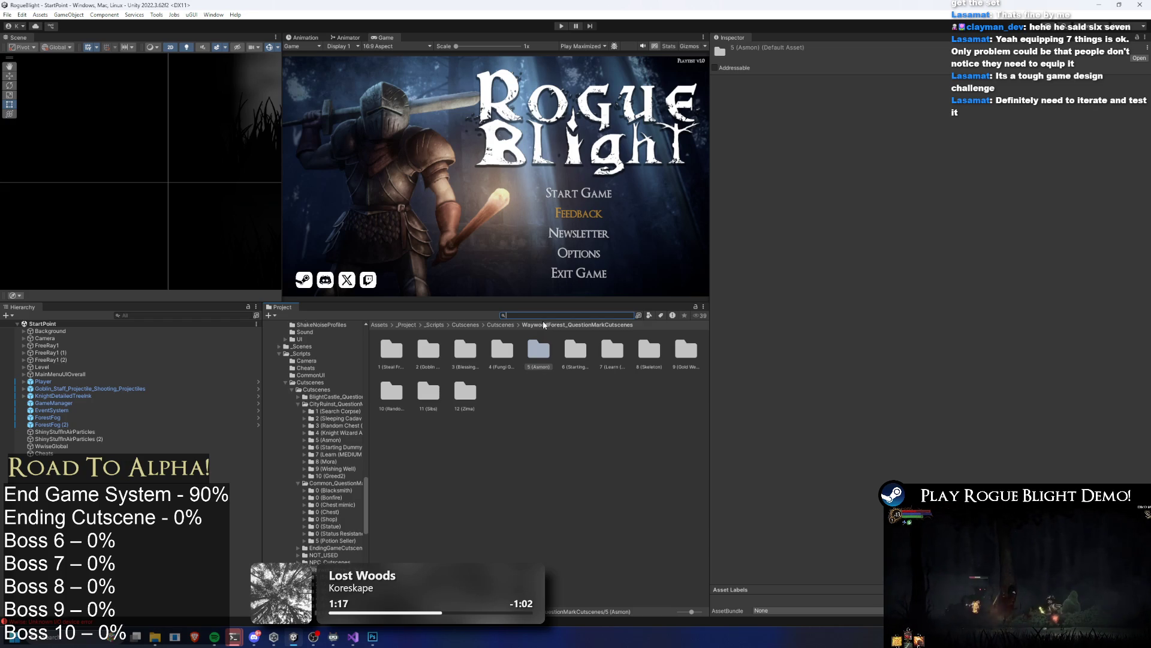
{"action": "type", "text": "gorilla"}
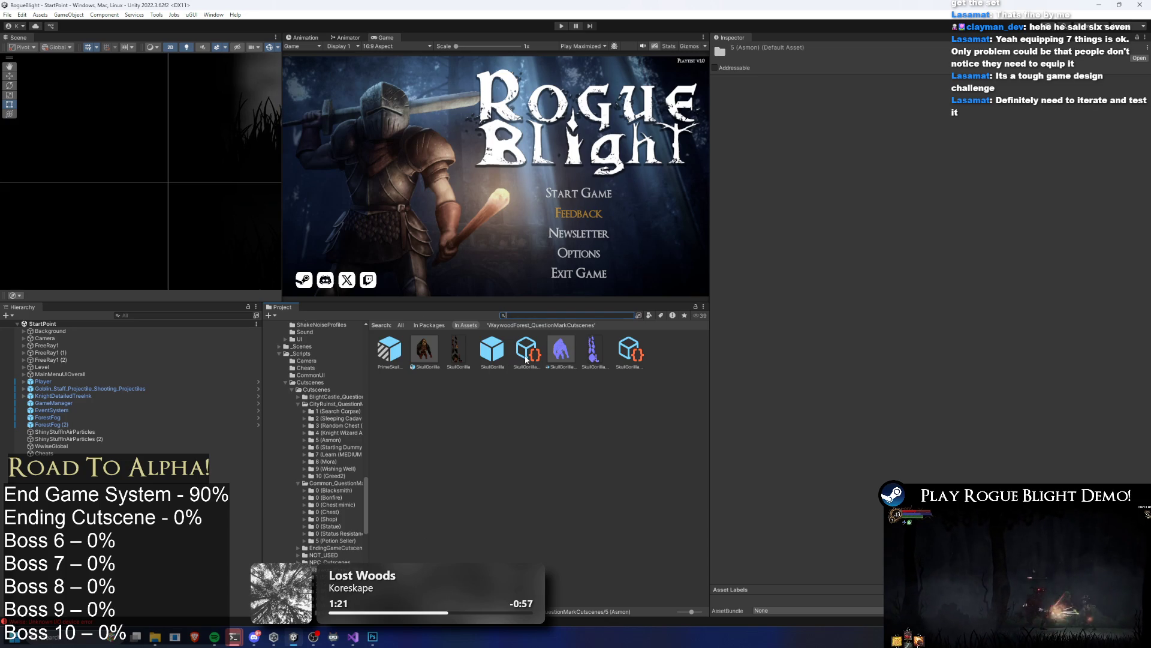
{"action": "key", "text": "Escape"}
Step: Search 'm ul', select the Ultimate Gorilla map item, and open MegaGorilla's Nodes folder
{"action": "type", "text": "m u"}
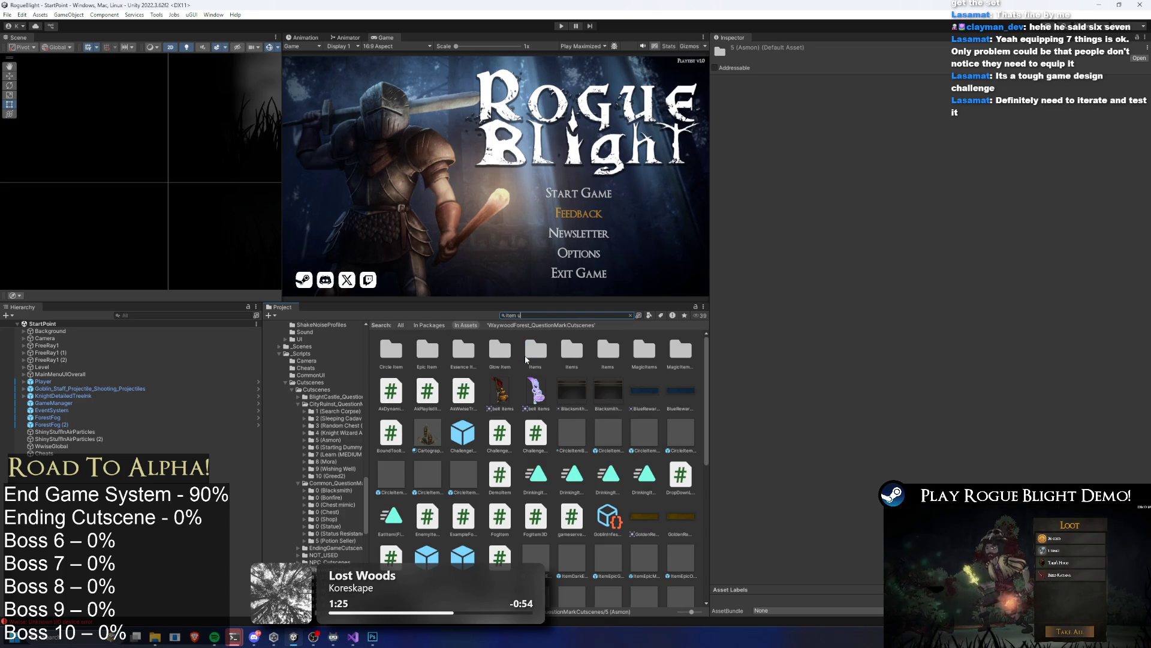
{"action": "type", "text": "l"}
{"action": "left_click", "coordinate": [434, 357]}
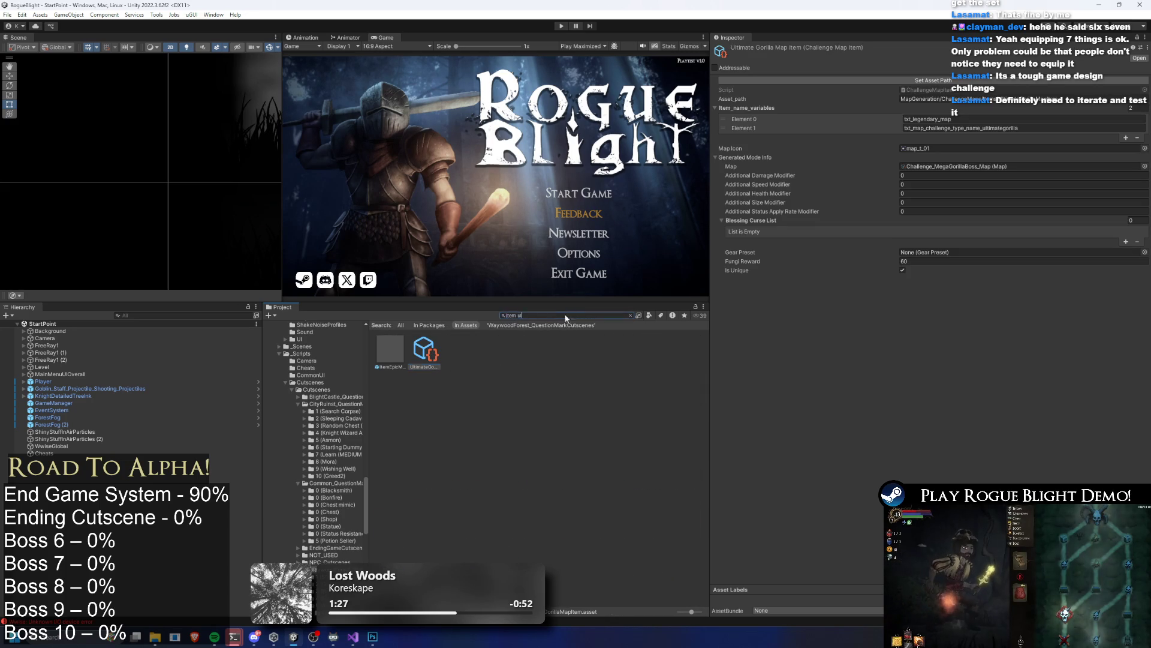
{"action": "left_click", "coordinate": [630, 315]}
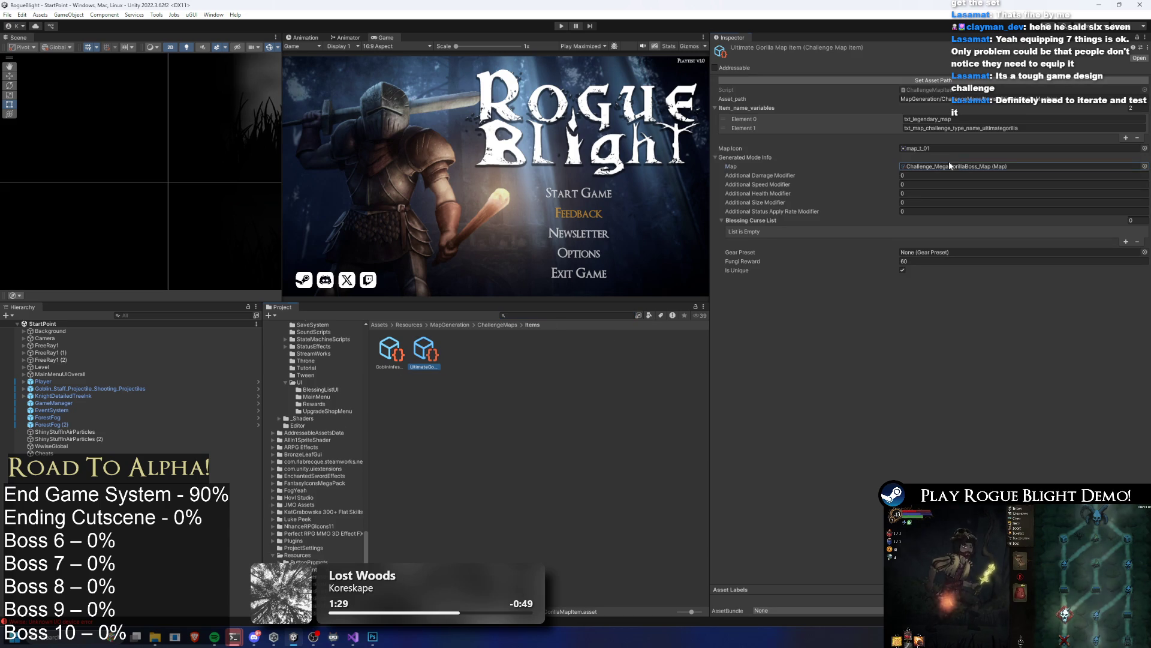
{"action": "left_click", "coordinate": [990, 166]}
{"action": "left_click", "coordinate": [511, 385]}
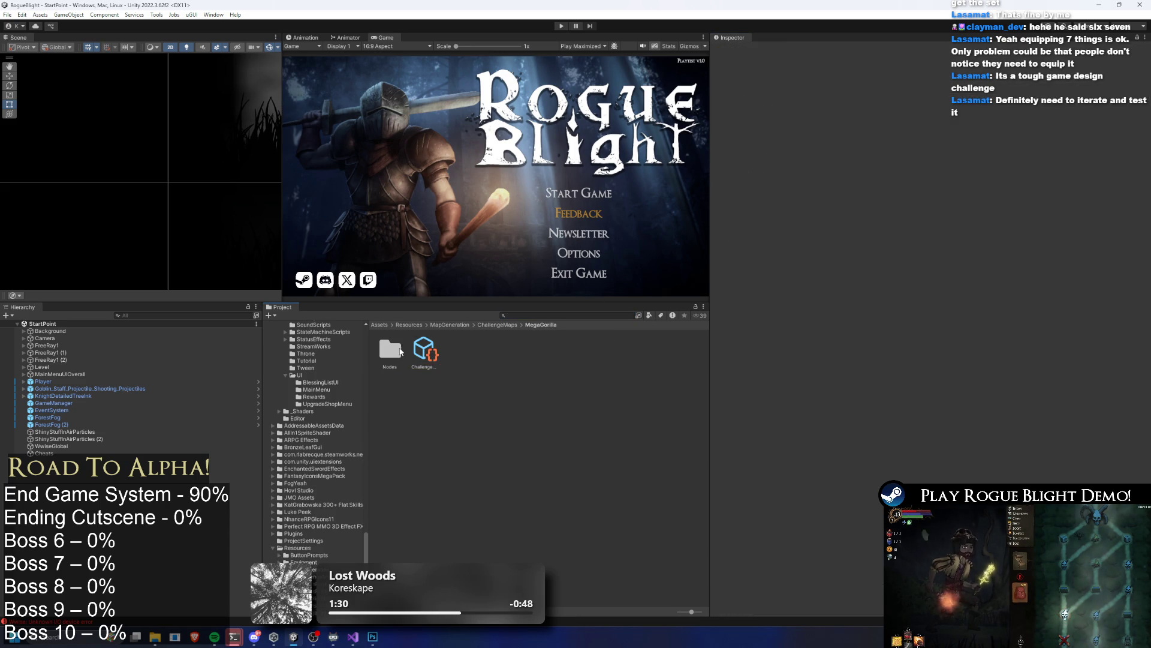
Step: Reveal the Nodes folder in Explorer to bring in the copied Asmon folder
{"action": "right_click", "coordinate": [465, 407]}
{"action": "left_click", "coordinate": [509, 136]}
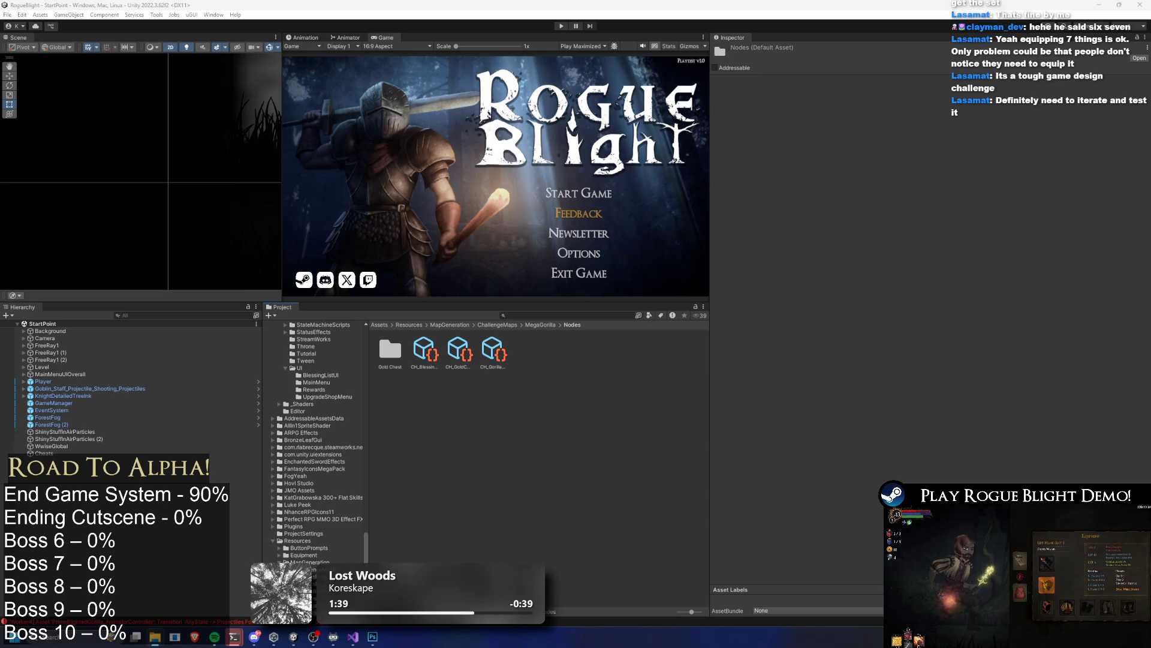
{"action": "left_click", "coordinate": [605, 376]}
Step: Rename the copied 5 (Asmon) folder and its cutscene asset to CH (Asmon)
{"action": "right_click", "coordinate": [390, 358]}
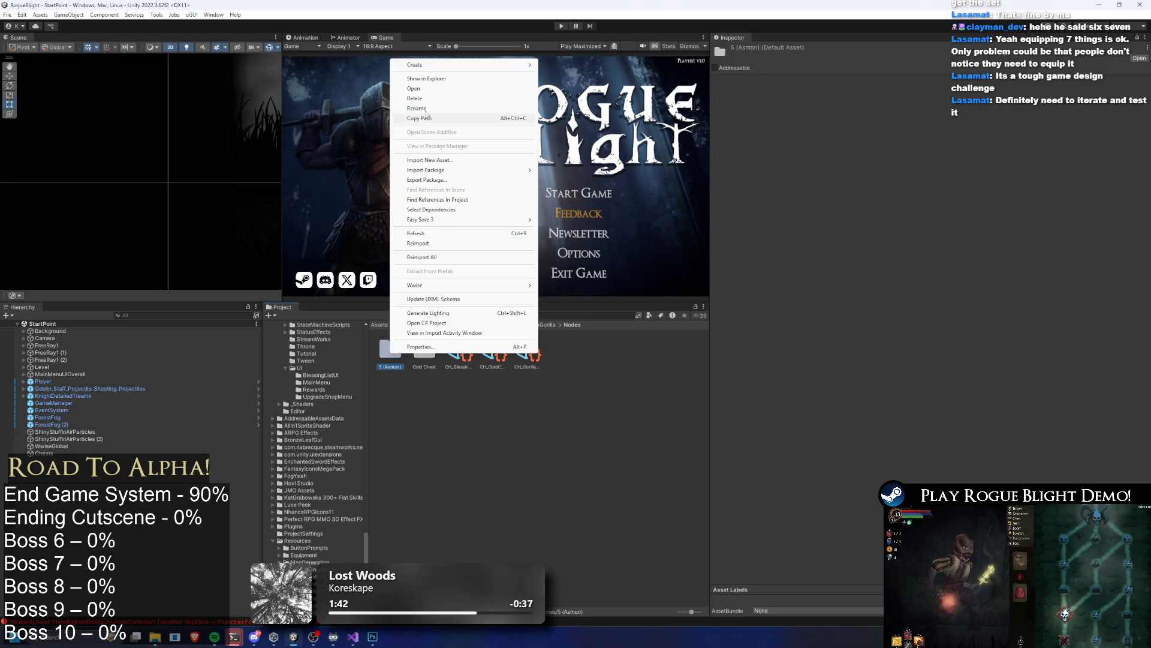
{"action": "left_click", "coordinate": [424, 111]}
{"action": "key", "text": "Delete"}
{"action": "key", "text": "Delete"}
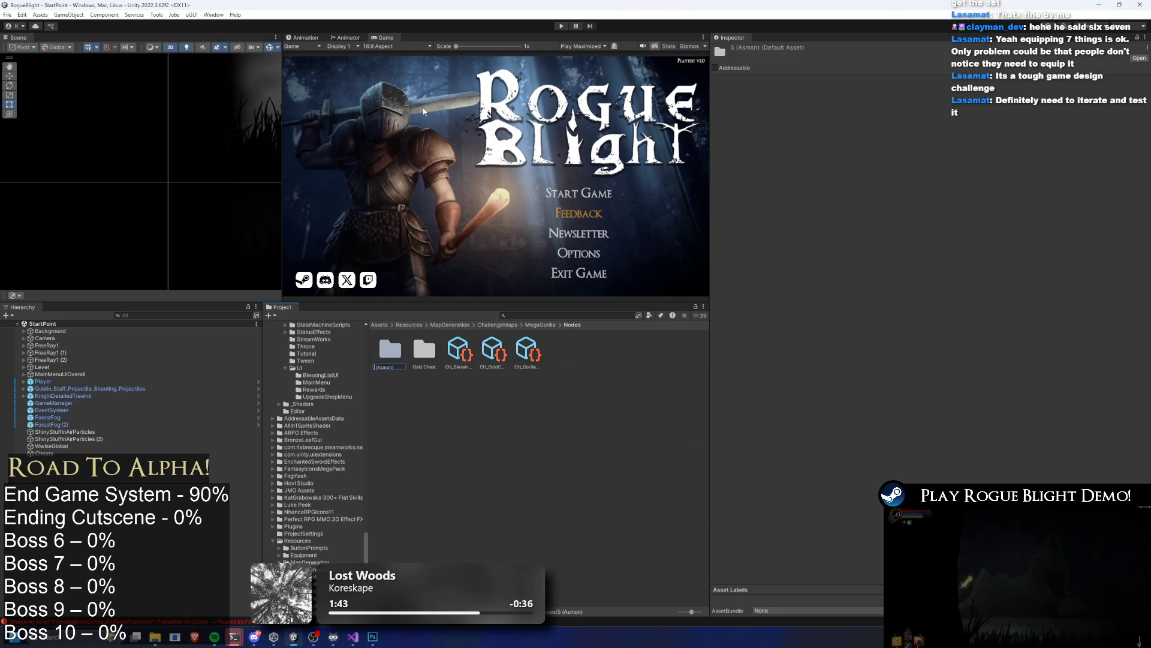
{"action": "type", "text": "CH"}
{"action": "key", "text": "Return"}
{"action": "key", "text": "Return"}
{"action": "left_click", "coordinate": [426, 351]}
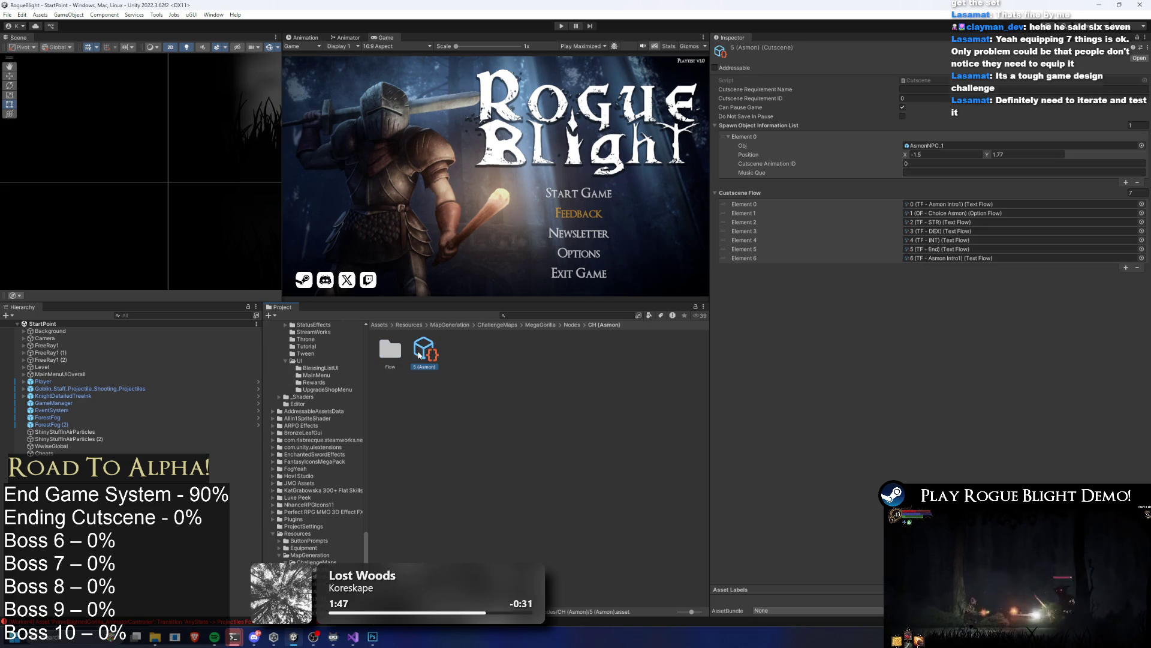
{"action": "right_click", "coordinate": [425, 351]}
{"action": "left_click", "coordinate": [454, 111]}
{"action": "type", "text": "CH (Asmon)"}
{"action": "key", "text": "Return"}
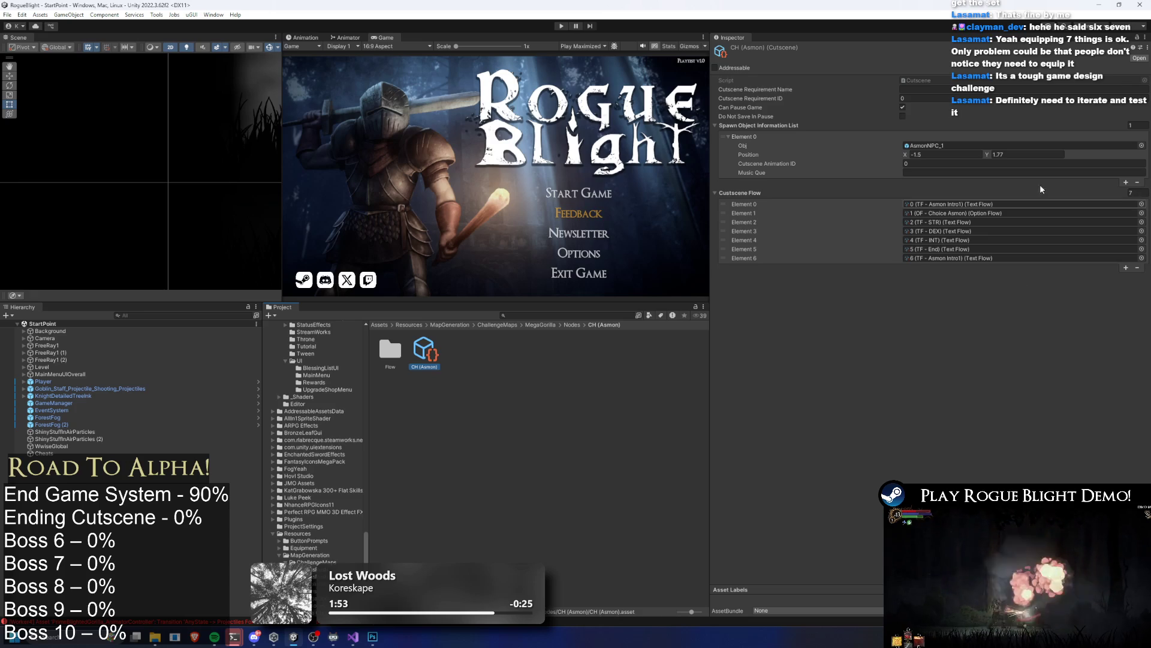
Step: Lock the Inspector and assign copied Flow assets to Cutscene Flow Elements 2, 4, 5 and 6
{"action": "left_click", "coordinate": [1137, 38]}
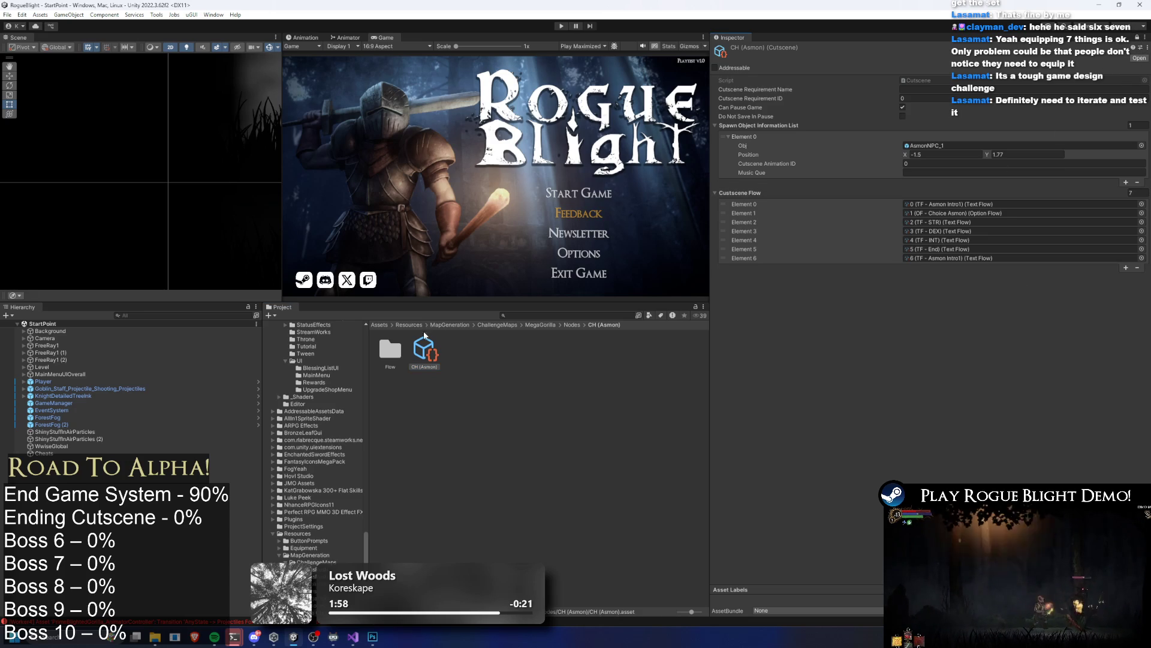
{"action": "double_click", "coordinate": [391, 349]}
{"action": "mouse_move", "coordinate": [442, 359]}
{"action": "left_mouse_down"}
{"action": "mouse_move", "coordinate": [938, 217]}
{"action": "mouse_move", "coordinate": [955, 226]}
{"action": "left_mouse_up"}
{"action": "left_click_drag", "start_coordinate": [528, 353], "coordinate": [956, 241]}
{"action": "mouse_move", "coordinate": [567, 354]}
{"action": "left_mouse_down"}
{"action": "mouse_move", "coordinate": [945, 251]}
{"action": "mouse_move", "coordinate": [984, 262]}
{"action": "left_mouse_up"}
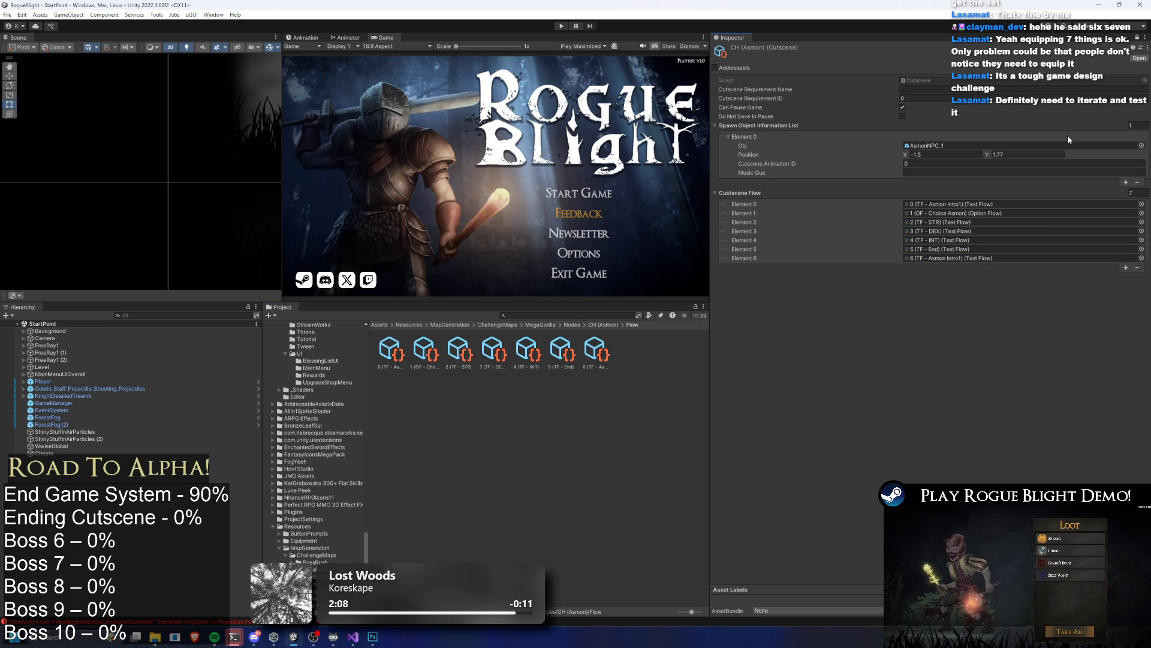
Step: Select 1 (OF - Choice Asmon) and open Gives dex gear's Element 0 loot picker filtered by 'gear'
{"action": "left_click", "coordinate": [433, 346]}
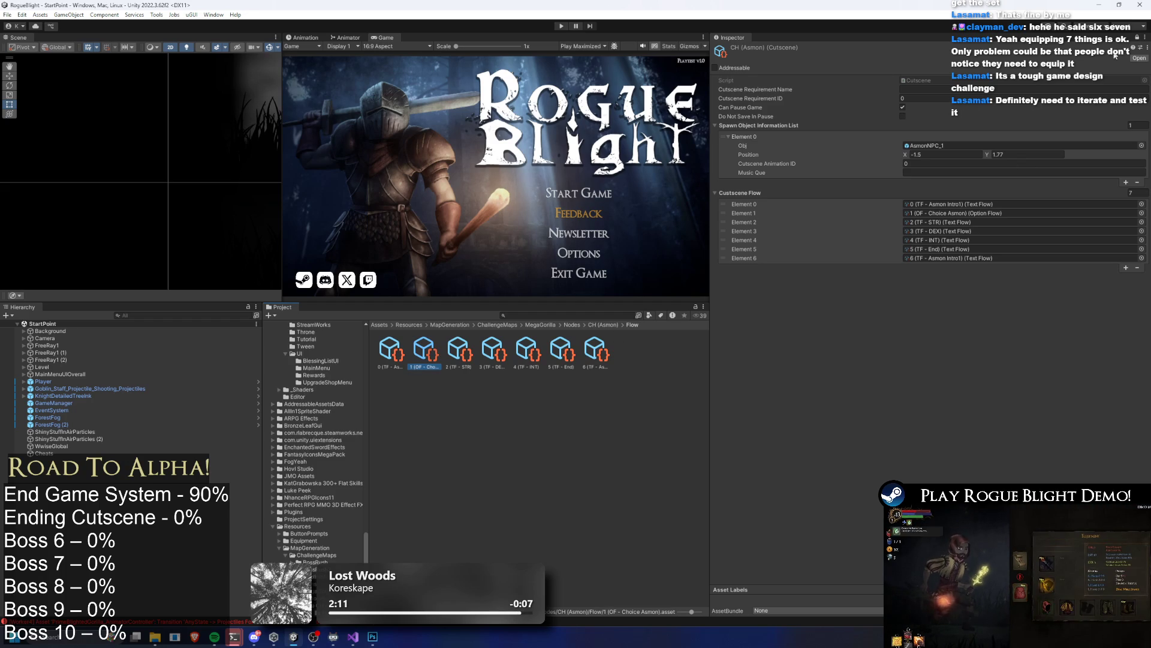
{"action": "left_click", "coordinate": [1137, 39]}
{"action": "scroll", "coordinate": [976, 282], "scroll_direction": "down", "scroll_amount": 10}
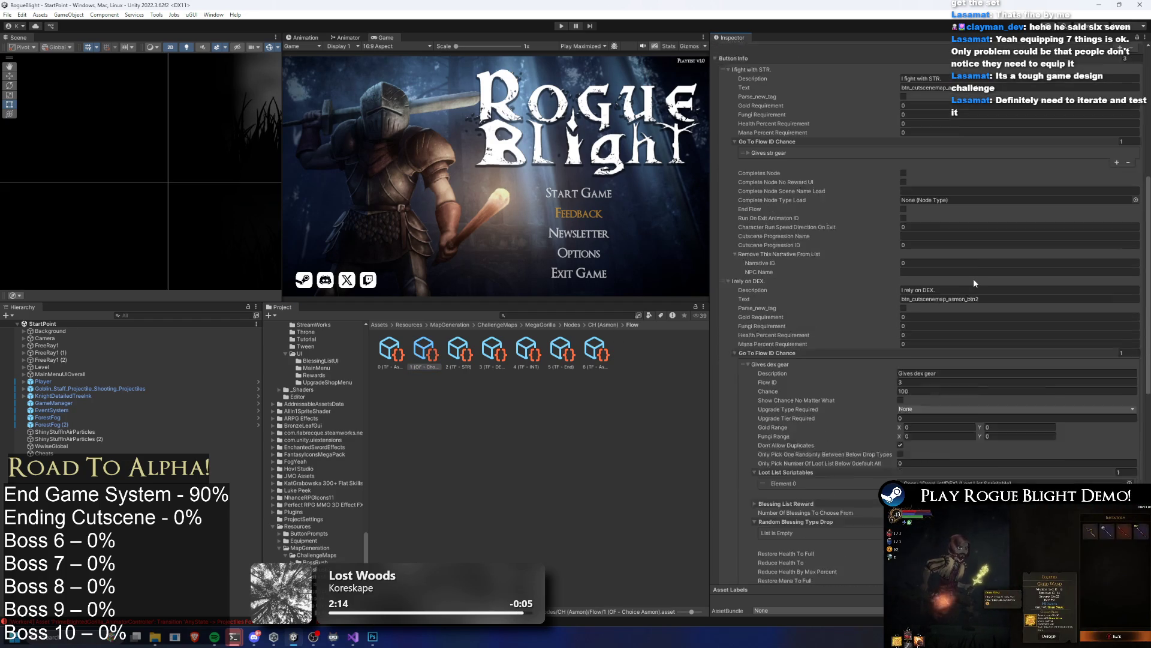
{"action": "scroll", "coordinate": [814, 292], "scroll_direction": "down", "scroll_amount": 5}
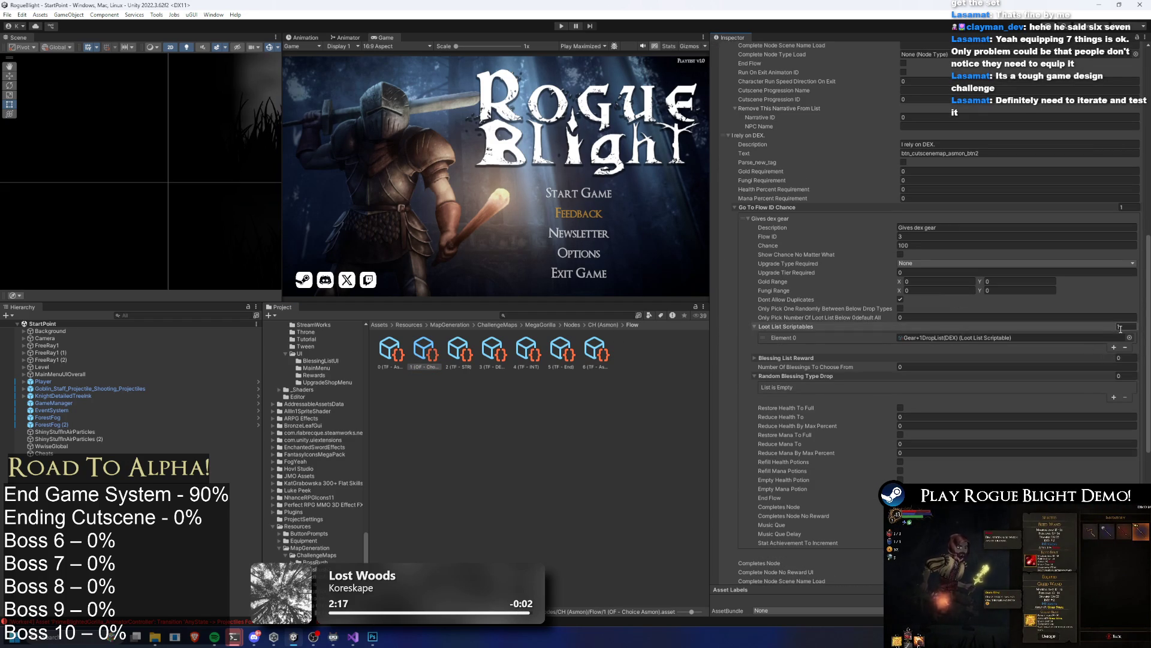
{"action": "left_click", "coordinate": [1130, 338]}
{"action": "mouse_move", "coordinate": [934, 254]}
{"action": "left_mouse_down"}
{"action": "mouse_move", "coordinate": [901, 238]}
{"action": "mouse_move", "coordinate": [279, 193]}
{"action": "mouse_move", "coordinate": [308, 188]}
{"action": "left_mouse_up"}
{"action": "type", "text": "gear"}
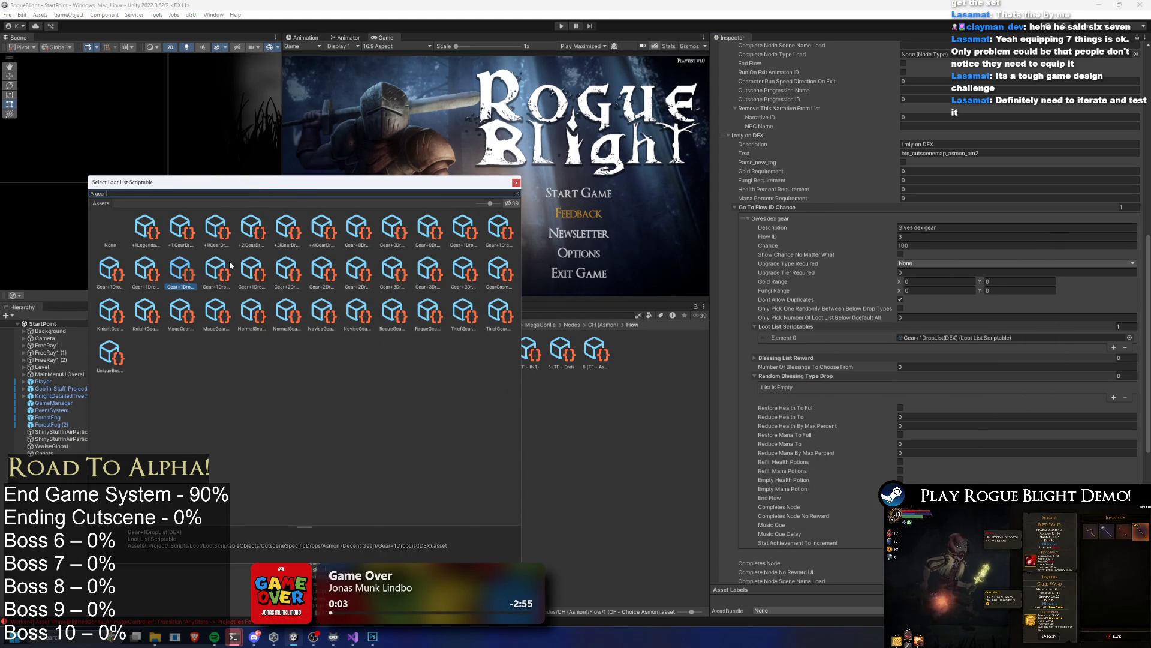
Step: Browse the gear loot lists, from NormalGearDropList(1X) through NoviceGearSetDropList(5x)
{"action": "left_click", "coordinate": [217, 312]}
{"action": "key", "text": "Right"}
{"action": "key", "text": "Left"}
{"action": "key", "text": "Left"}
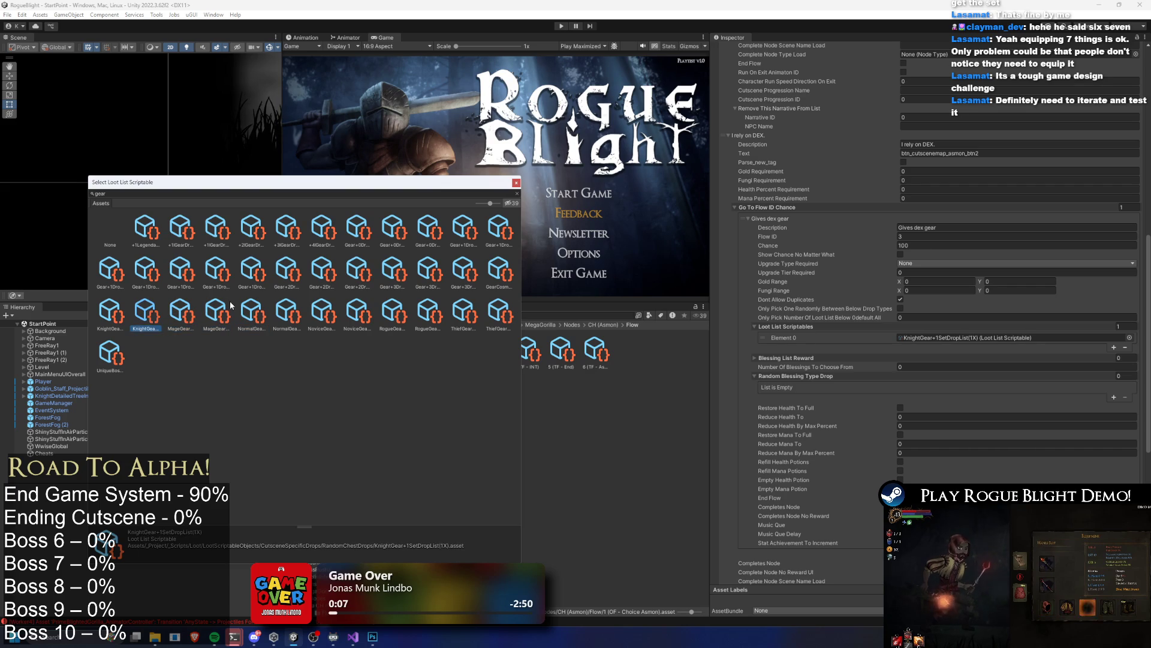
{"action": "key", "text": "Left"}
{"action": "key", "text": "Right"}
{"action": "key", "text": "Right"}
{"action": "key", "text": "Right"}
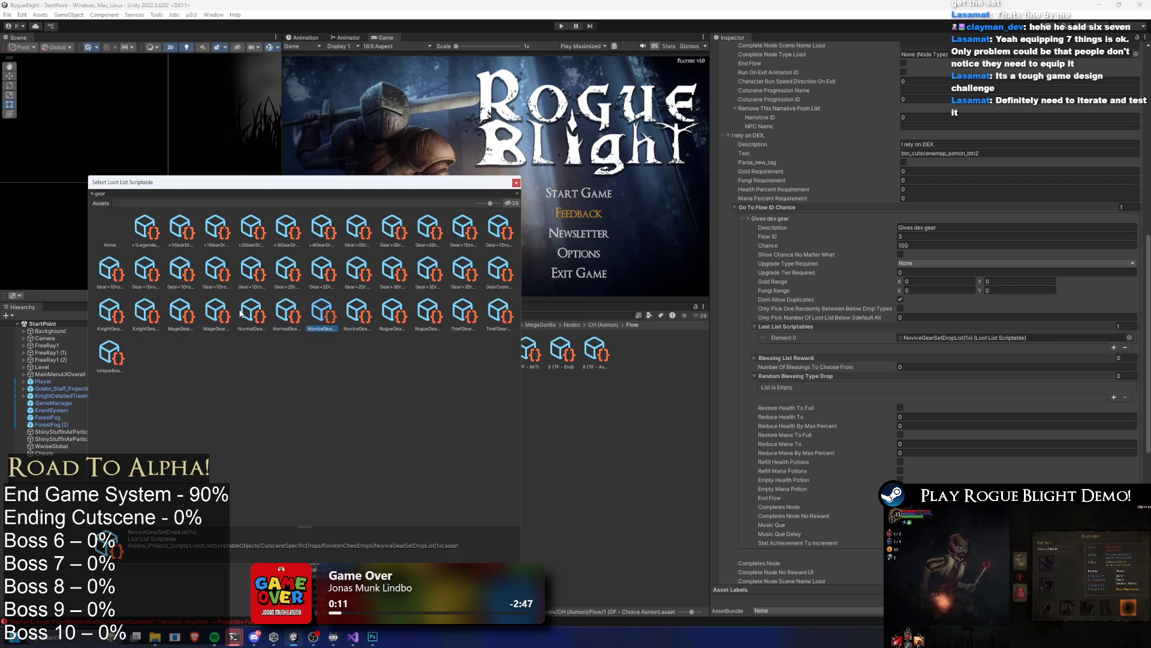
{"action": "key", "text": "Right"}
{"action": "key", "text": "Right"}
{"action": "key", "text": "Right"}
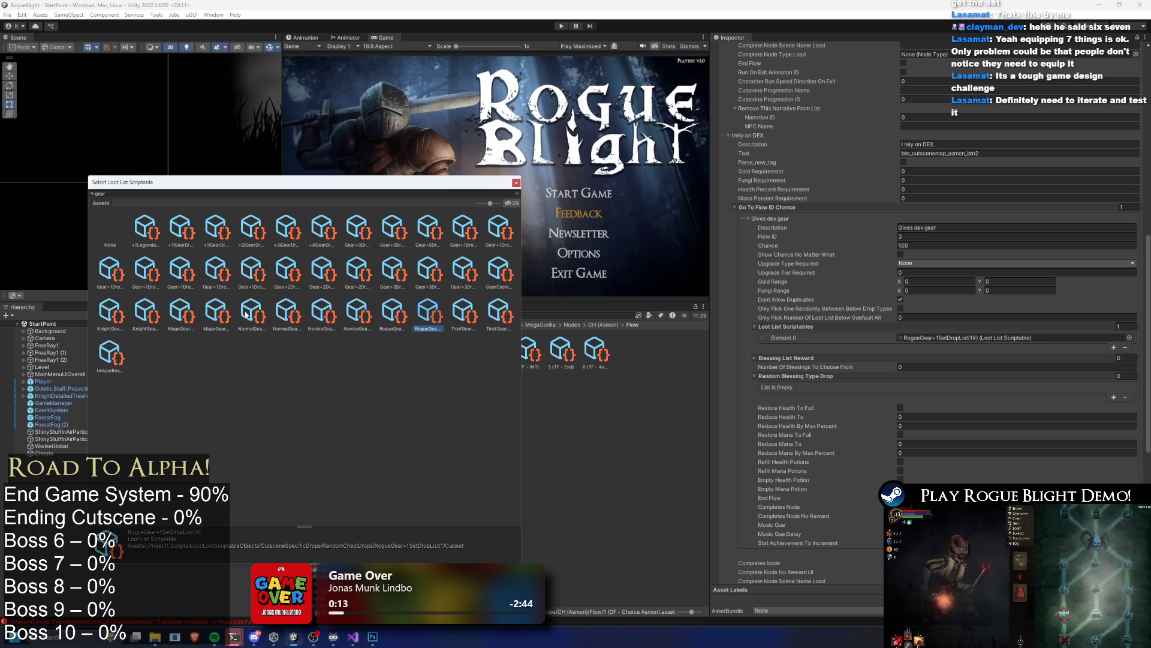
{"action": "key", "text": "Right"}
{"action": "key", "text": "Right"}
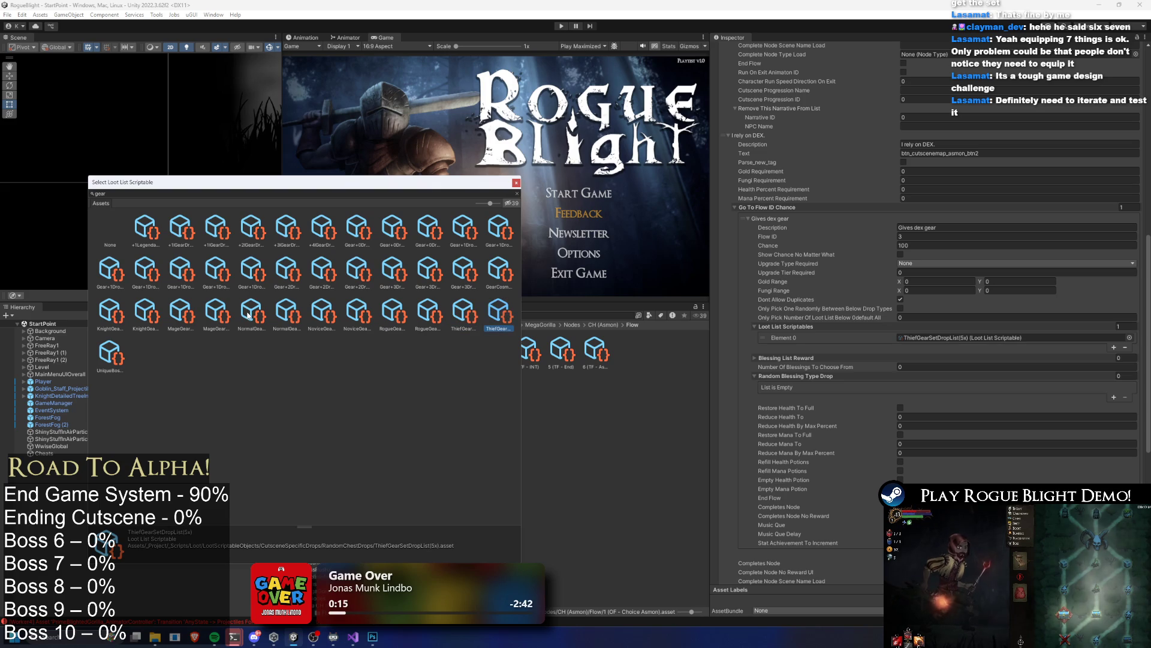
{"action": "key", "text": "Left"}
{"action": "key", "text": "Right"}
{"action": "key", "text": "Left"}
{"action": "key", "text": "Right"}
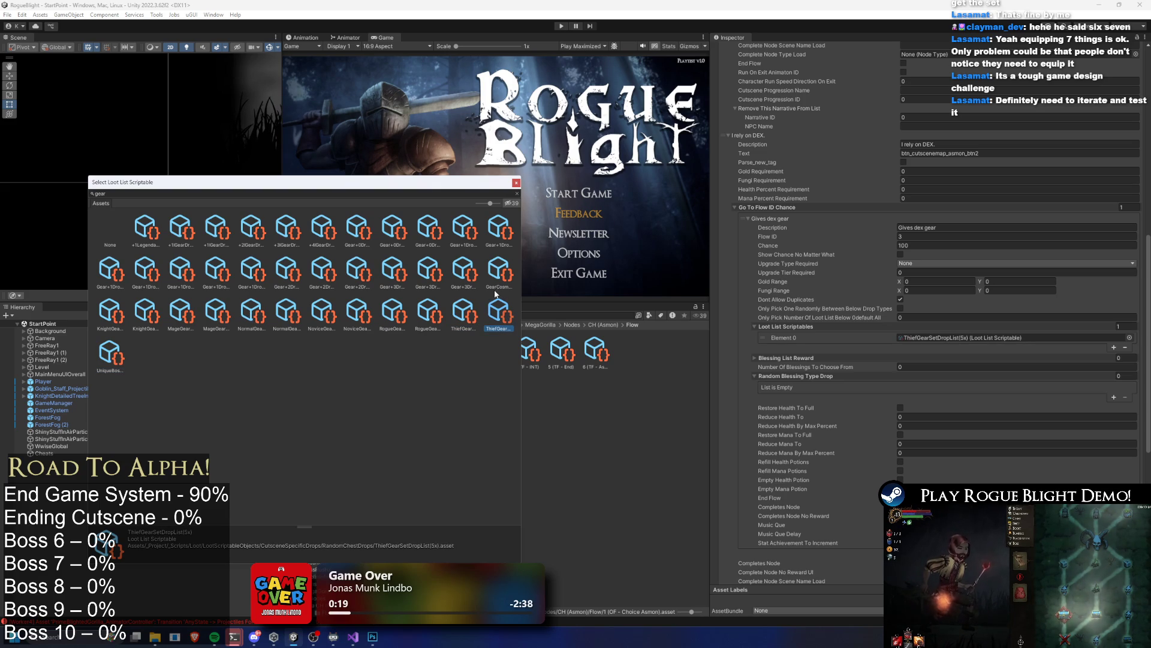
{"action": "key", "text": "Left"}
{"action": "key", "text": "Left"}
{"action": "key", "text": "Left"}
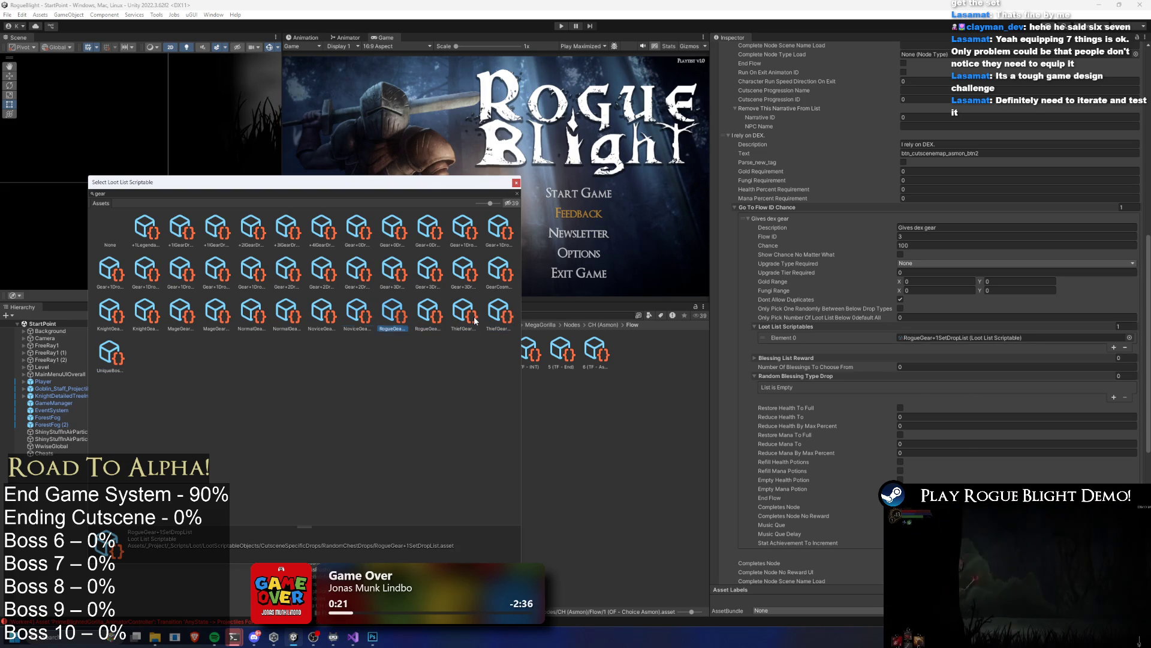
{"action": "key", "text": "Right"}
Step: Narrow the search to 'gear 5x' and assign ThiefGearSetDropList(5x)
{"action": "left_click", "coordinate": [228, 191]}
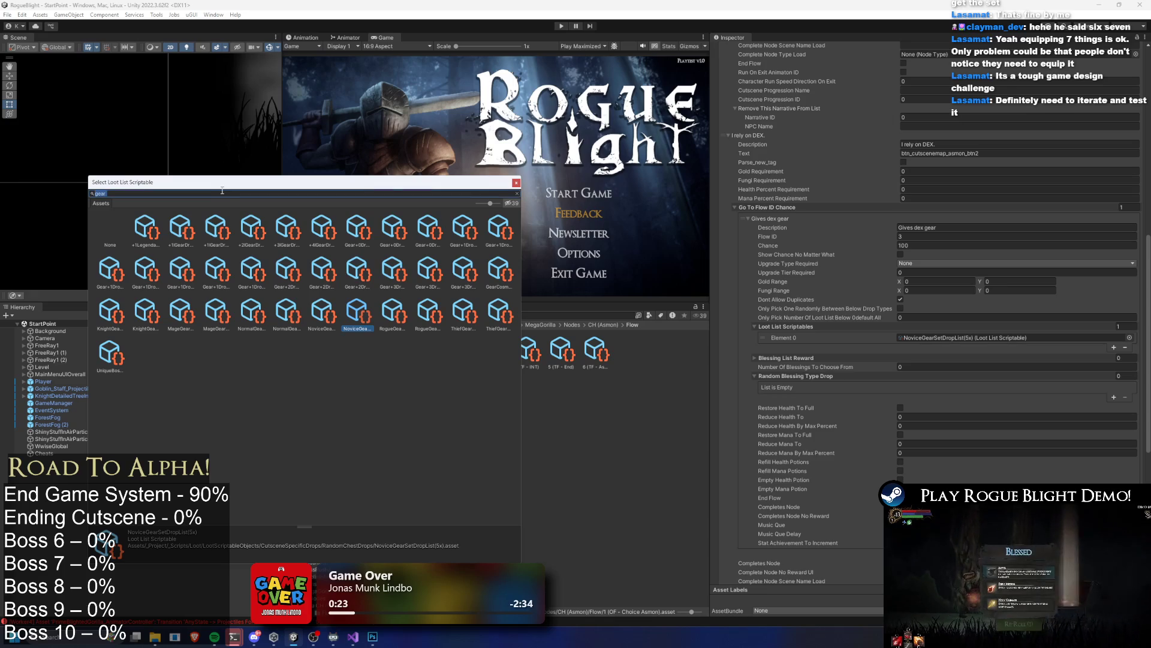
{"action": "type", "text": " 5x"}
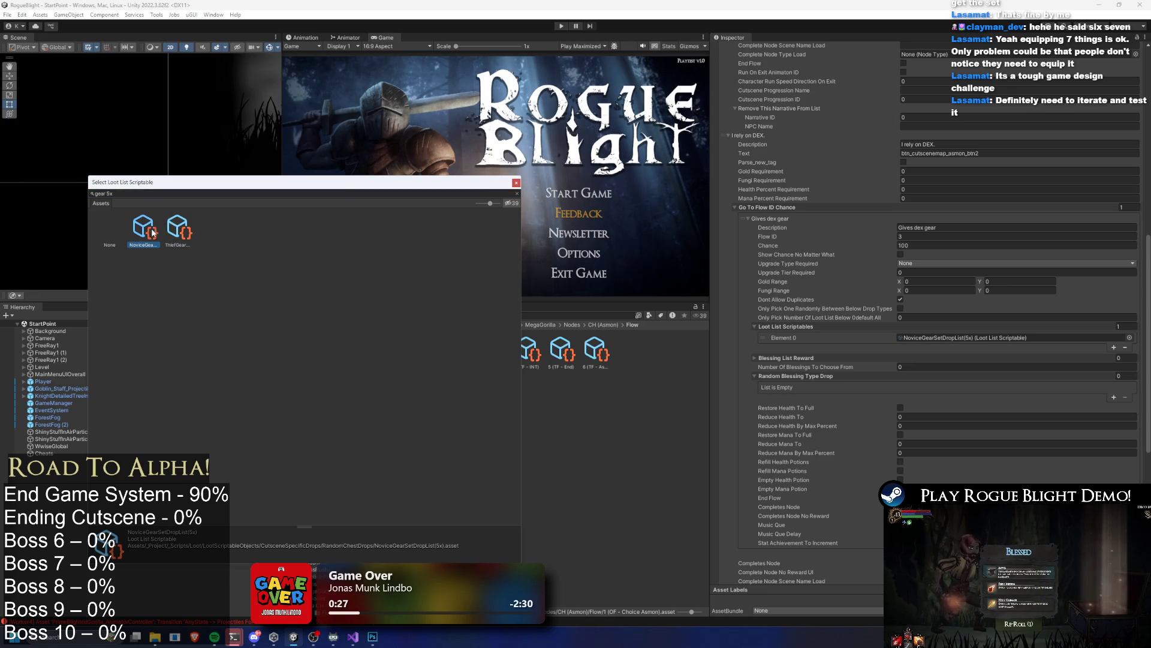
{"action": "left_click", "coordinate": [161, 193]}
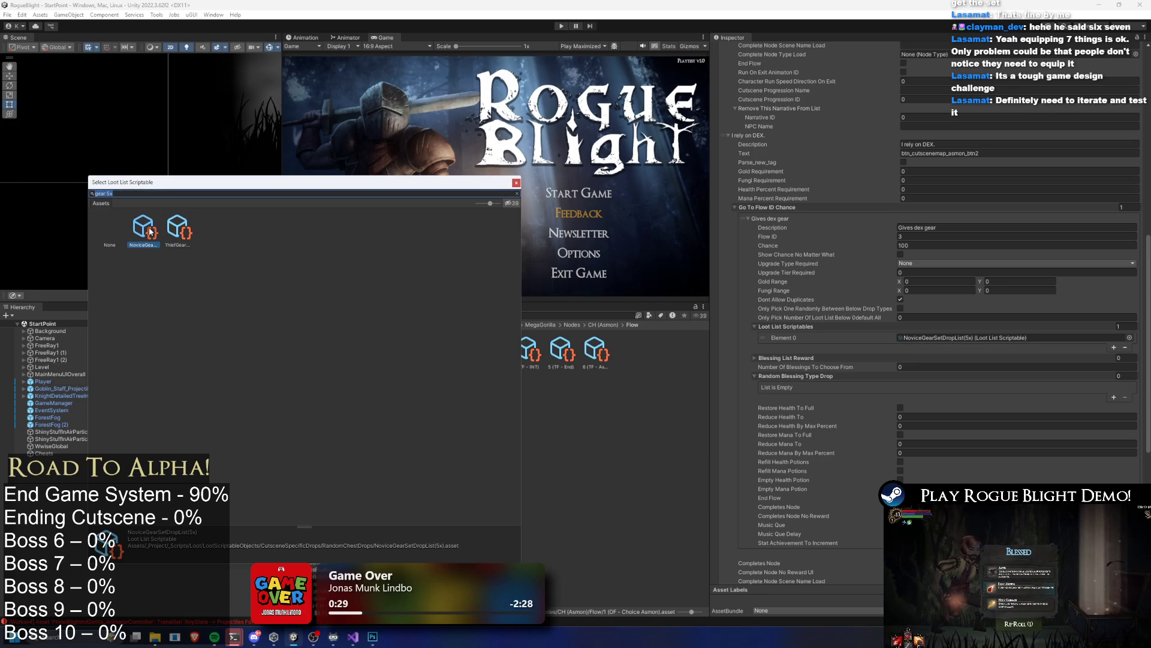
{"action": "left_click", "coordinate": [186, 231]}
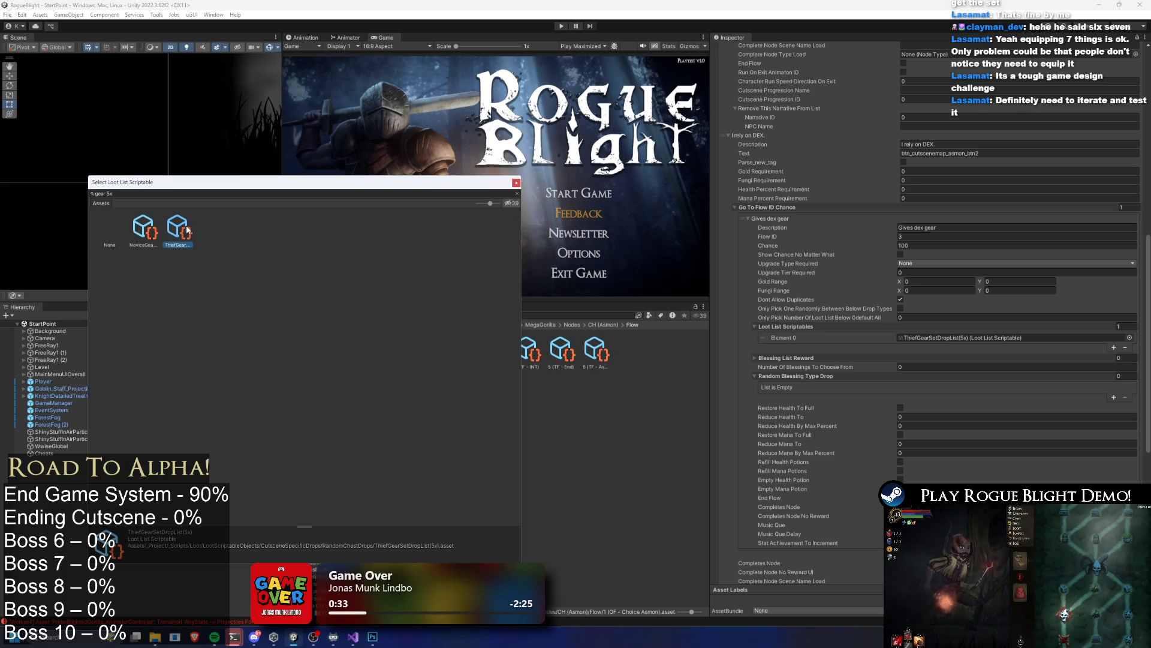
{"action": "double_click", "coordinate": [187, 230]}
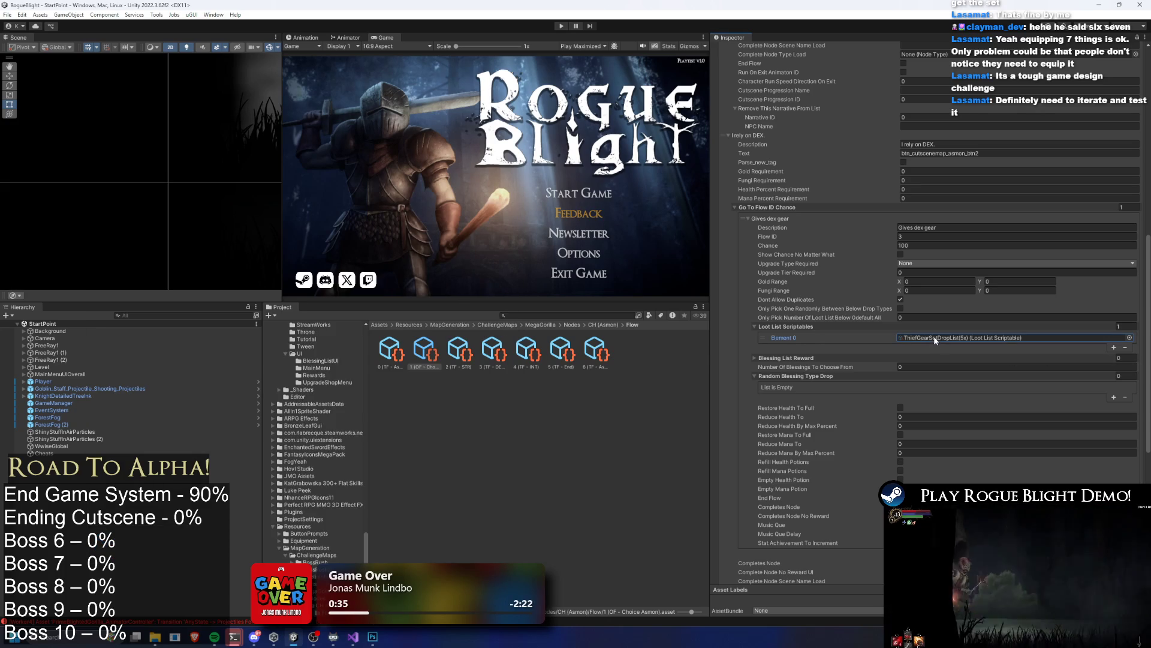
Step: Ping and select ThiefGearSetDropList(5x), expanding and collapsing its loot table lists
{"action": "left_click", "coordinate": [934, 339]}
{"action": "left_click", "coordinate": [650, 394]}
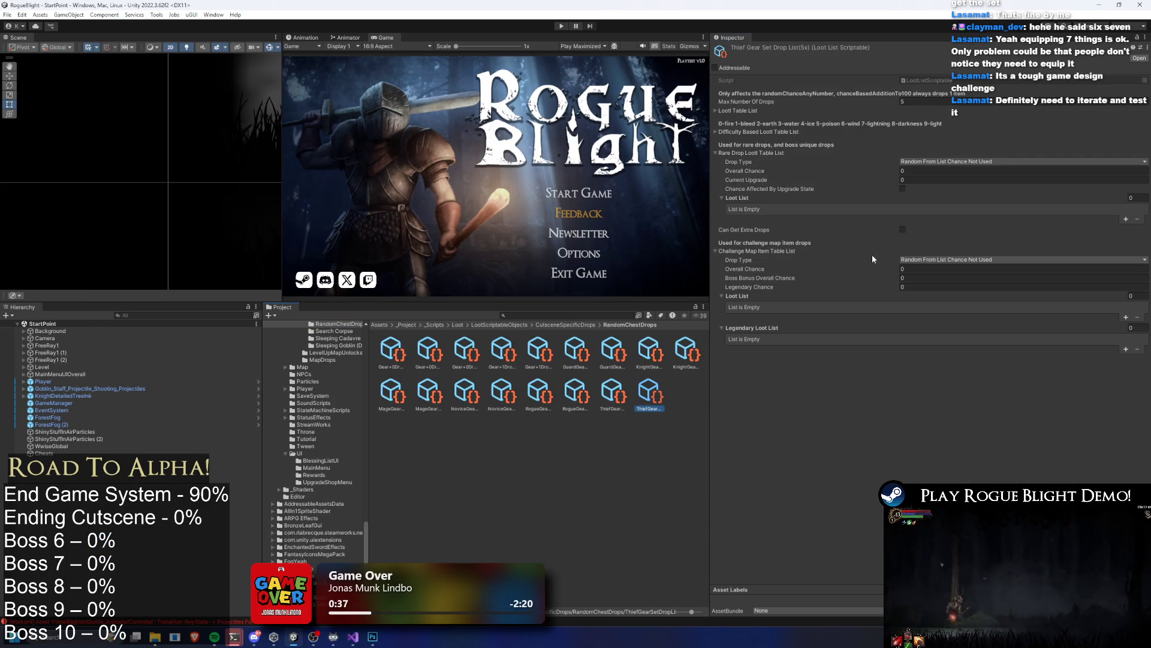
{"action": "left_click", "coordinate": [778, 131]}
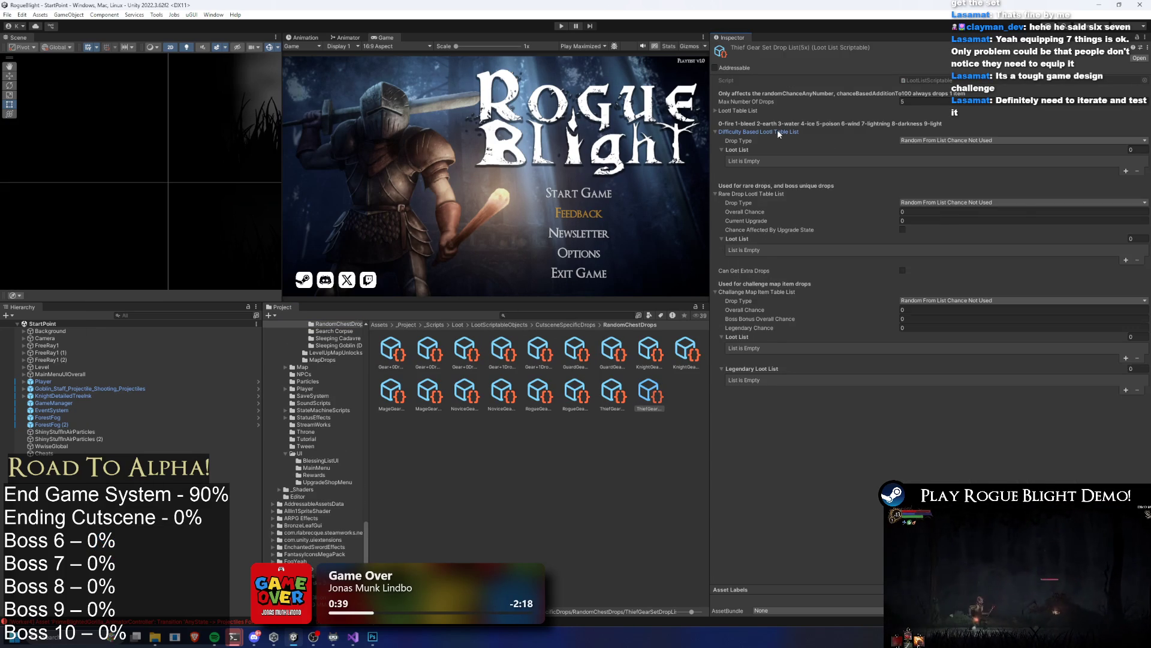
{"action": "left_click", "coordinate": [778, 131]}
{"action": "left_click", "coordinate": [765, 112]}
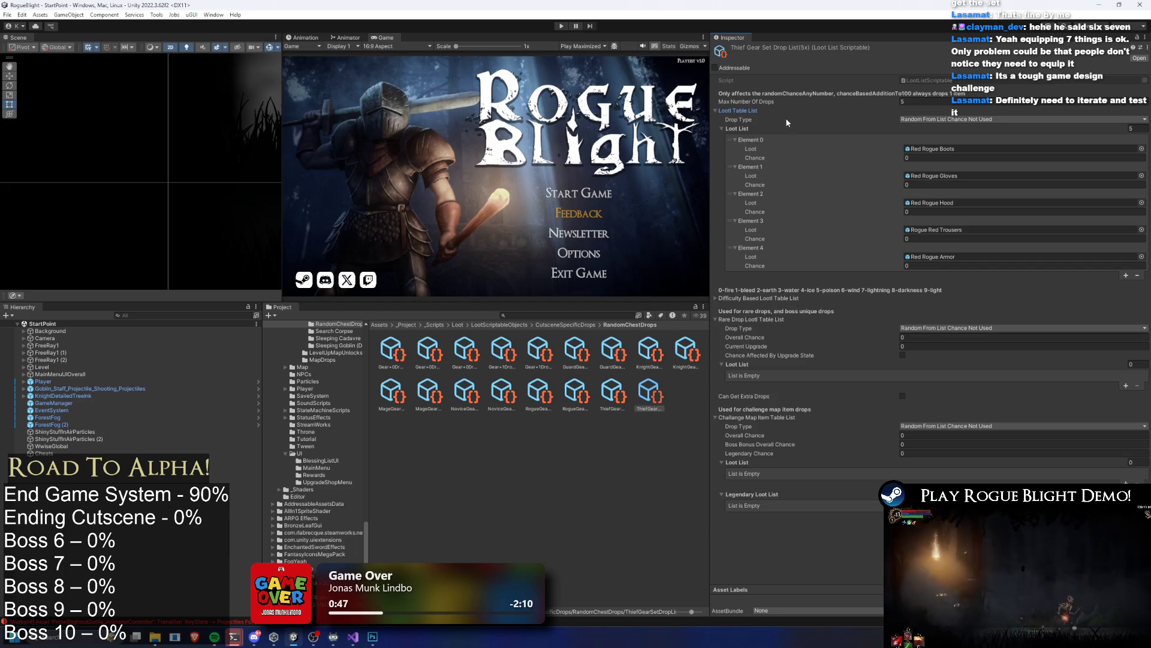
{"action": "left_click", "coordinate": [783, 112]}
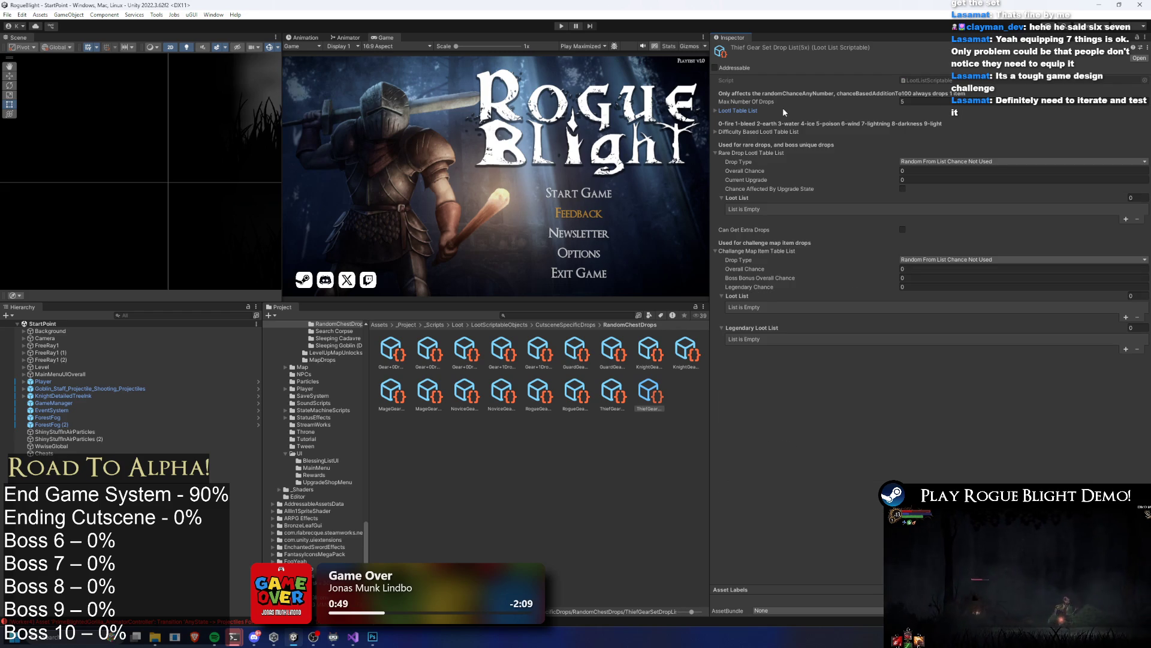
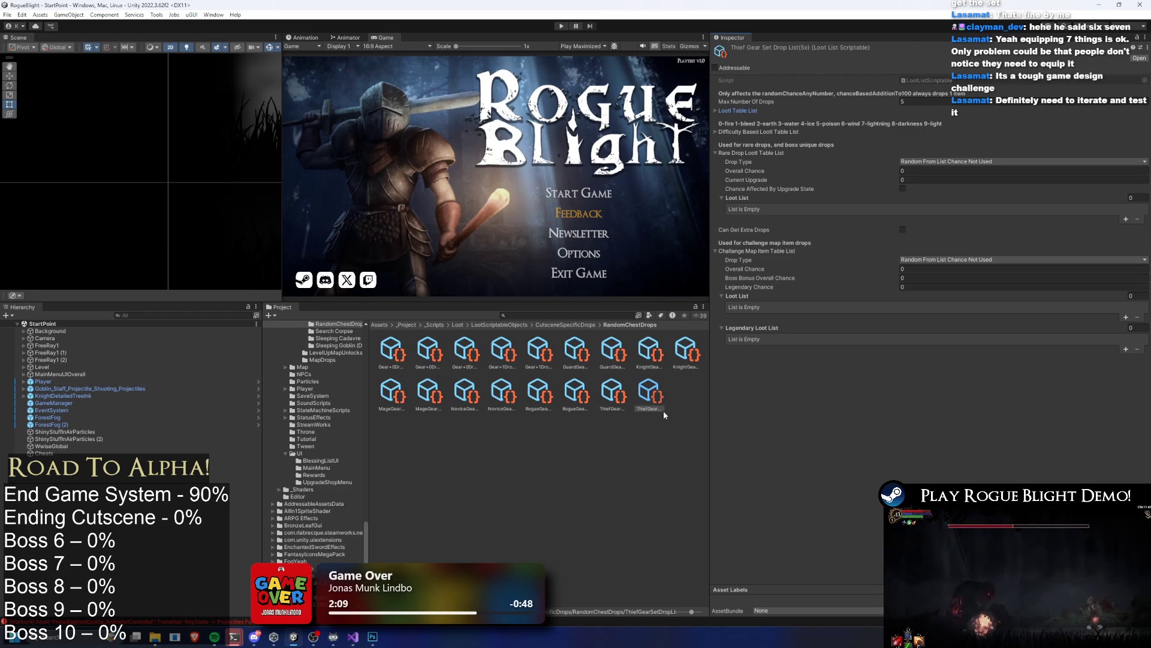
Step: Show the ThiefGear drop list's five Red Rogue loot entries, then open the DEX_BASE_SETS folder
{"action": "left_click", "coordinate": [658, 396]}
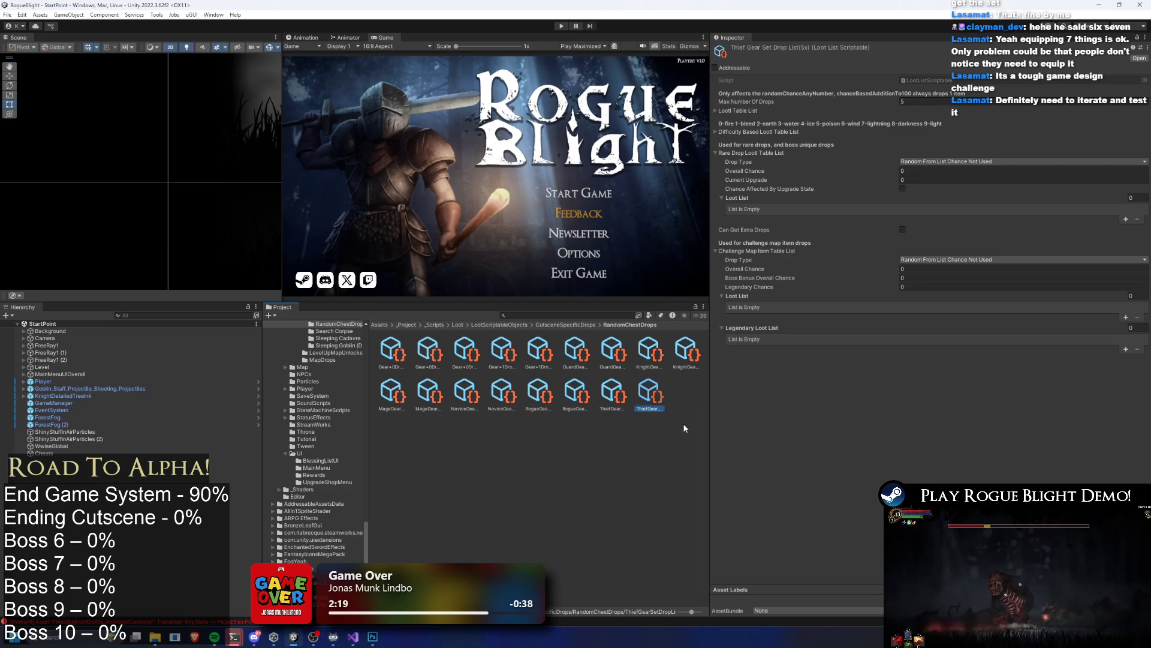
{"action": "left_click", "coordinate": [750, 111]}
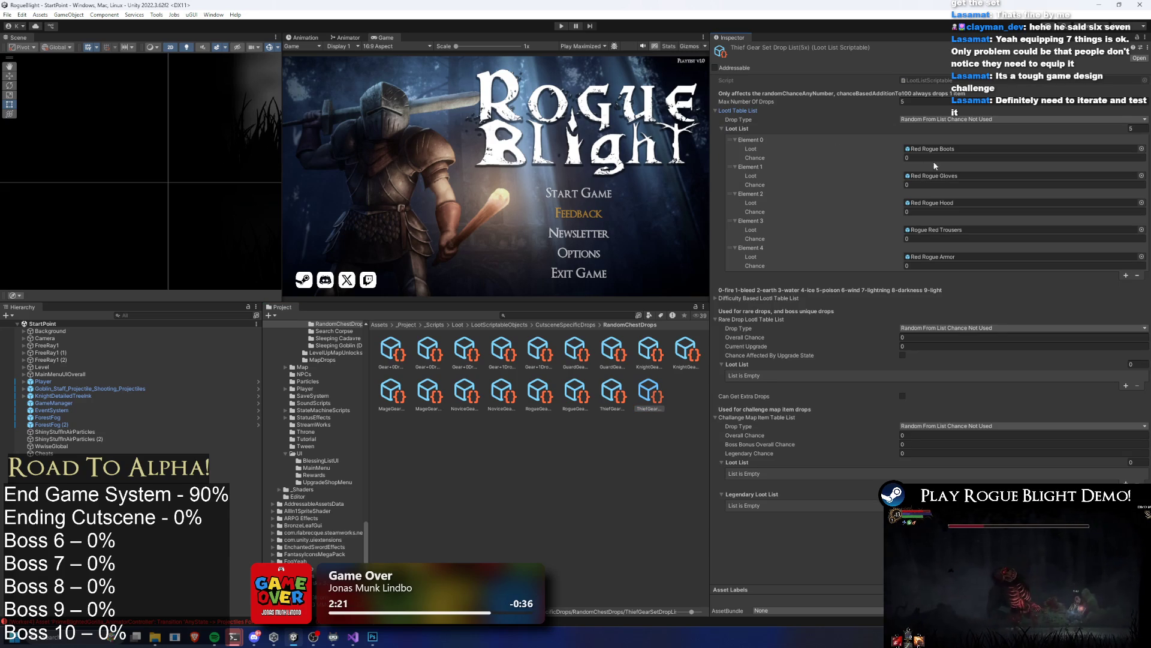
{"action": "left_click", "coordinate": [951, 149]}
{"action": "left_click", "coordinate": [510, 324]}
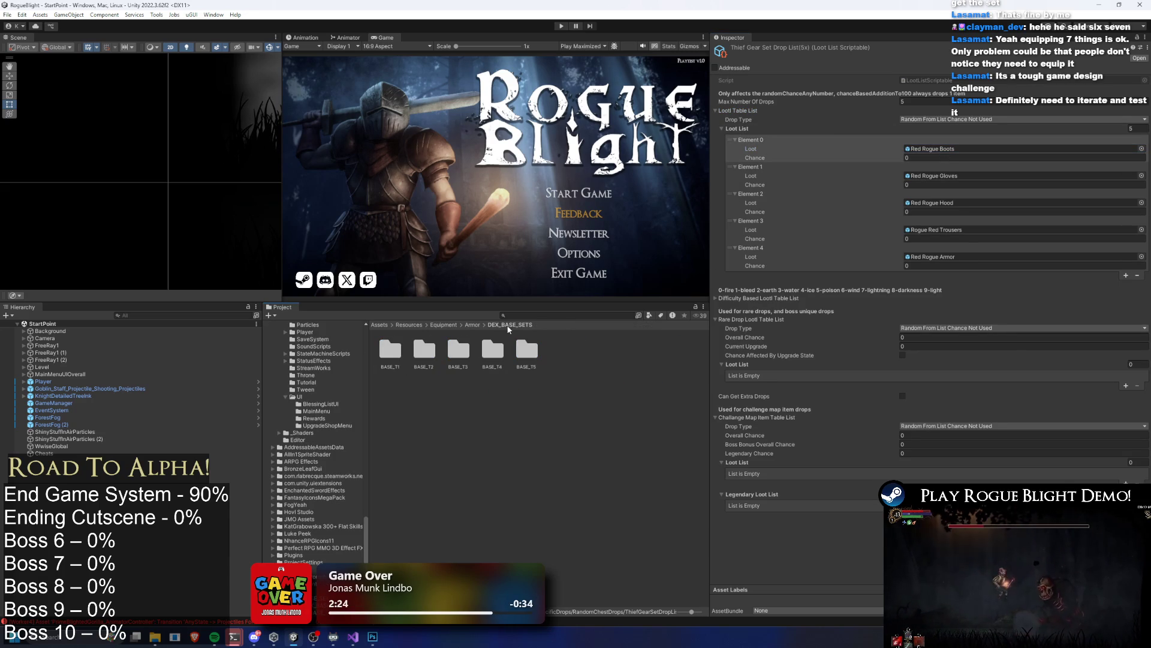
Step: Inspect Red Rogue Gloves+3 in BASE_T4 and Red Rogue Gloves+2 in BASE_T3
{"action": "double_click", "coordinate": [493, 351]}
{"action": "left_click", "coordinate": [457, 350]}
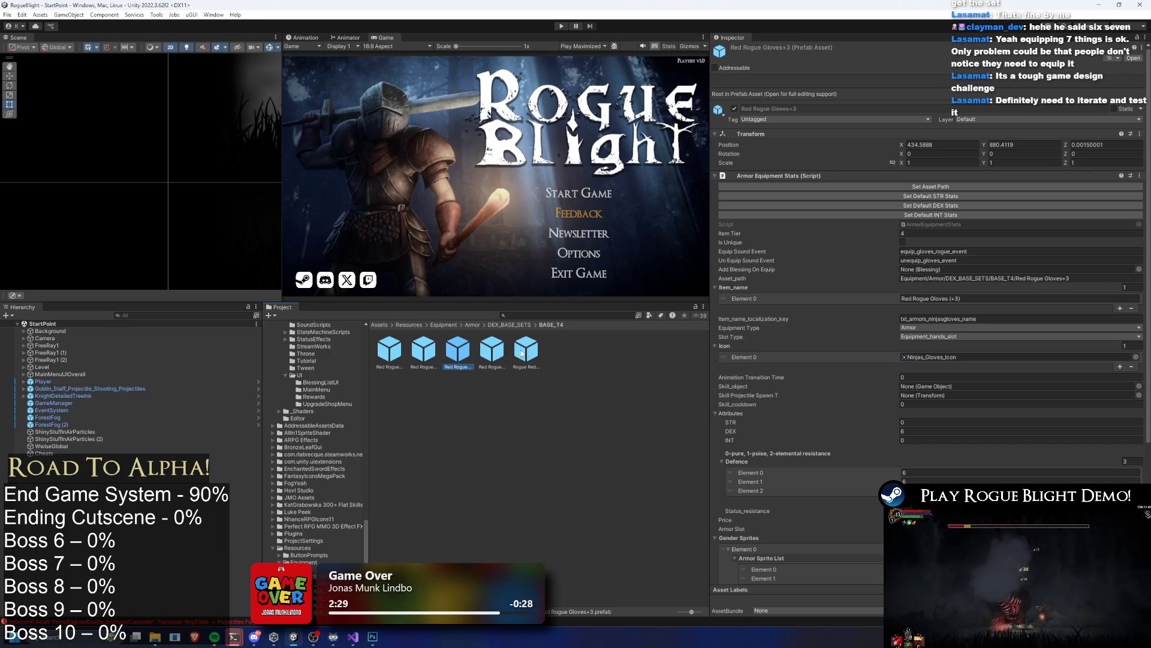
{"action": "left_click", "coordinate": [517, 325]}
{"action": "double_click", "coordinate": [458, 351]}
{"action": "left_click", "coordinate": [457, 350]}
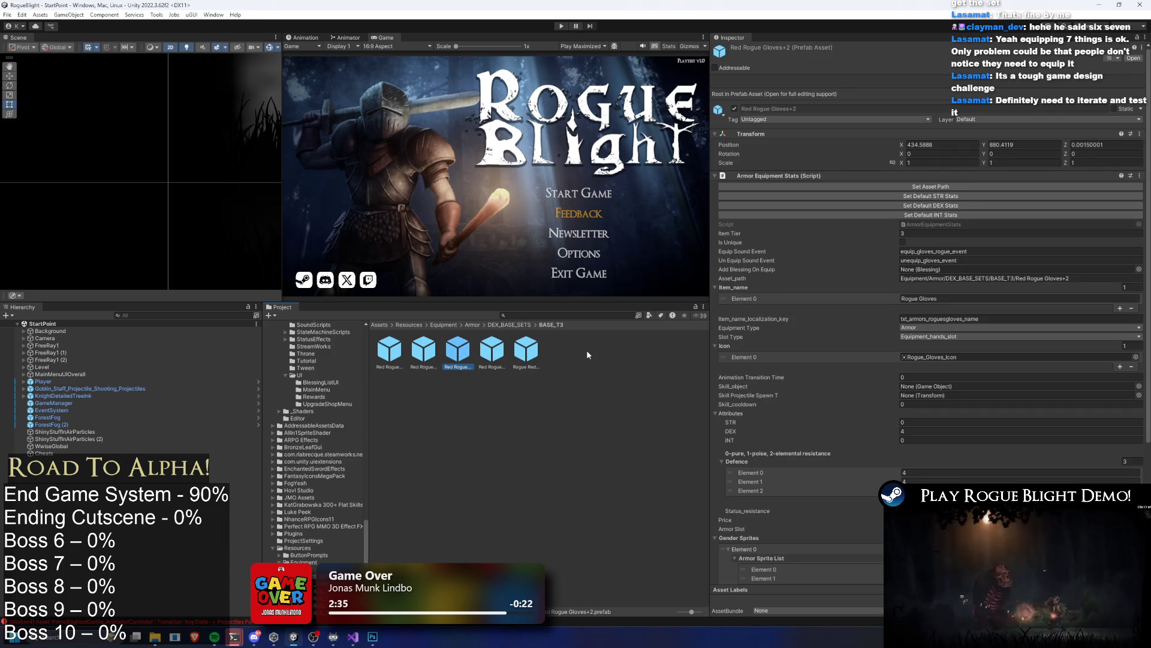
Step: Check Red Rogue Hood+2's stats (tier 3, DEX 4), ping its Helmet sprite, and go up to Armor
{"action": "left_click", "coordinate": [492, 350]}
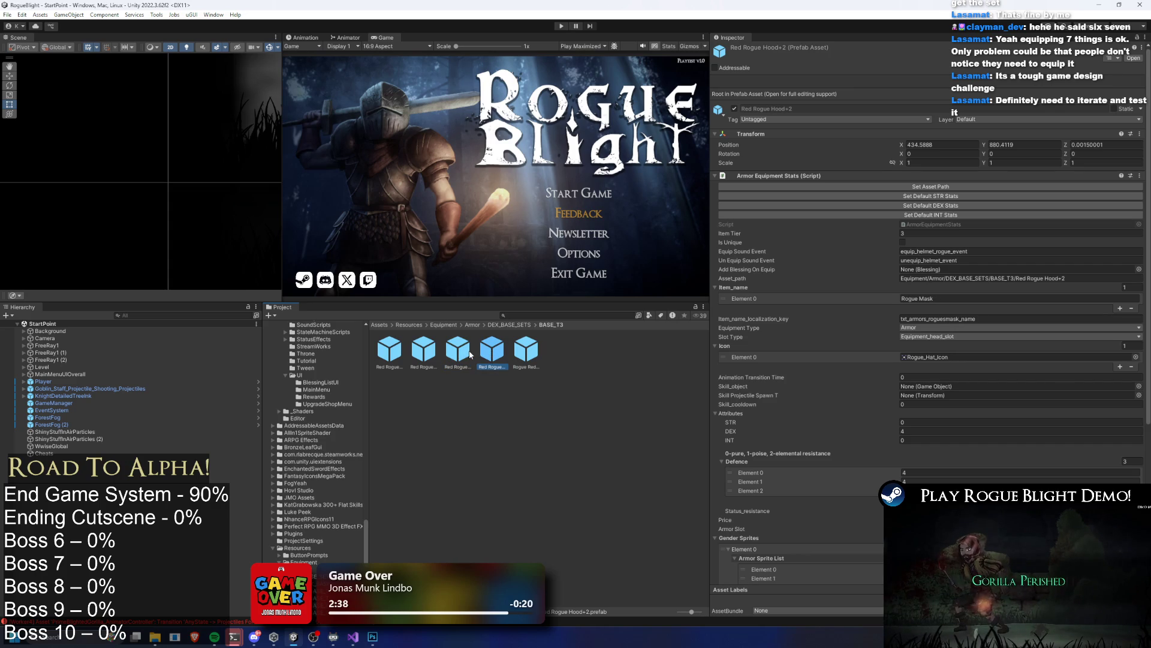
{"action": "scroll", "coordinate": [900, 420], "scroll_direction": "down", "scroll_amount": 3}
{"action": "left_click", "coordinate": [912, 472]}
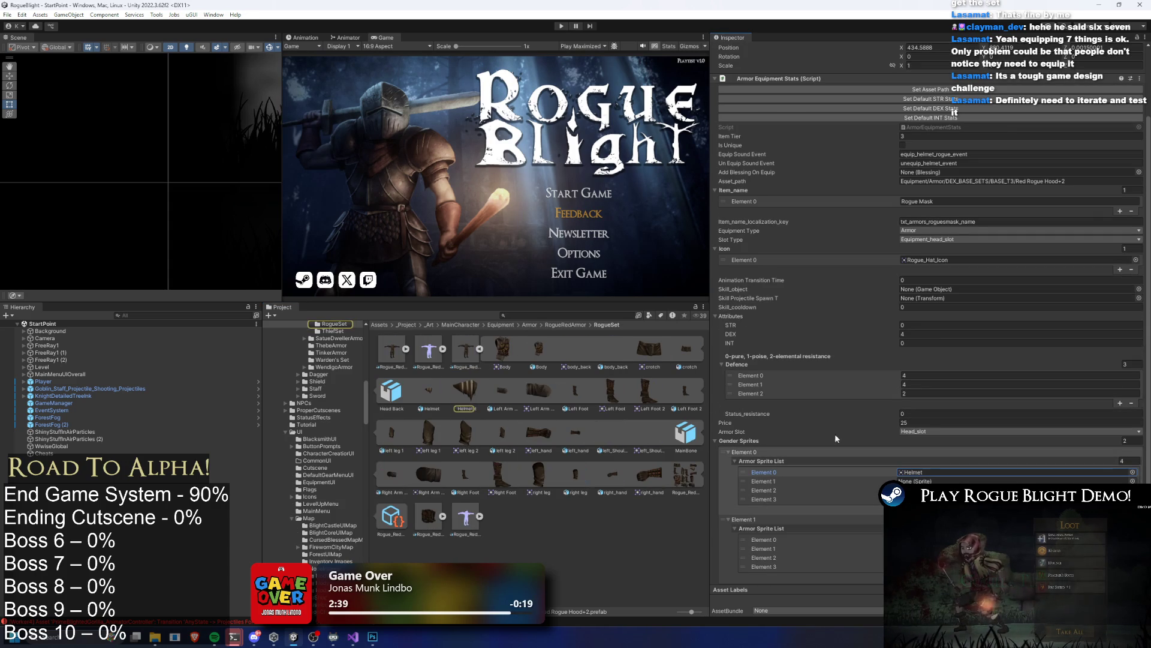
{"action": "left_click", "coordinate": [556, 327]}
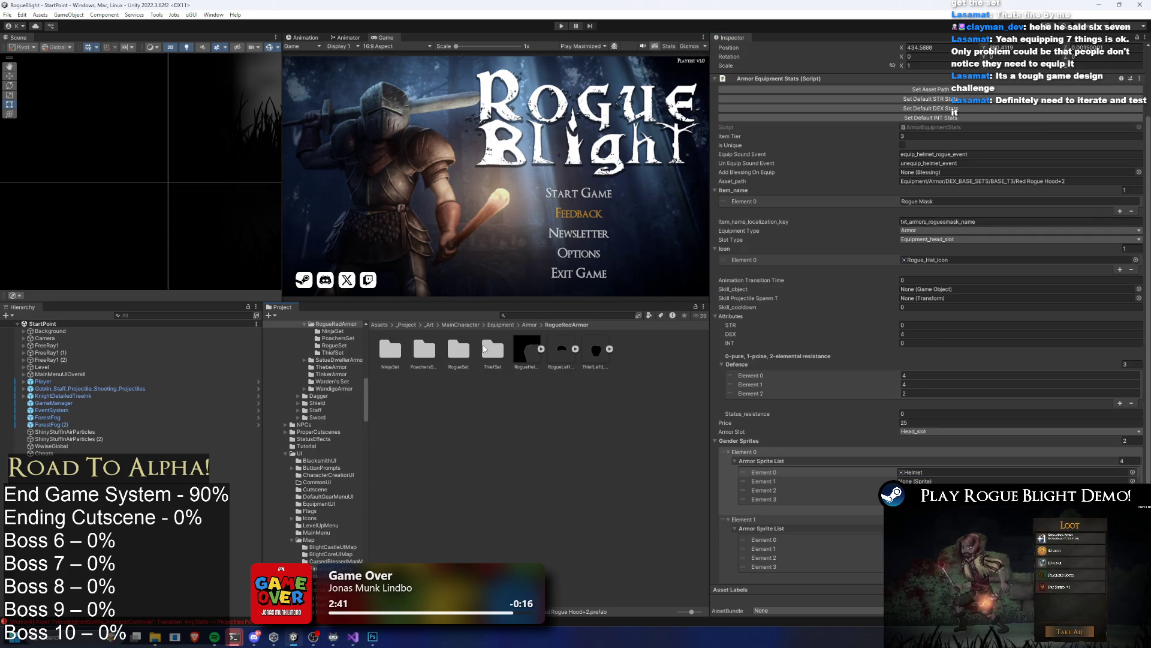
{"action": "left_click", "coordinate": [530, 325]}
{"action": "left_click", "coordinate": [547, 316]}
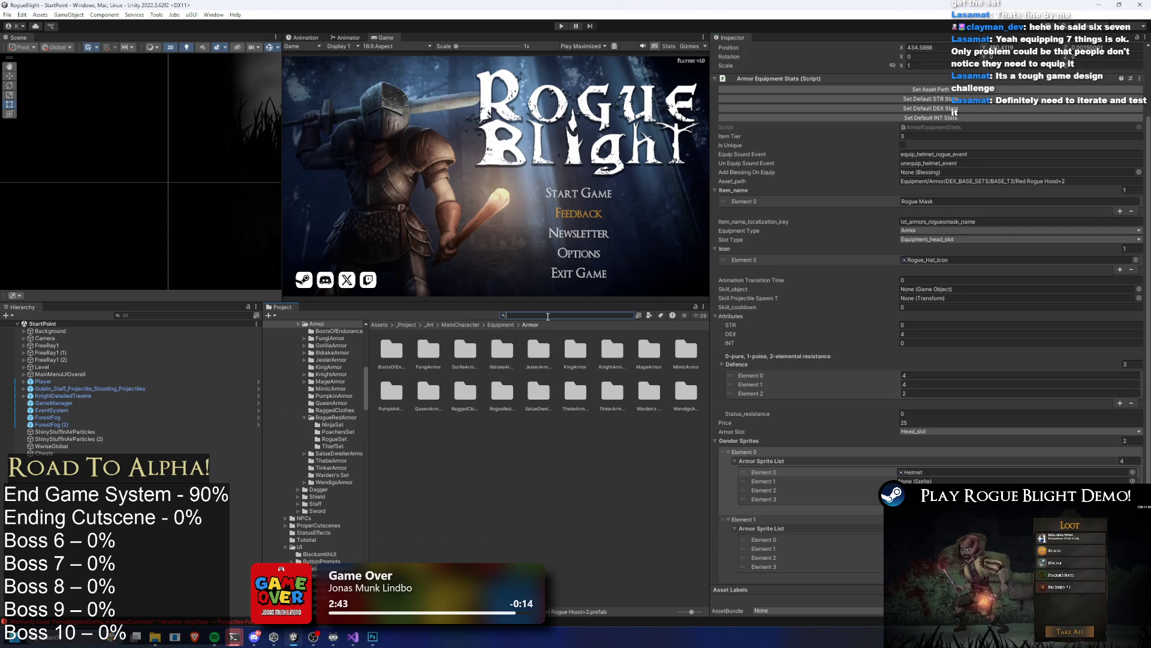
Step: Find the BASE_T4 folder and inspect Mage's Hat+3 and Mage's Gloves+3, returning to Armor
{"action": "type", "text": "T4"}
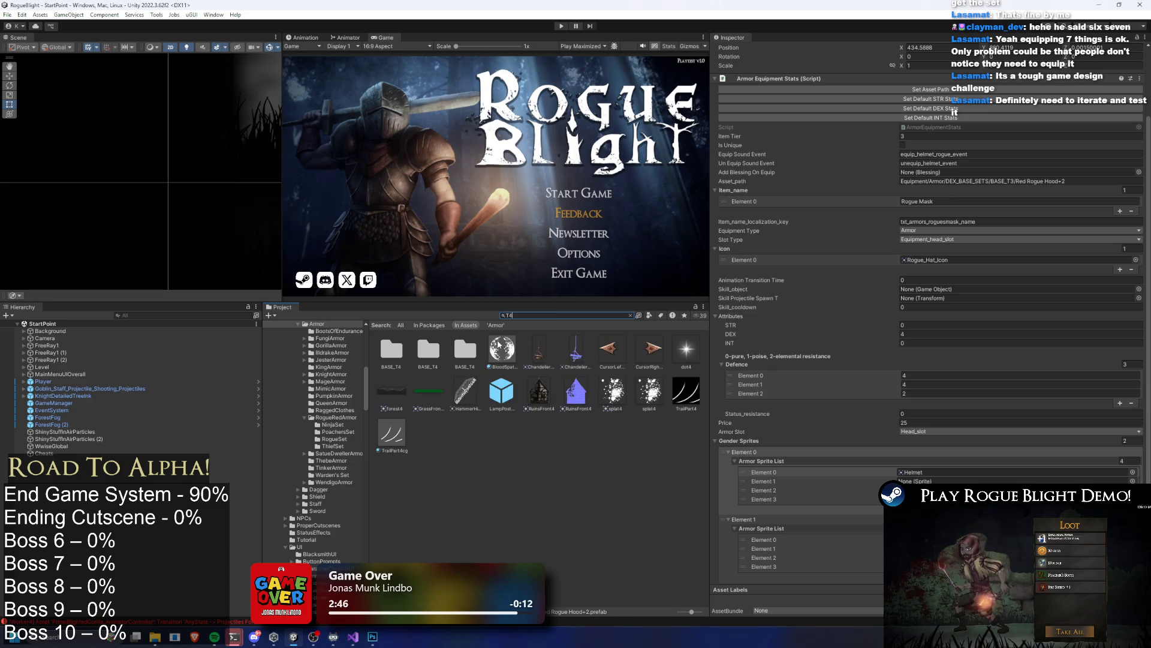
{"action": "double_click", "coordinate": [462, 347]}
{"action": "left_click", "coordinate": [462, 350]}
{"action": "key", "text": "Left"}
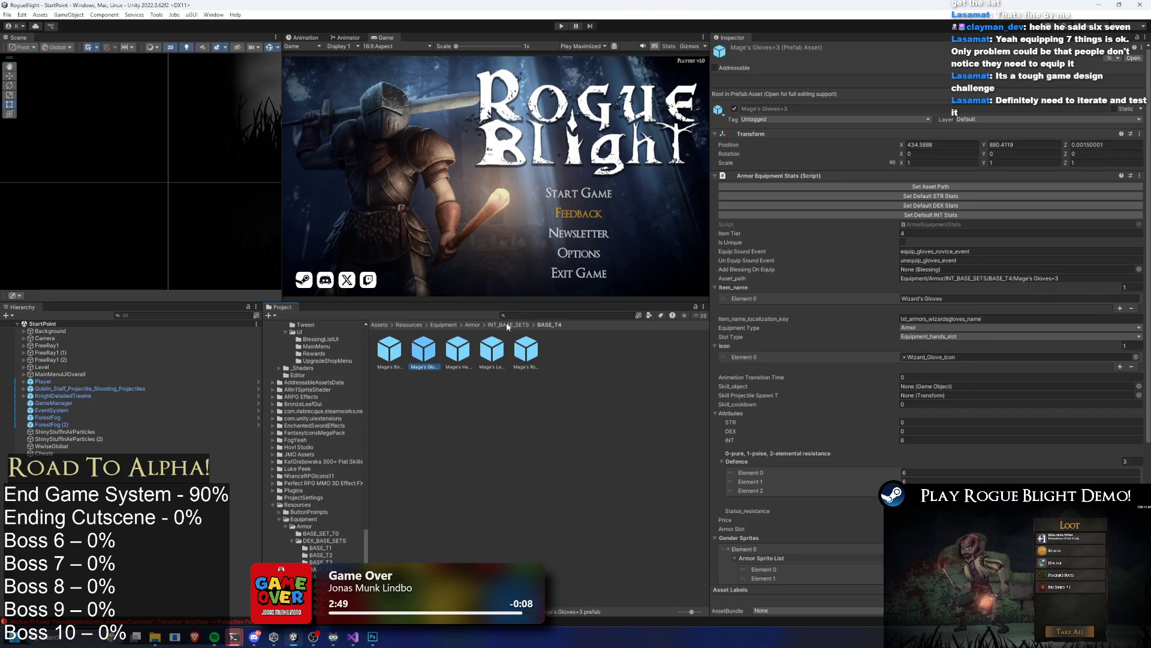
{"action": "left_click", "coordinate": [510, 325]}
{"action": "left_click", "coordinate": [474, 324]}
Step: Search all assets for 'gear' and reveal +4GearDropList in CommonDrops
{"action": "left_click", "coordinate": [553, 314]}
{"action": "type", "text": "gear"}
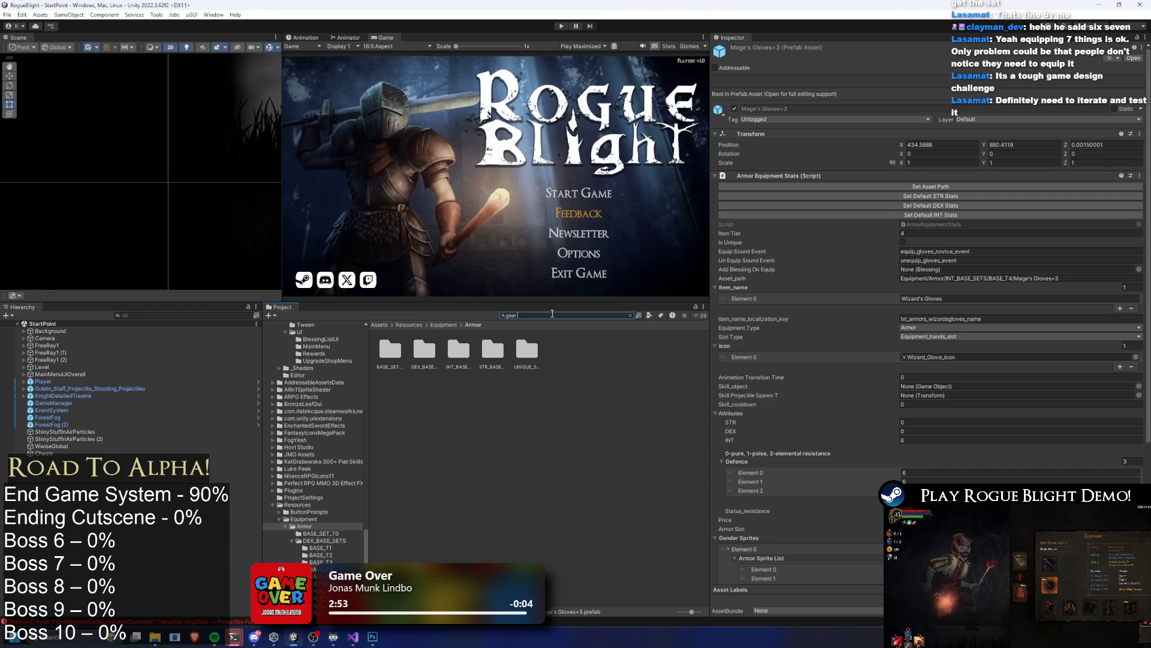
{"action": "type", "text": " +5"}
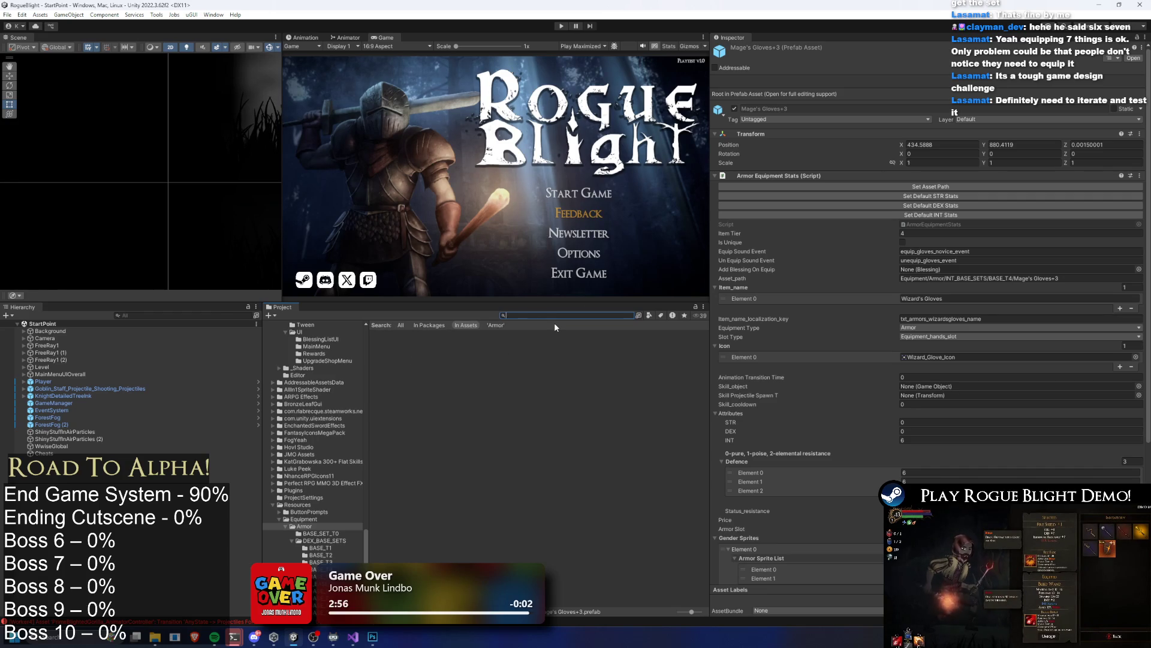
{"action": "key", "text": "ctrl+a"}
{"action": "type", "text": "+5"}
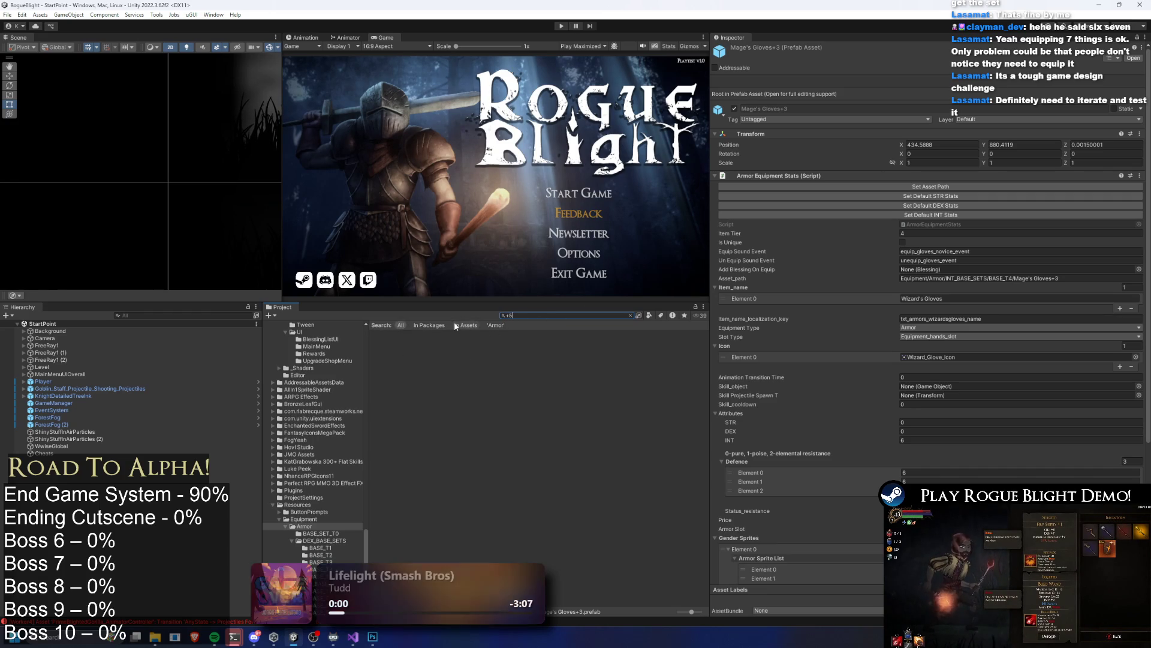
{"action": "left_click", "coordinate": [427, 326]}
{"action": "left_click", "coordinate": [400, 325]}
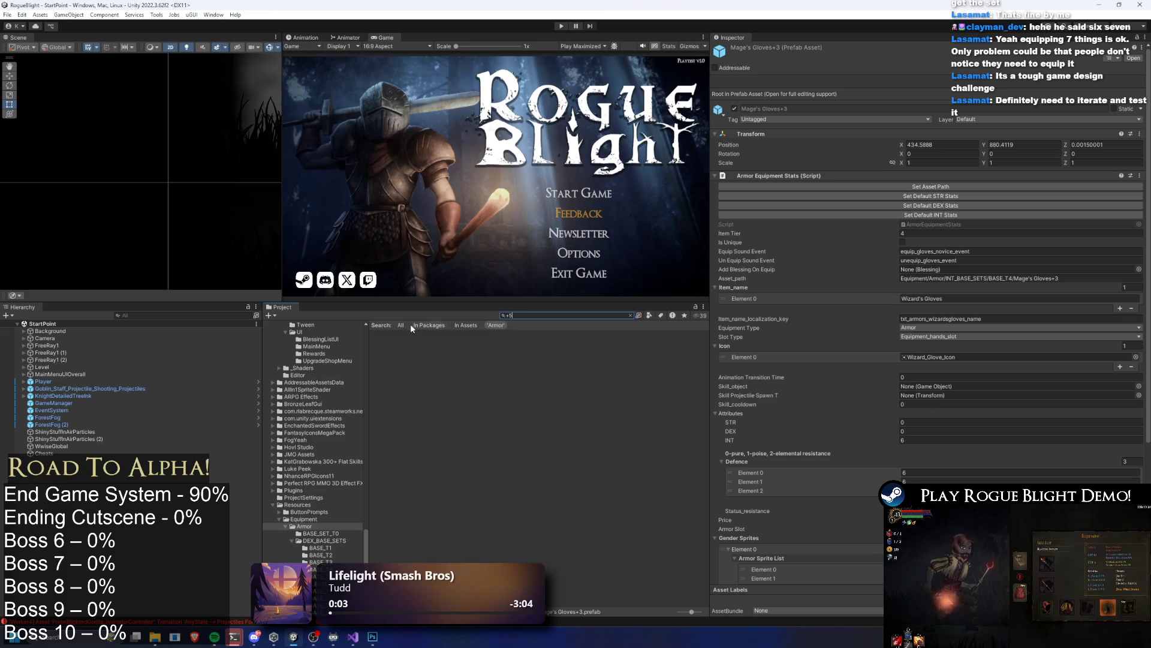
{"action": "key", "text": "BackSpace"}
{"action": "key", "text": "BackSpace"}
{"action": "type", "text": "5+"}
{"action": "key", "text": "BackSpace"}
{"action": "key", "text": "BackSpace"}
{"action": "type", "text": "gear loo"}
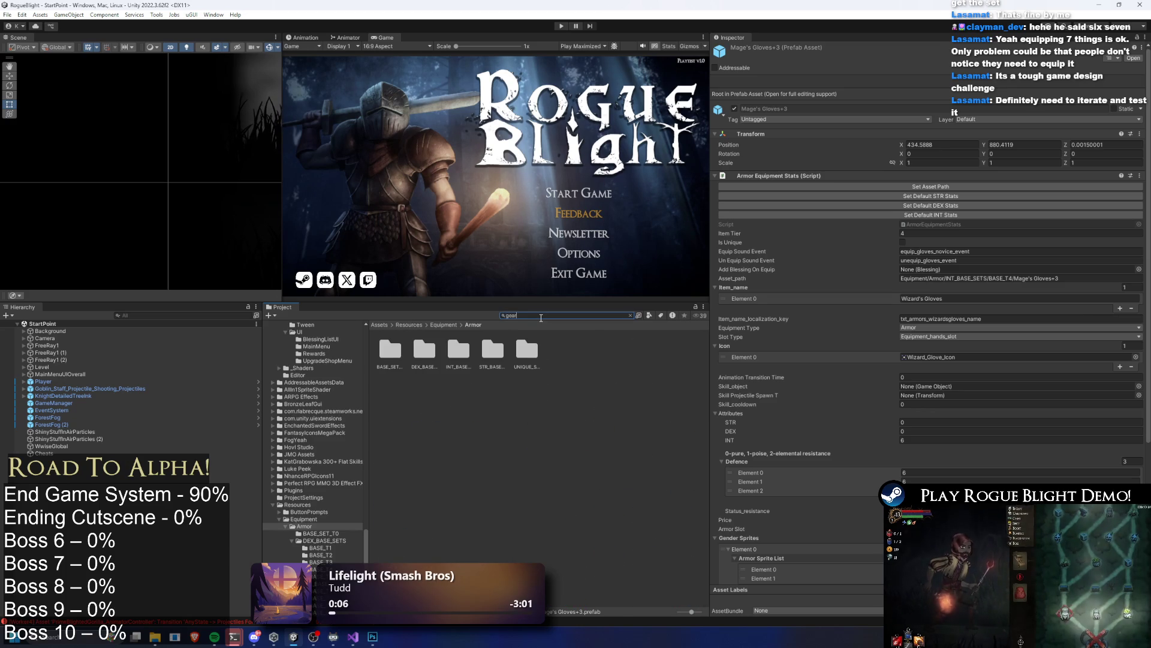
{"action": "key", "text": "BackSpace"}
{"action": "key", "text": "BackSpace"}
{"action": "key", "text": "BackSpace"}
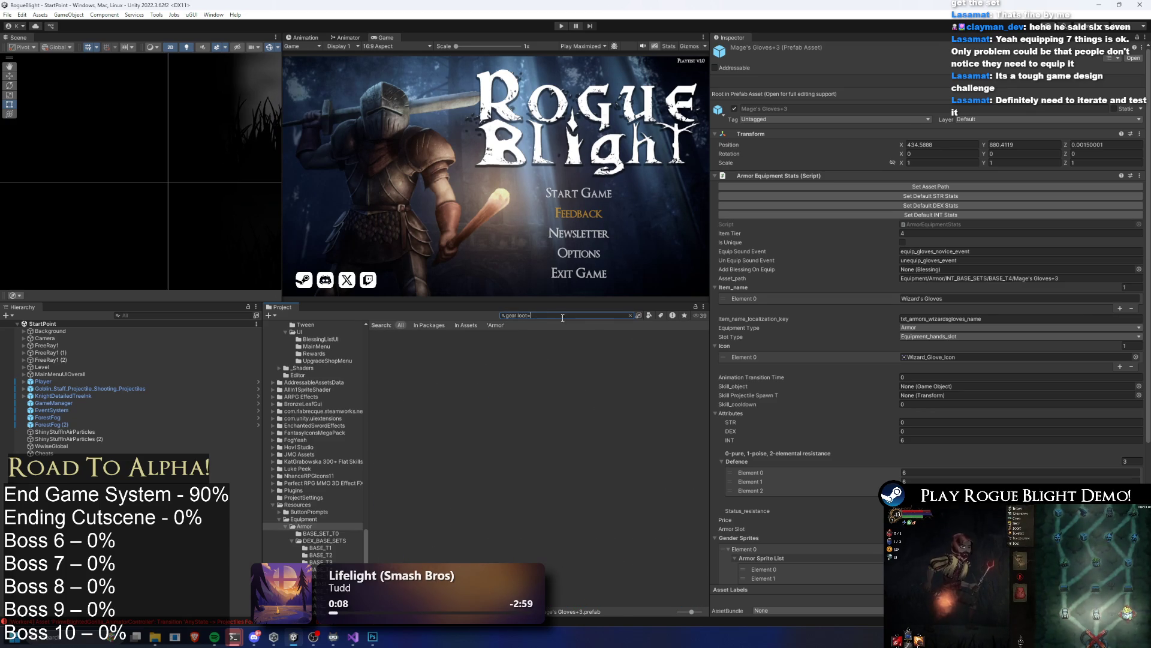
{"action": "left_click", "coordinate": [677, 379]}
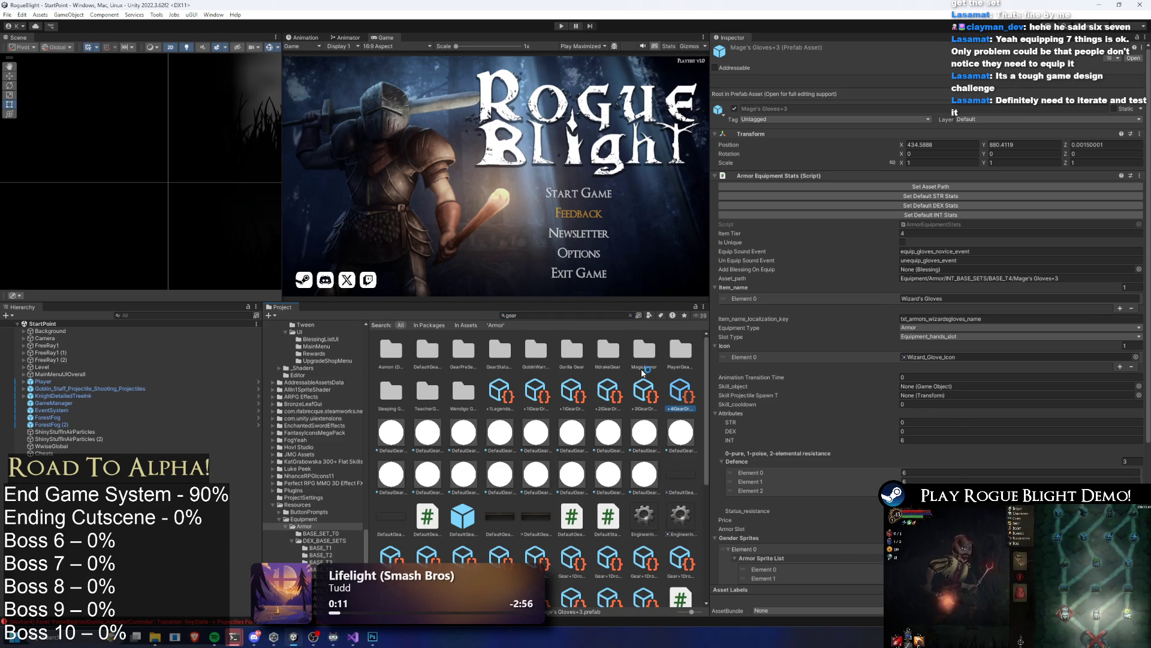
{"action": "left_click", "coordinate": [630, 315]}
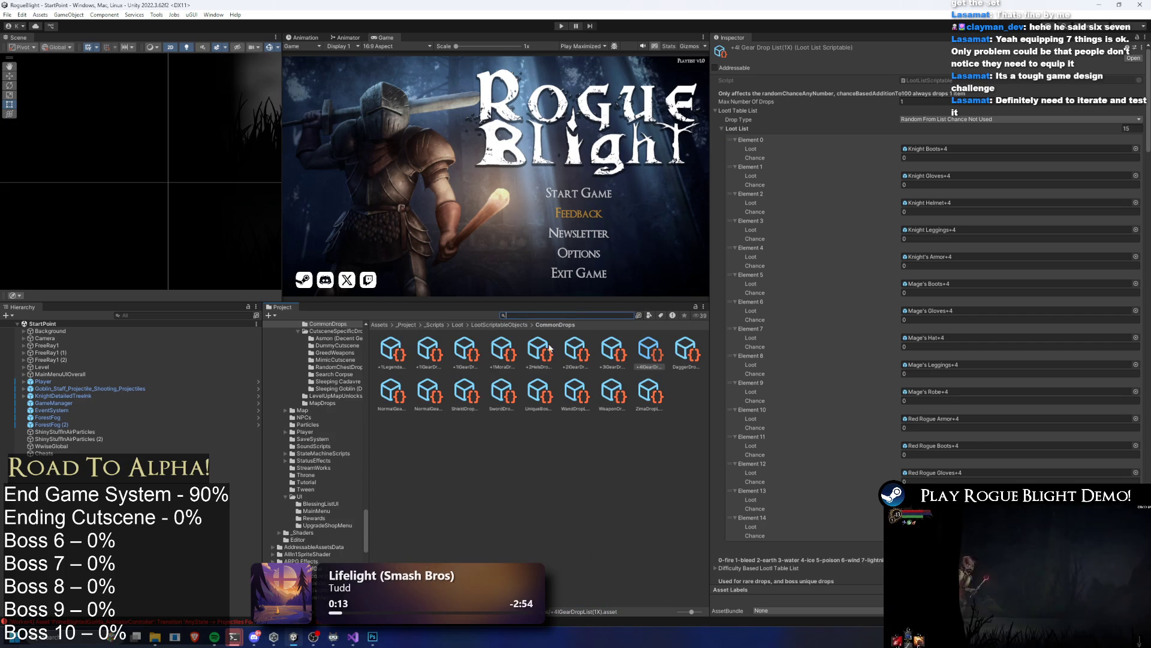
Step: Open CutsceneSpecificDrops > Asmon (Decent Gear) and inspect its Gear+3 DEX and Gear+1 INT drop lists
{"action": "left_click", "coordinate": [501, 324]}
{"action": "double_click", "coordinate": [423, 351]}
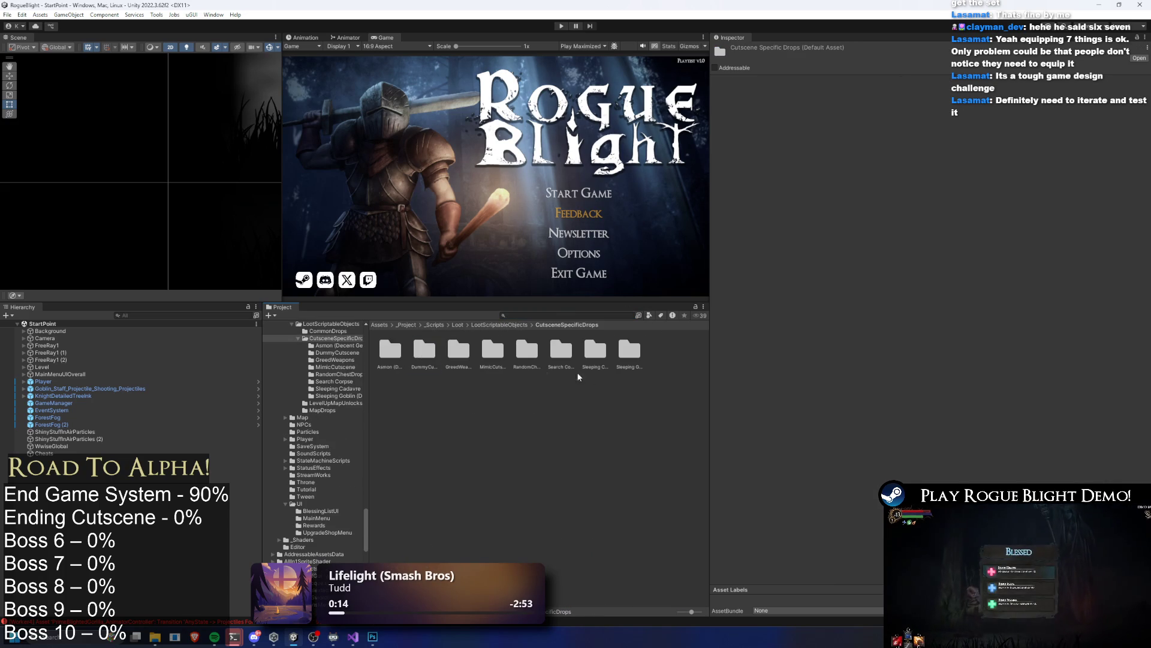
{"action": "double_click", "coordinate": [393, 351]}
{"action": "left_click", "coordinate": [595, 351]}
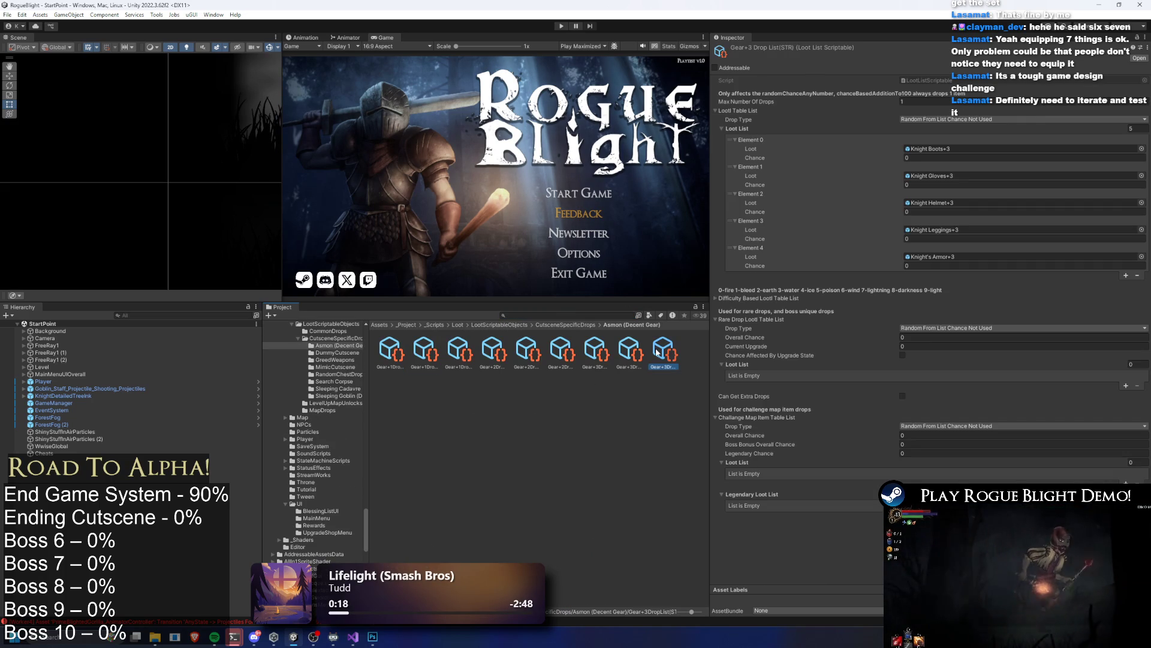
{"action": "key", "text": "Left"}
{"action": "key", "text": "Left"}
{"action": "key", "text": "Left"}
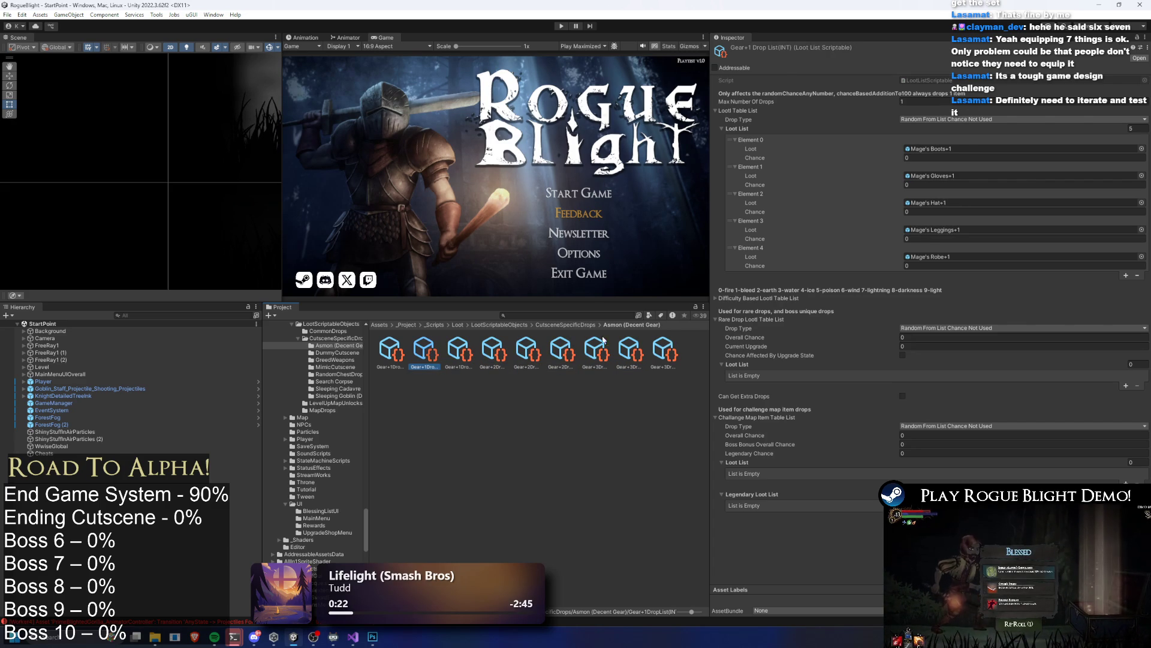
Step: Browse the cutscene drop folders, then inspect the last Gear+3 list's Knight Boots+3 entry
{"action": "left_click", "coordinate": [571, 325]}
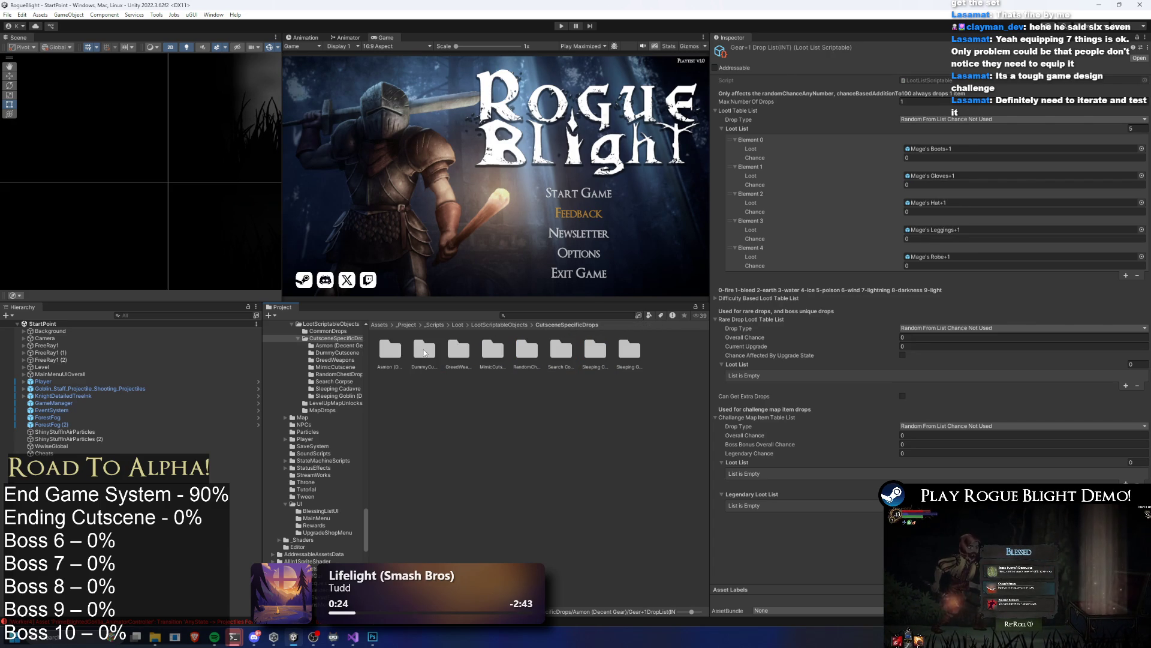
{"action": "left_click", "coordinate": [425, 353]}
{"action": "key", "text": "Right"}
{"action": "key", "text": "Right"}
{"action": "key", "text": "Right"}
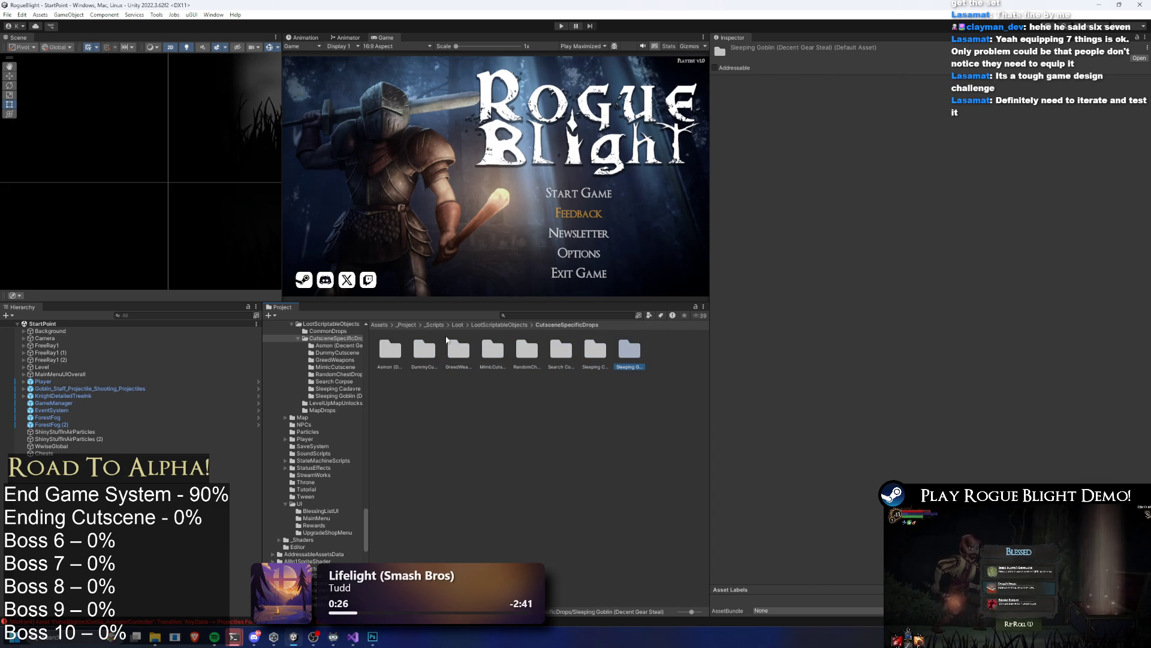
{"action": "key", "text": "Left"}
{"action": "key", "text": "Left"}
{"action": "key", "text": "Left"}
{"action": "key", "text": "Return"}
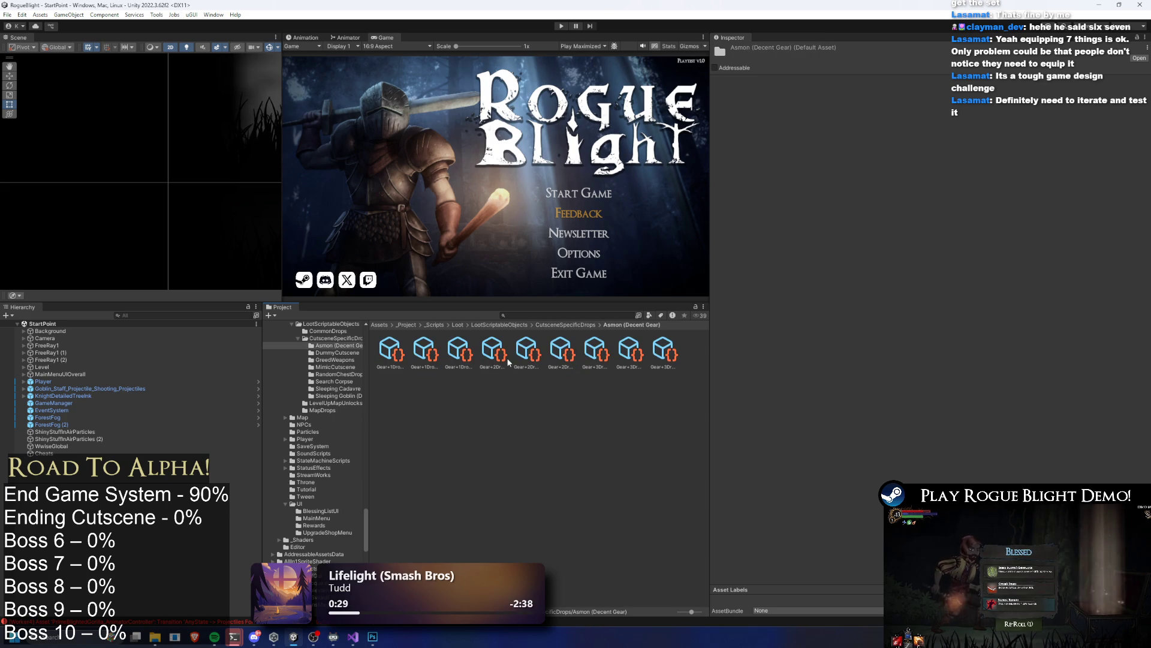
{"action": "left_click", "coordinate": [660, 358]}
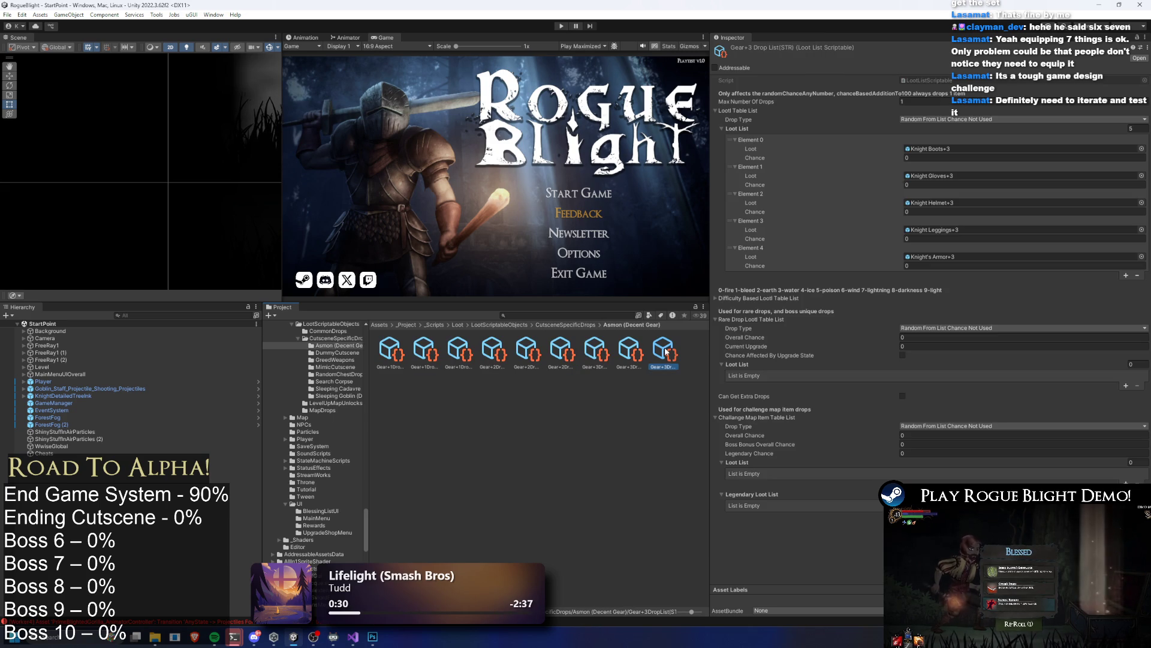
{"action": "left_click", "coordinate": [960, 150]}
{"action": "left_click", "coordinate": [513, 325]}
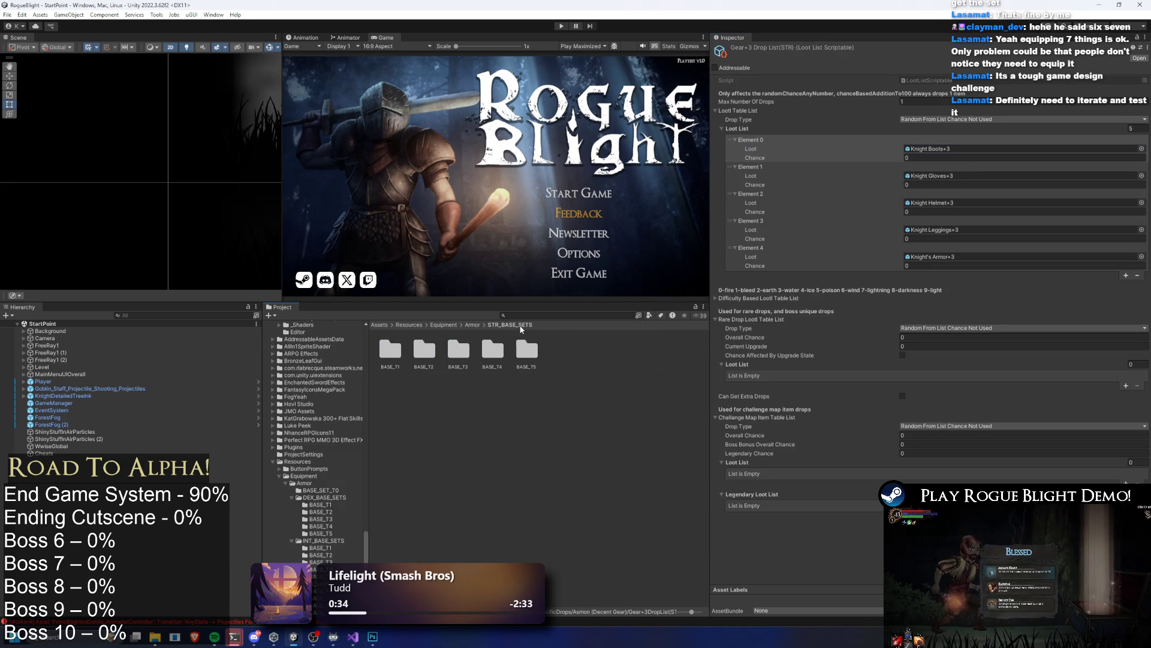
Step: Search the project for 'drop list' and open the +1 gear drop list
{"action": "left_click", "coordinate": [536, 314]}
{"action": "type", "text": "asmon drop"}
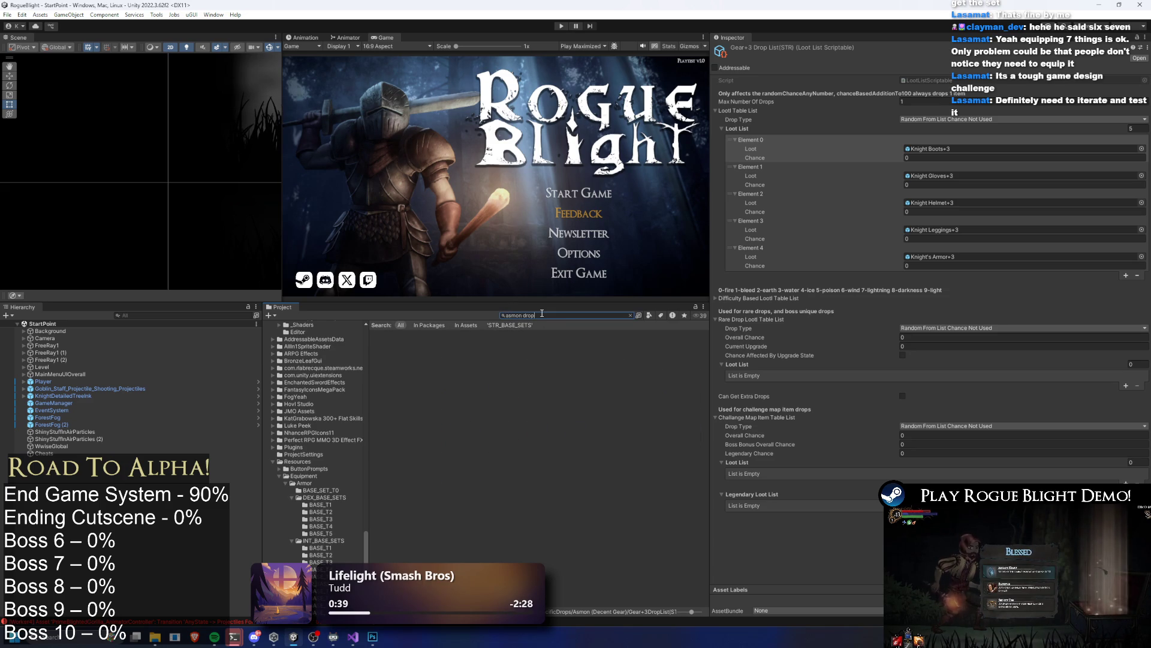
{"action": "key", "text": "ctrl+a"}
{"action": "type", "text": "drop list"}
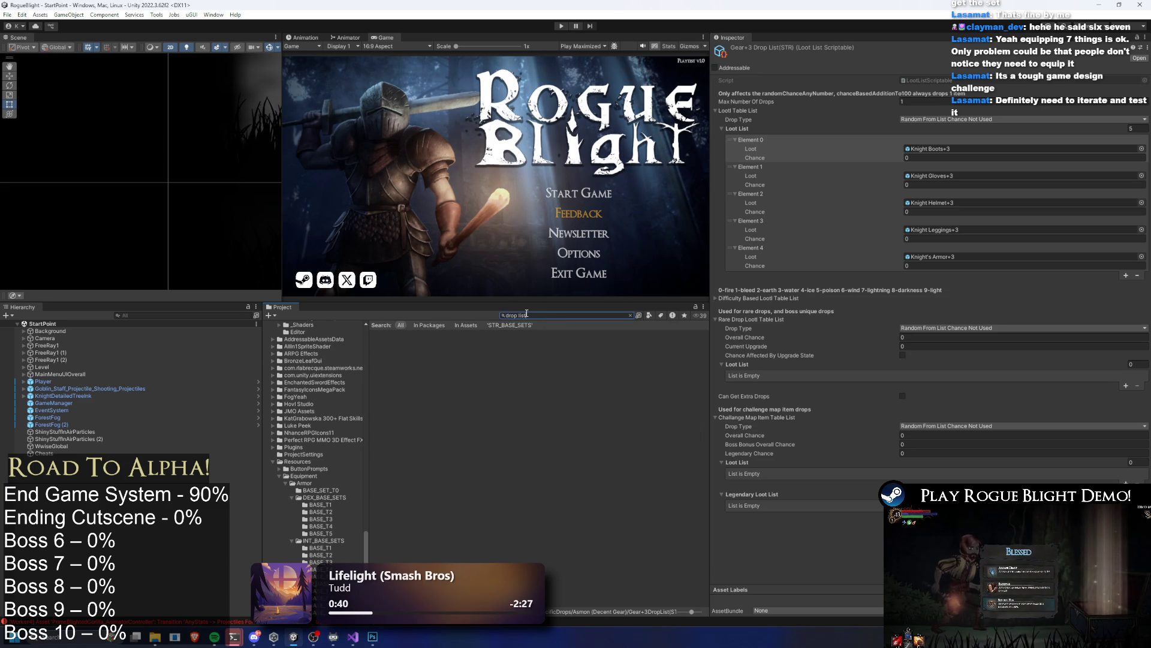
{"action": "left_click", "coordinate": [465, 351]}
{"action": "left_click", "coordinate": [582, 319]}
{"action": "key", "text": "BackSpace"}
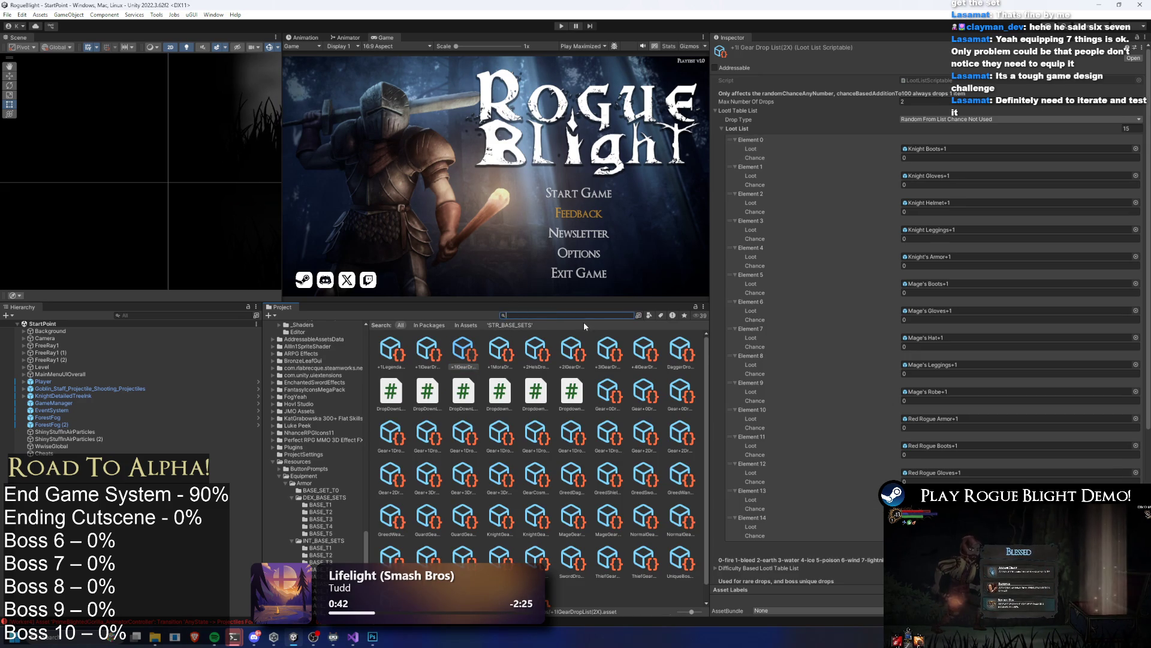
Step: Return to Asmon (Decent Gear) and duplicate the Gear+3 STR drop list
{"action": "left_click", "coordinate": [502, 325]}
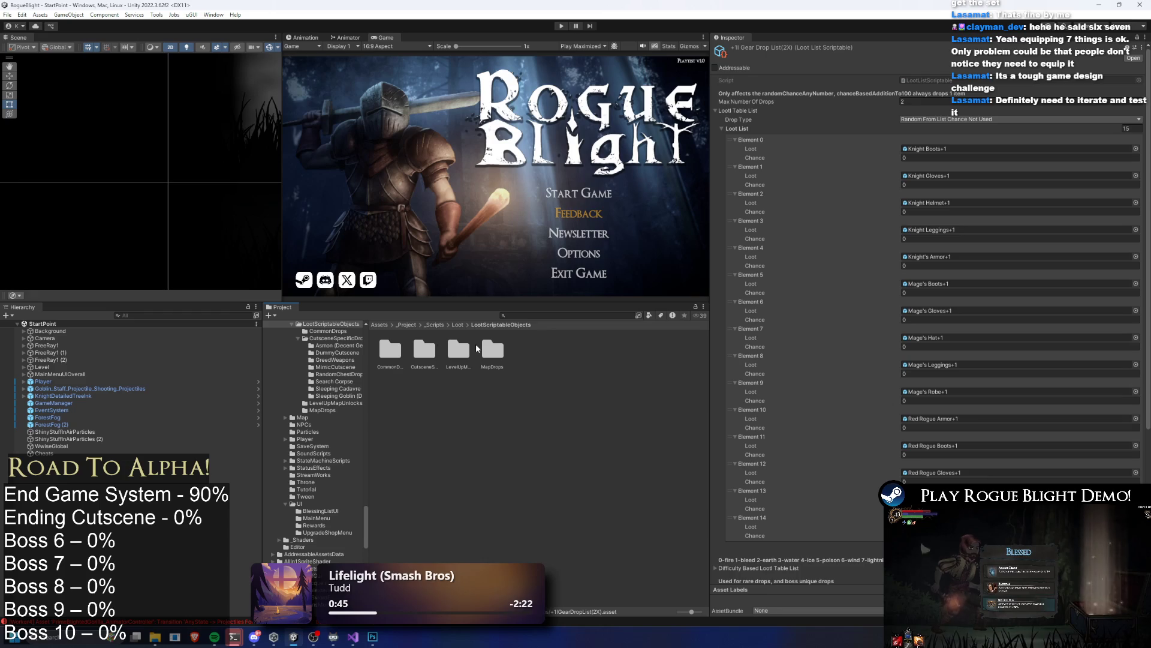
{"action": "double_click", "coordinate": [390, 350]}
{"action": "left_click", "coordinate": [499, 324]}
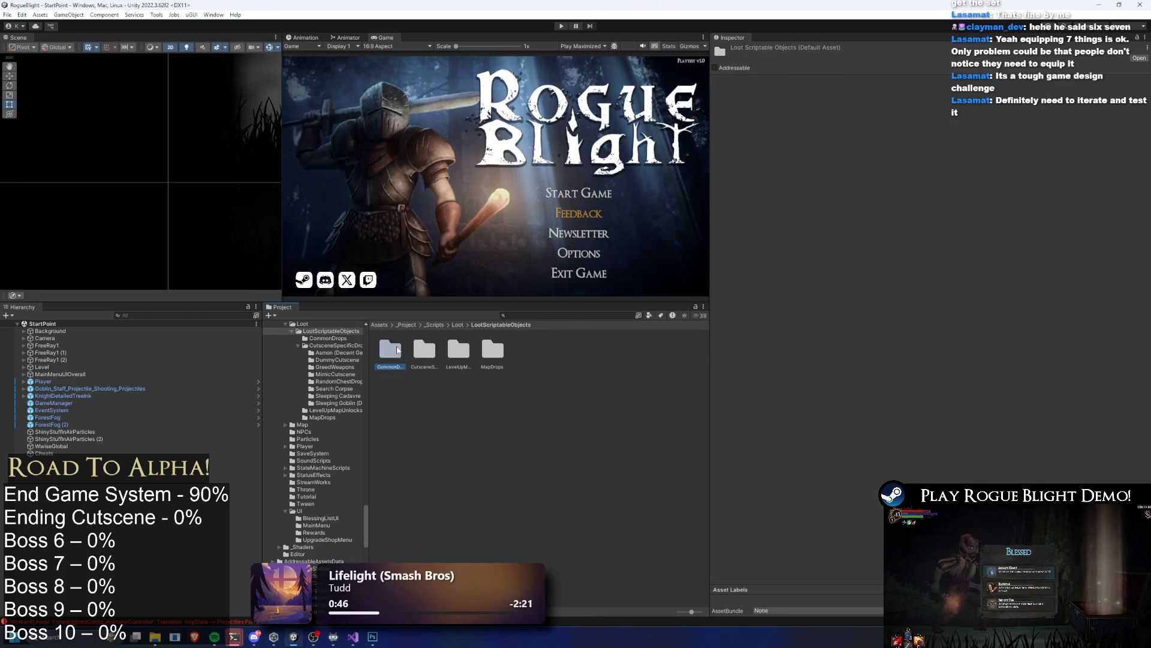
{"action": "double_click", "coordinate": [389, 349]}
{"action": "left_click", "coordinate": [500, 324]}
{"action": "double_click", "coordinate": [423, 350]}
{"action": "double_click", "coordinate": [390, 349]}
{"action": "left_click", "coordinate": [664, 351]}
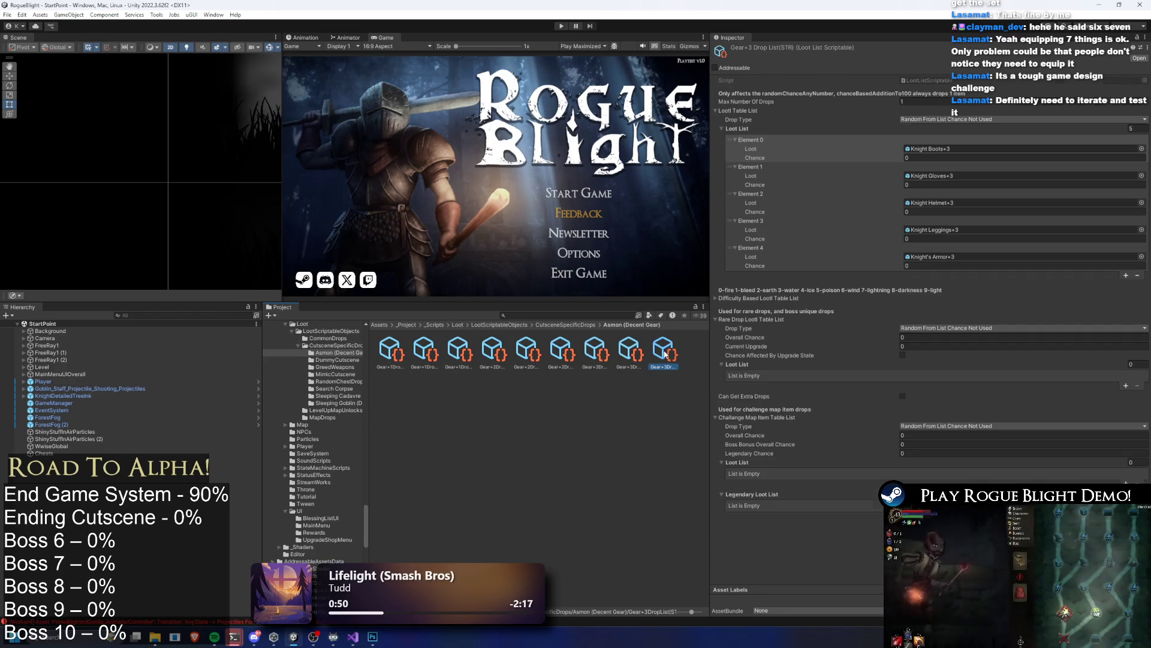
{"action": "key", "text": "ctrl+d"}
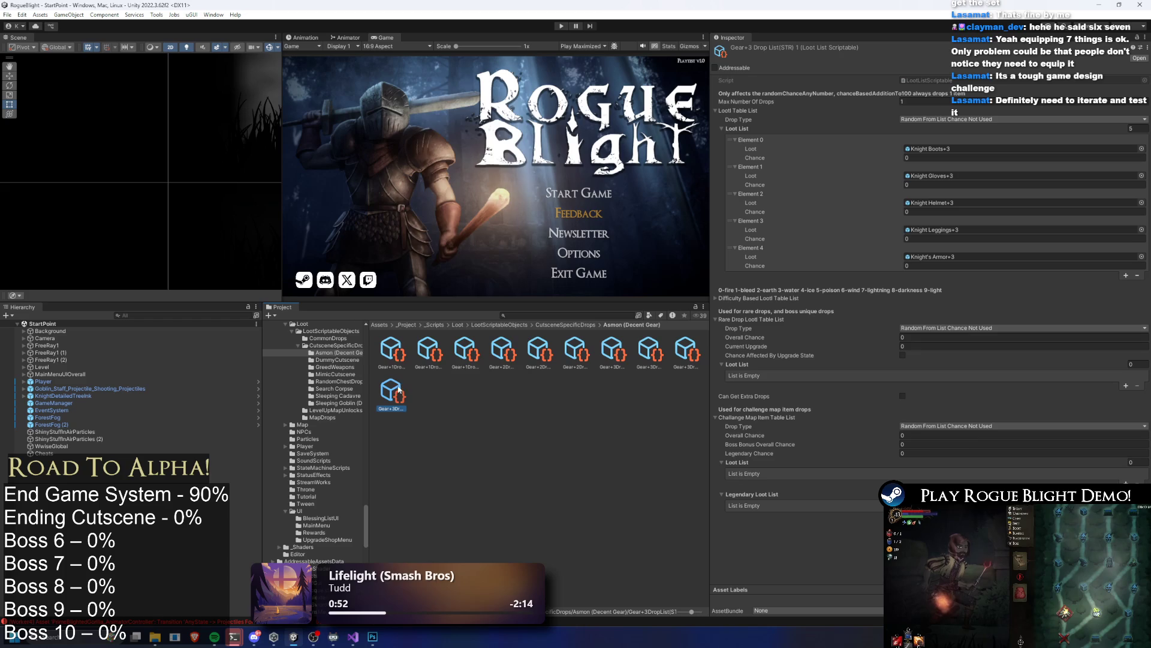
Step: Rename the STR copy with the (+5) suffix and set its Max Number Of Drops to 5
{"action": "right_click", "coordinate": [398, 389]}
{"action": "left_click", "coordinate": [446, 151]}
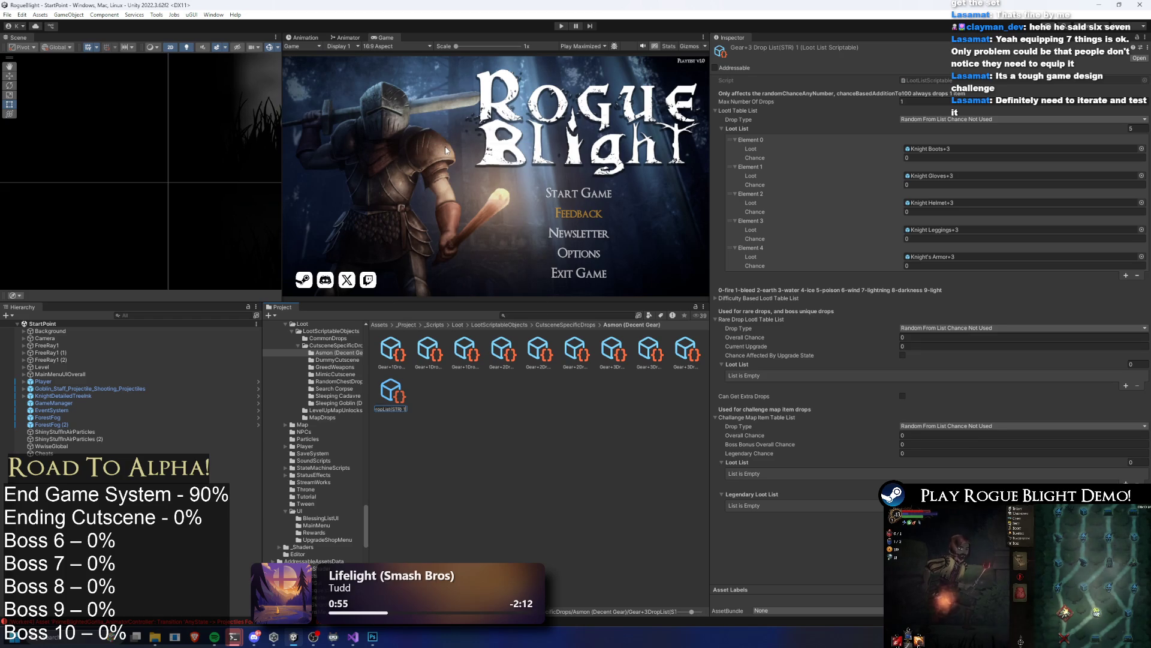
{"action": "key", "text": "BackSpace"}
{"action": "type", "text": "+3"}
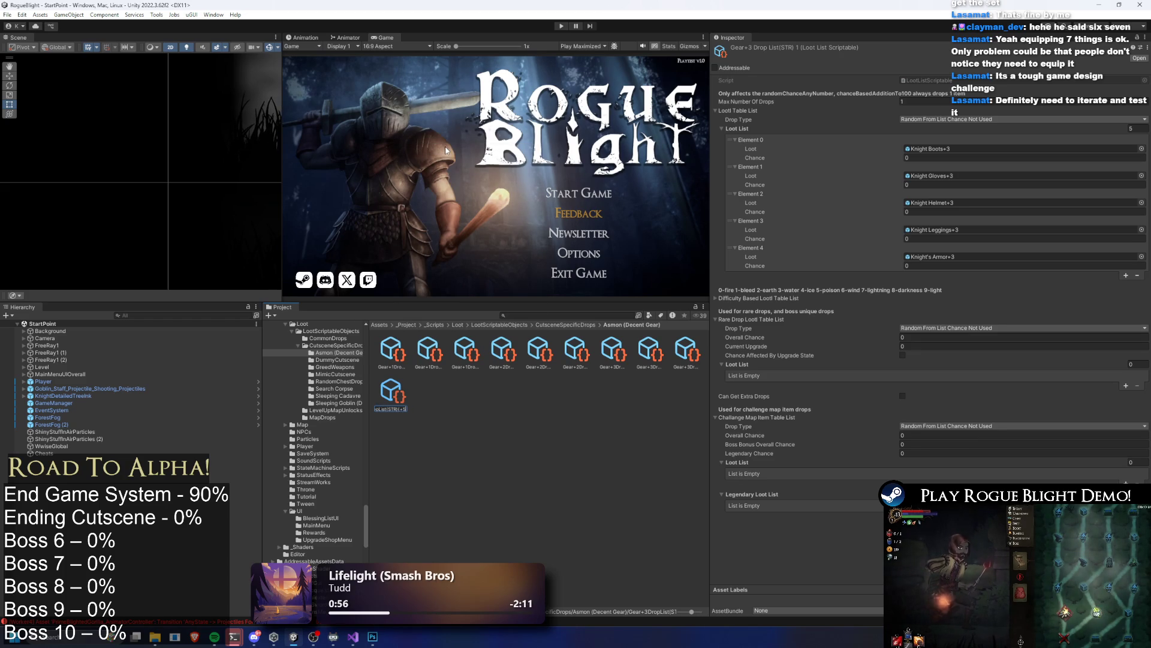
{"action": "left_click", "coordinate": [977, 101]}
{"action": "type", "text": "5"}
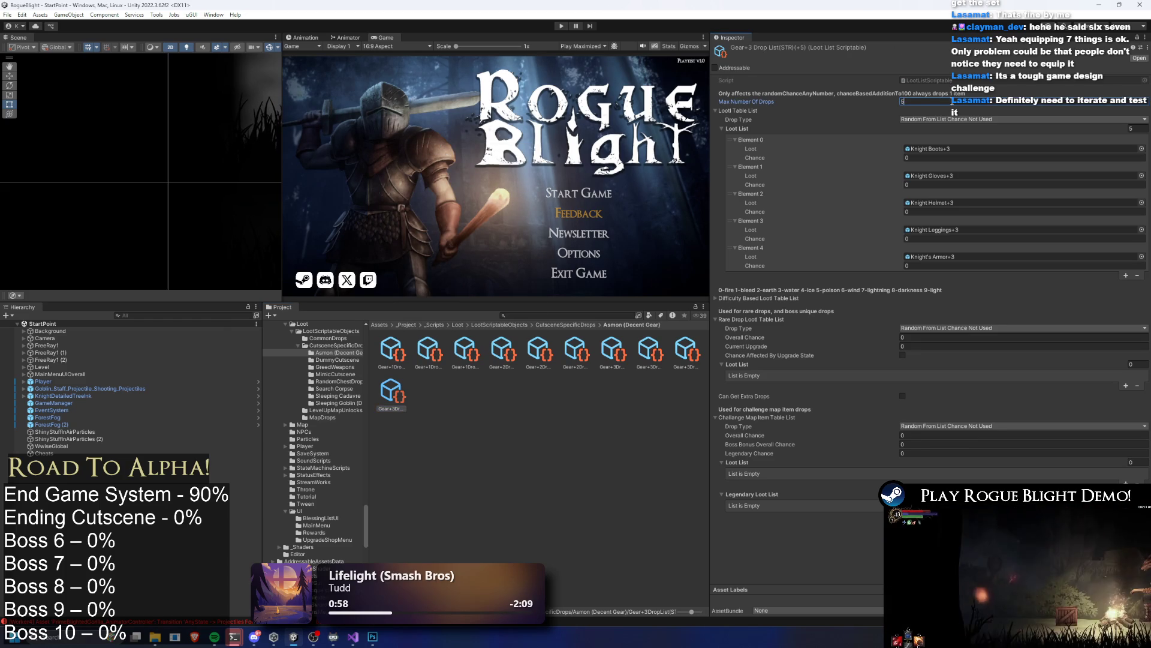
{"action": "key", "text": "Return"}
Step: Widen the Project and Inspector panels and compare the Gear+3 INT, DEX and Gear+2 drop lists
{"action": "left_click", "coordinate": [658, 353]}
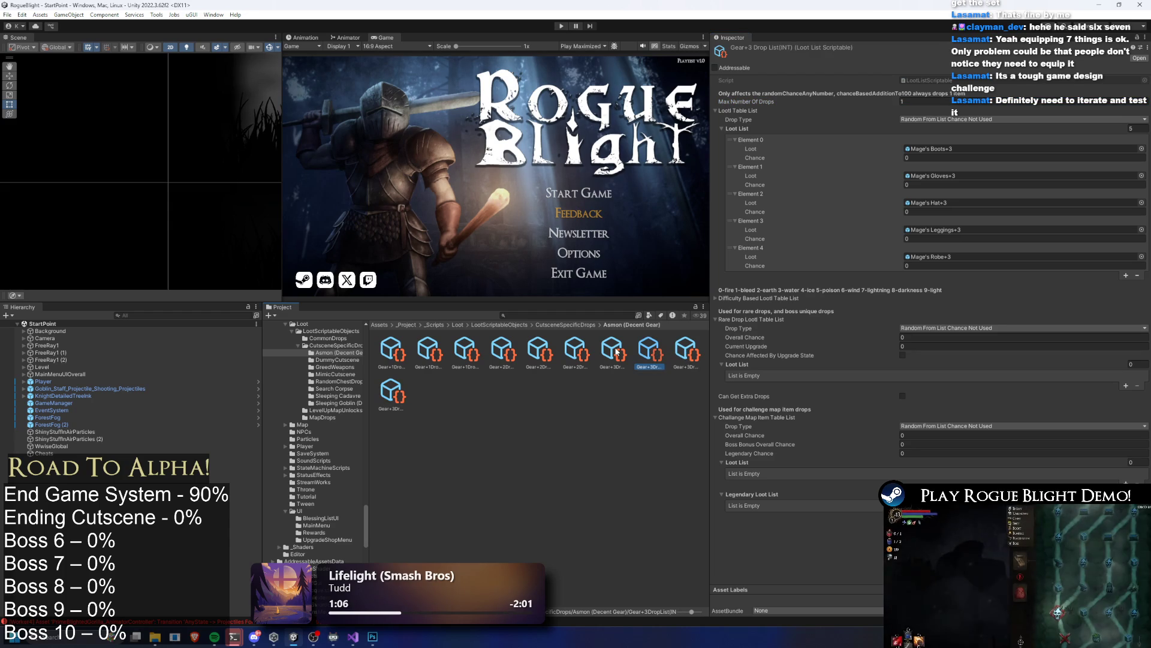
{"action": "left_click_drag", "start_coordinate": [712, 382], "coordinate": [910, 381]}
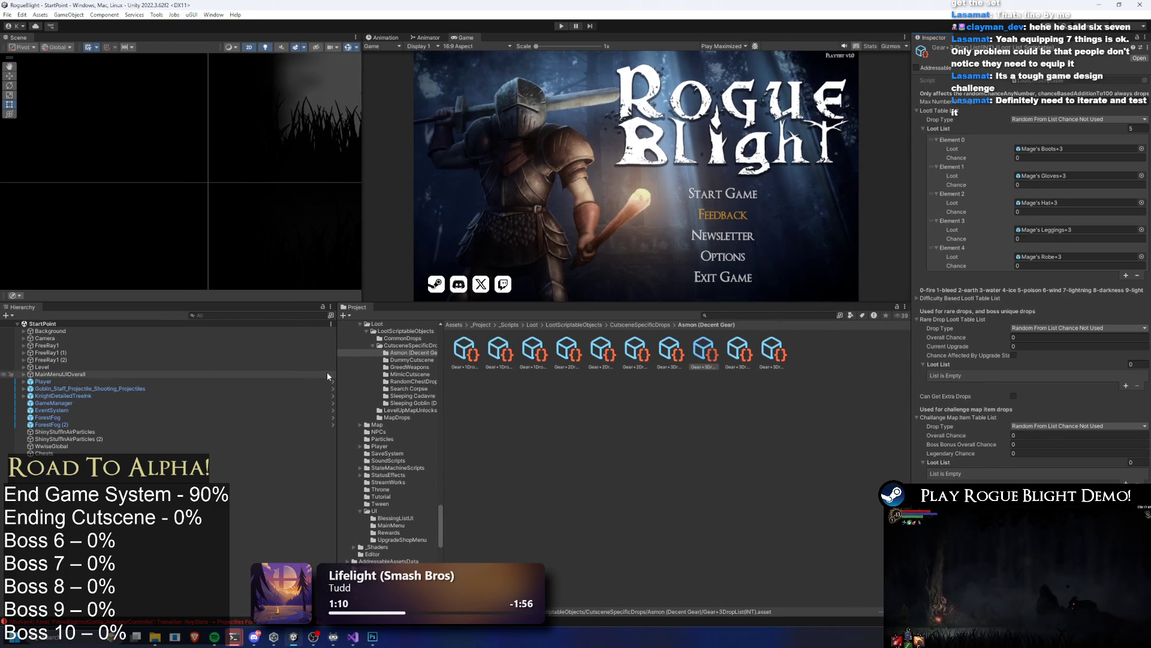
{"action": "left_click_drag", "start_coordinate": [337, 370], "coordinate": [176, 370]}
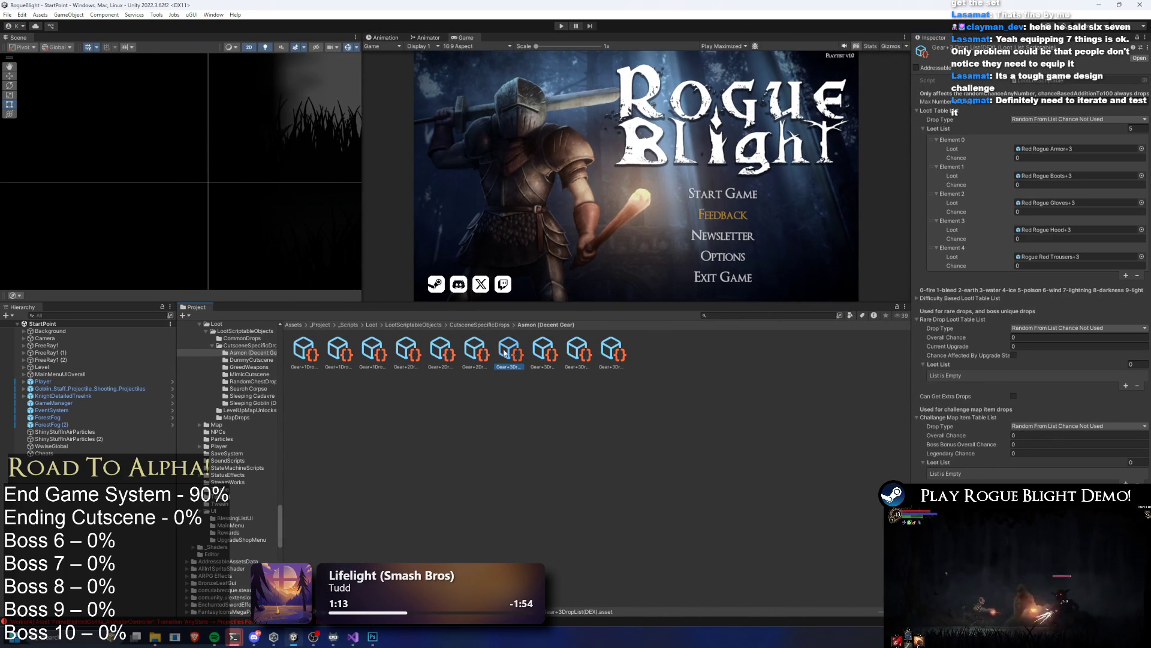
{"action": "left_click", "coordinate": [532, 348]}
{"action": "left_click", "coordinate": [579, 351]}
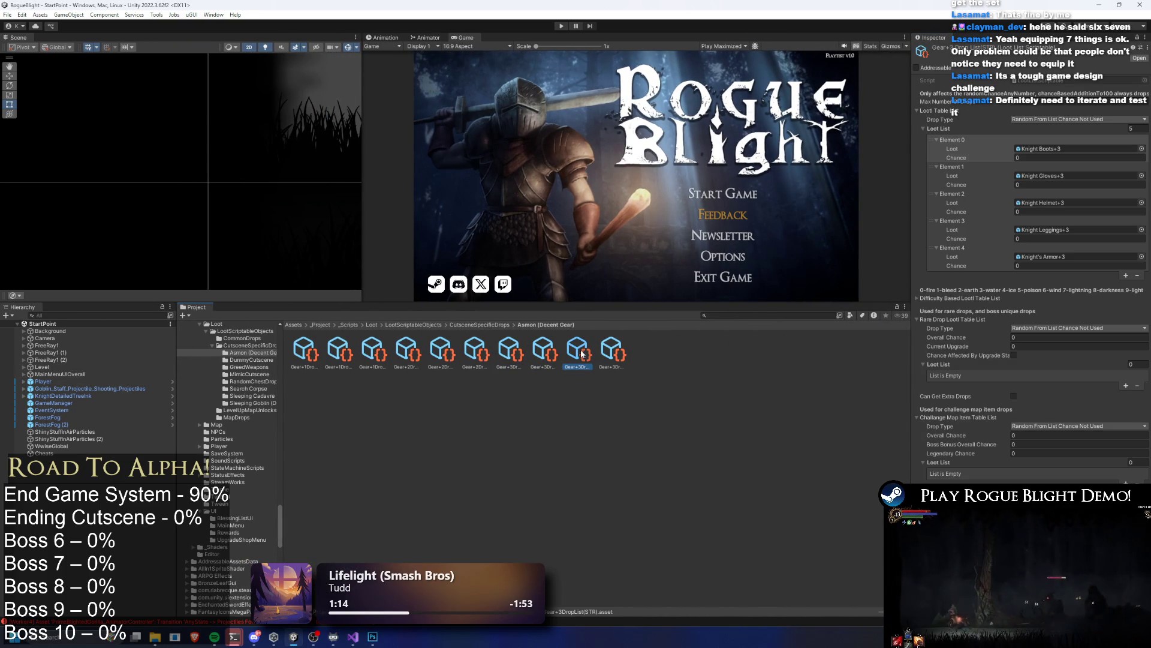
{"action": "key", "text": "Left"}
{"action": "key", "text": "Left"}
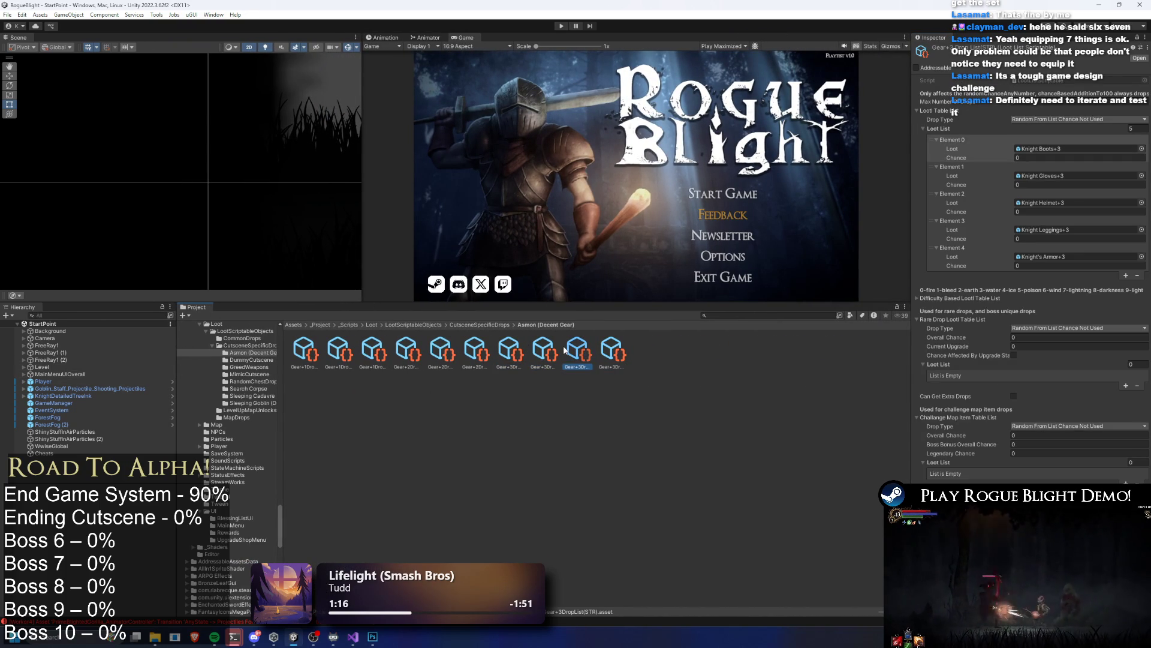
{"action": "key", "text": "Left"}
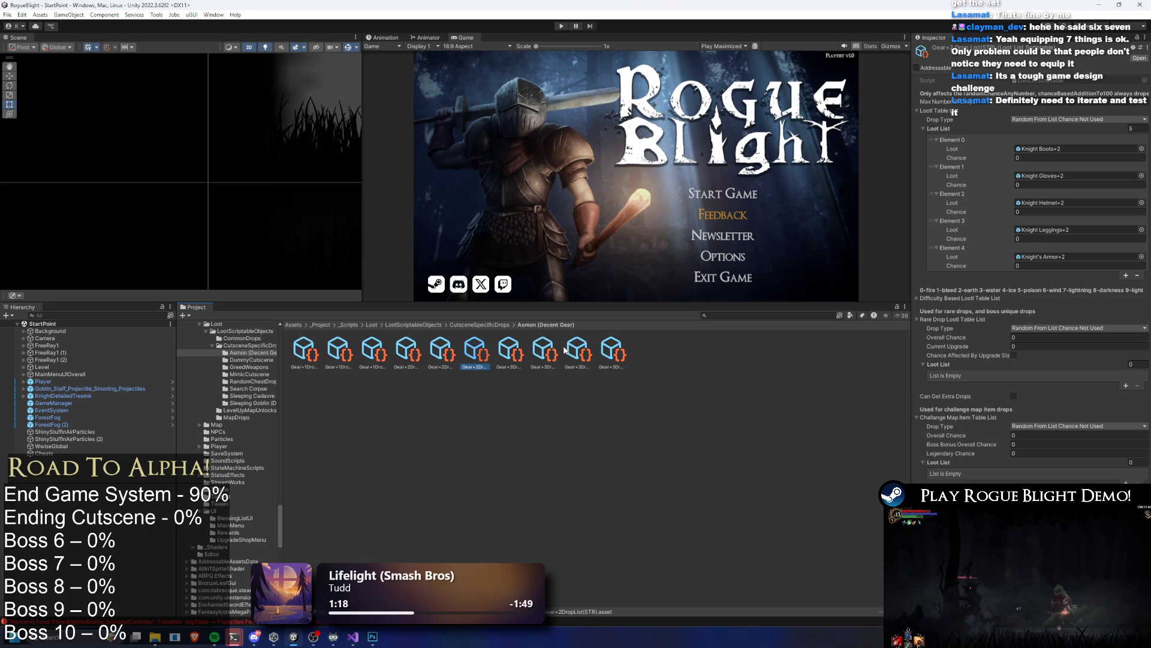
{"action": "key", "text": "Right"}
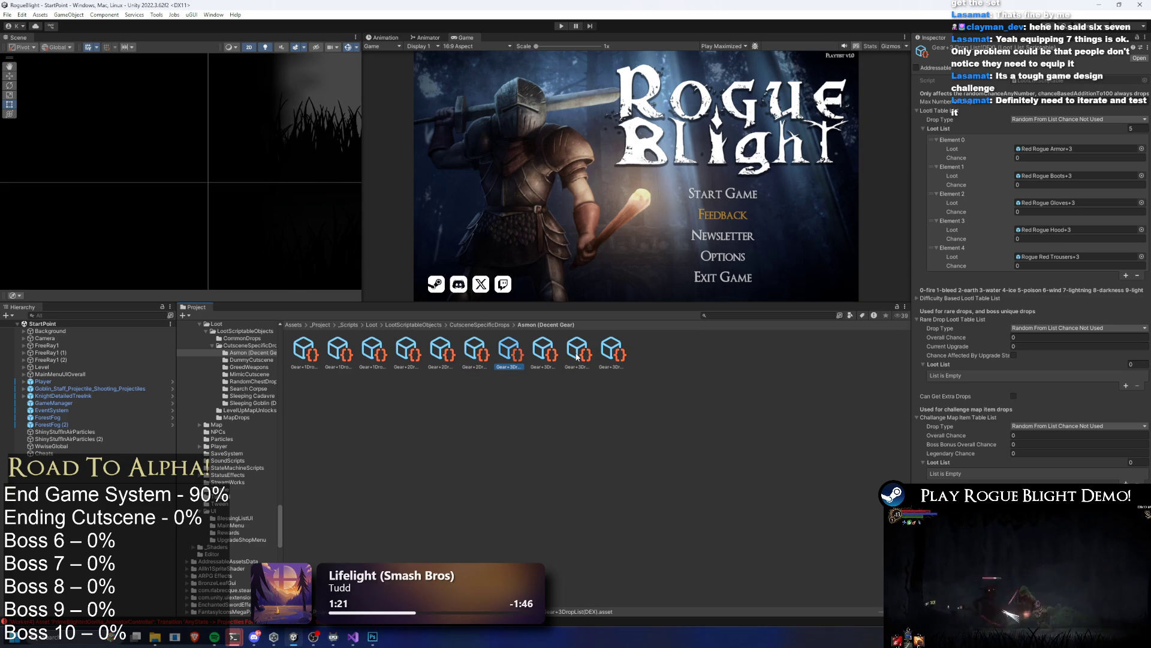
Step: Duplicate the Gear+3 DEX drop list and rename the copy with (+5)
{"action": "key", "text": "ctrl+d"}
{"action": "right_click", "coordinate": [550, 356]}
{"action": "left_click", "coordinate": [593, 108]}
{"action": "key", "text": "BackSpace"}
{"action": "key", "text": "BackSpace"}
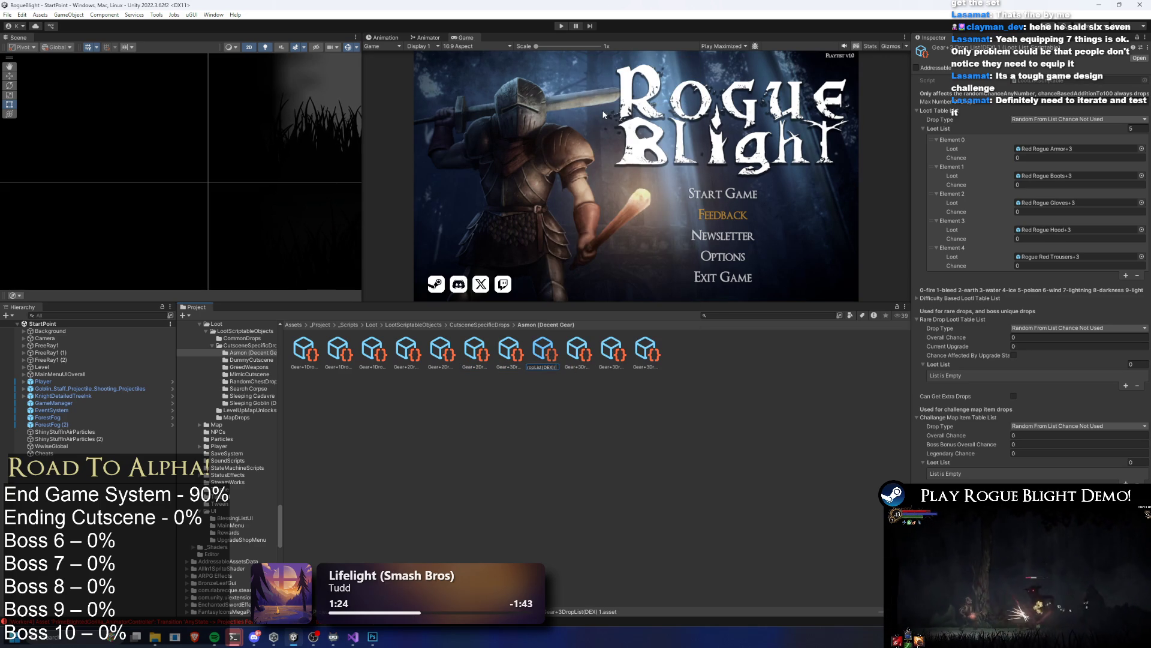
{"action": "type", "text": "(+5)"}
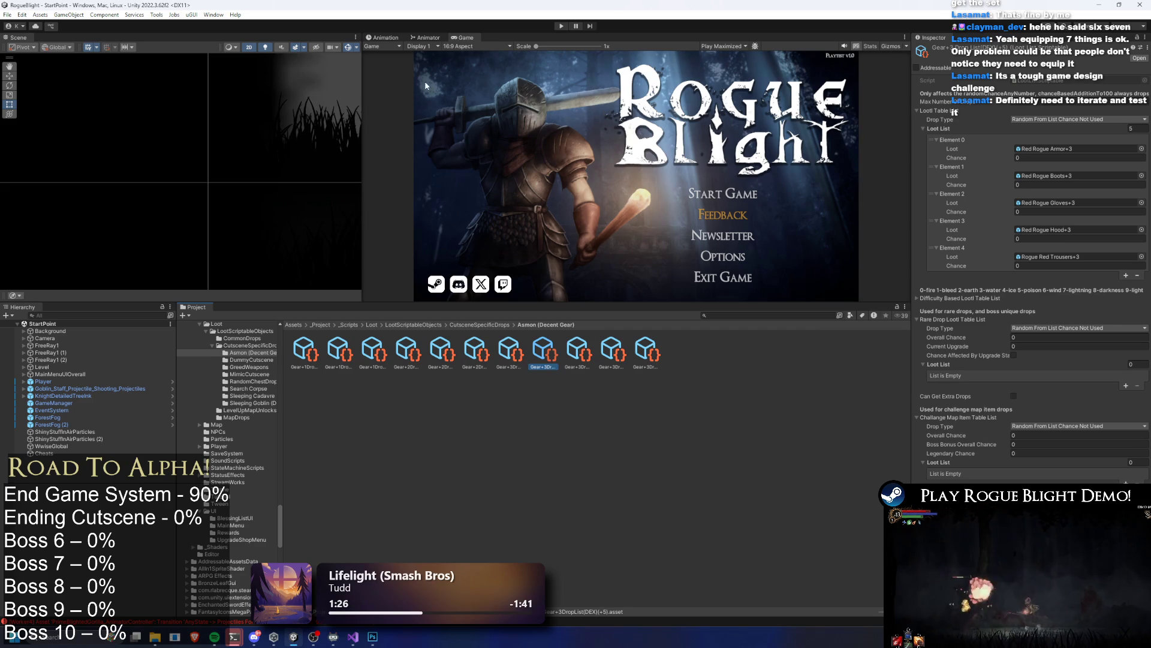
Step: Duplicate the Gear+3 INT drop list and rename the copy with (+5)
{"action": "left_click", "coordinate": [579, 355]}
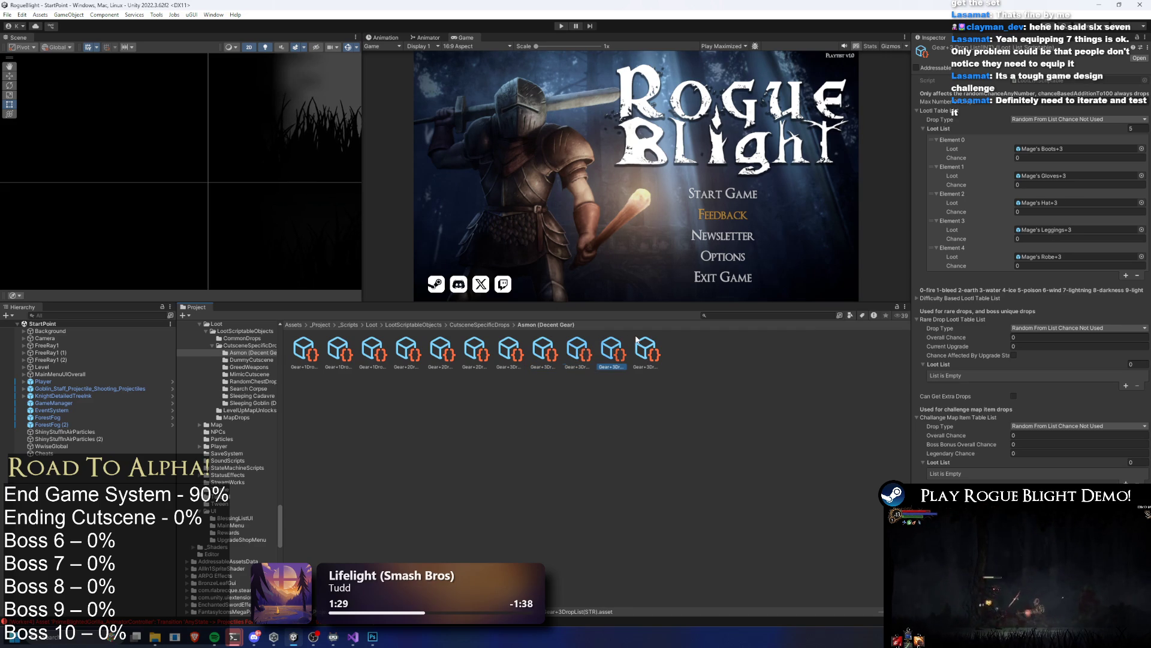
{"action": "key", "text": "ctrl+d"}
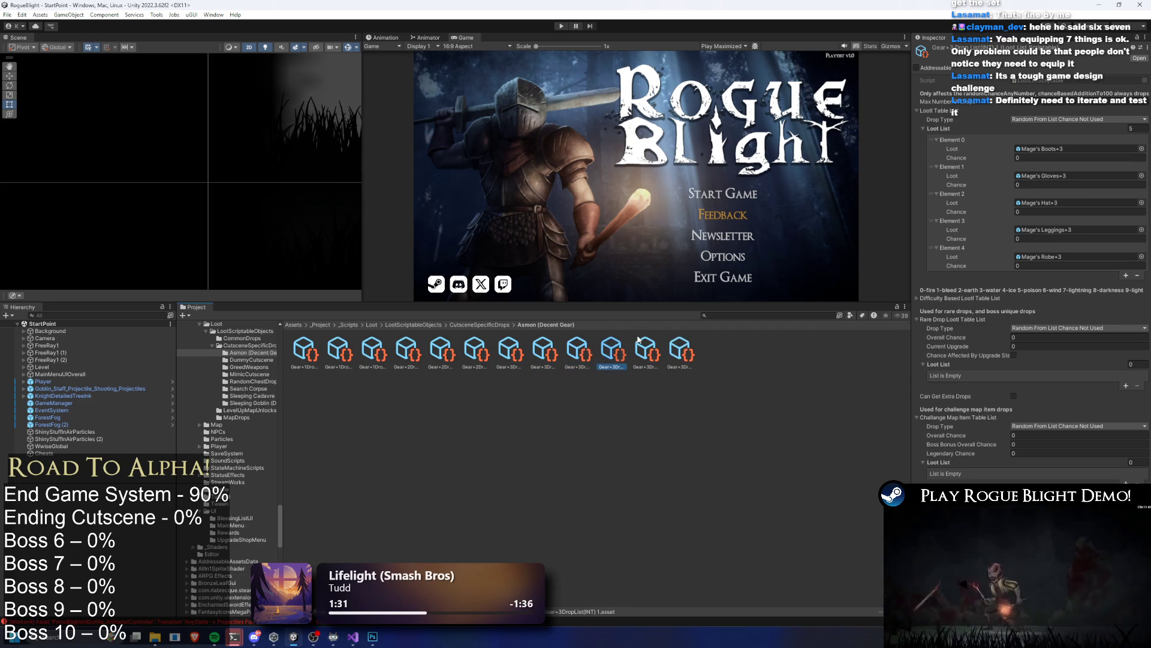
{"action": "right_click", "coordinate": [613, 349]}
{"action": "left_click", "coordinate": [638, 100]}
{"action": "key", "text": "End"}
{"action": "key", "text": "BackSpace"}
{"action": "key", "text": "BackSpace"}
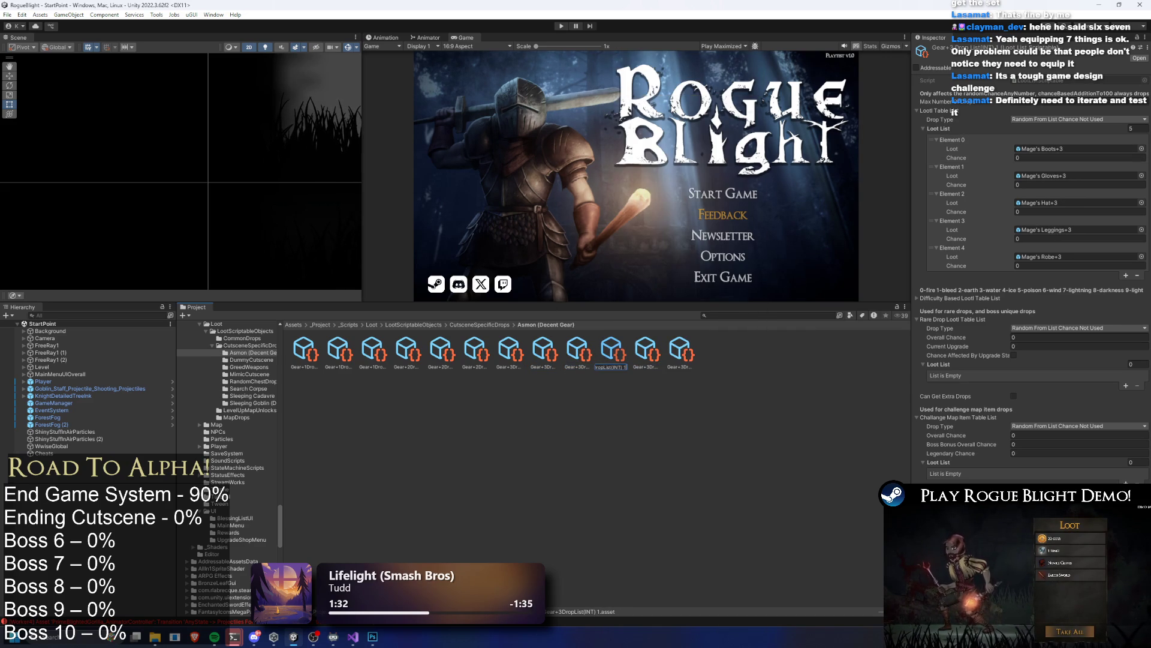
{"action": "type", "text": "(+5"}
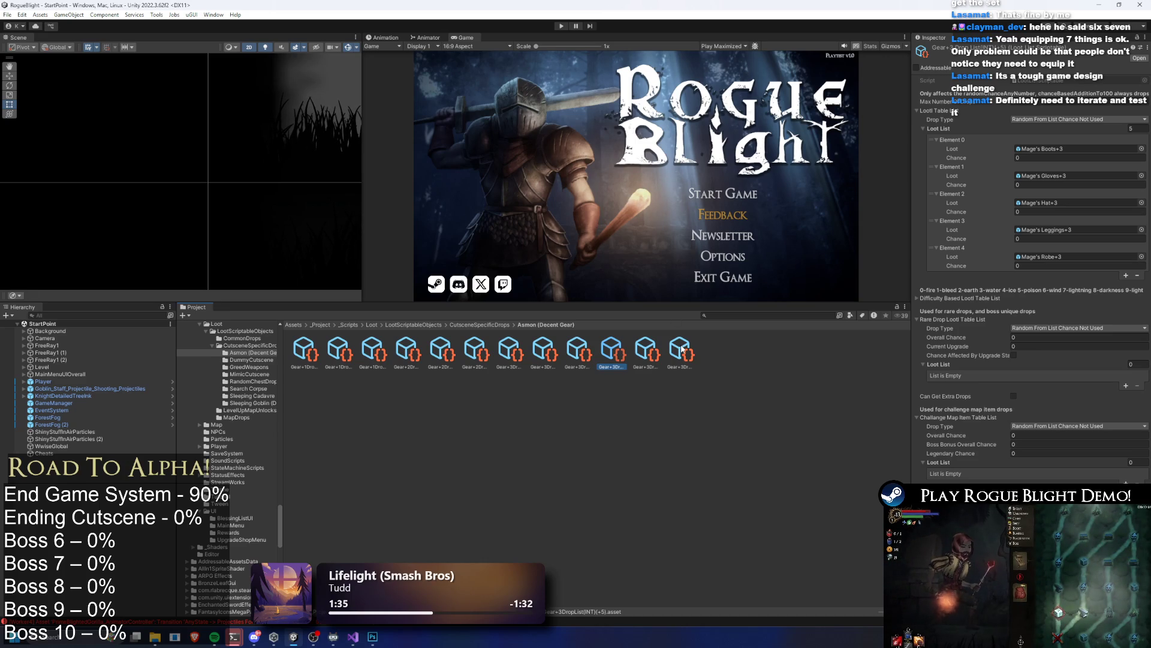
Step: Review the Red Rogue, Mage's and Knight drop lists, then return to CutsceneSpecificDrops
{"action": "left_click", "coordinate": [682, 349], "text": "ctrl"}
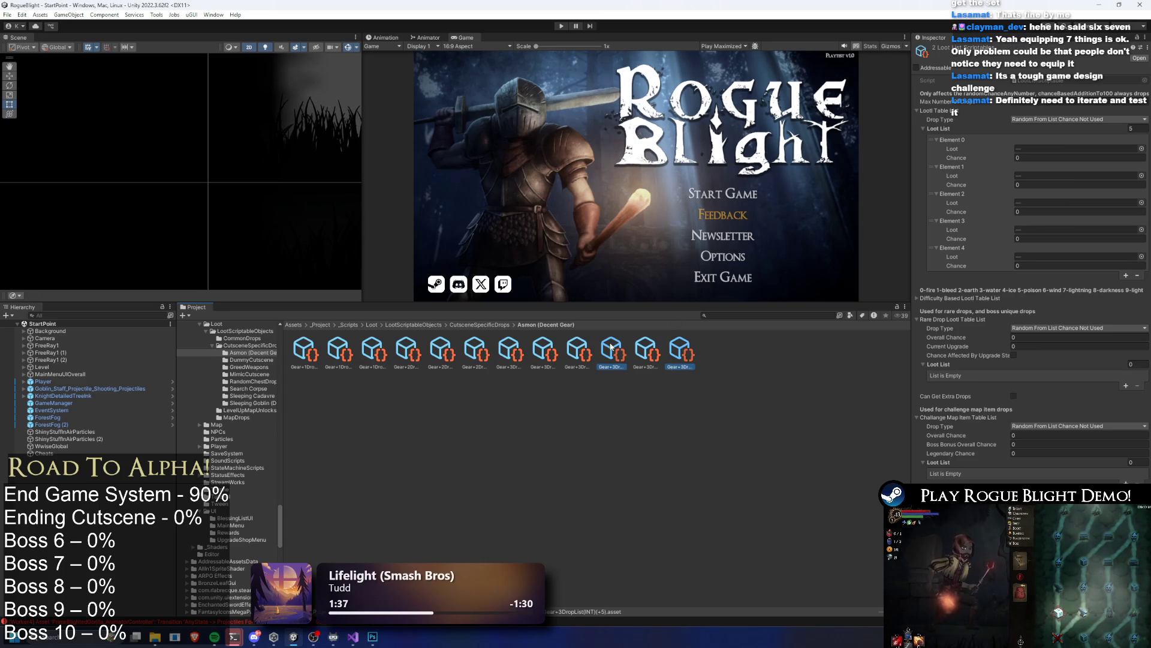
{"action": "left_click", "coordinate": [542, 351]}
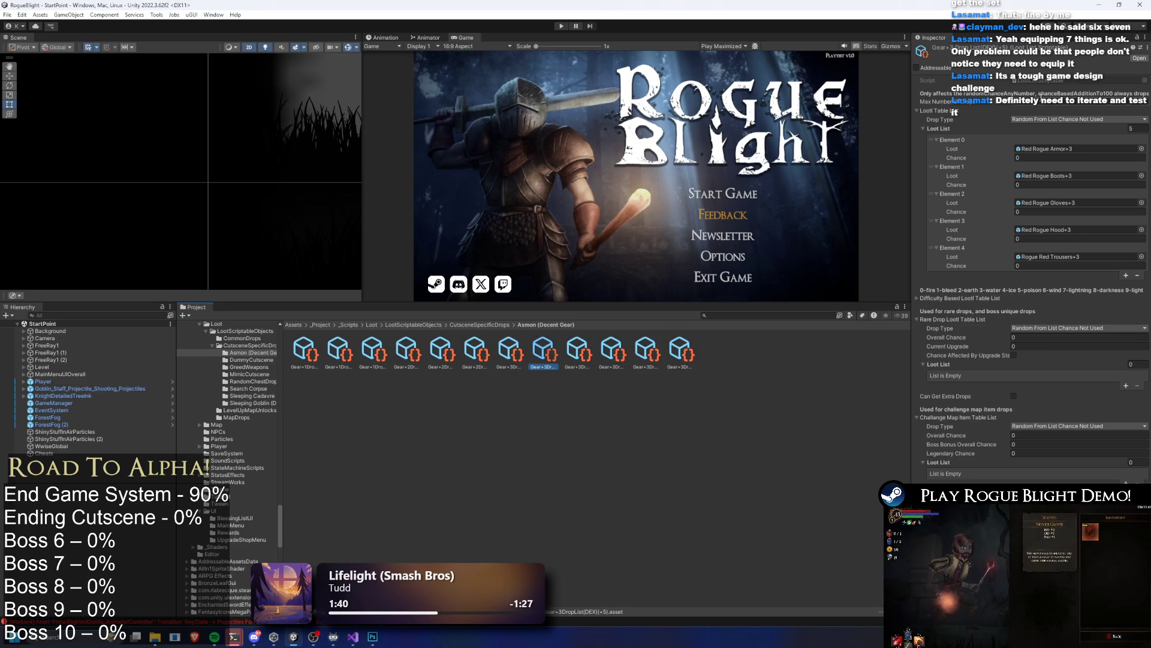
{"action": "key", "text": "Right"}
{"action": "key", "text": "Right"}
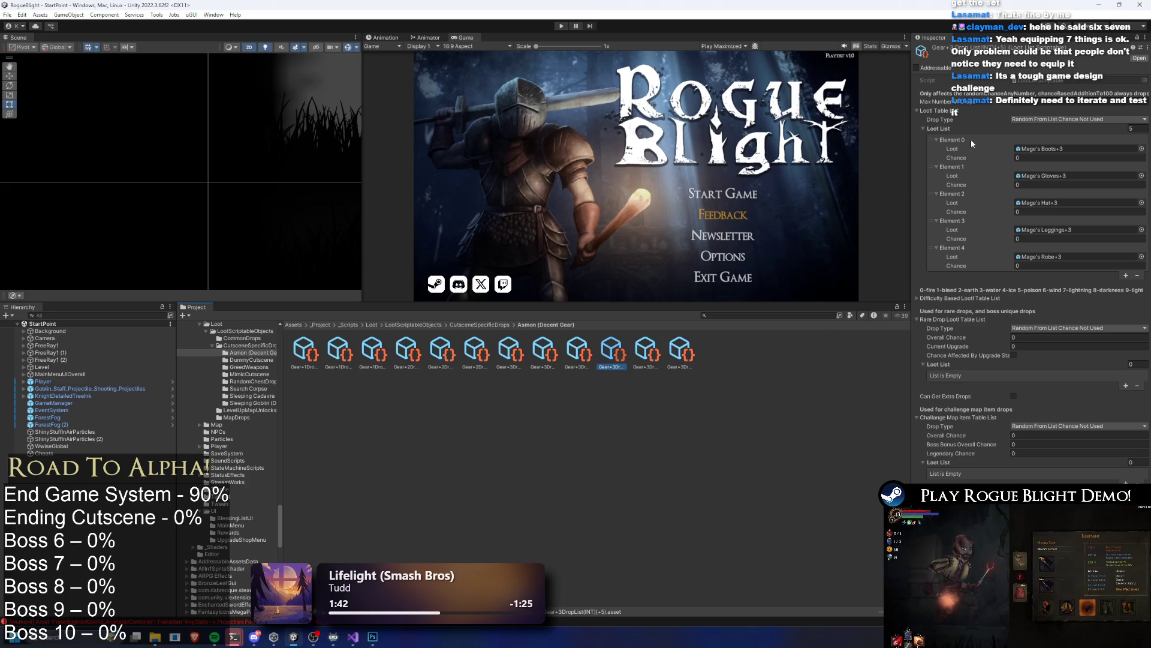
{"action": "key", "text": "Right"}
{"action": "key", "text": "Right"}
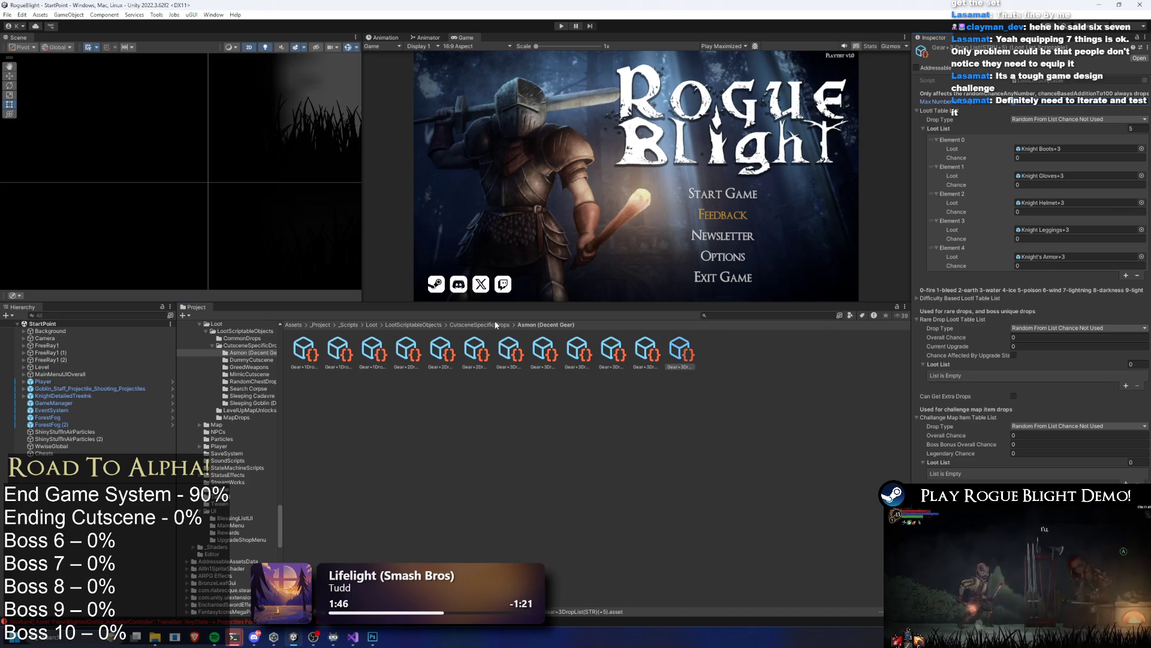
{"action": "key", "text": "BackSpace"}
{"action": "left_click", "coordinate": [757, 314]}
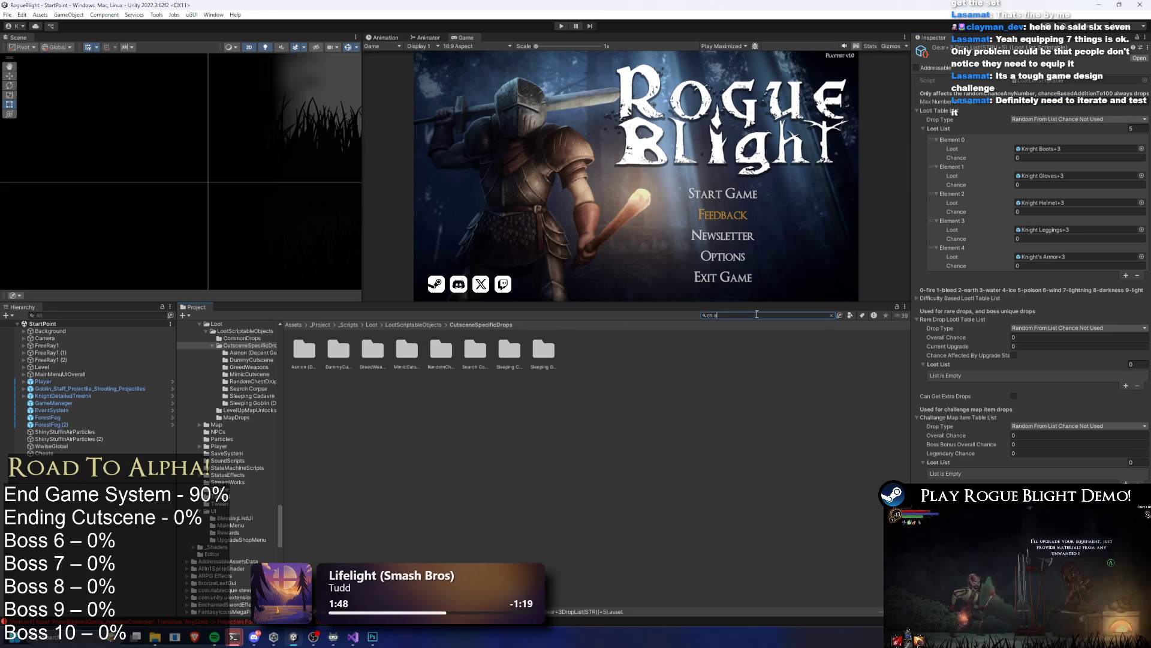
Step: Search 'ch asm' and open the 1 (OF - Choice Asmon) flow node from the CH (Asmon) cutscene
{"action": "type", "text": "ch asm"}
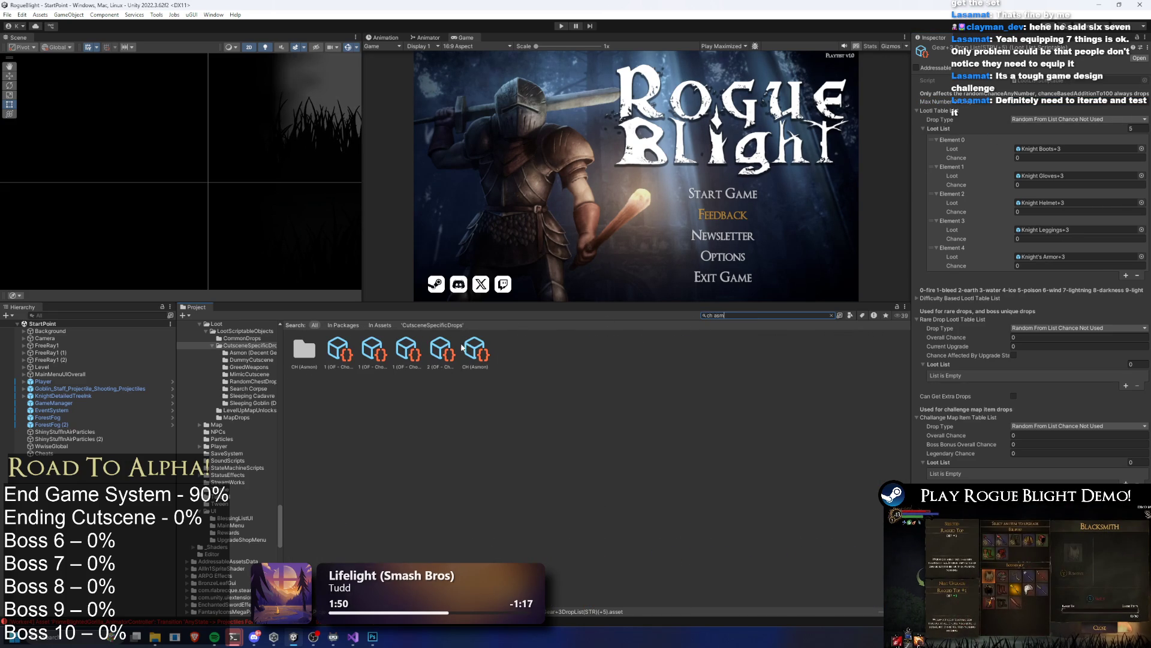
{"action": "left_click", "coordinate": [462, 347]}
{"action": "left_click", "coordinate": [761, 316]}
{"action": "key", "text": "ctrl+a"}
{"action": "key", "text": "BackSpace"}
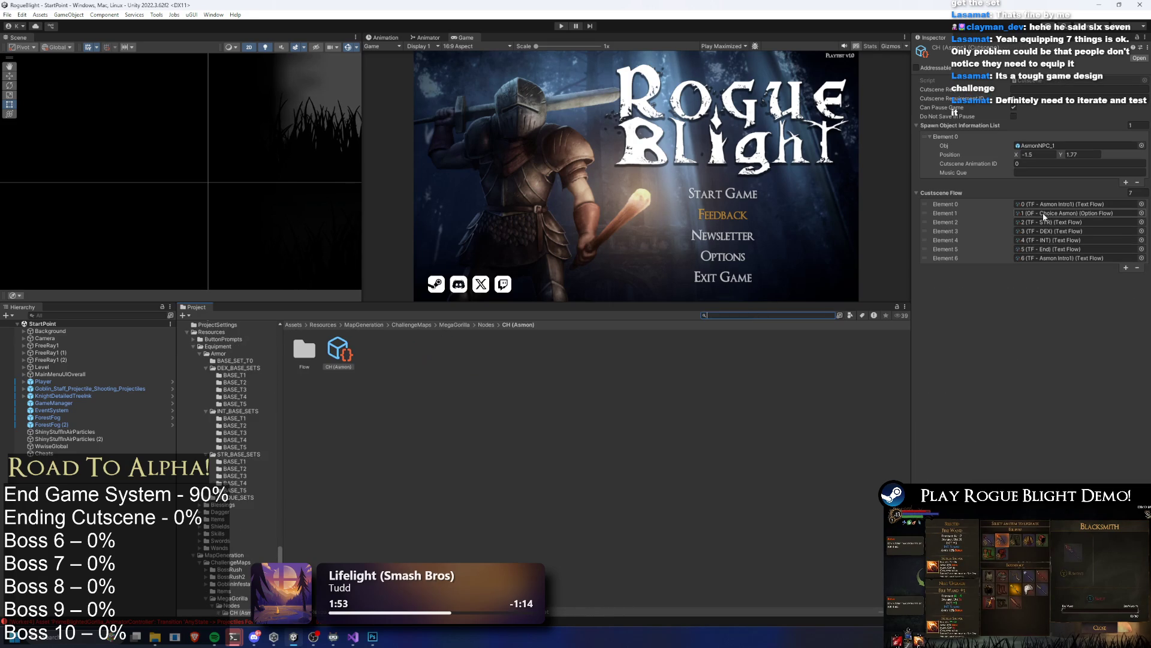
{"action": "left_click", "coordinate": [1044, 213]}
{"action": "left_click", "coordinate": [334, 351]}
{"action": "scroll", "coordinate": [1084, 242], "scroll_direction": "down", "scroll_amount": 5}
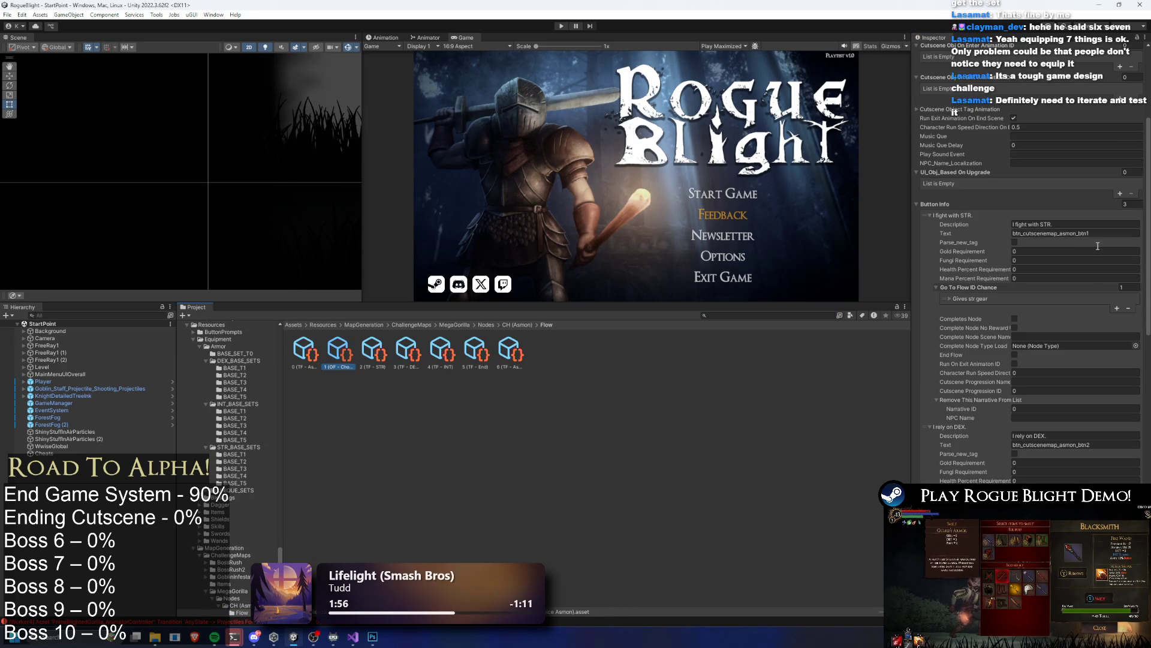
{"action": "scroll", "coordinate": [1098, 246], "scroll_direction": "down", "scroll_amount": 5}
Step: Assign Gear+3DropList(DEX)(+5) to the DEX gear choice's Loot List Scriptables Element 0
{"action": "left_click", "coordinate": [1131, 434]}
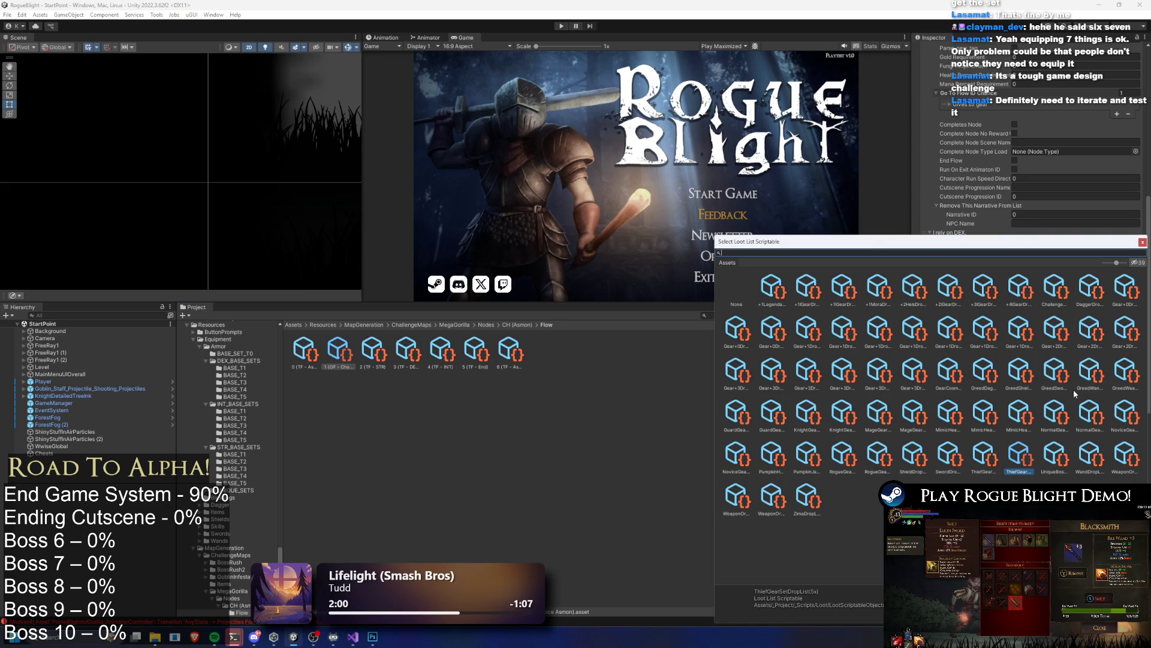
{"action": "type", "text": "+5"}
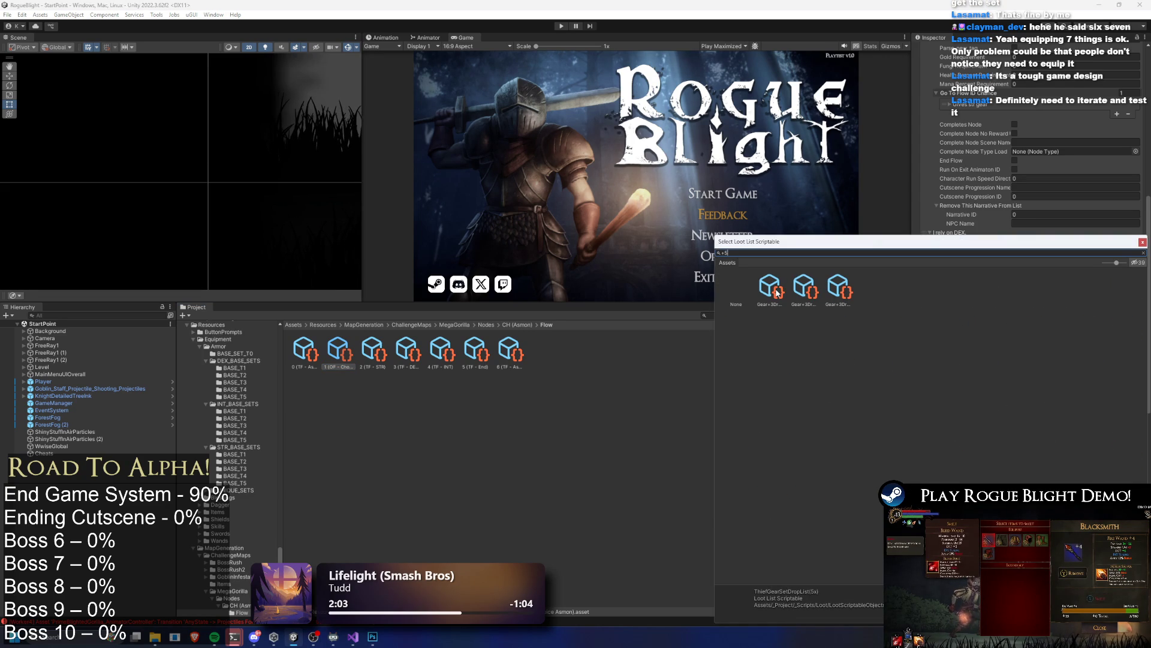
{"action": "left_click", "coordinate": [777, 292]}
{"action": "double_click", "coordinate": [781, 287]}
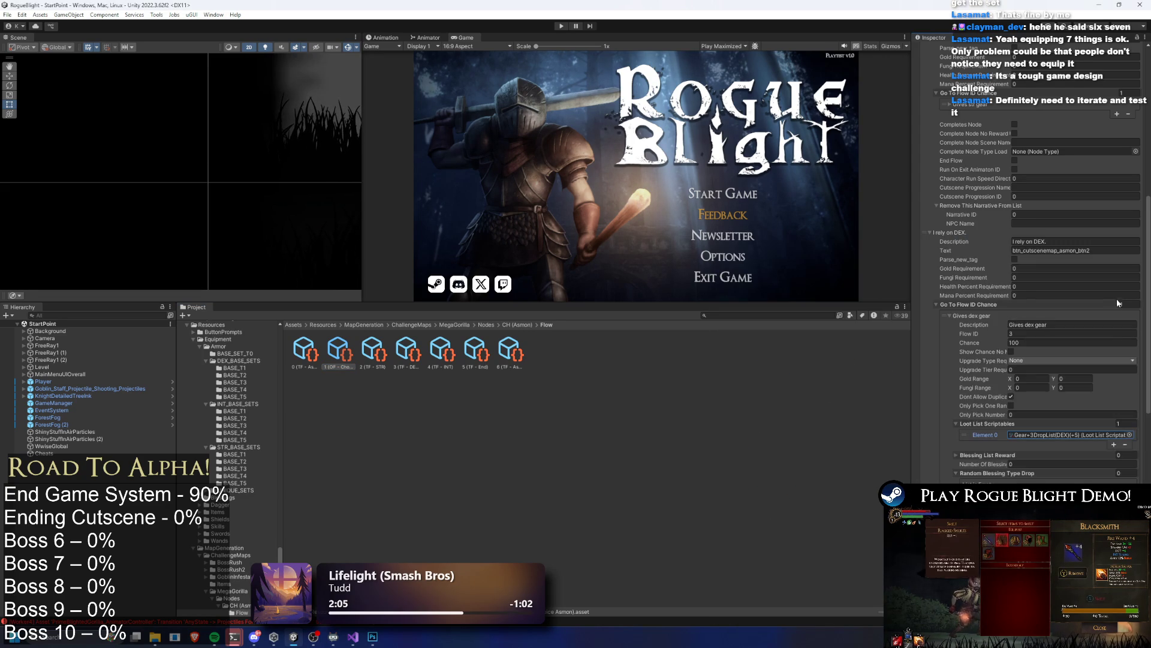
{"action": "scroll", "coordinate": [1116, 298], "scroll_direction": "up", "scroll_amount": 3}
{"action": "scroll", "coordinate": [1098, 243], "scroll_direction": "down", "scroll_amount": 2}
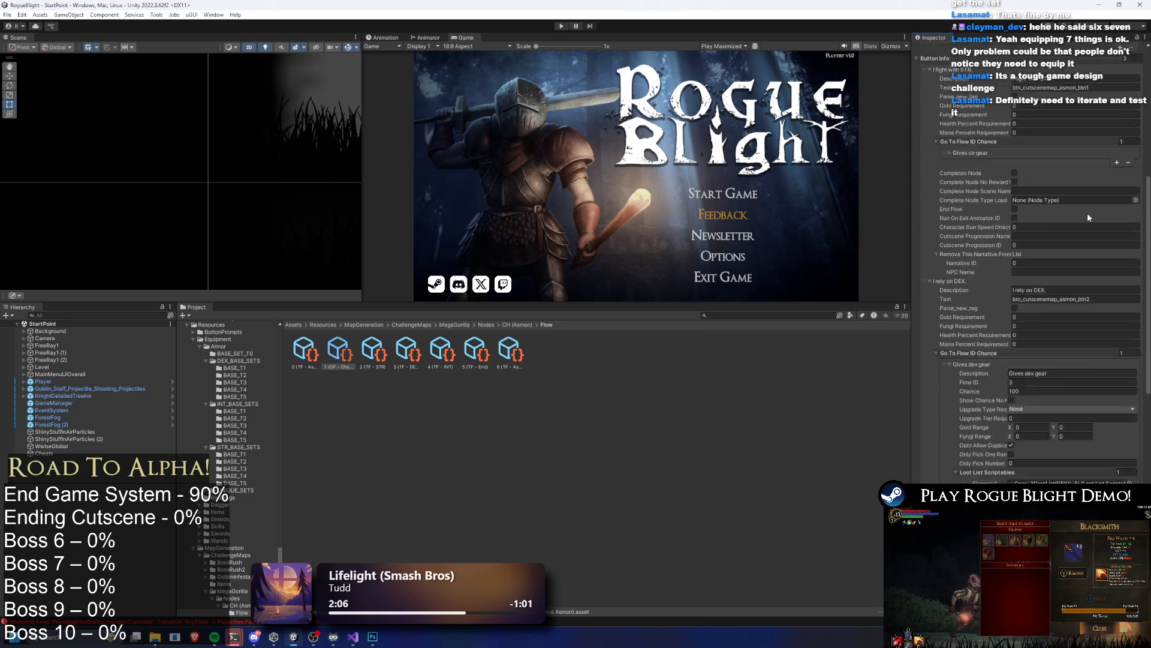
Step: Assign Gear+3DropList(INT)(+5) to the INT gear choice, then add another loot slot to STR gear
{"action": "left_click", "coordinate": [1021, 180]}
{"action": "scroll", "coordinate": [1021, 179], "scroll_direction": "down", "scroll_amount": 5}
{"action": "left_click", "coordinate": [1135, 90]}
{"action": "type", "text": "+5 int"}
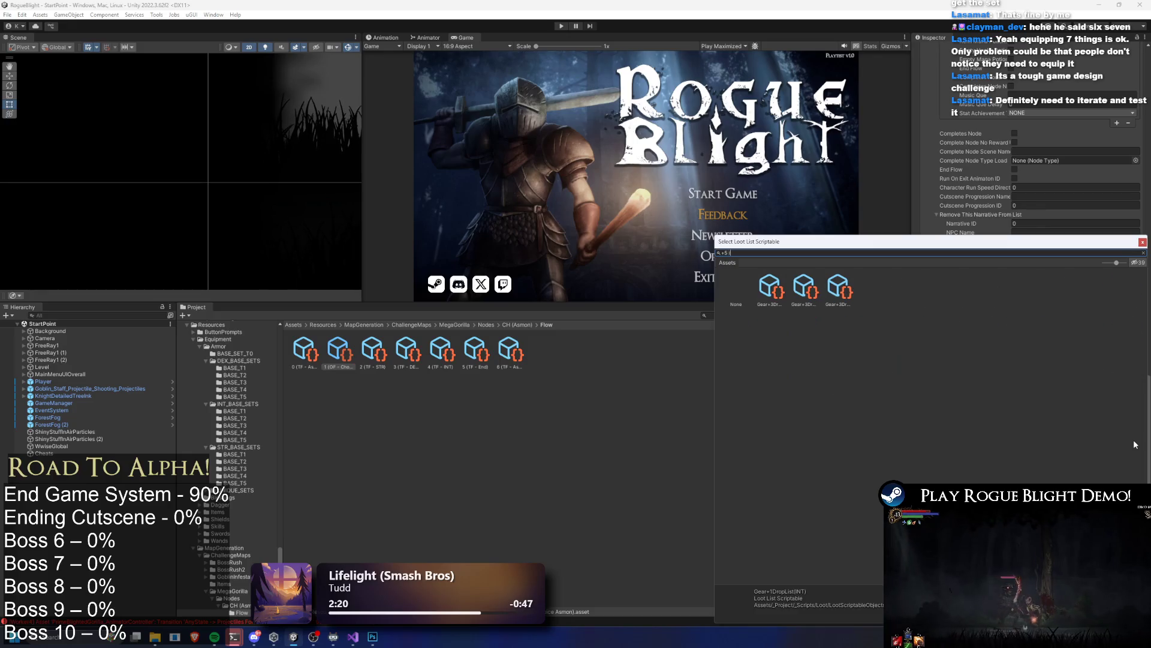
{"action": "double_click", "coordinate": [769, 288]}
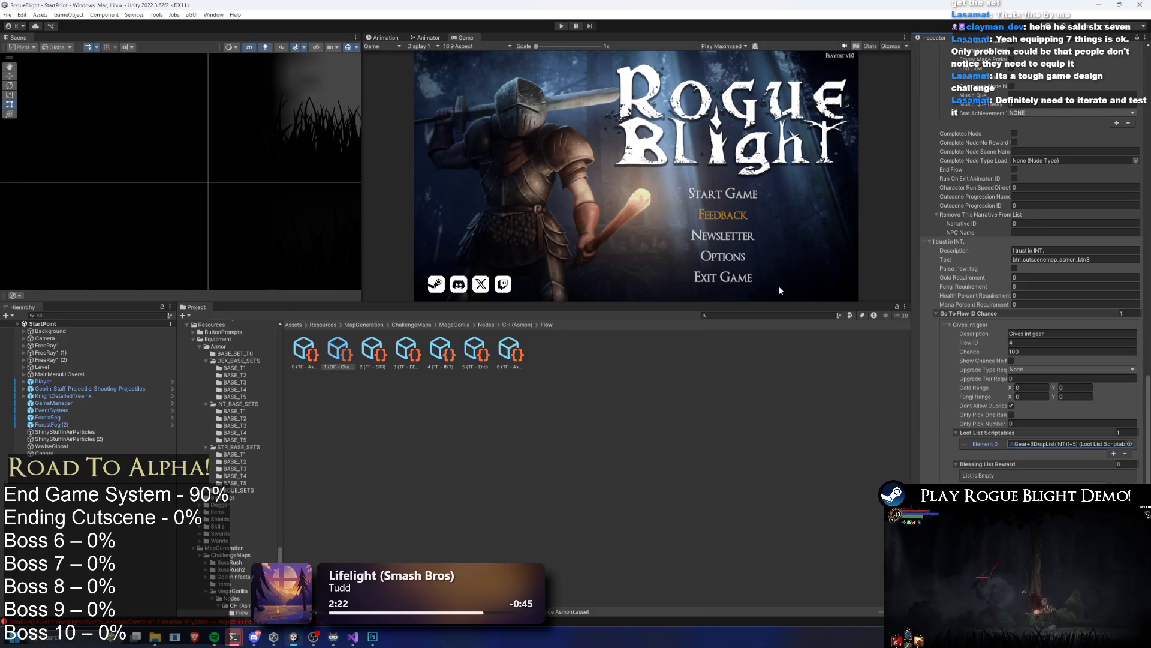
{"action": "scroll", "coordinate": [1111, 407], "scroll_direction": "down", "scroll_amount": 4}
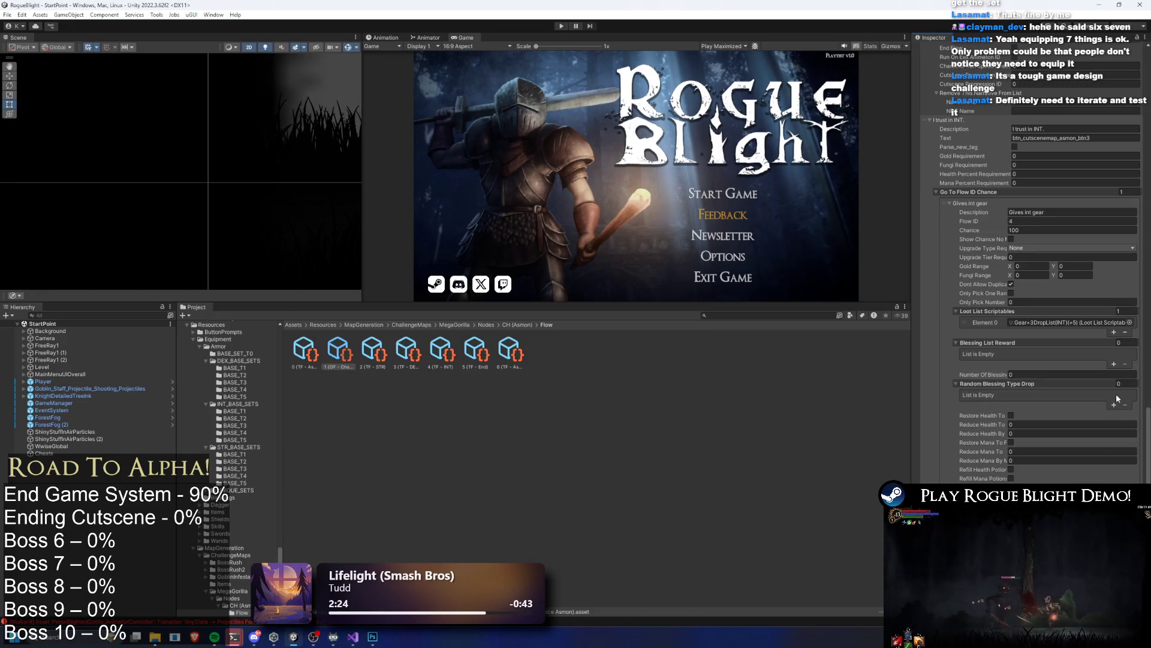
{"action": "scroll", "coordinate": [1117, 397], "scroll_direction": "up", "scroll_amount": 15}
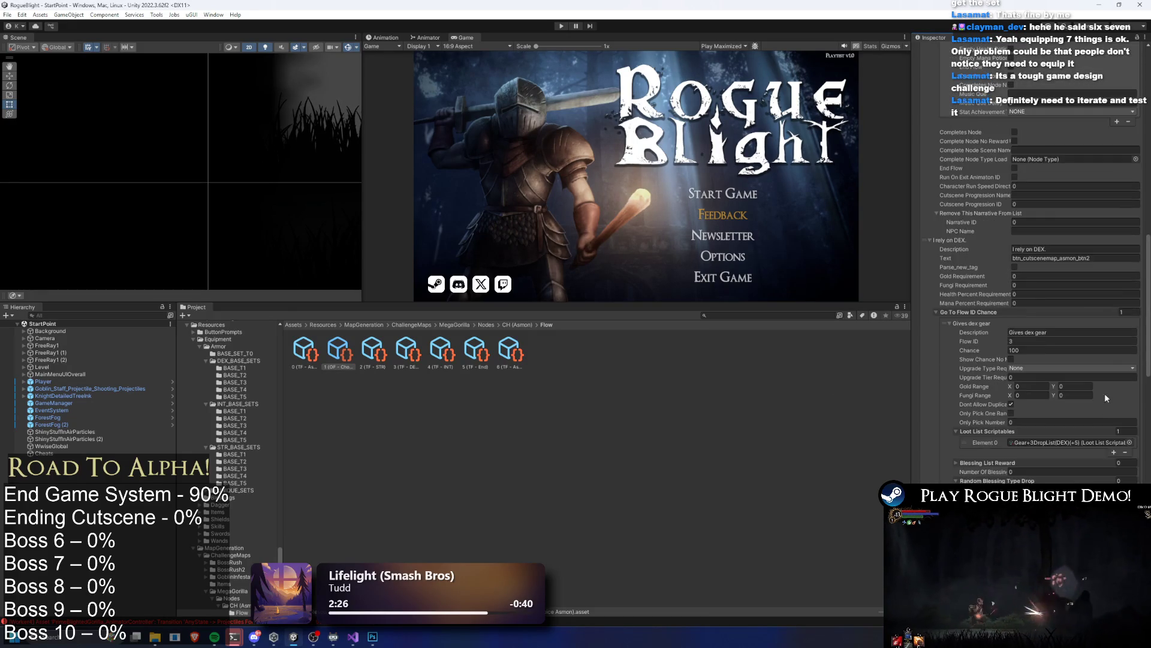
{"action": "scroll", "coordinate": [1106, 398], "scroll_direction": "up", "scroll_amount": 10}
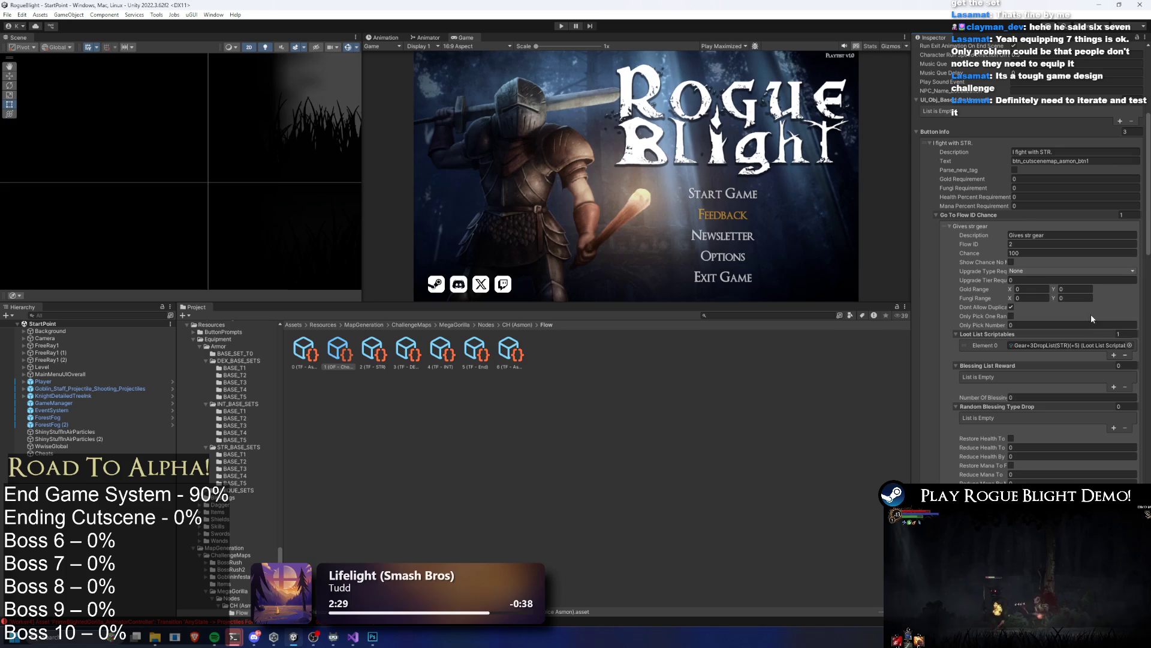
{"action": "left_click", "coordinate": [1117, 355]}
{"action": "left_click", "coordinate": [1130, 353]}
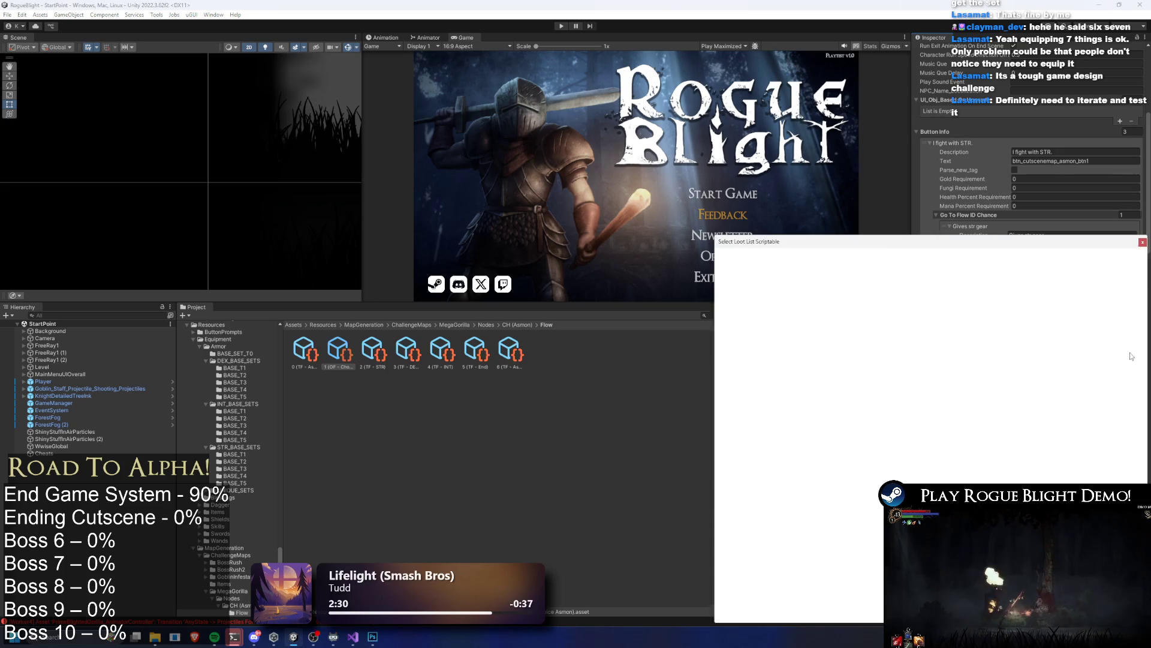
Step: Compare the weapon drop lists, then assign SwordDropList to the second STR gear loot slot
{"action": "type", "text": "+3 weapon"}
{"action": "key", "text": "Escape"}
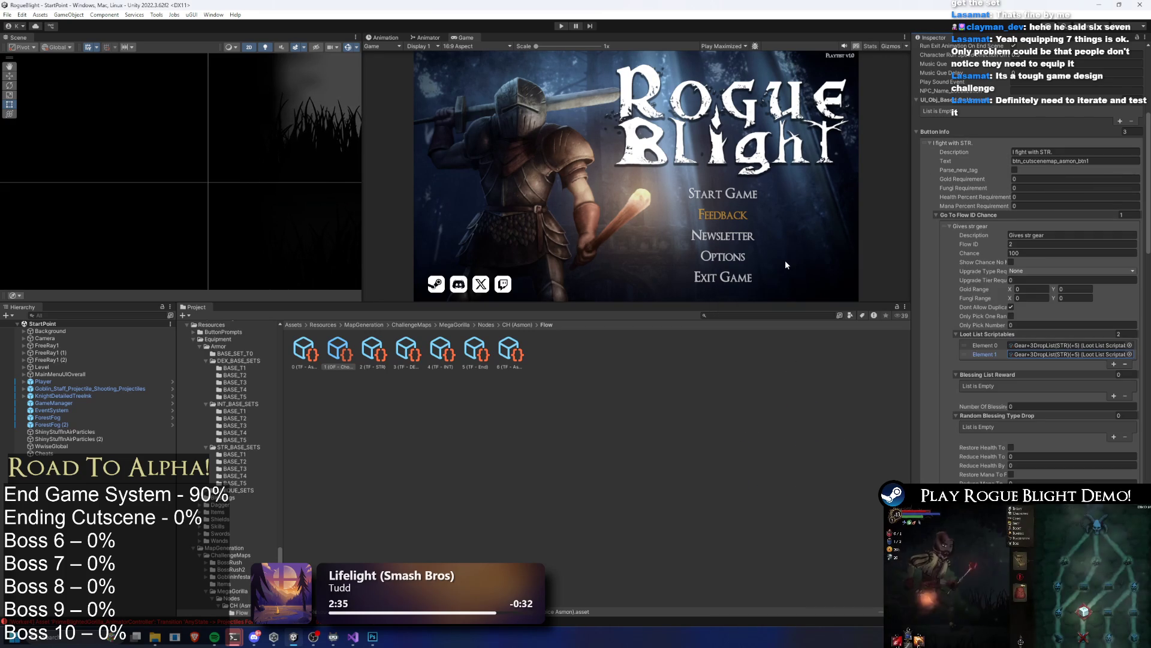
{"action": "left_click", "coordinate": [1131, 354]}
{"action": "type", "text": "weapon"}
{"action": "left_click", "coordinate": [827, 303]}
{"action": "key", "text": "Left"}
{"action": "key", "text": "Left"}
{"action": "key", "text": "Right"}
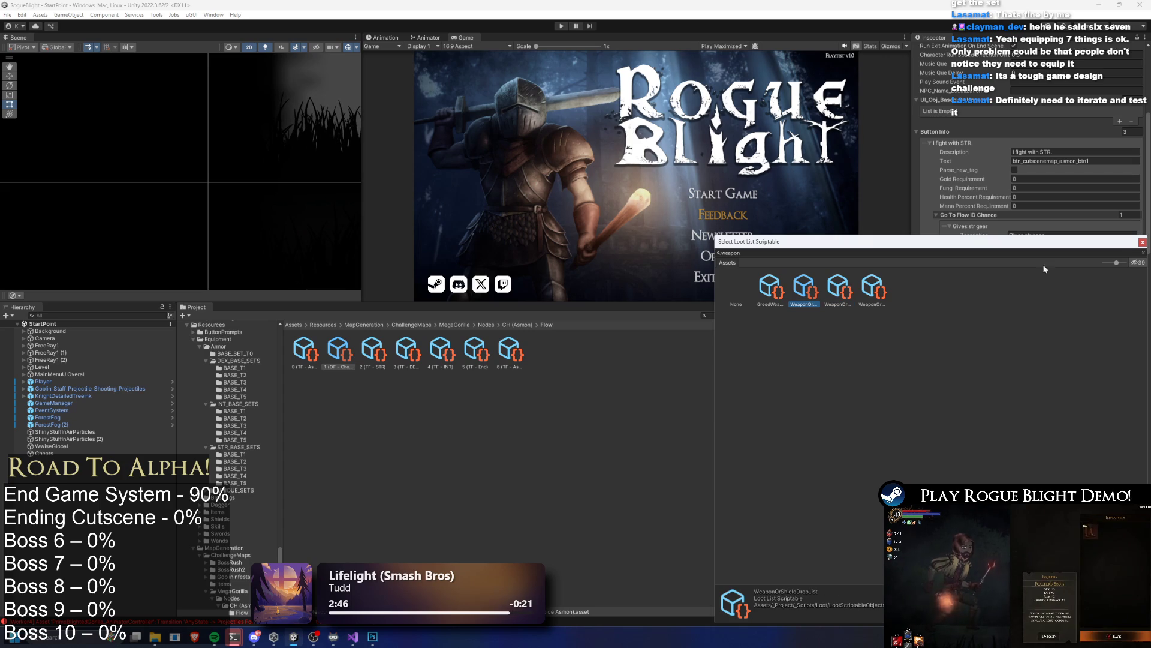
{"action": "left_click", "coordinate": [1142, 242]}
{"action": "left_click", "coordinate": [1128, 355]}
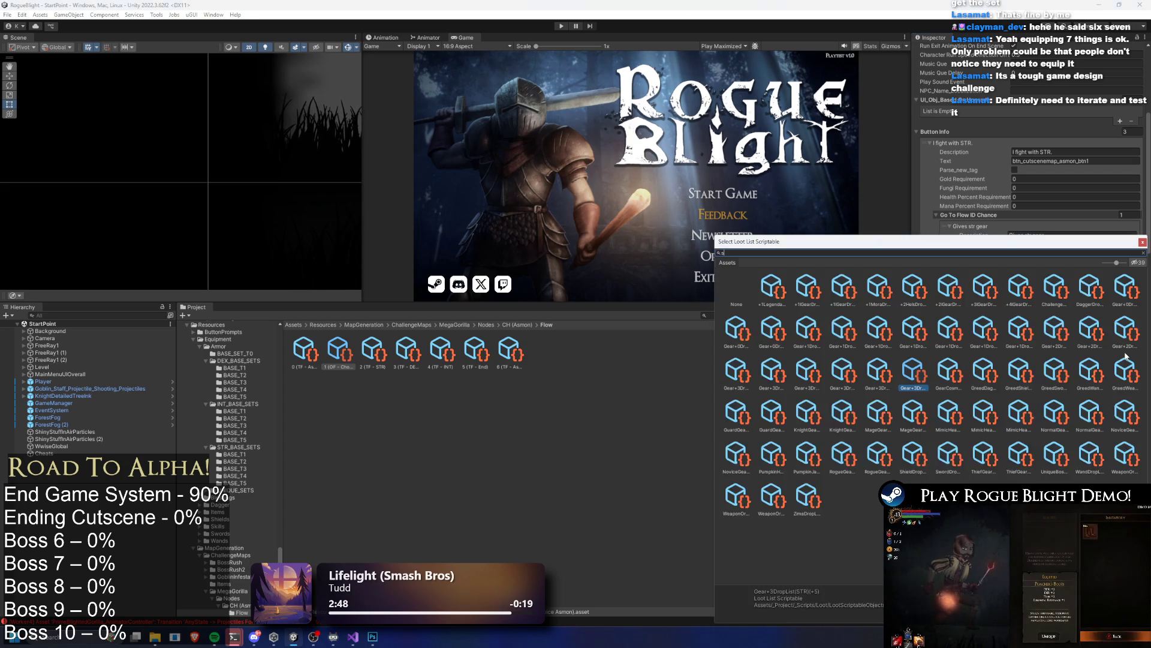
{"action": "left_click", "coordinate": [807, 288]}
{"action": "double_click", "coordinate": [808, 284]}
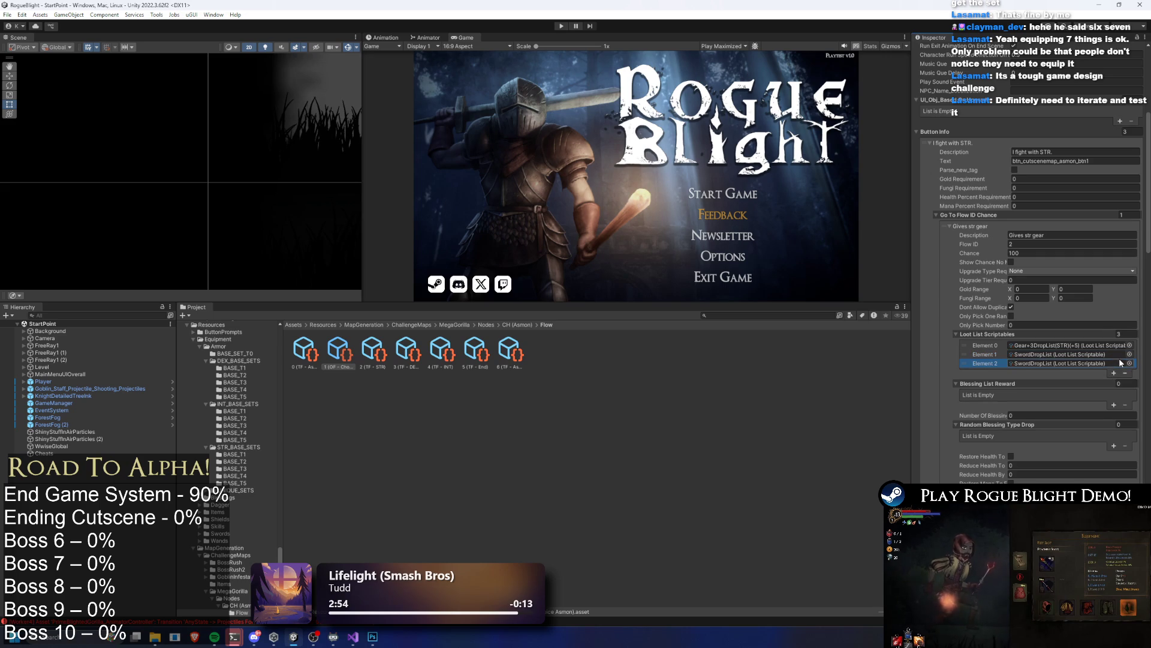
Step: Add a third STR slot and assign DaggerDropList to a new DEX gear loot slot
{"action": "left_click", "coordinate": [1113, 364]}
{"action": "scroll", "coordinate": [1113, 332], "scroll_direction": "down", "scroll_amount": 5}
{"action": "scroll", "coordinate": [1113, 332], "scroll_direction": "up", "scroll_amount": 15}
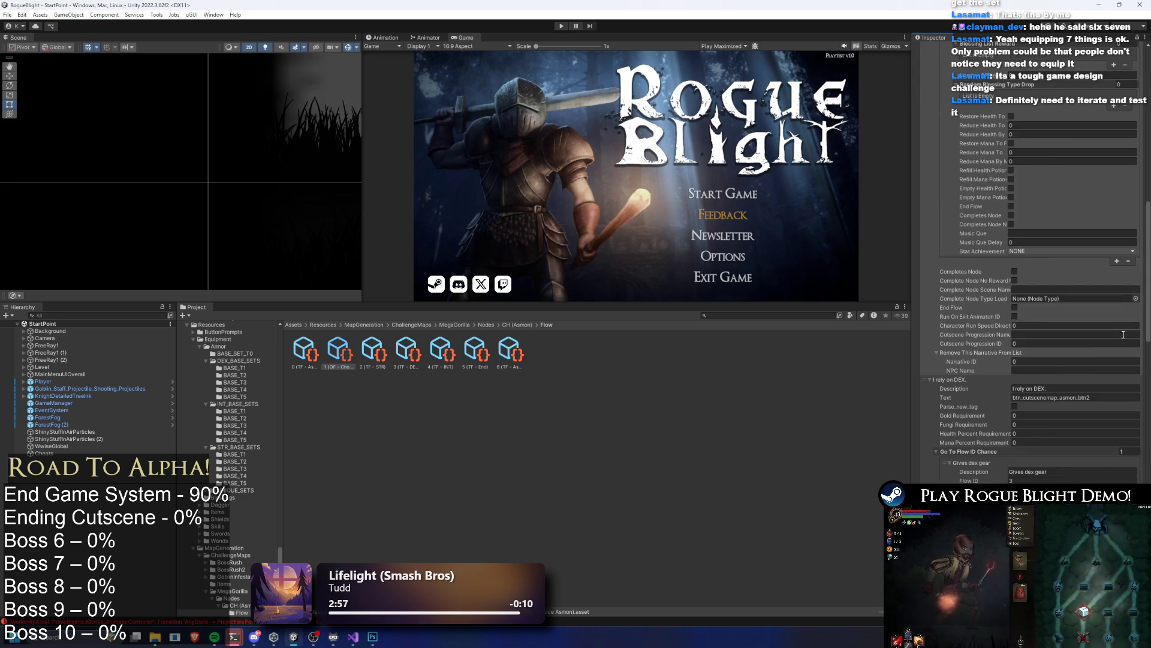
{"action": "left_click", "coordinate": [1114, 276]}
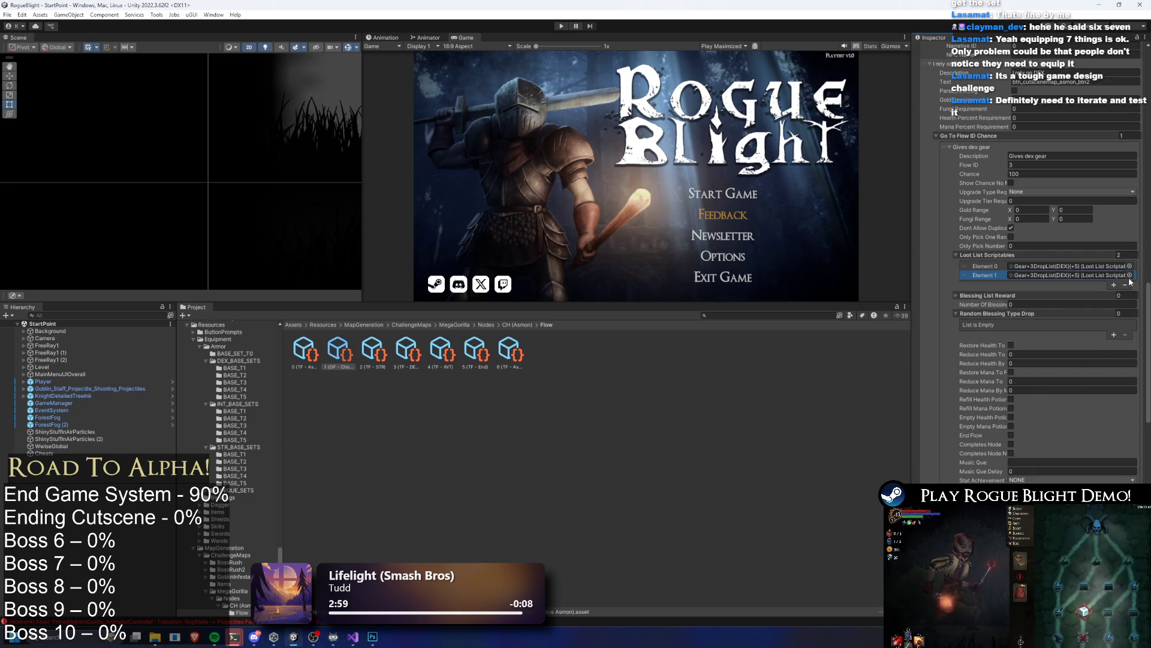
{"action": "left_click", "coordinate": [1130, 277]}
{"action": "type", "text": "dagger"}
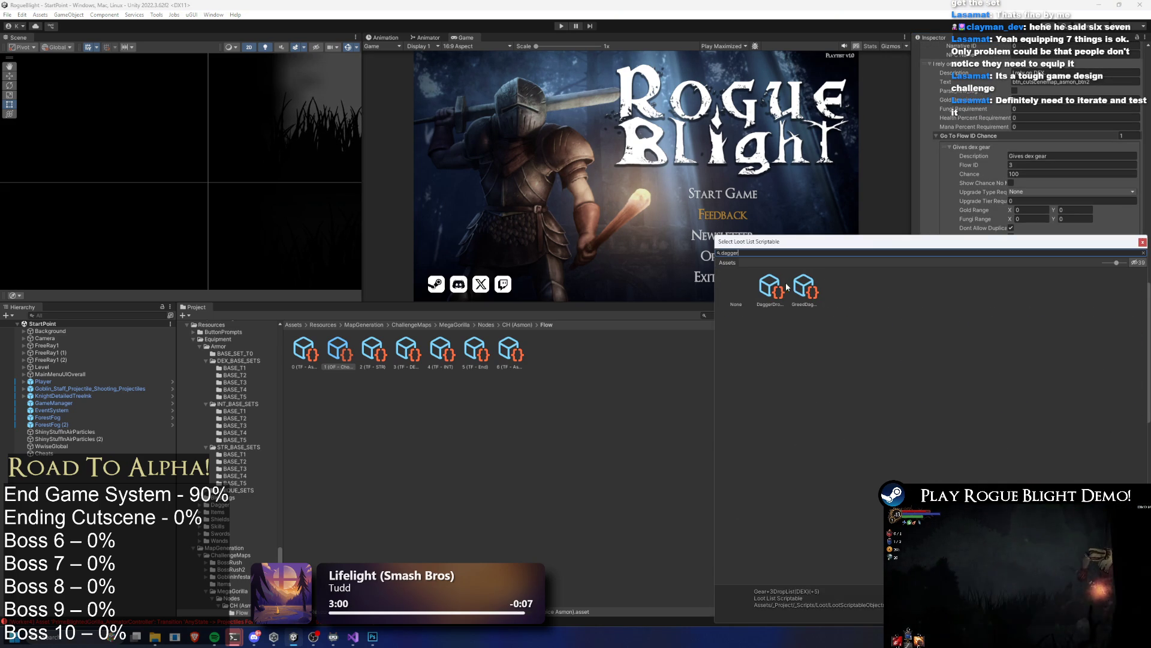
{"action": "left_click", "coordinate": [789, 287]}
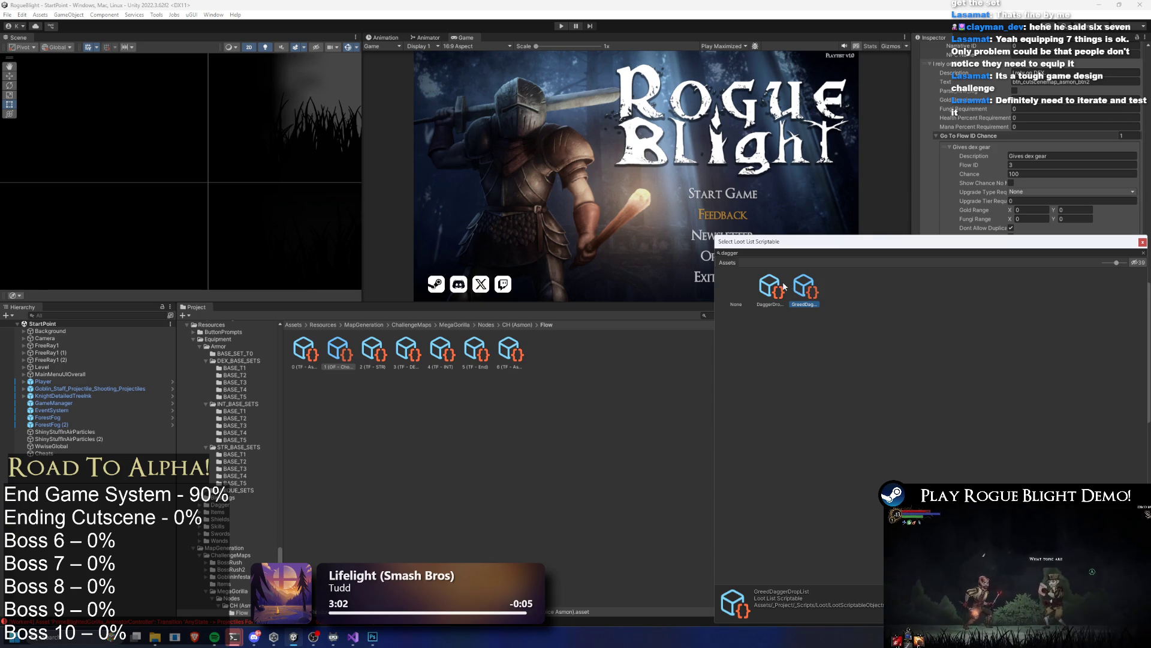
{"action": "double_click", "coordinate": [770, 286]}
Step: Assign WandDropList to a new INT gear loot slot and open that asset to check its wands
{"action": "scroll", "coordinate": [1099, 283], "scroll_direction": "down", "scroll_amount": 10}
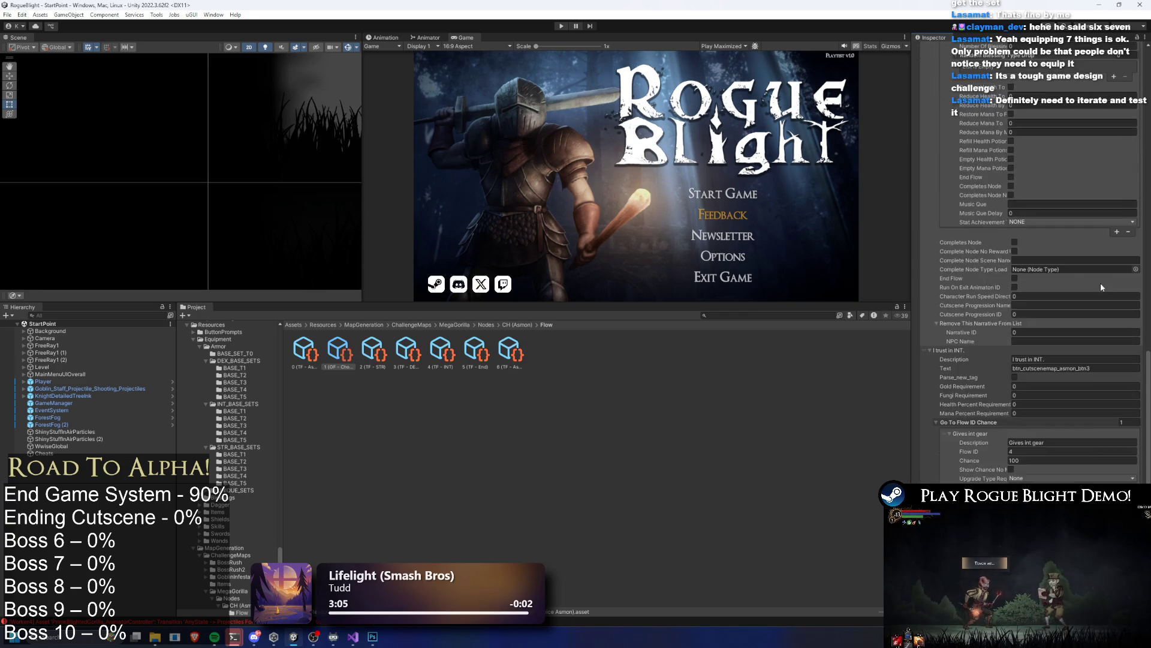
{"action": "left_click", "coordinate": [1114, 320]}
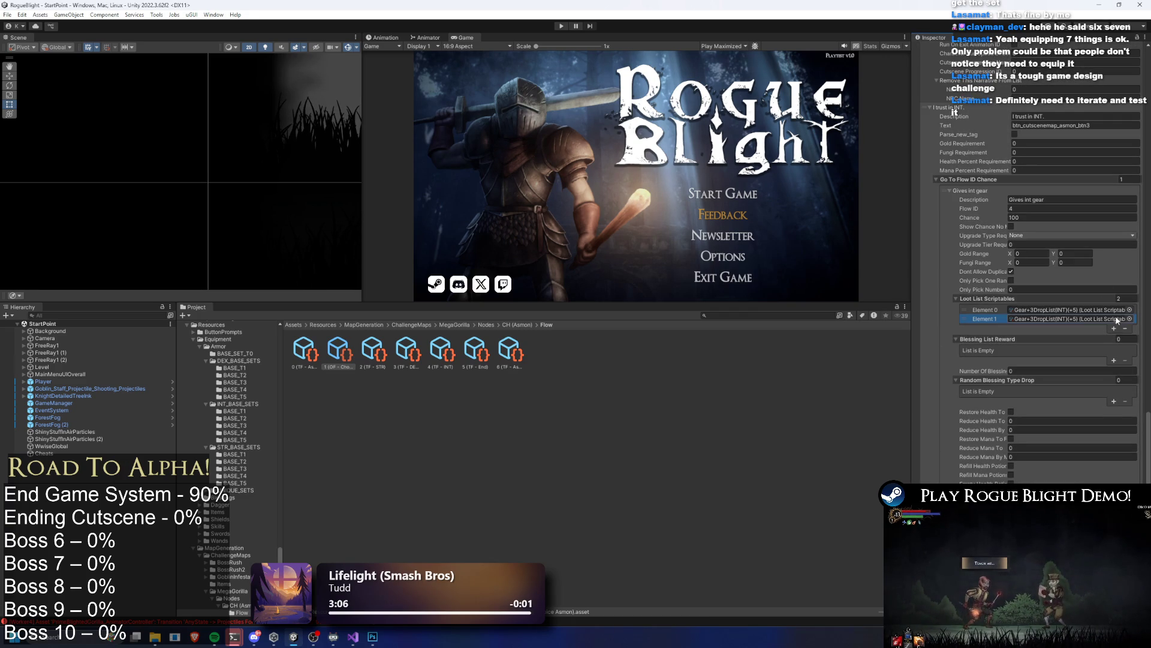
{"action": "left_click", "coordinate": [1129, 320]}
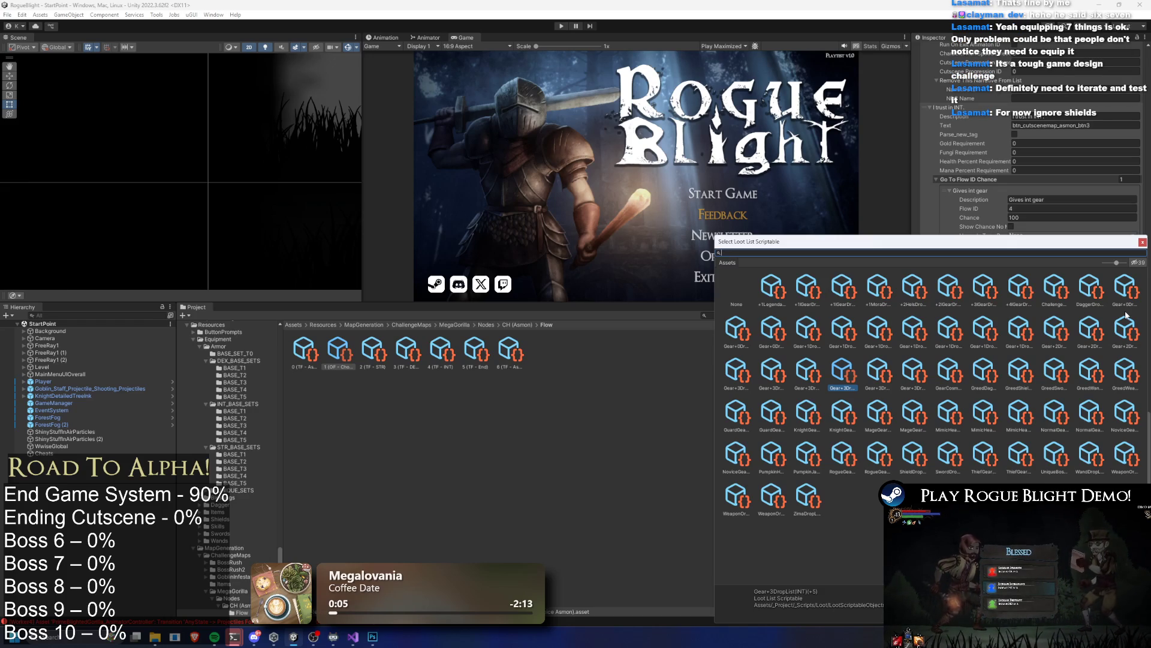
{"action": "type", "text": "wand"}
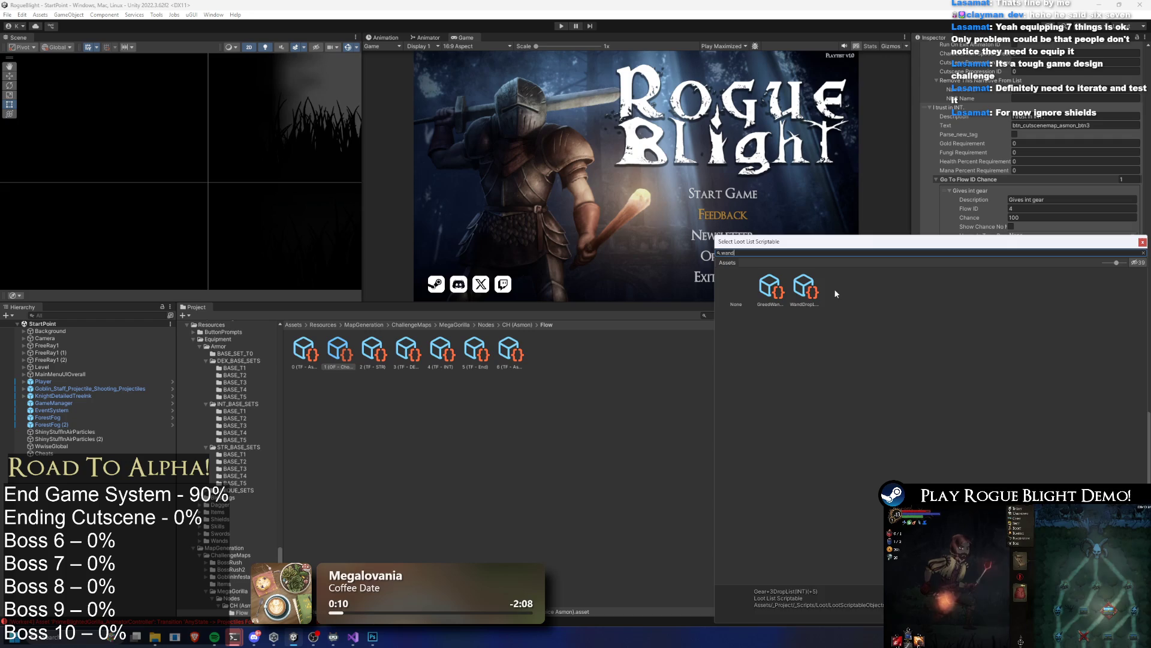
{"action": "double_click", "coordinate": [815, 288]}
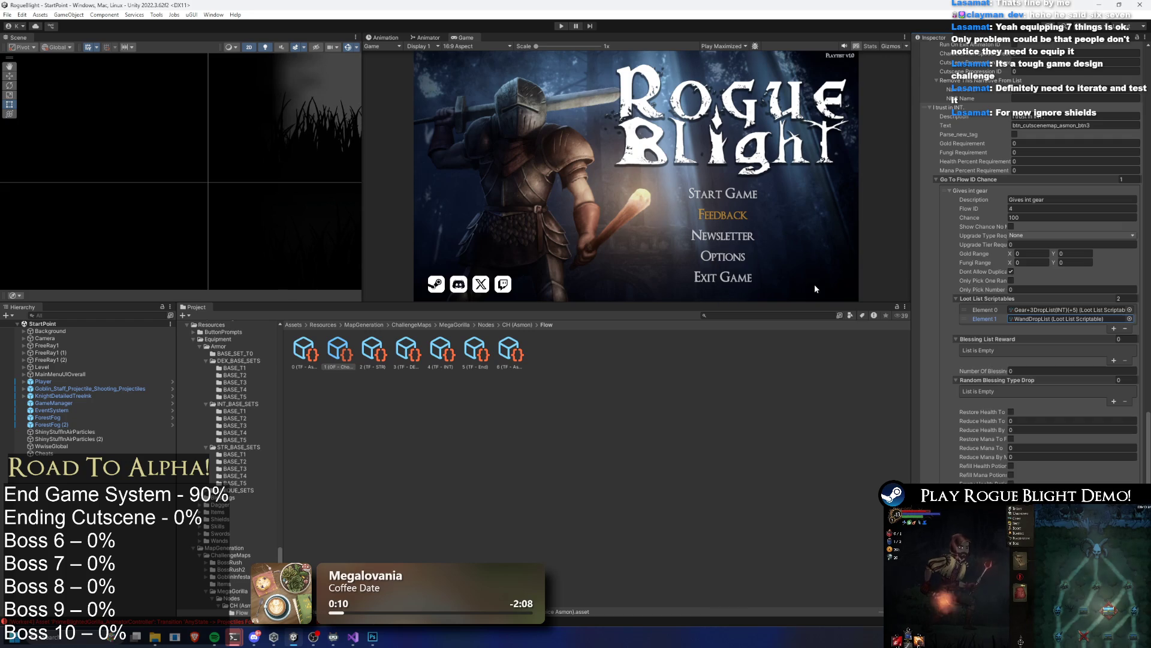
{"action": "left_click", "coordinate": [1074, 318]}
{"action": "left_click", "coordinate": [783, 350]}
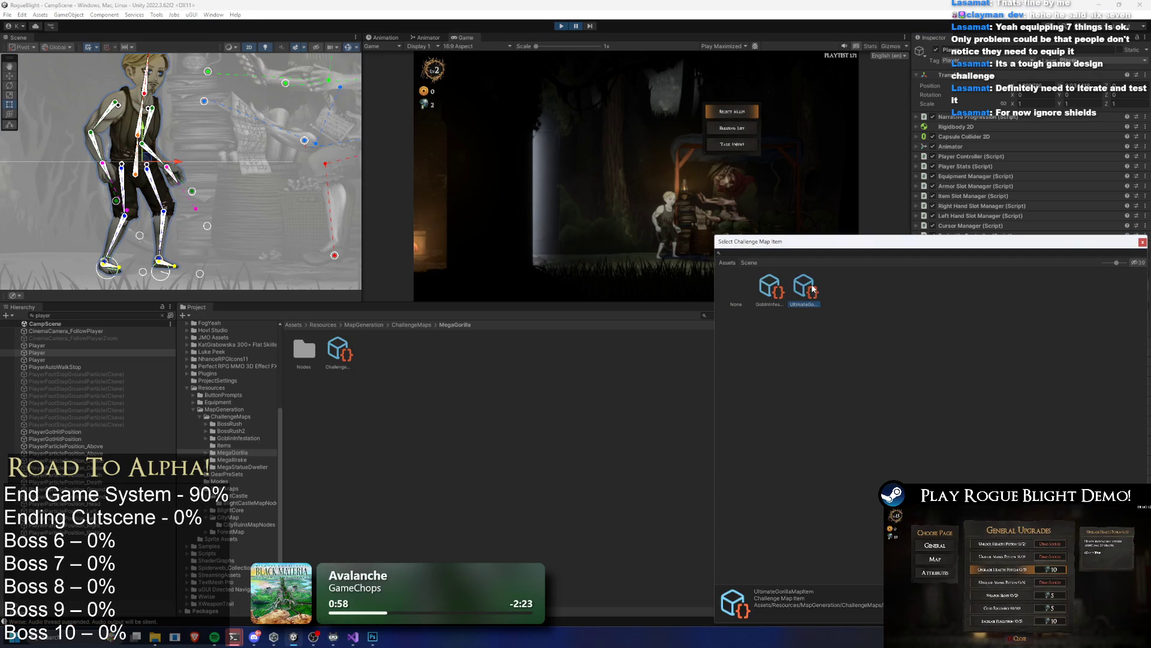
Step: Resize Challenge Map Items and Challenge Map Difficulty Items to 10 entries each, then maximize the game
{"action": "left_click", "coordinate": [1134, 272]}
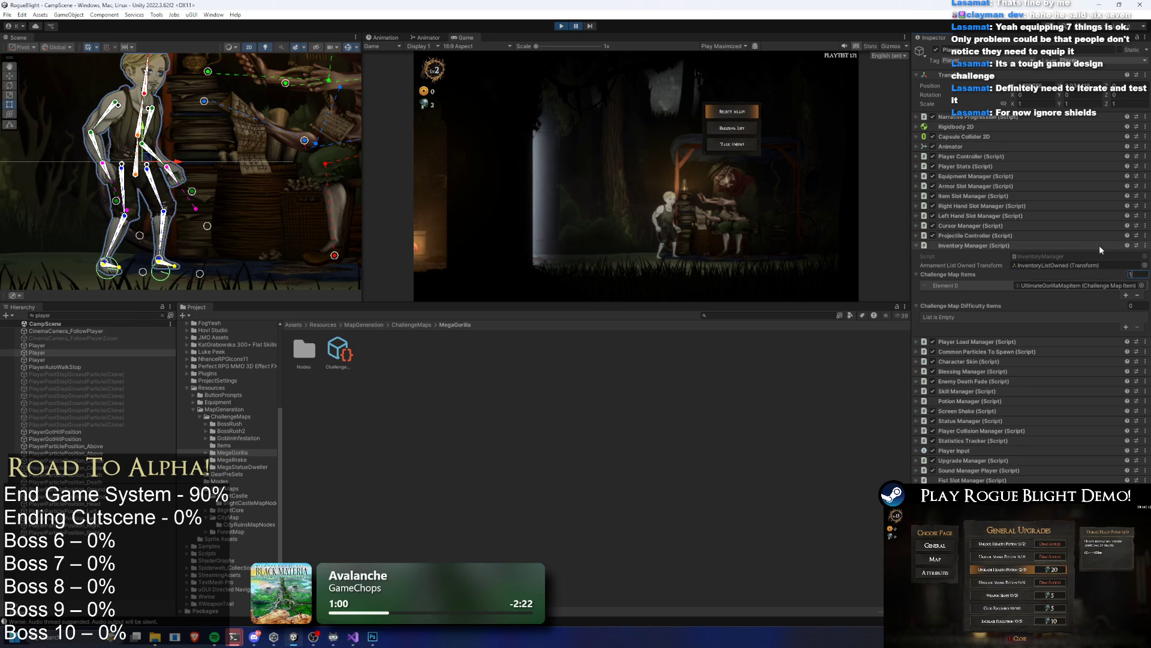
{"action": "left_click", "coordinate": [1125, 327]}
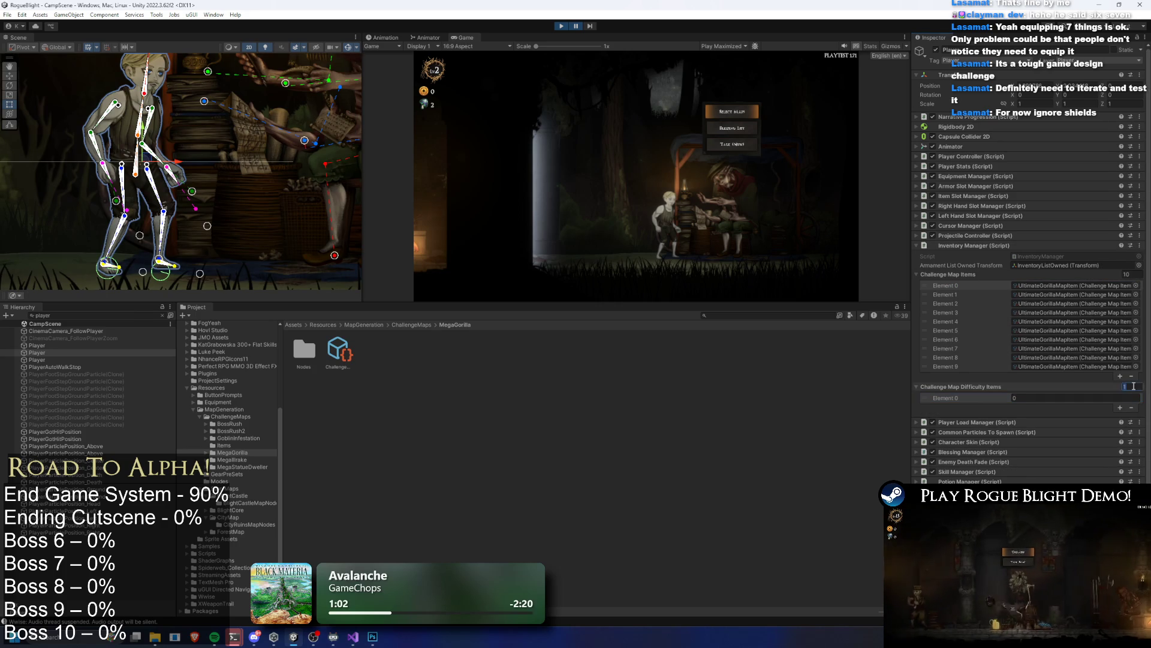
{"action": "type", "text": "10"}
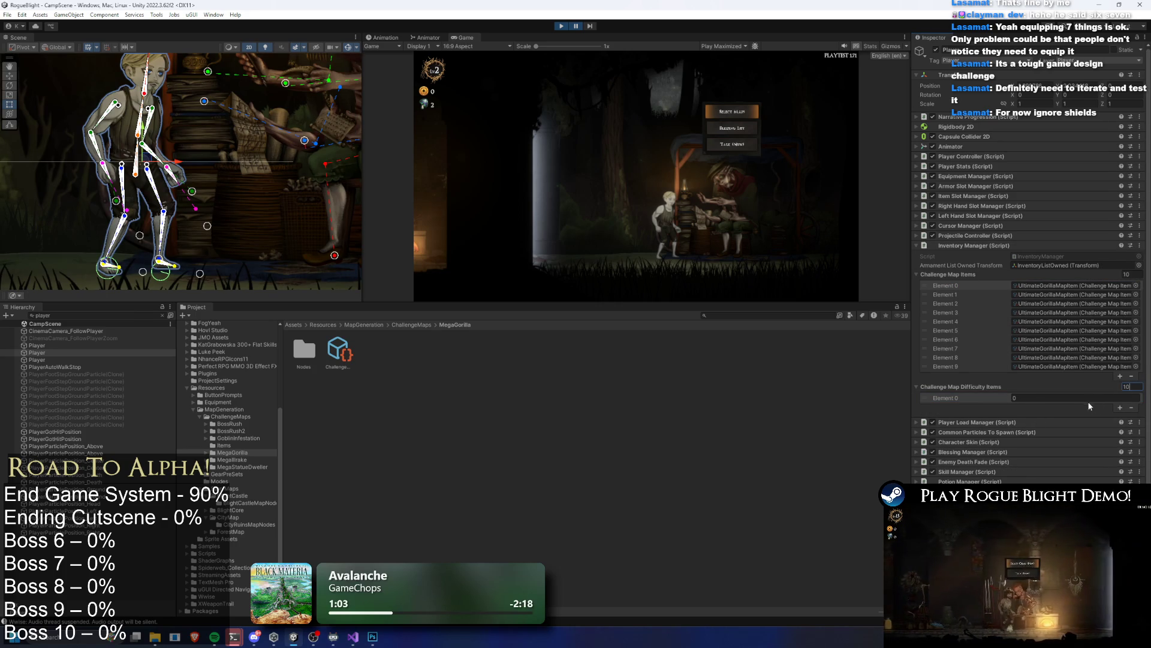
{"action": "left_click", "coordinate": [1093, 398]}
{"action": "type", "text": "1"}
{"action": "key", "text": "Return"}
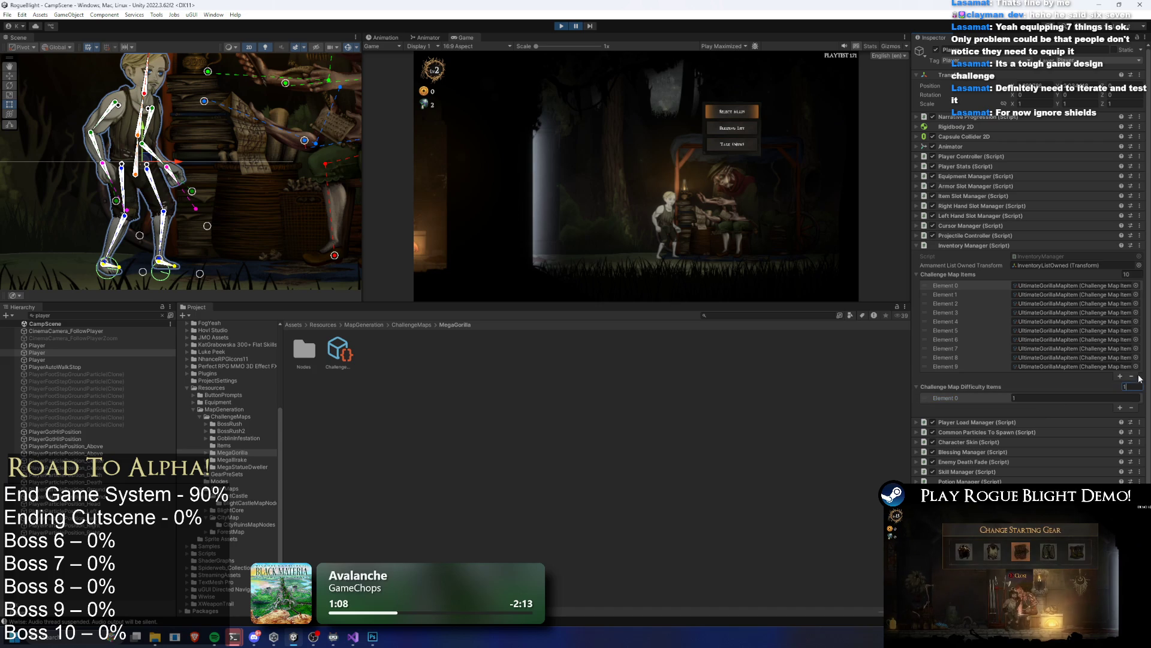
{"action": "type", "text": "0"}
{"action": "key", "text": "Return"}
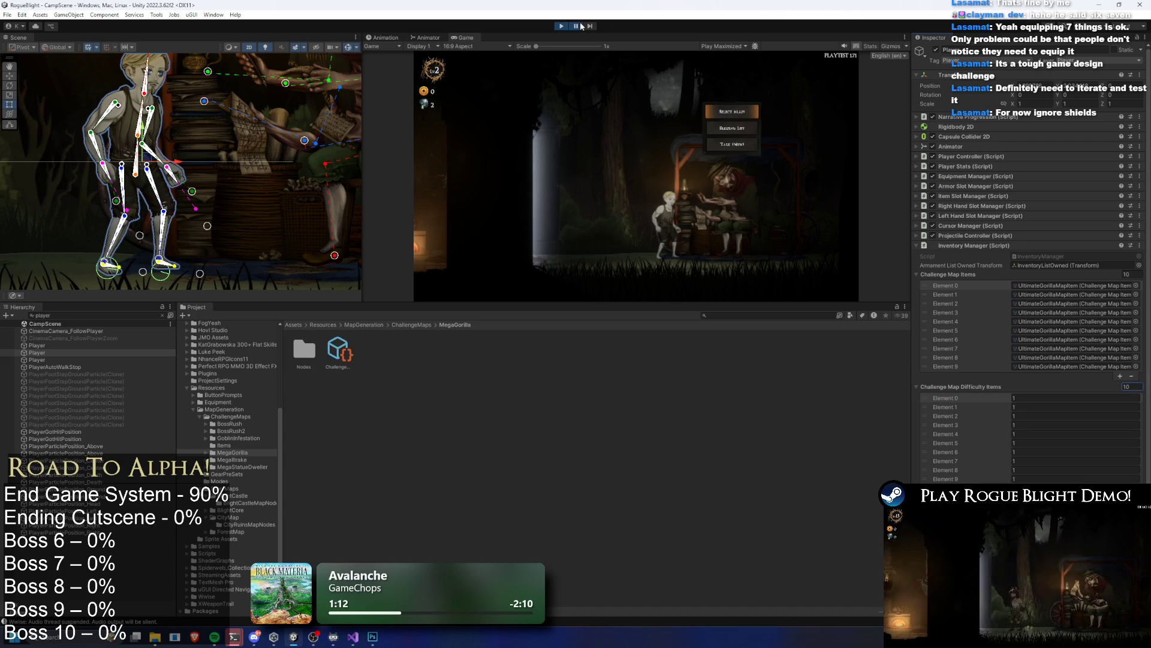
{"action": "key", "text": "shift+space"}
Step: Start the first Legendary Map: Gorilla Prime challenge with the Wooden Sword
{"action": "key", "text": "Return"}
{"action": "left_click", "coordinate": [674, 226]}
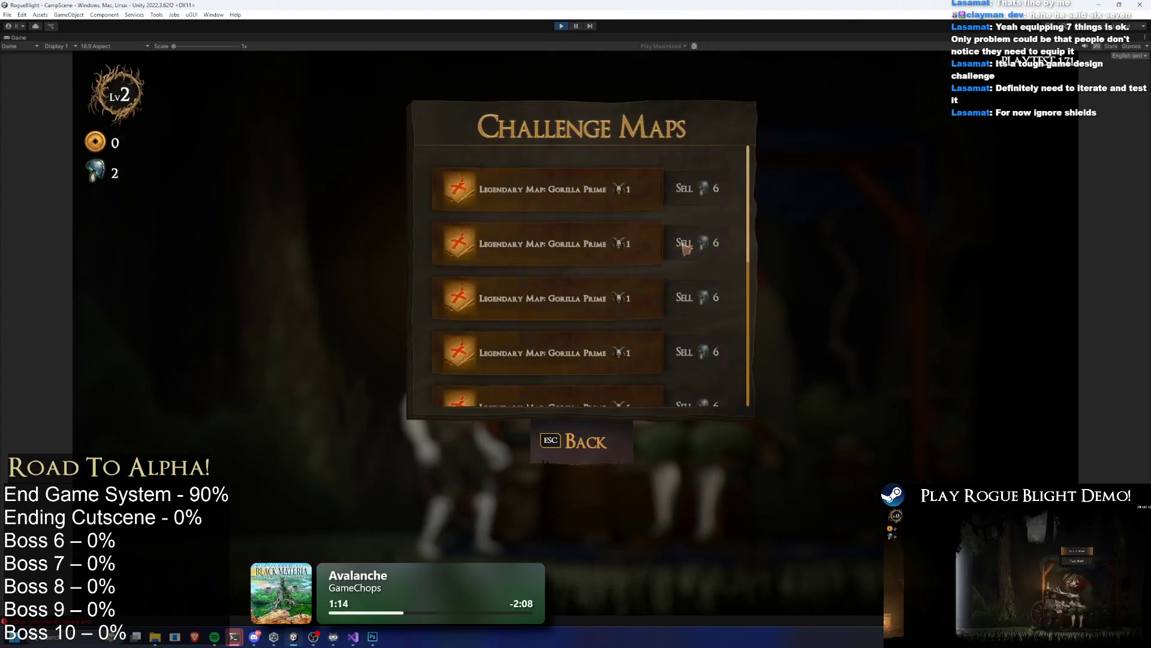
{"action": "left_click", "coordinate": [606, 204]}
{"action": "left_click", "coordinate": [664, 303]}
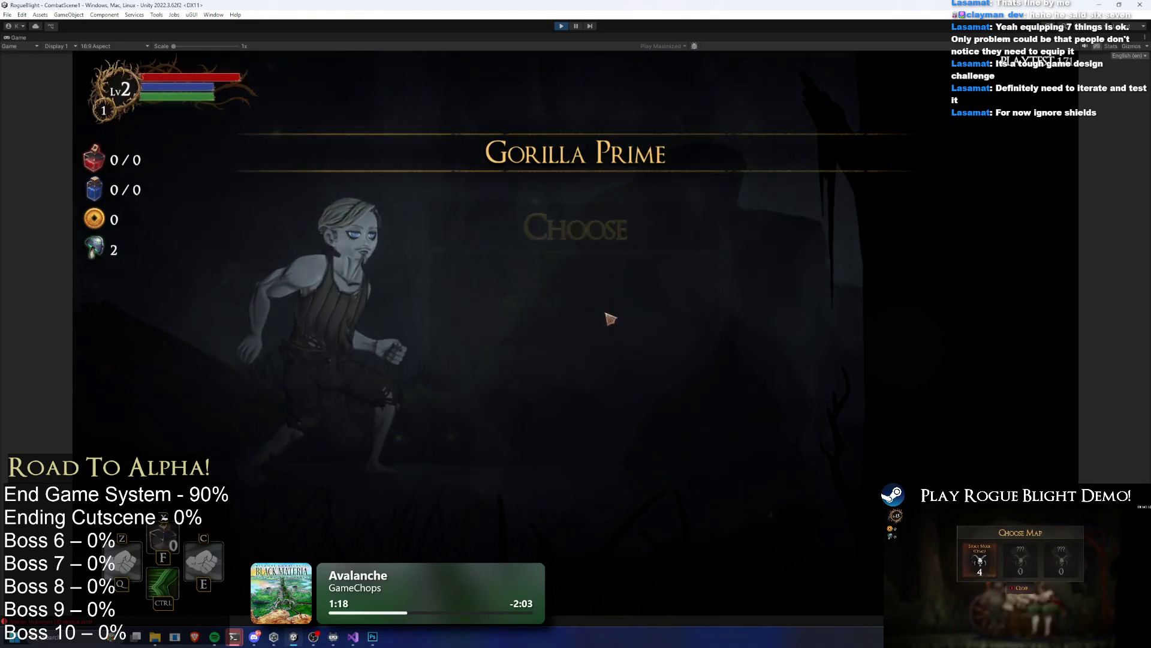
{"action": "left_click", "coordinate": [598, 322]}
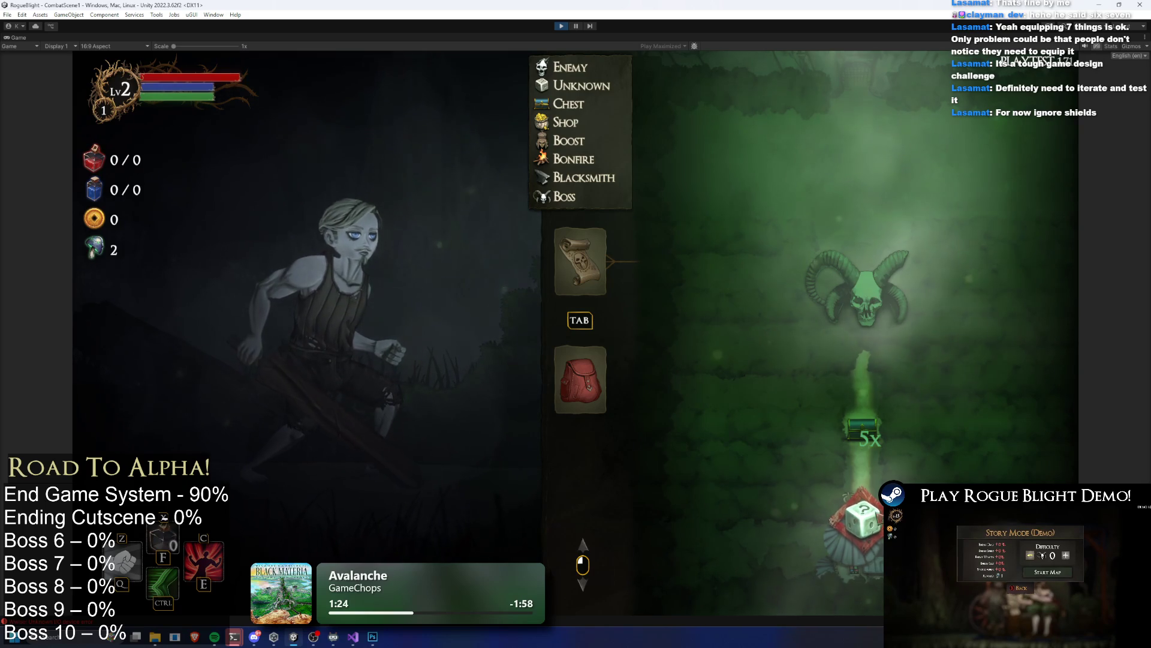
Step: Enter the first room, answer the knight 'I fight with STR', and receive his loot
{"action": "left_click", "coordinate": [863, 517]}
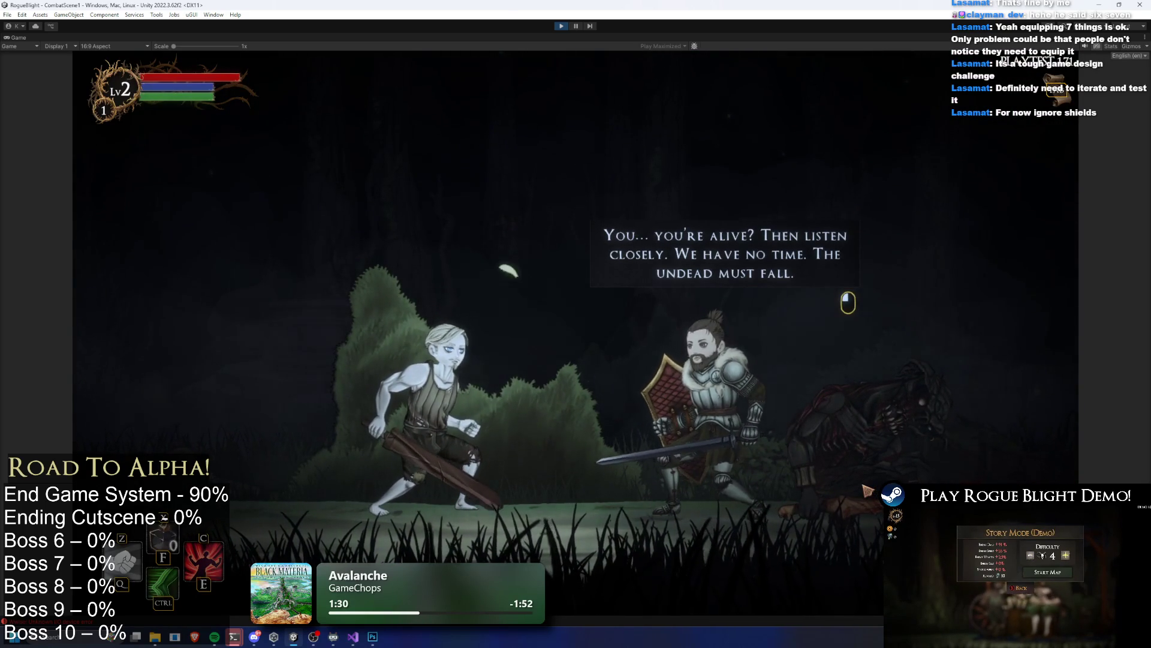
{"action": "left_click", "coordinate": [754, 436]}
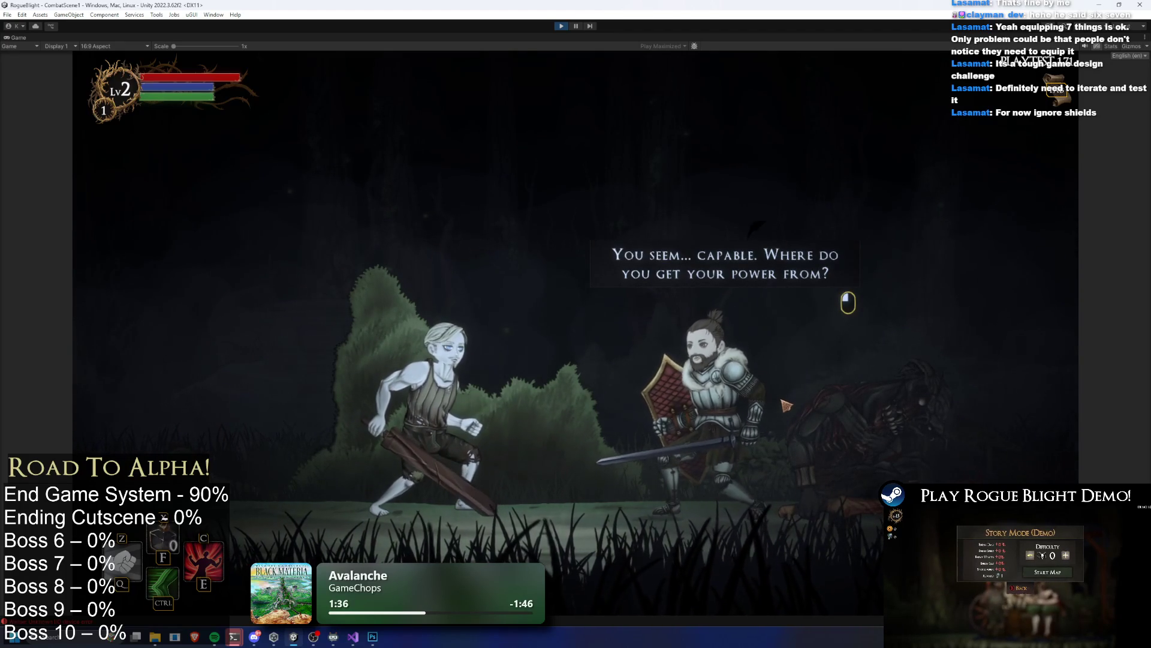
{"action": "left_click", "coordinate": [782, 400]}
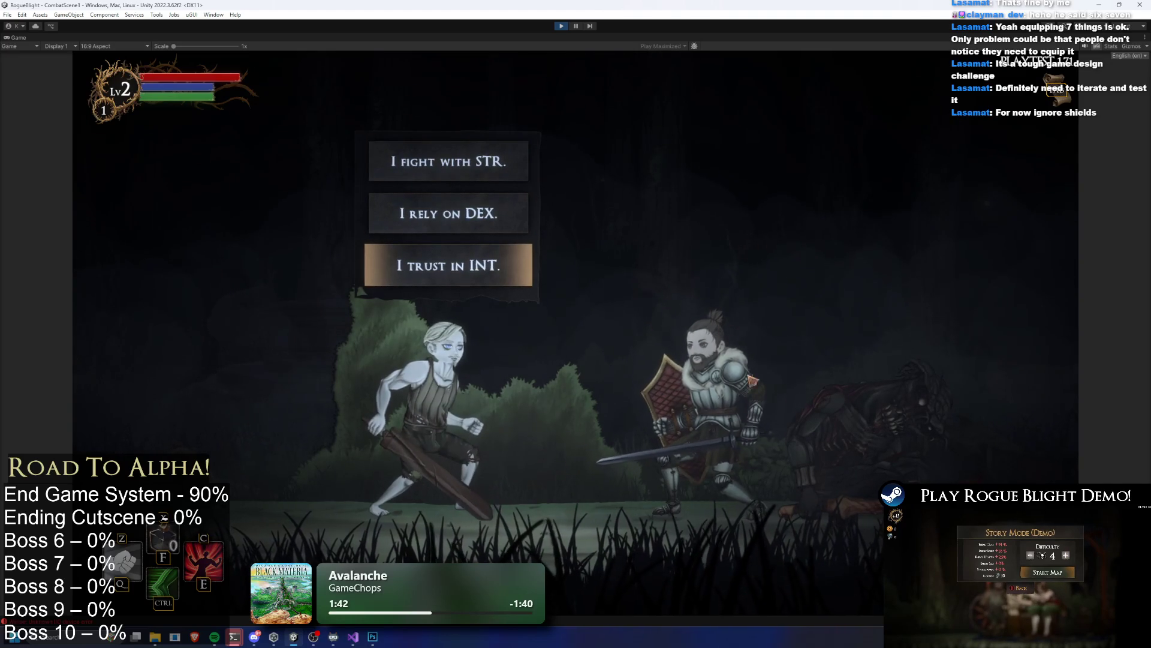
{"action": "left_click", "coordinate": [477, 161]}
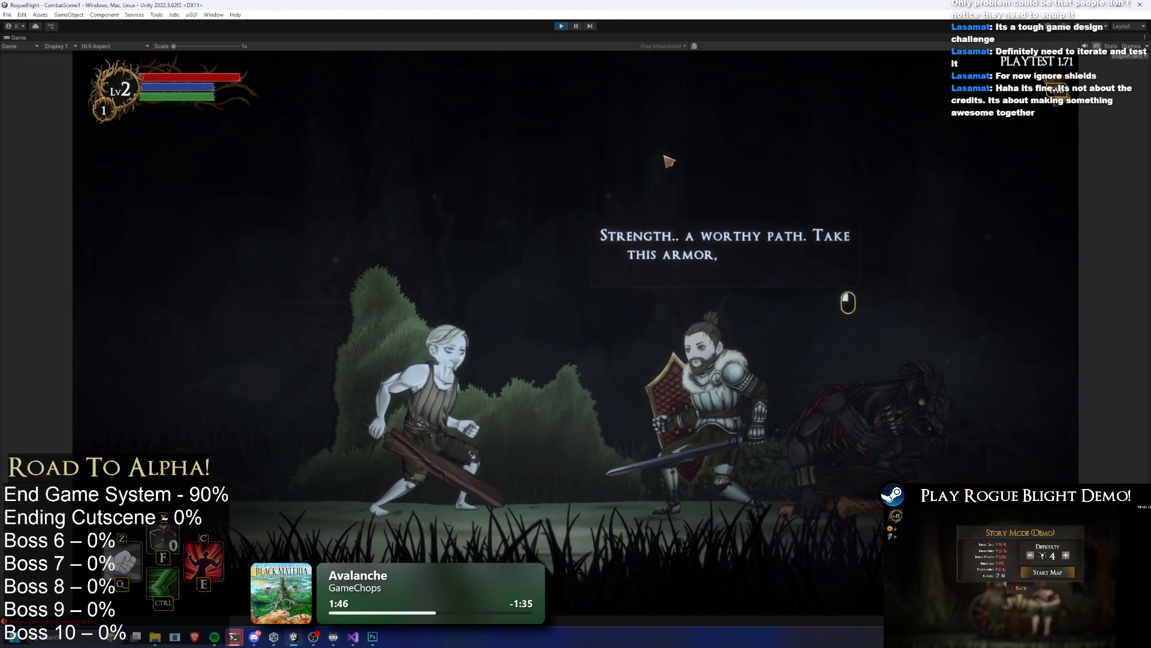
{"action": "left_click", "coordinate": [741, 209]}
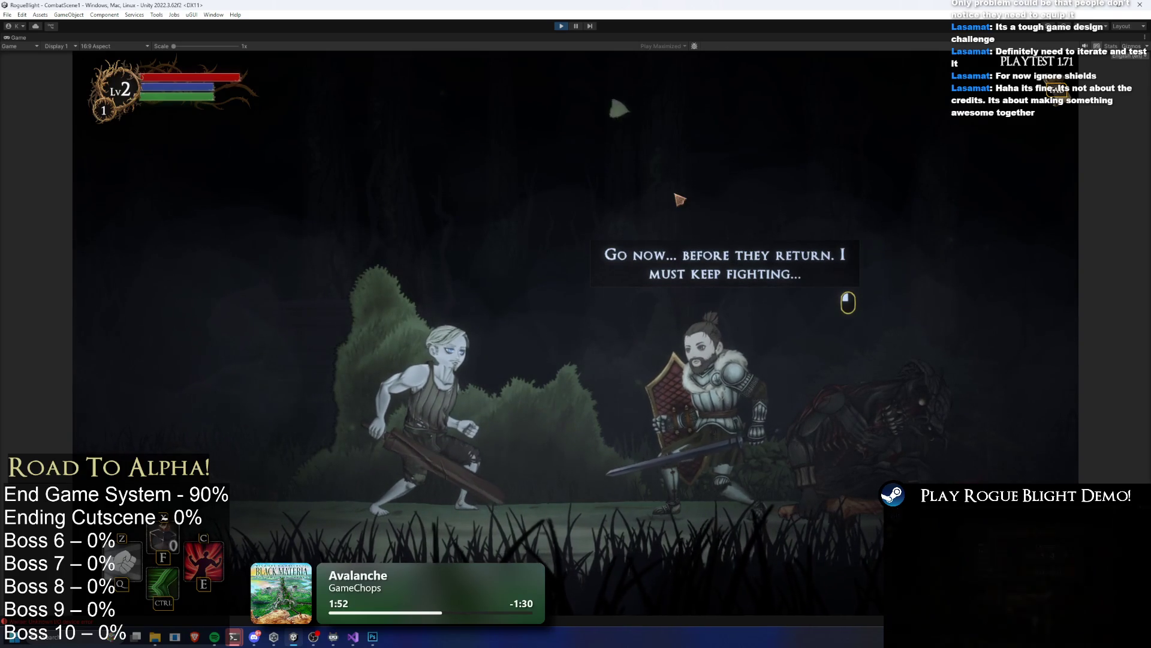
{"action": "left_click", "coordinate": [743, 210]}
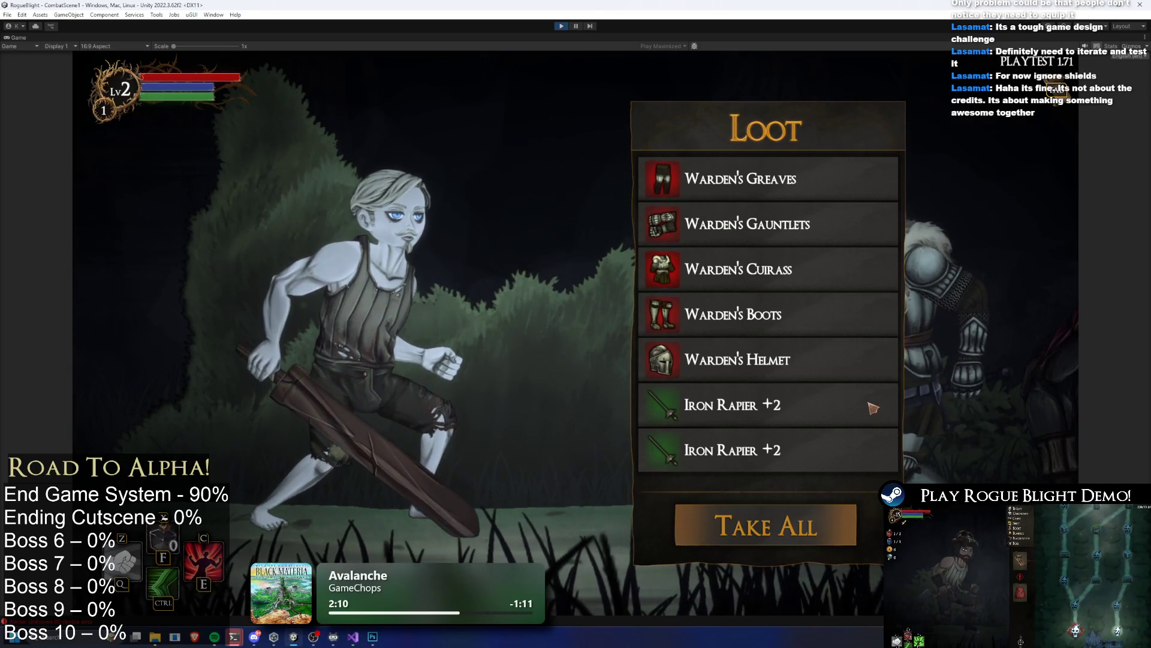
Step: Take all the loot and equip an Iron Rapier +2 in each hand
{"action": "left_click", "coordinate": [799, 531]}
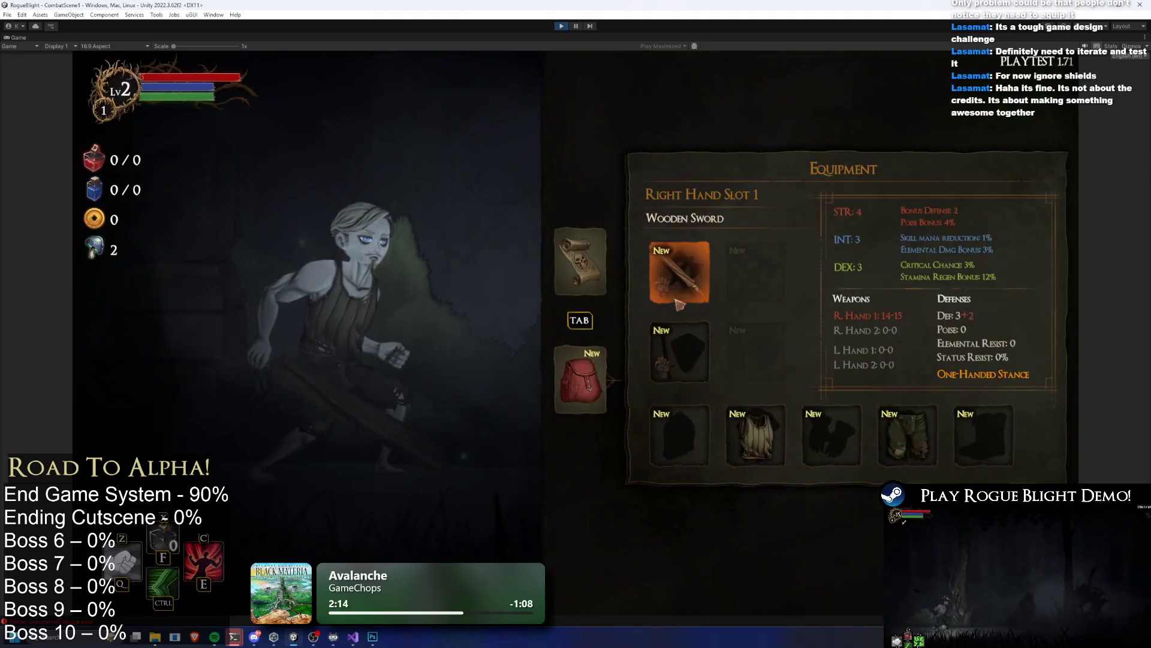
{"action": "left_click", "coordinate": [676, 301]}
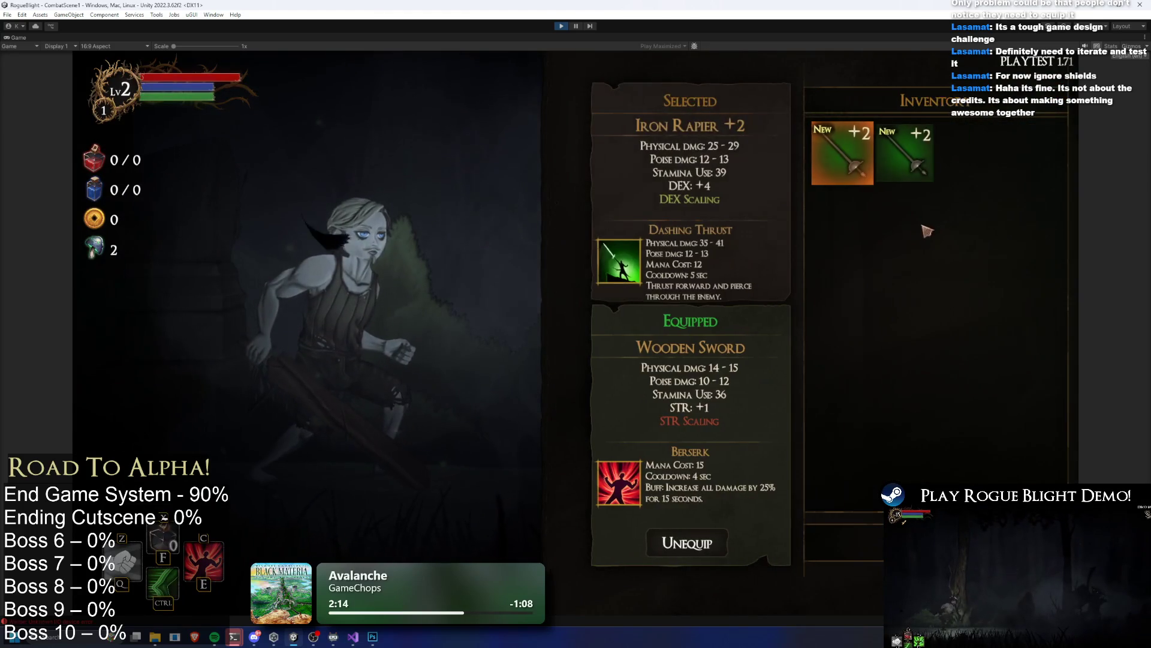
{"action": "left_click", "coordinate": [842, 153]}
{"action": "left_click", "coordinate": [679, 351]}
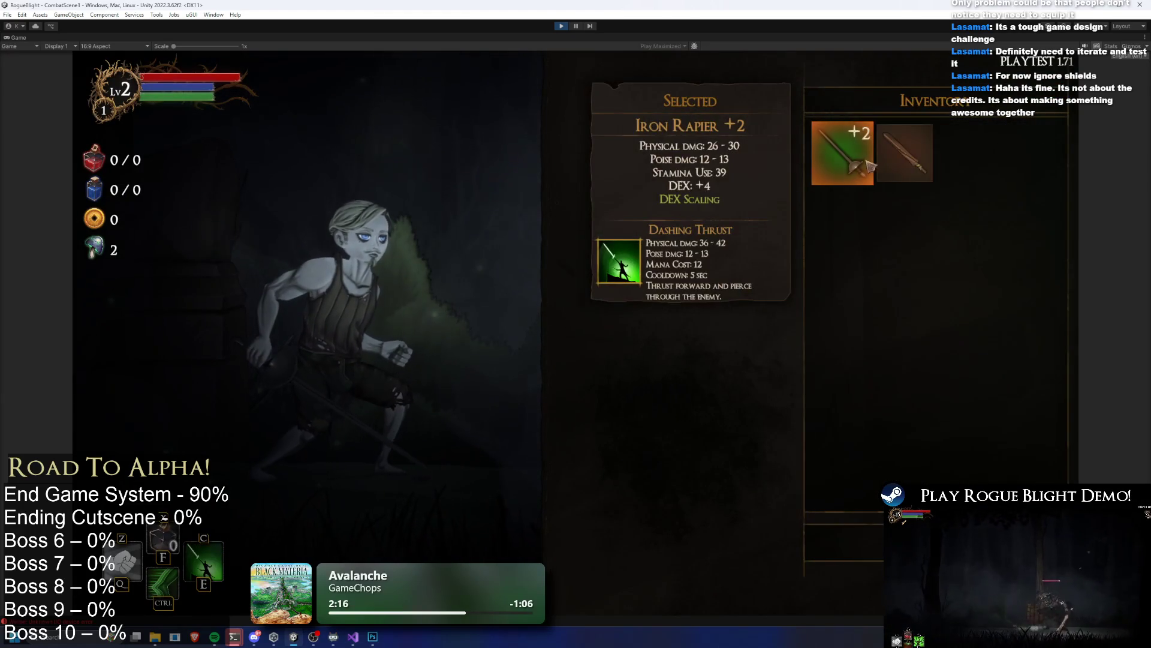
{"action": "left_click", "coordinate": [841, 153]}
Step: Equip the Warden's helmet, chest armour, gauntlets, greaves and boots, then view the dungeon map
{"action": "left_click", "coordinate": [679, 435]}
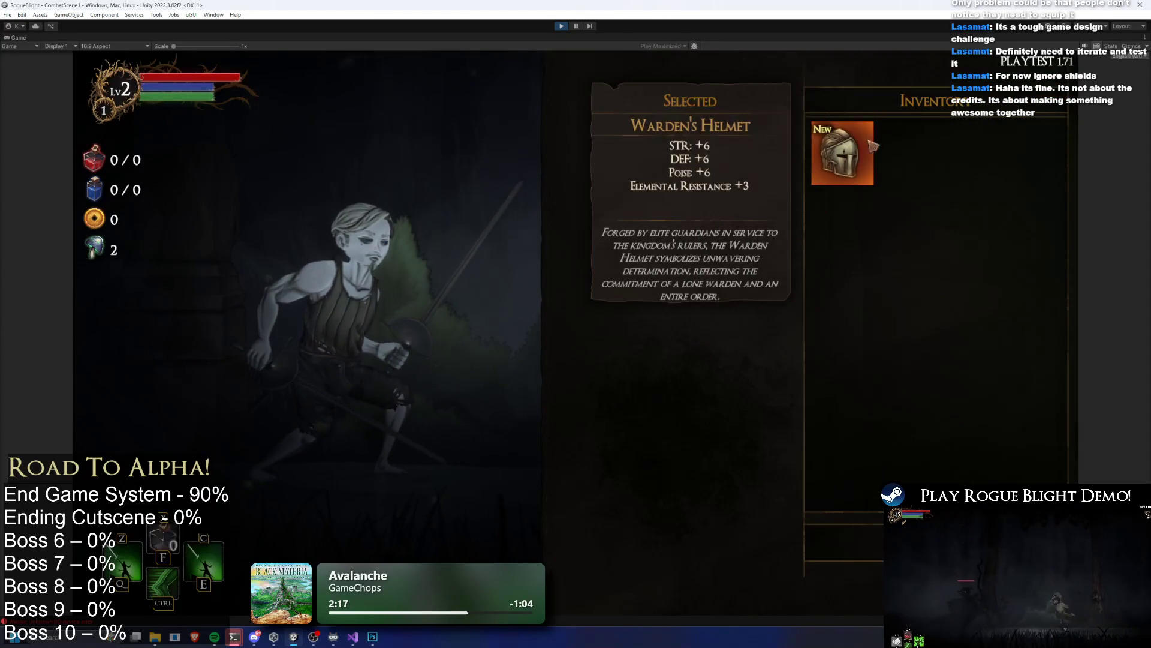
{"action": "left_click", "coordinate": [845, 217]}
{"action": "left_click", "coordinate": [774, 407]}
{"action": "left_click", "coordinate": [845, 155]}
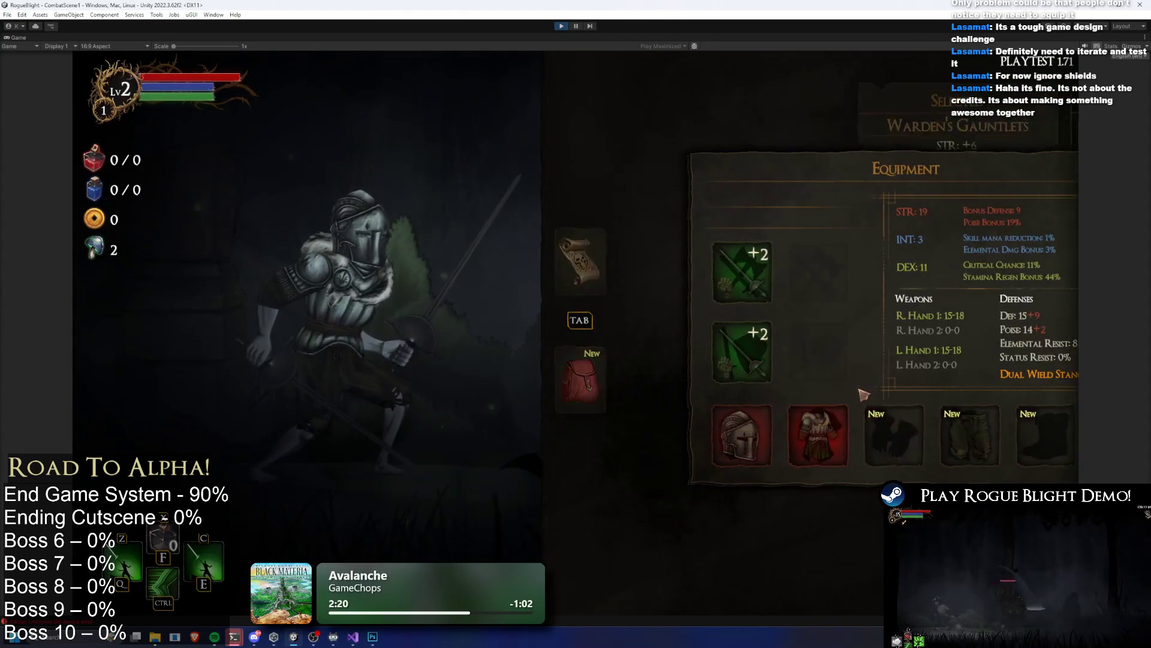
{"action": "left_click", "coordinate": [831, 435]}
{"action": "left_click", "coordinate": [859, 157]}
{"action": "left_click", "coordinate": [910, 435]}
{"action": "left_click", "coordinate": [842, 154]}
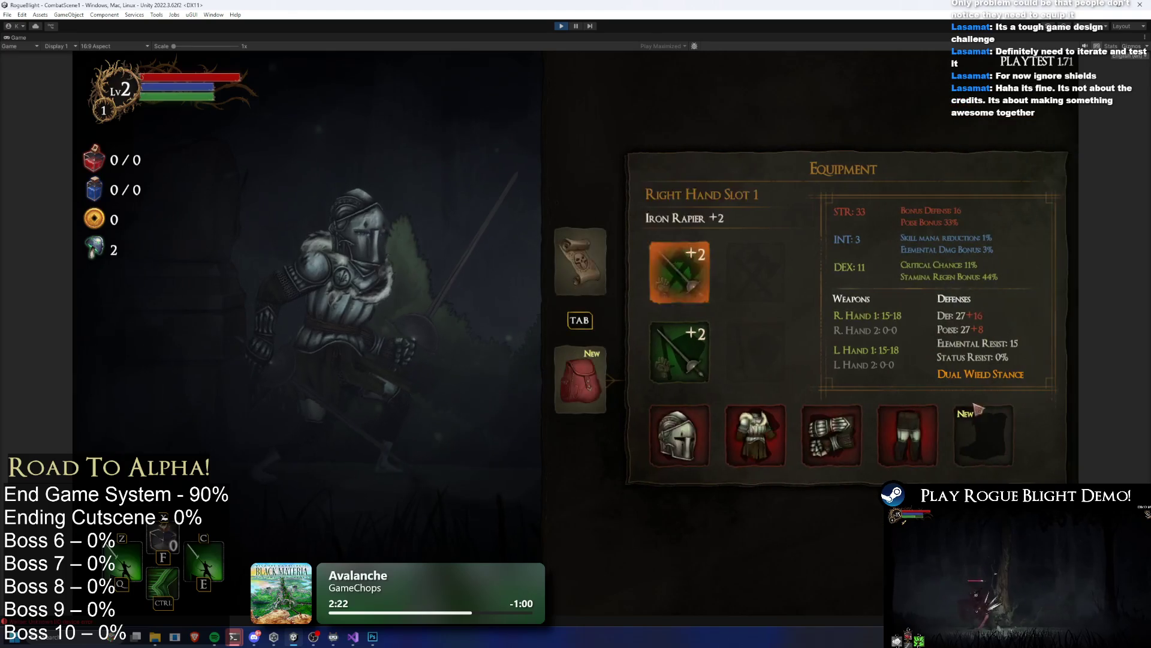
{"action": "left_click", "coordinate": [984, 435]}
{"action": "left_click", "coordinate": [863, 157]}
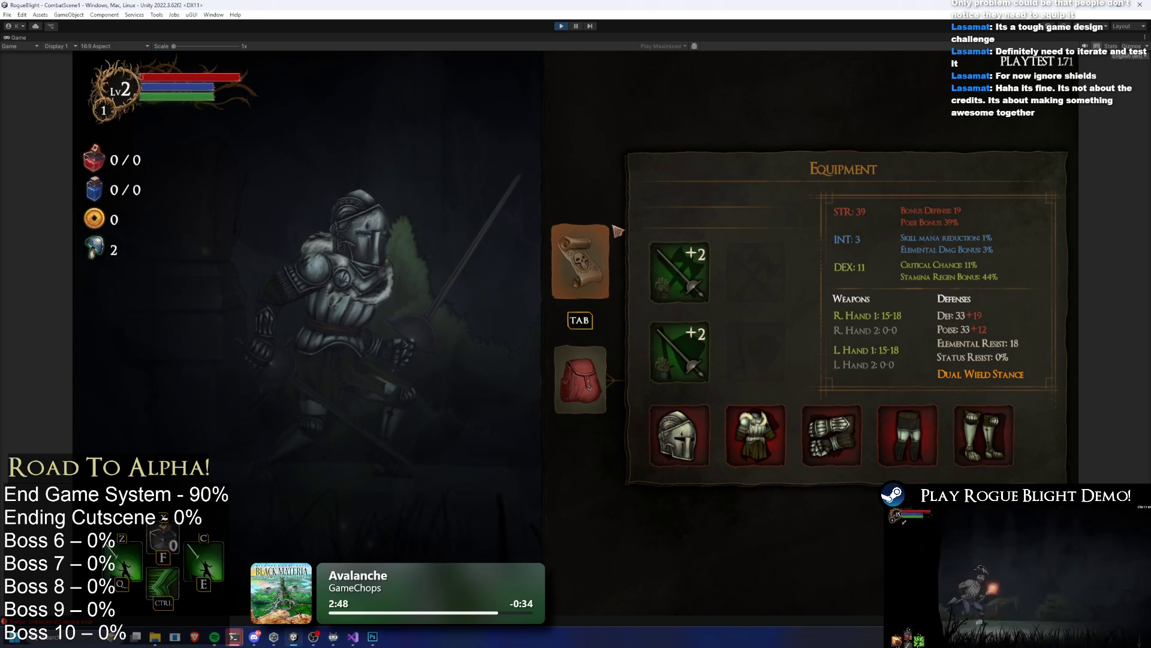
{"action": "left_click", "coordinate": [579, 261]}
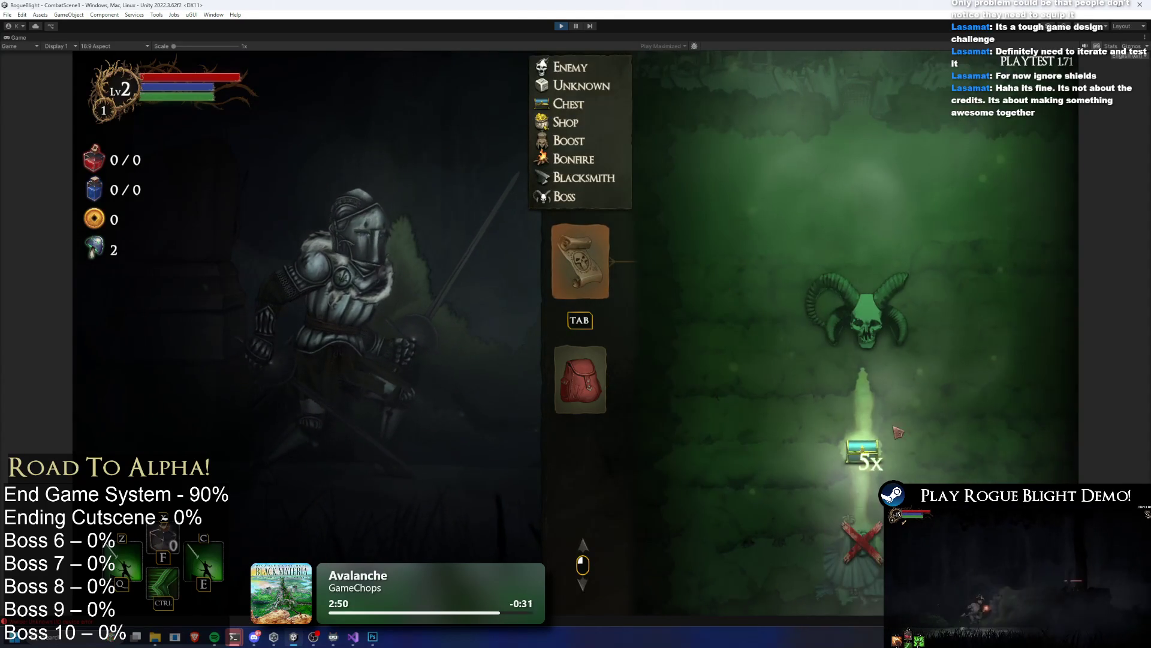
Step: Walk to the chest and pick the Guardian's Protection blessing plus one from the second set
{"action": "key", "text": "Tab"}
{"action": "key", "text": "d"}
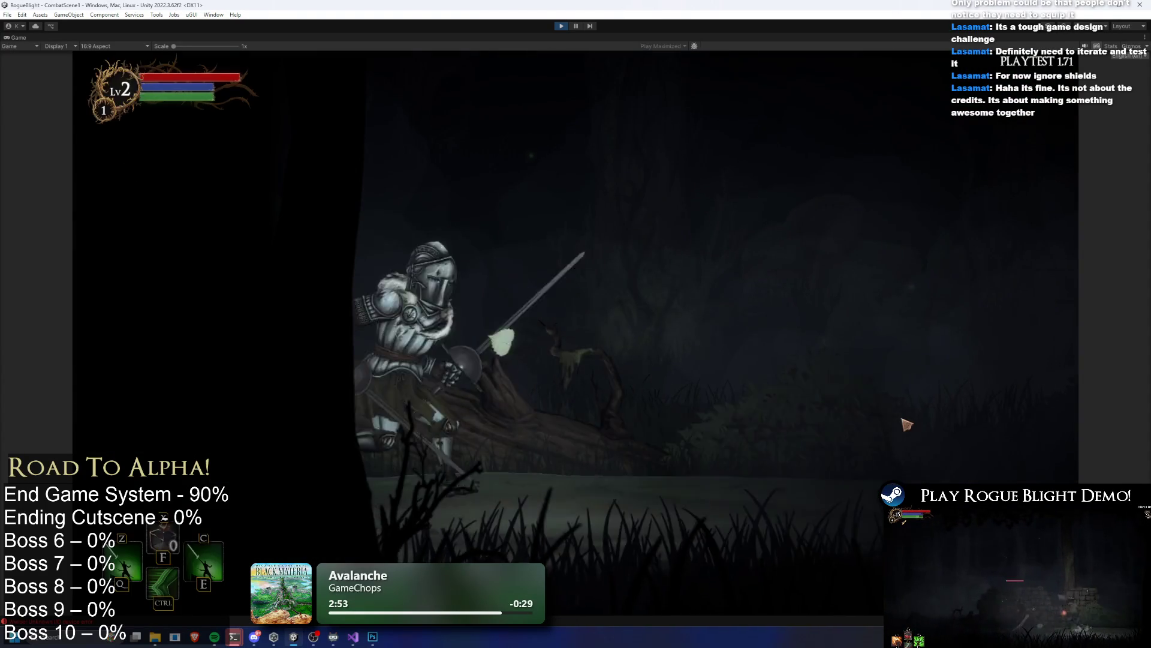
{"action": "key", "text": "d"}
{"action": "key", "text": "w"}
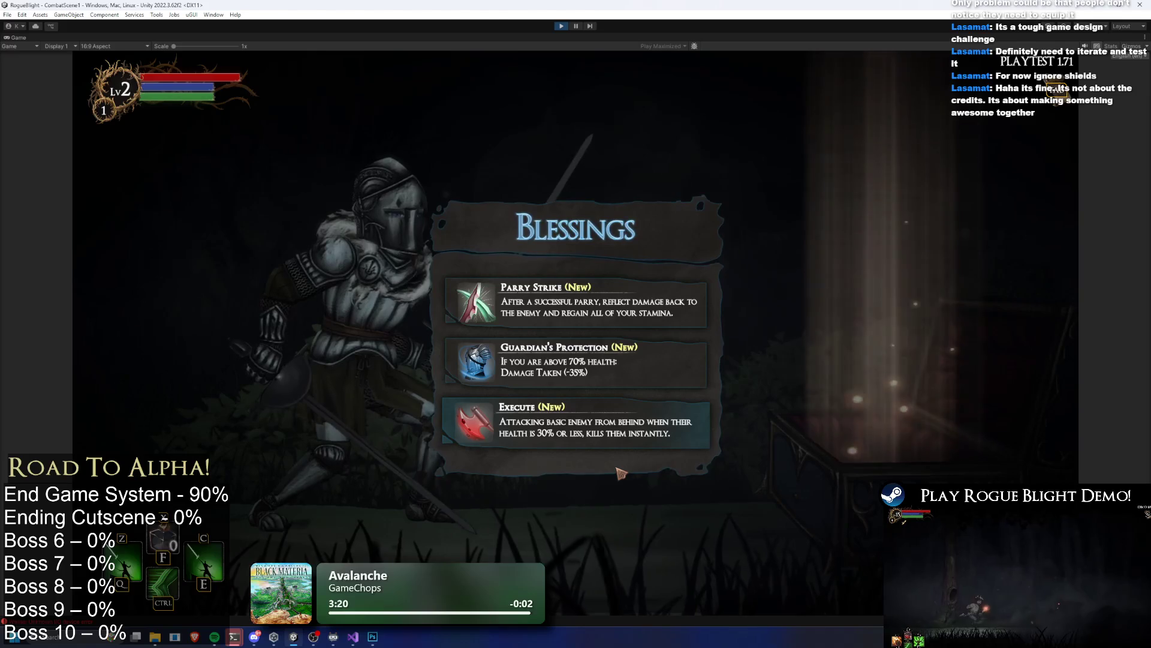
{"action": "left_click", "coordinate": [603, 354]}
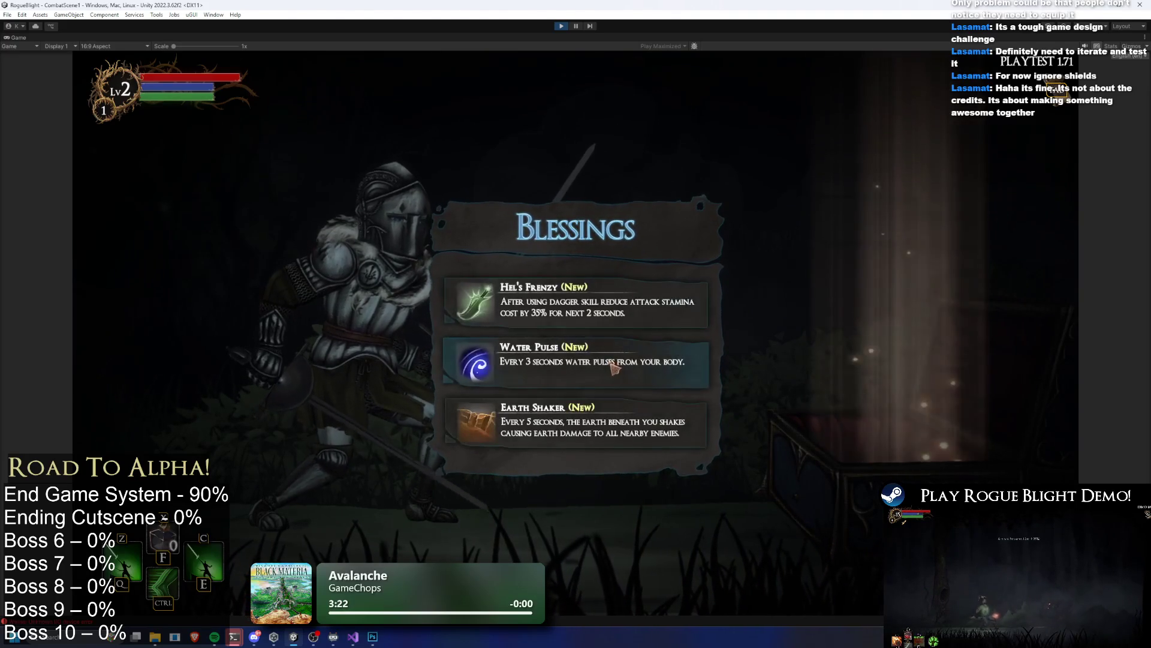
{"action": "left_click", "coordinate": [581, 431]}
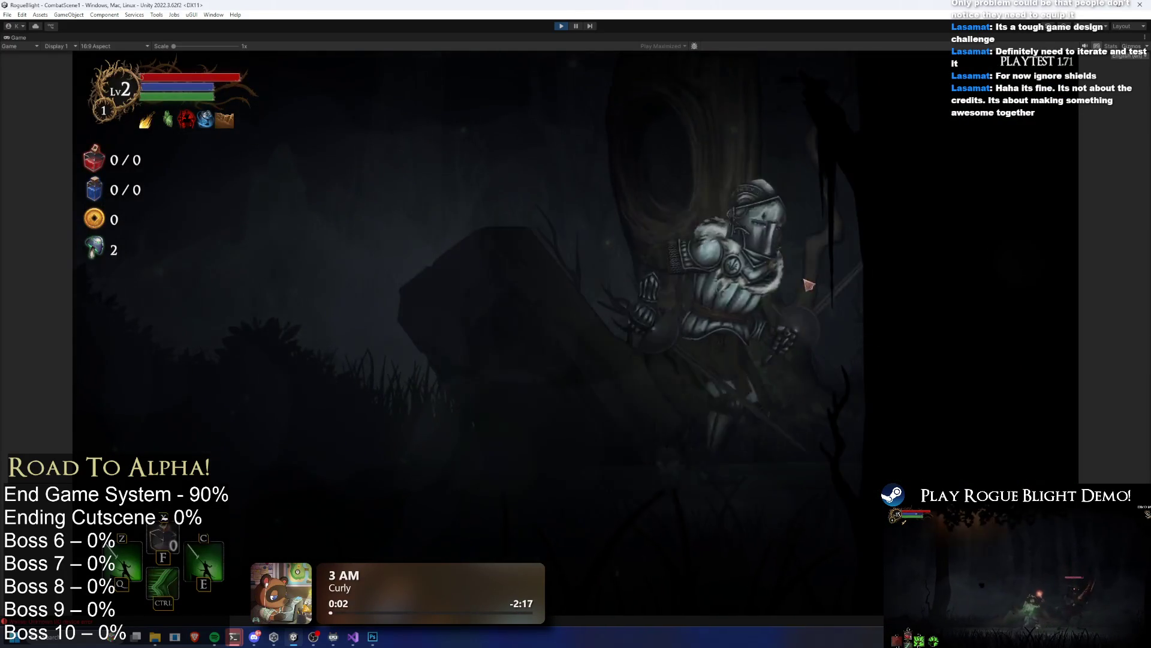
Step: Approach the gorilla boss and land several attacks while dodging around it
{"action": "key", "text": "d"}
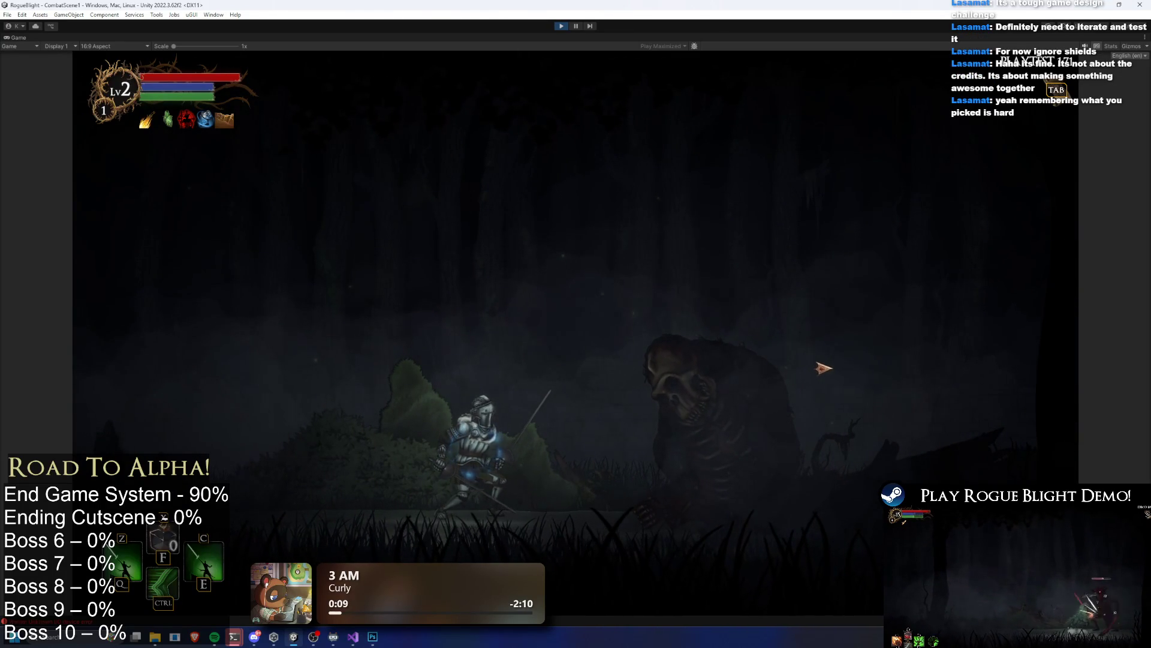
{"action": "key", "text": "a"}
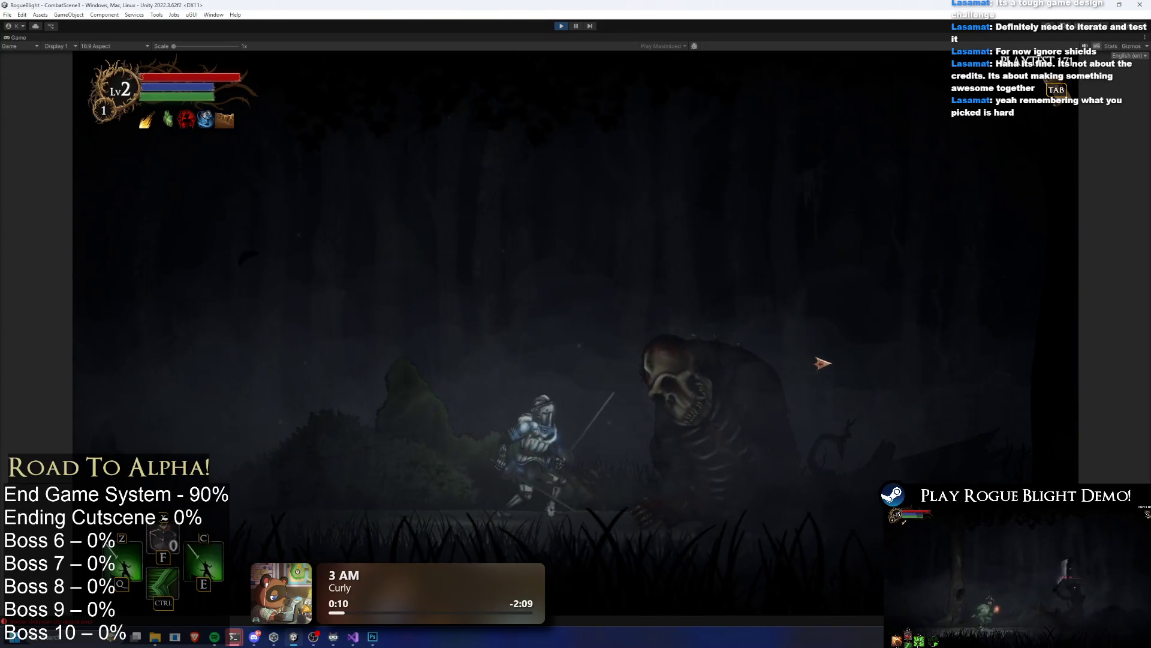
{"action": "key", "text": "d"}
{"action": "left_click", "coordinate": [779, 357]}
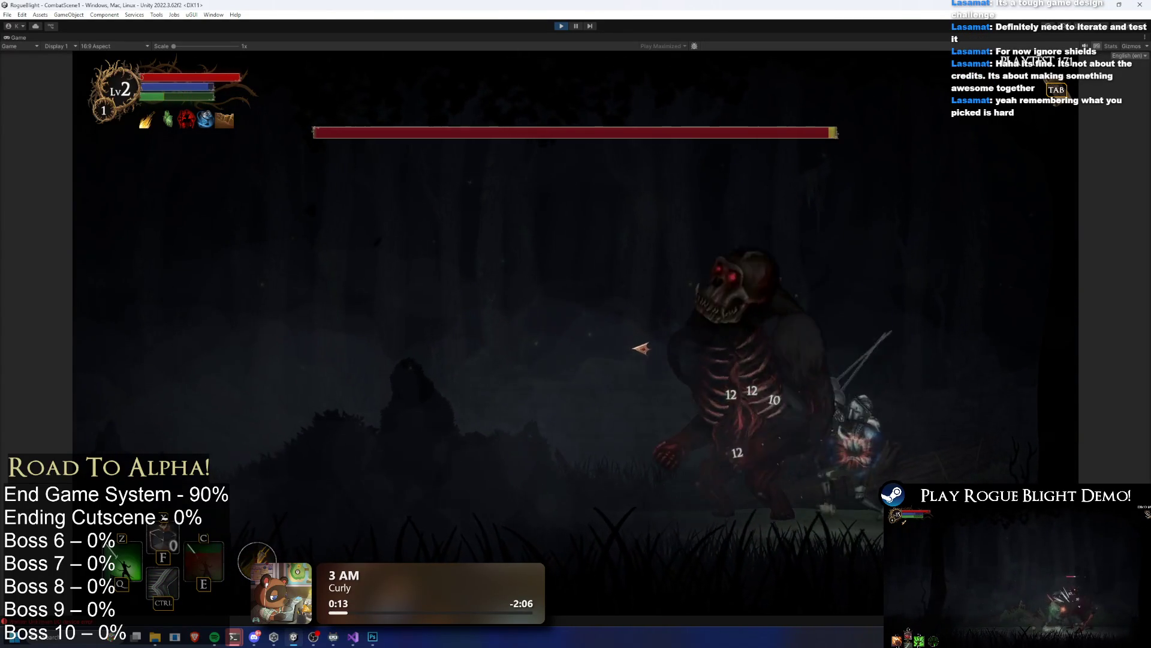
{"action": "key", "text": "a"}
{"action": "left_click", "coordinate": [911, 367]}
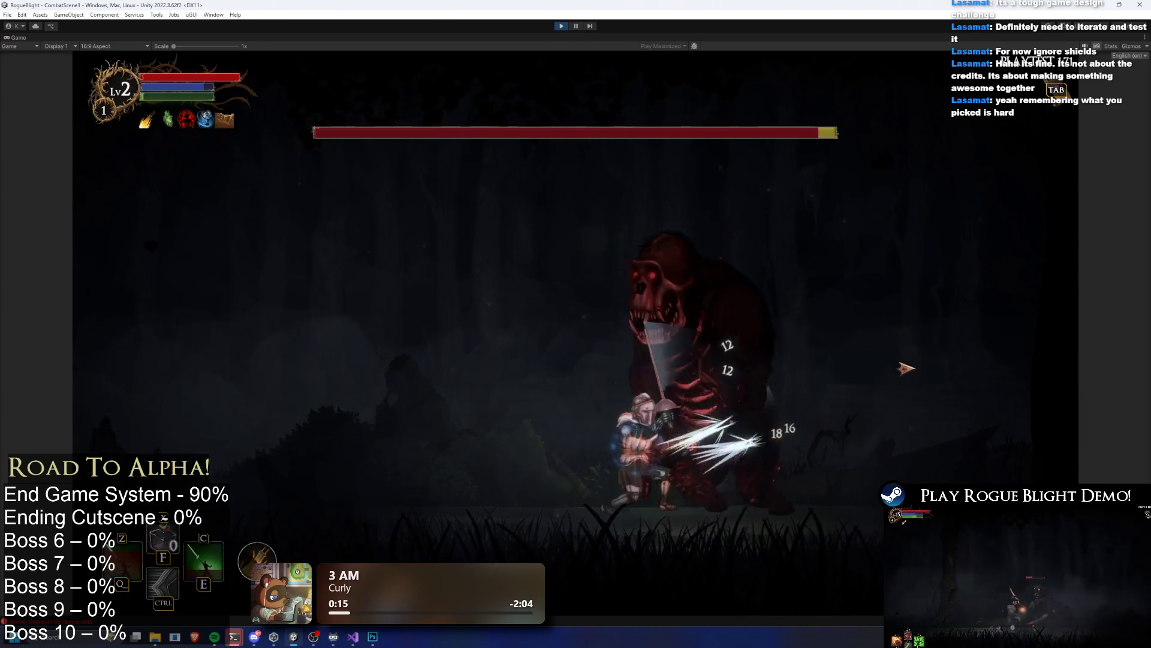
{"action": "key", "text": "d"}
{"action": "left_click", "coordinate": [564, 480]}
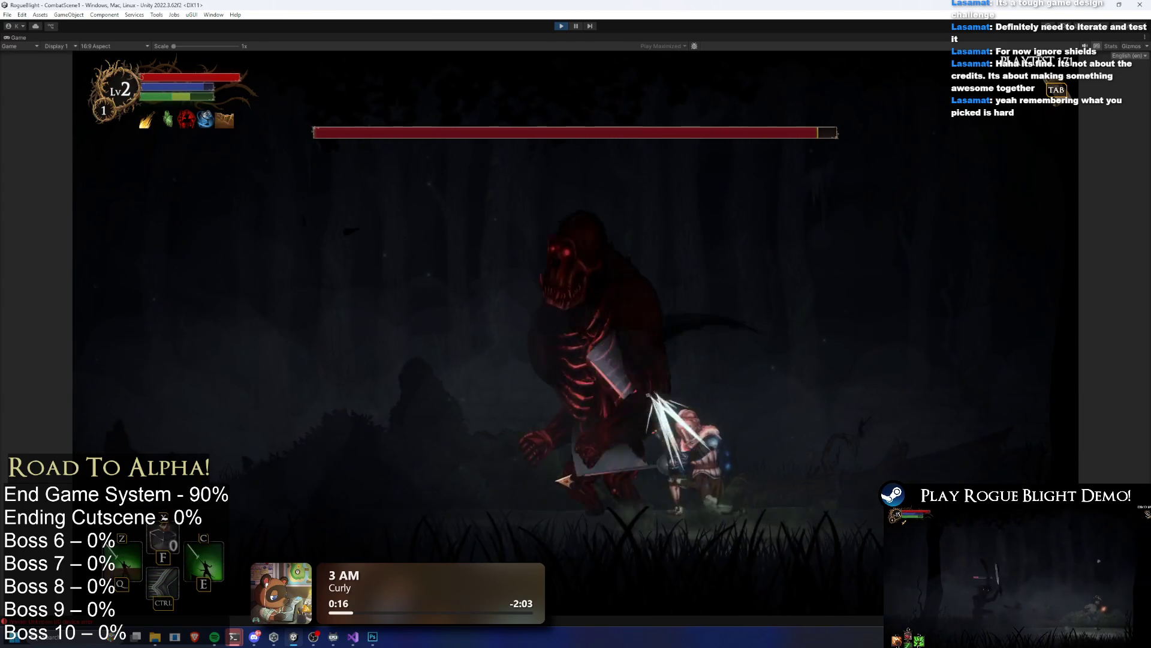
{"action": "key", "text": "a"}
{"action": "left_click", "coordinate": [610, 456]}
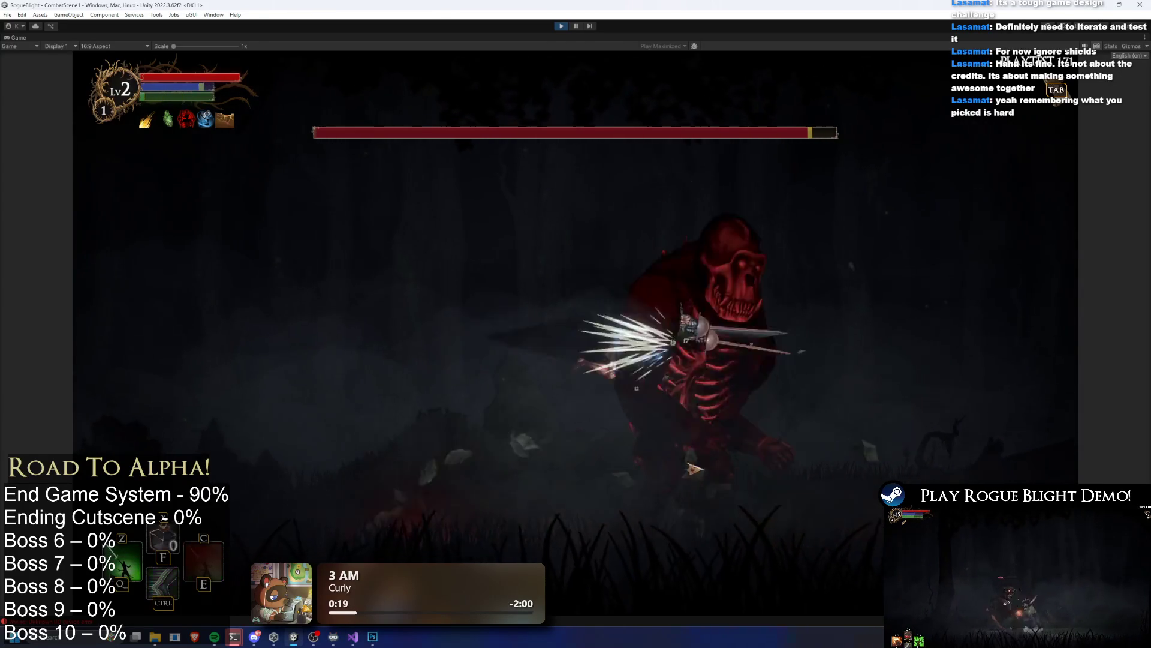
Step: Leap over the boss, strike it twice more, then pause the game
{"action": "key", "text": "a"}
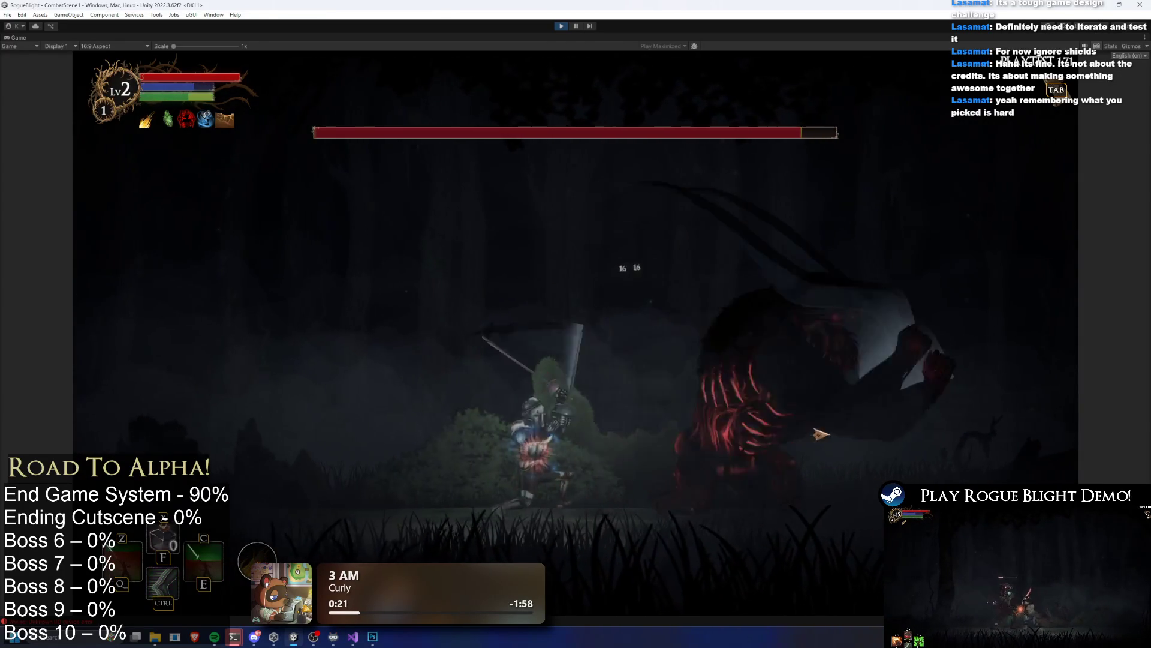
{"action": "key", "text": "space"}
{"action": "key", "text": "d"}
{"action": "left_click", "coordinate": [790, 414]}
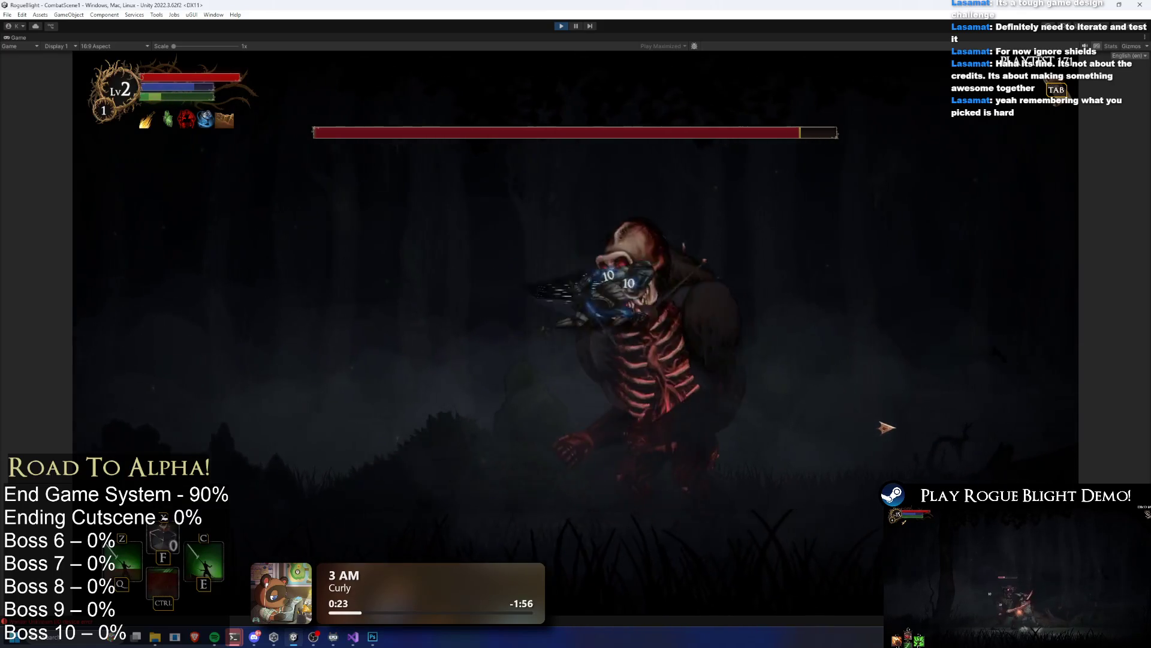
{"action": "left_click", "coordinate": [451, 420]}
{"action": "key", "text": "a"}
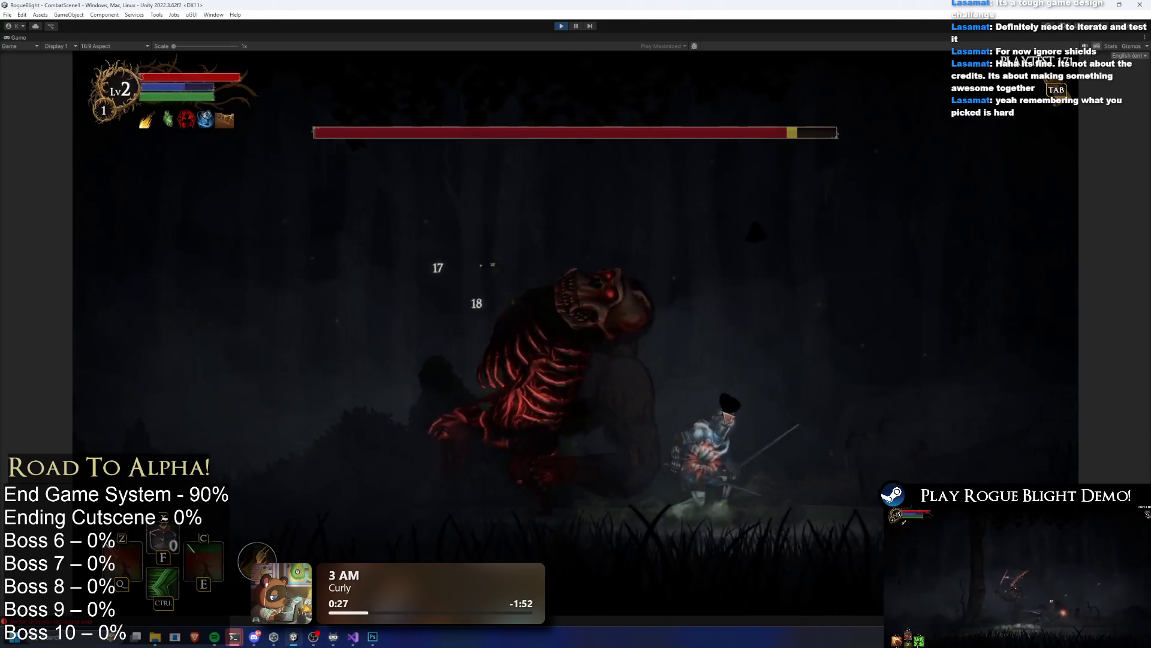
{"action": "key", "text": "Escape"}
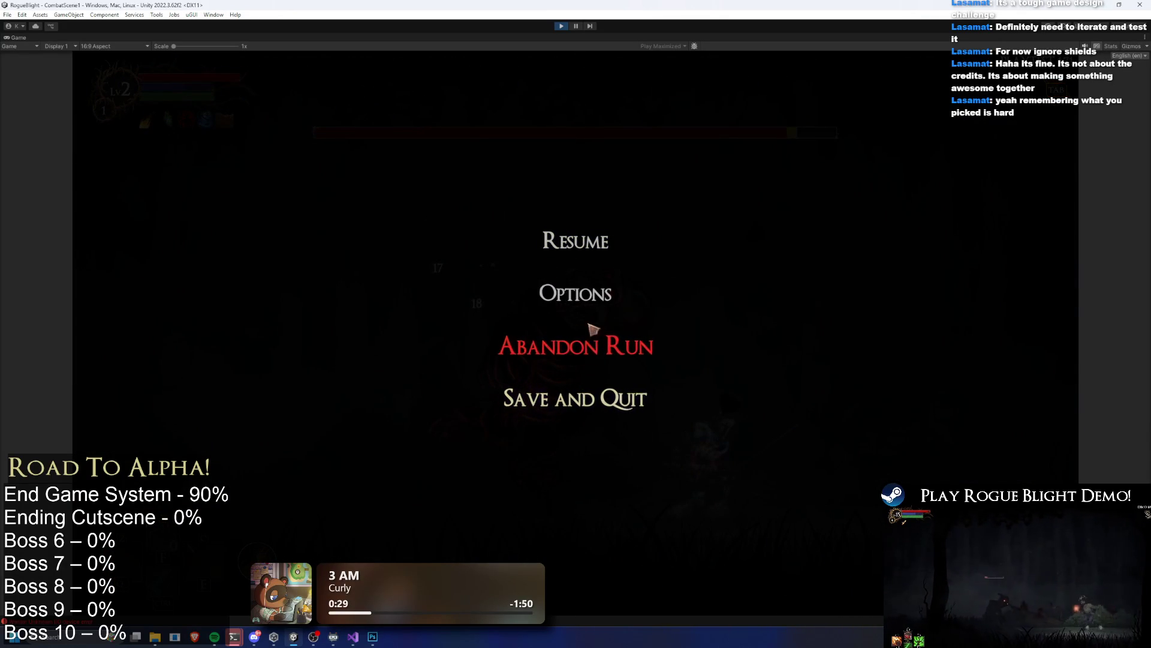
Step: Resume, pause again, and abandon the current run
{"action": "left_click", "coordinate": [586, 237]}
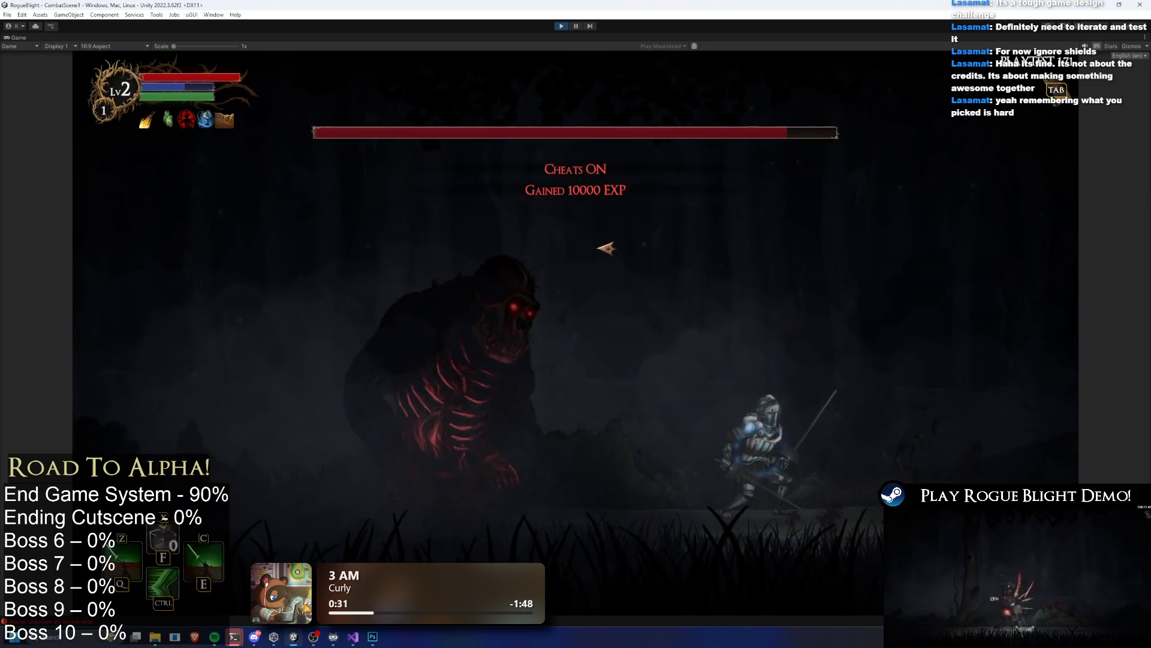
{"action": "key", "text": "Escape"}
{"action": "left_click", "coordinate": [594, 353]}
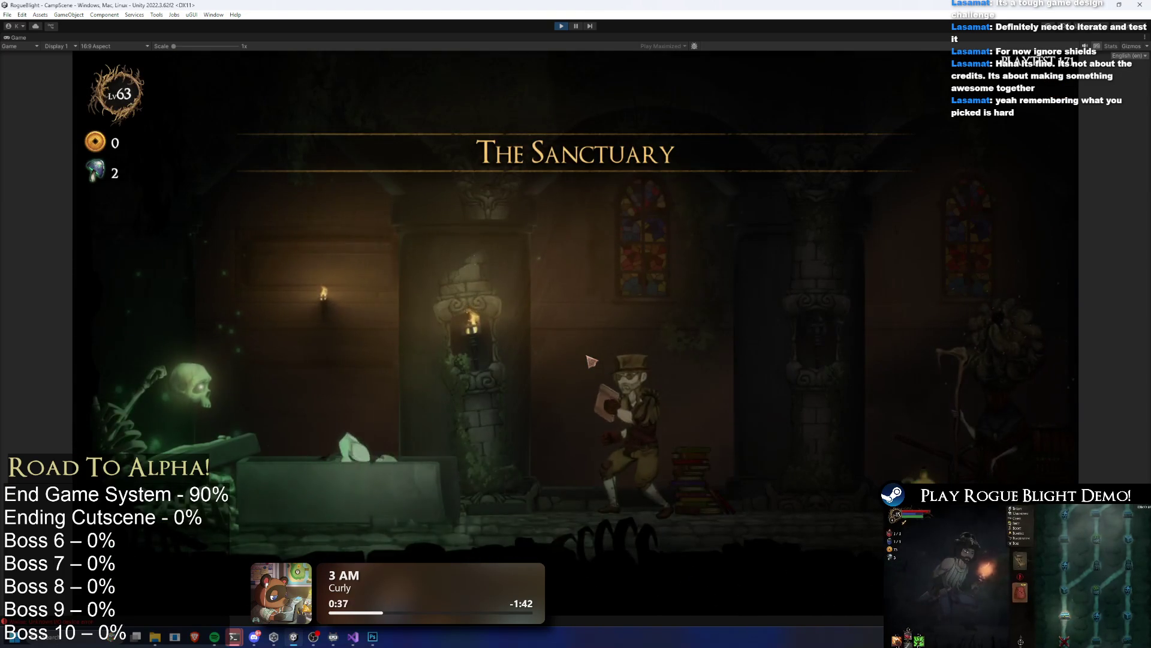
Step: At the Sanctuary's map merchant, start the first Gorilla Prime challenge map with the Wooden Sword
{"action": "key", "text": "d"}
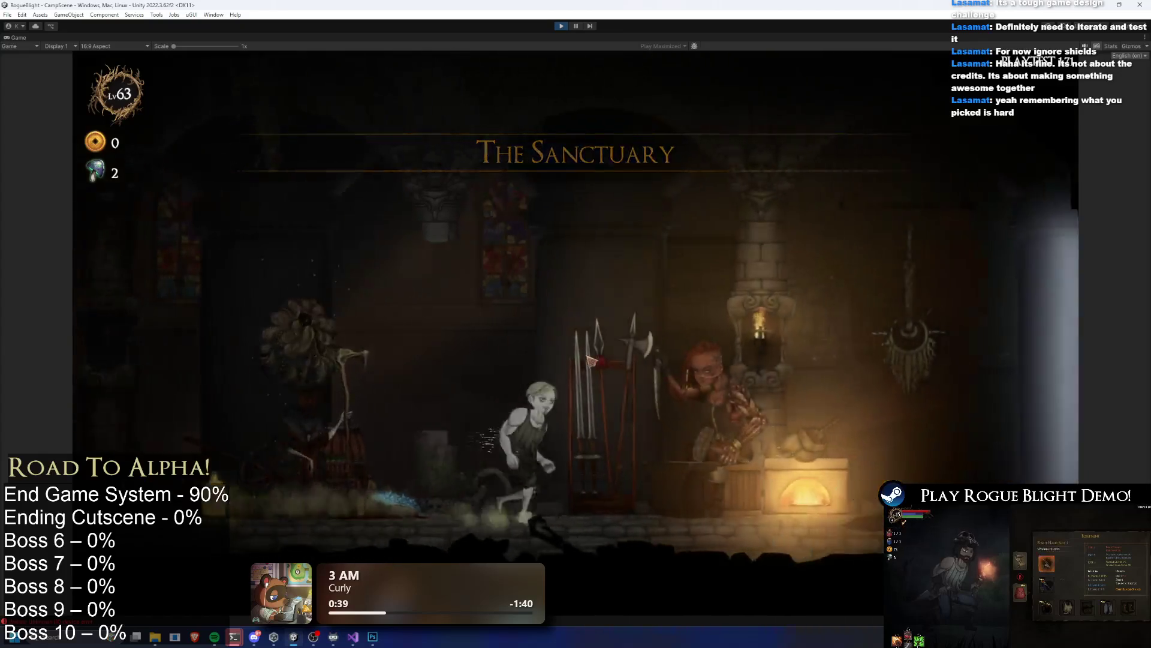
{"action": "key", "text": "d"}
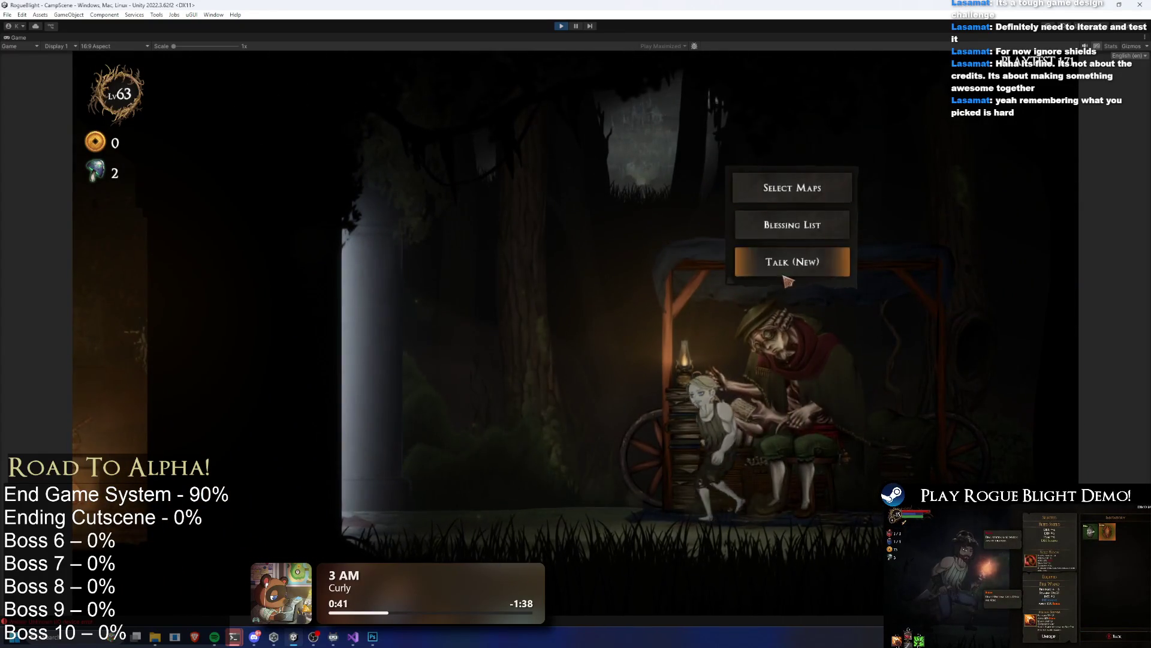
{"action": "left_click", "coordinate": [792, 187]}
{"action": "left_click", "coordinate": [665, 258]}
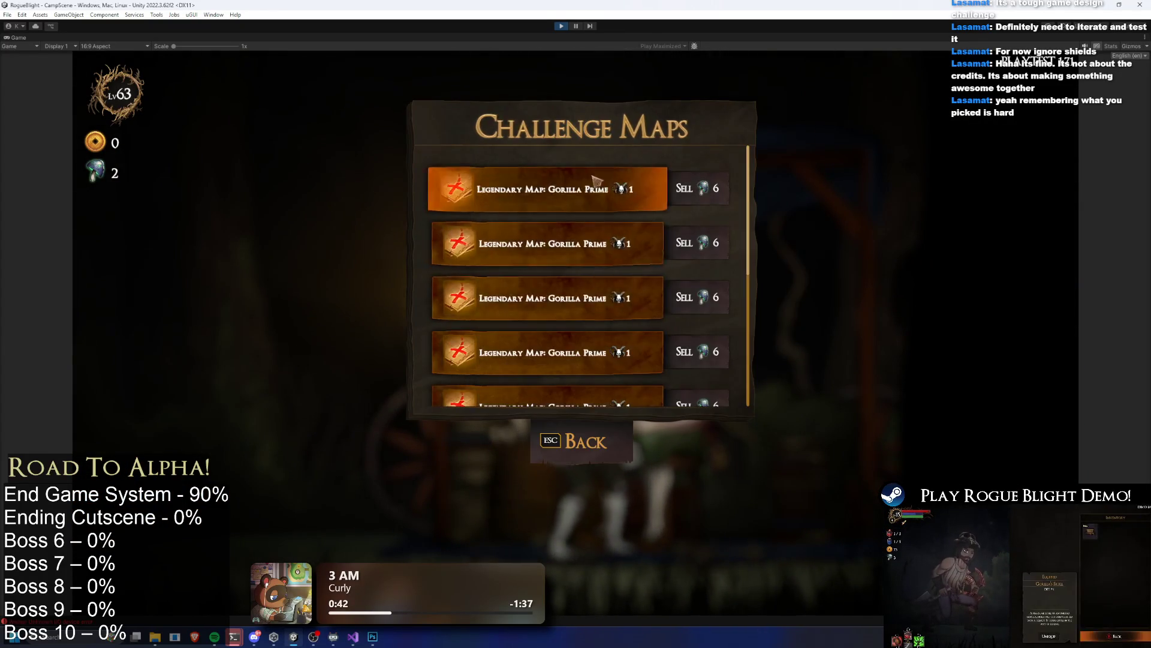
{"action": "left_click", "coordinate": [597, 180]}
{"action": "left_click", "coordinate": [715, 314]}
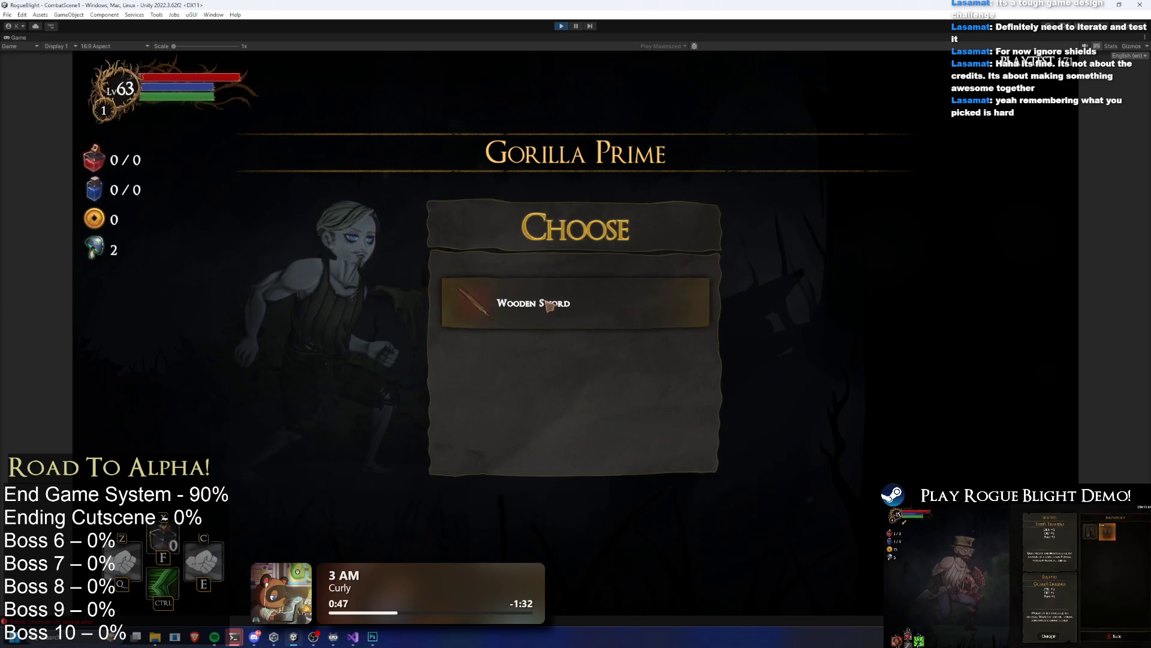
{"action": "left_click", "coordinate": [555, 308]}
{"action": "key", "text": "d"}
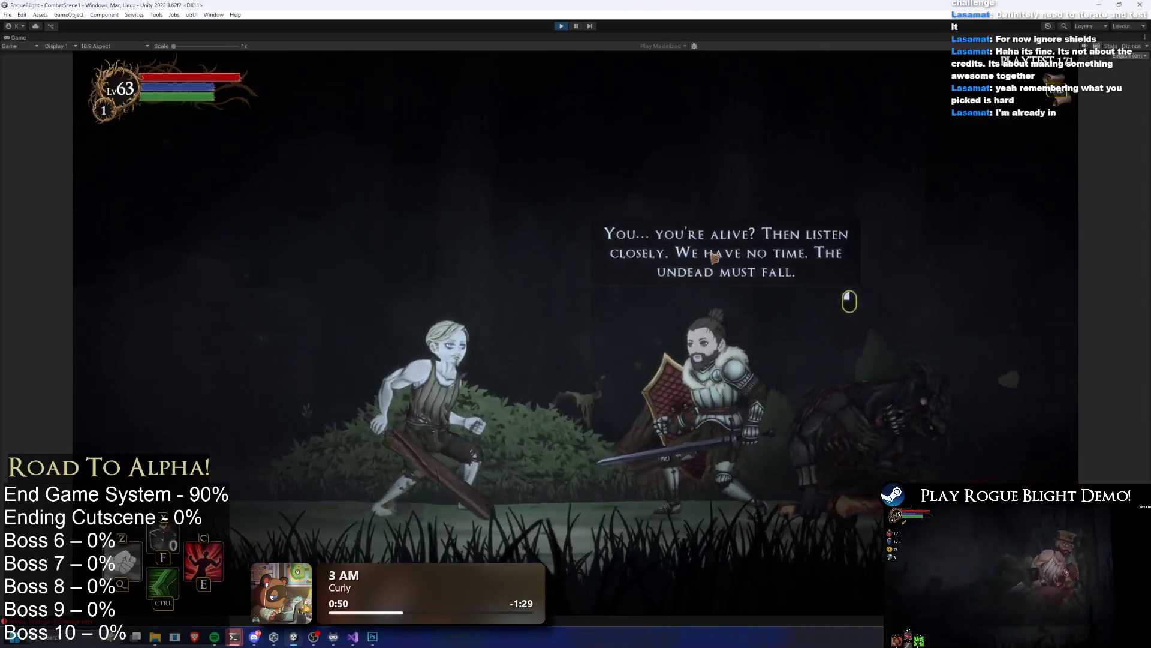
Step: Answer the knight 'I fight with STR', receive the Warden's loot, and stop Play mode
{"action": "left_click", "coordinate": [714, 262]}
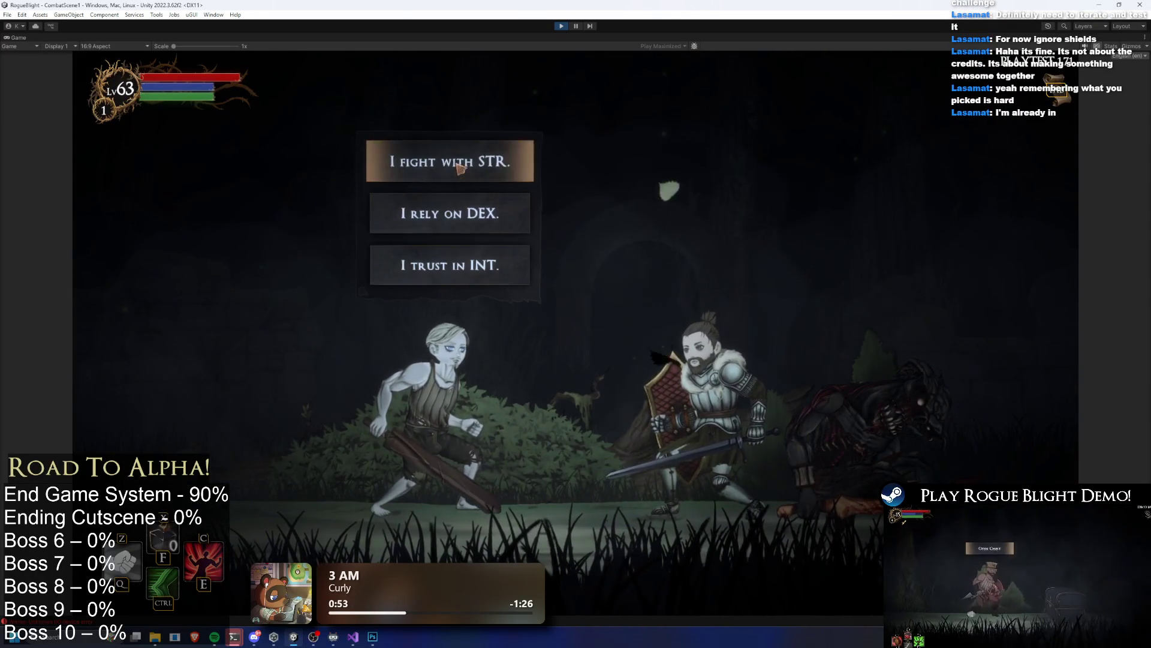
{"action": "left_click", "coordinate": [451, 158]}
{"action": "left_click", "coordinate": [676, 171]}
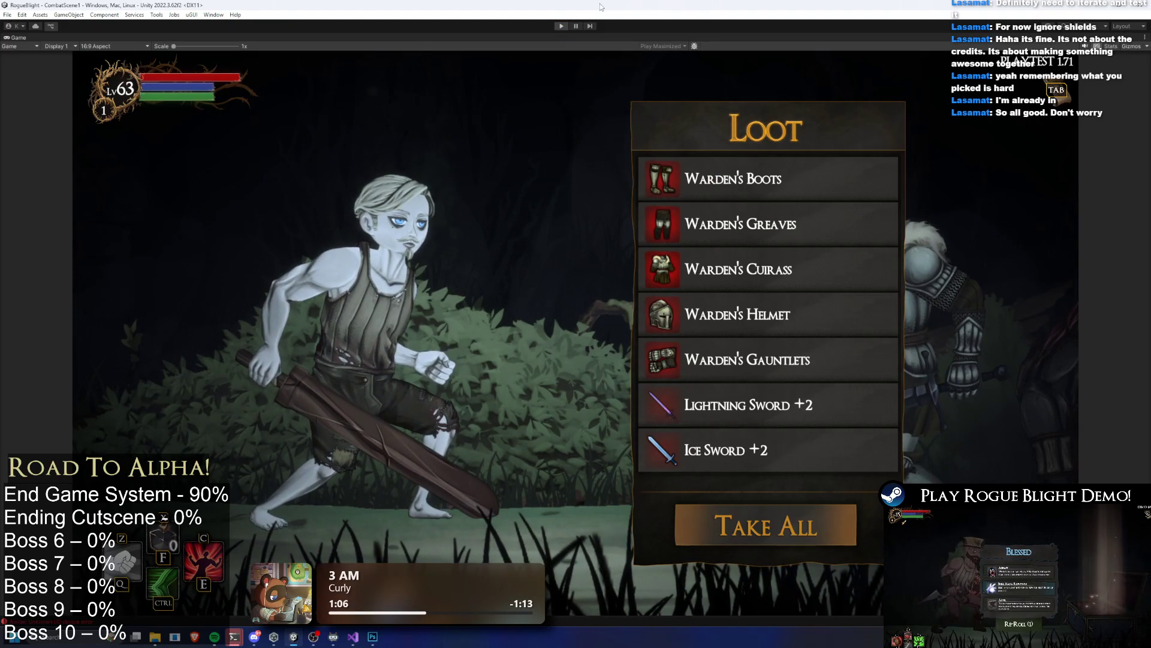
{"action": "left_click", "coordinate": [561, 26]}
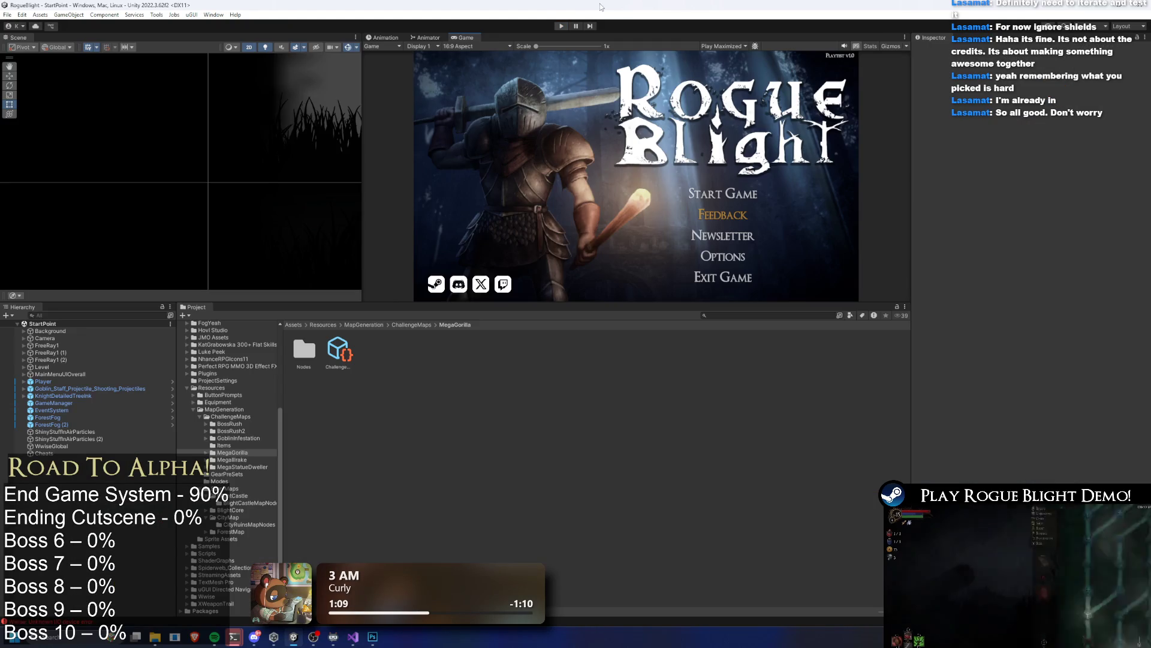
Step: Search 'h asmon' and inspect the OF - Choice Asmon option flow and first text flow
{"action": "left_click", "coordinate": [735, 313]}
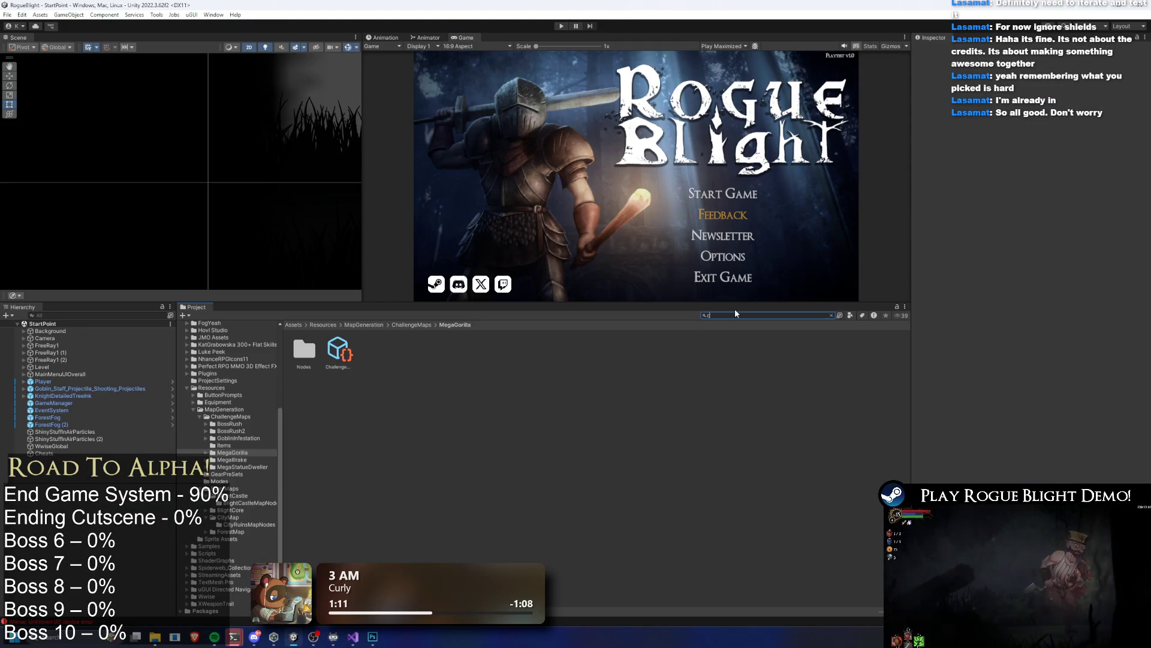
{"action": "type", "text": "h asmon"}
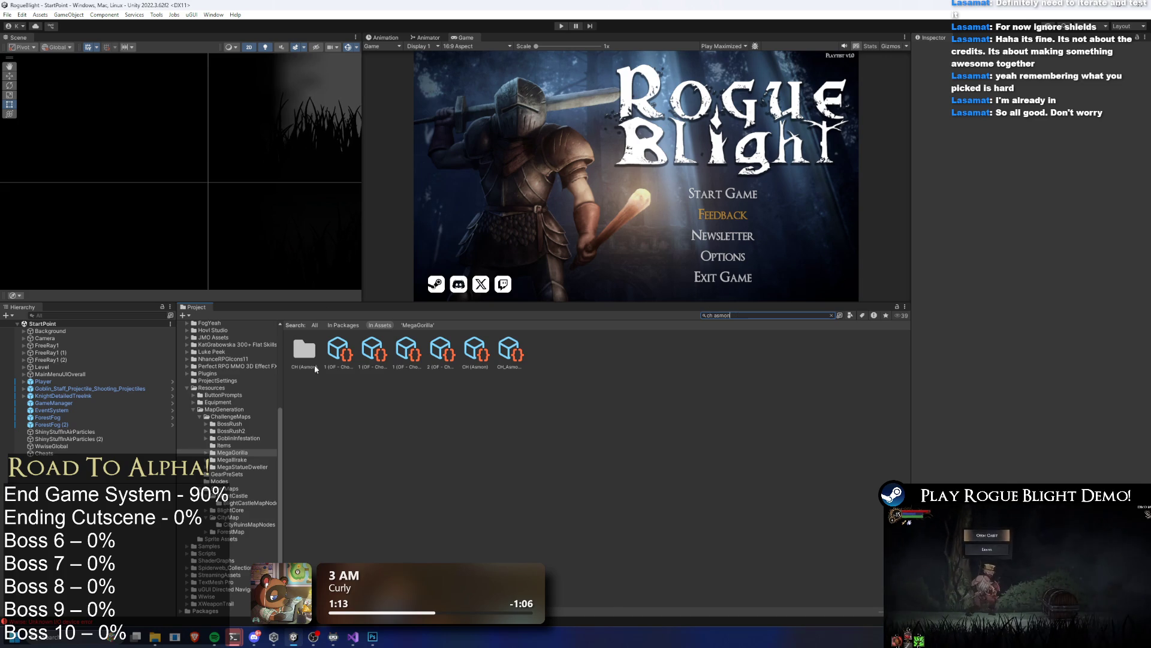
{"action": "left_click", "coordinate": [337, 357]}
{"action": "key", "text": "Right"}
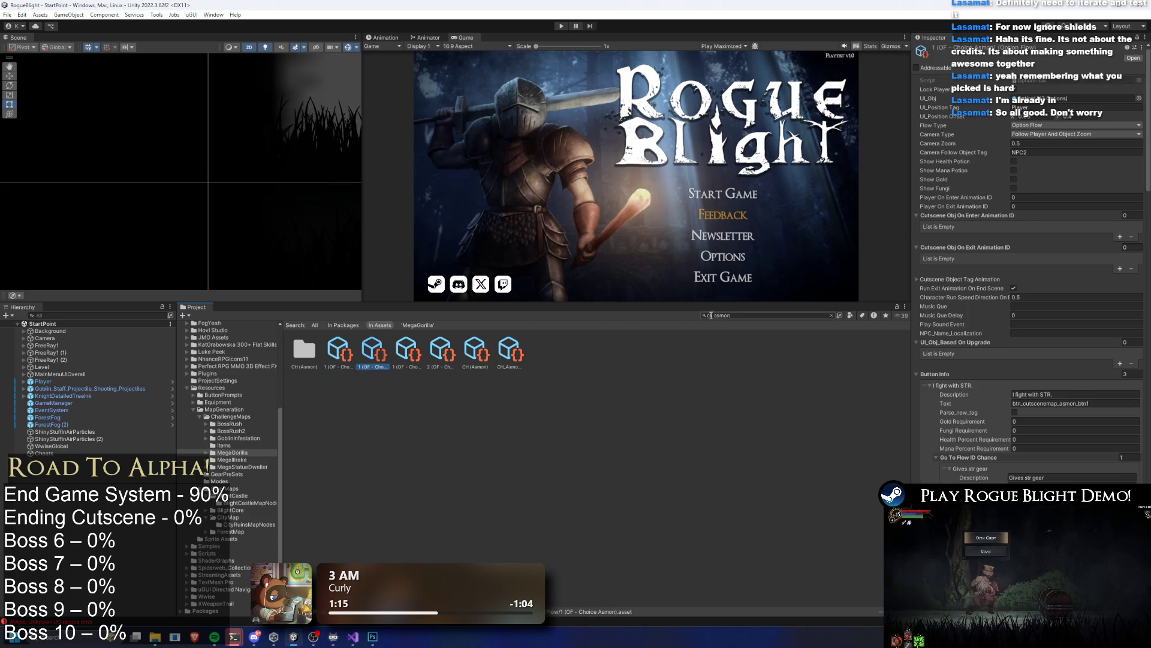
{"action": "key", "text": "Escape"}
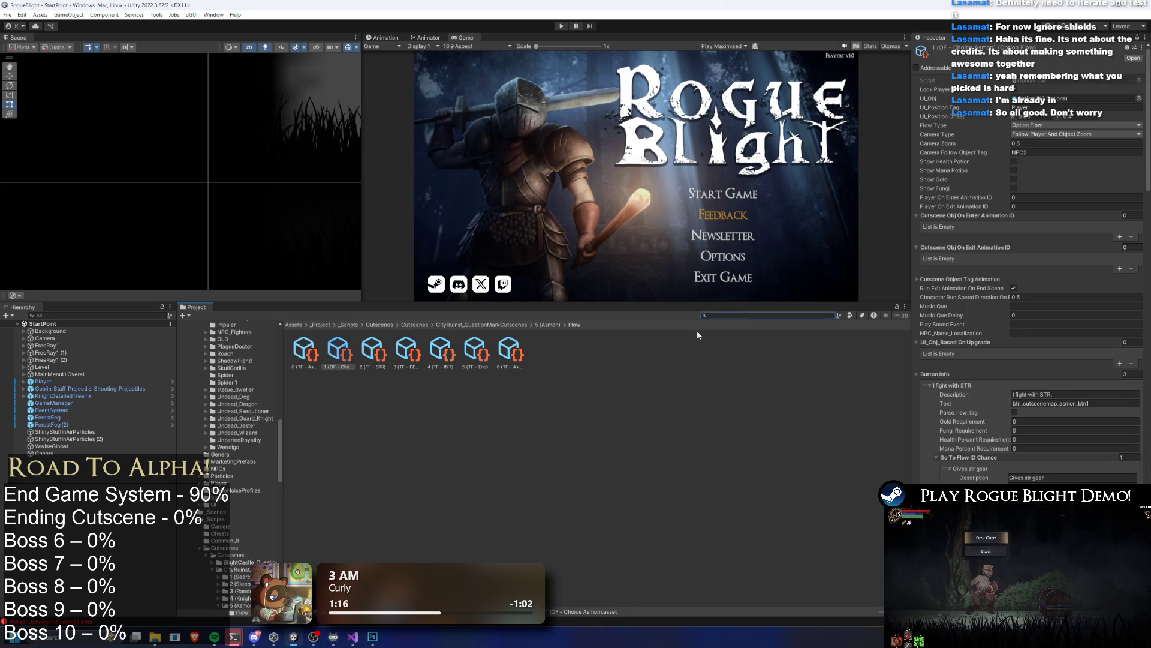
{"action": "left_click", "coordinate": [317, 357]}
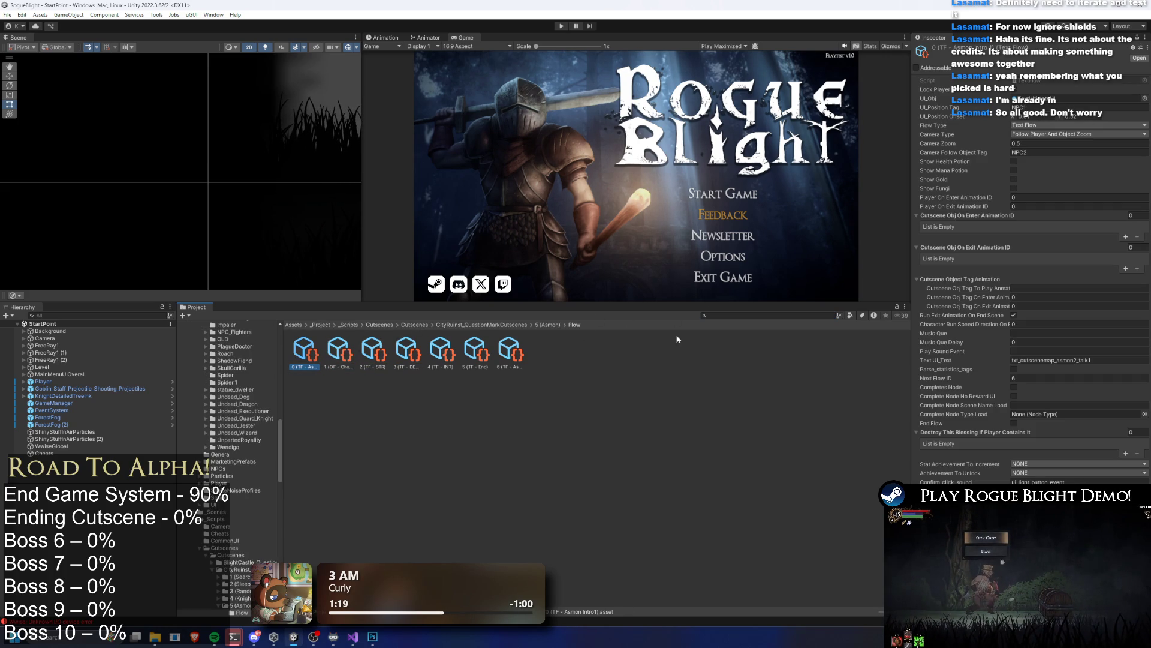
Step: Search 'cghon', inspect the CH_Asmon node, and locate the CH (Asmon) cutscene asset
{"action": "left_click", "coordinate": [737, 316]}
{"action": "type", "text": "c"}
{"action": "type", "text": "gh"}
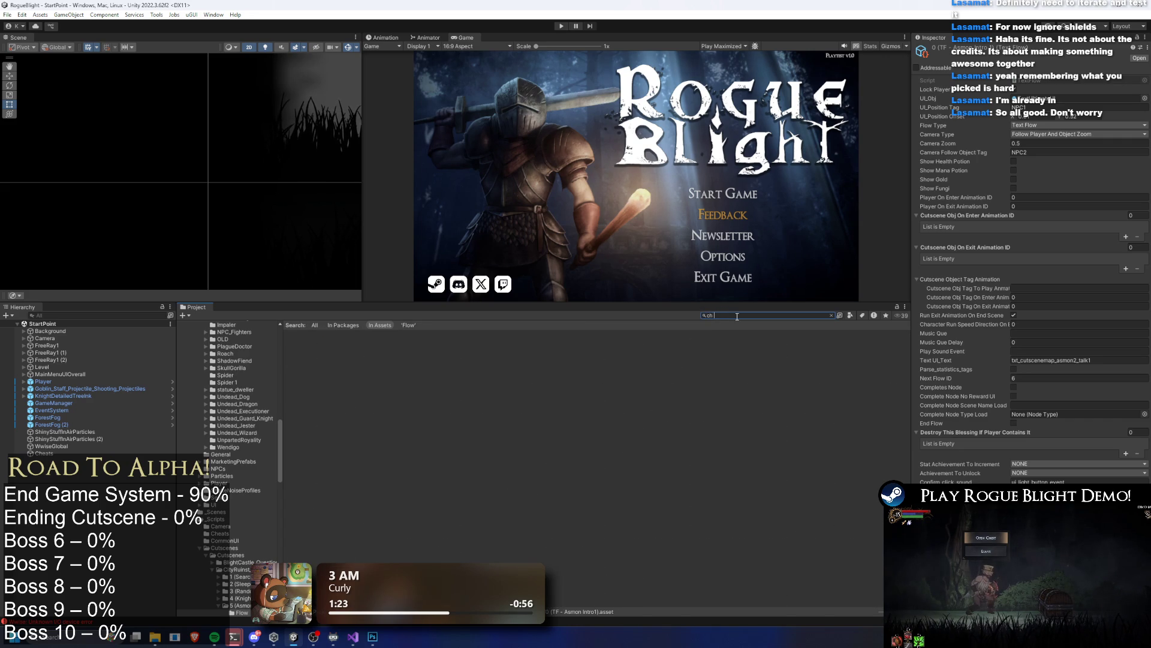
{"action": "type", "text": "on"}
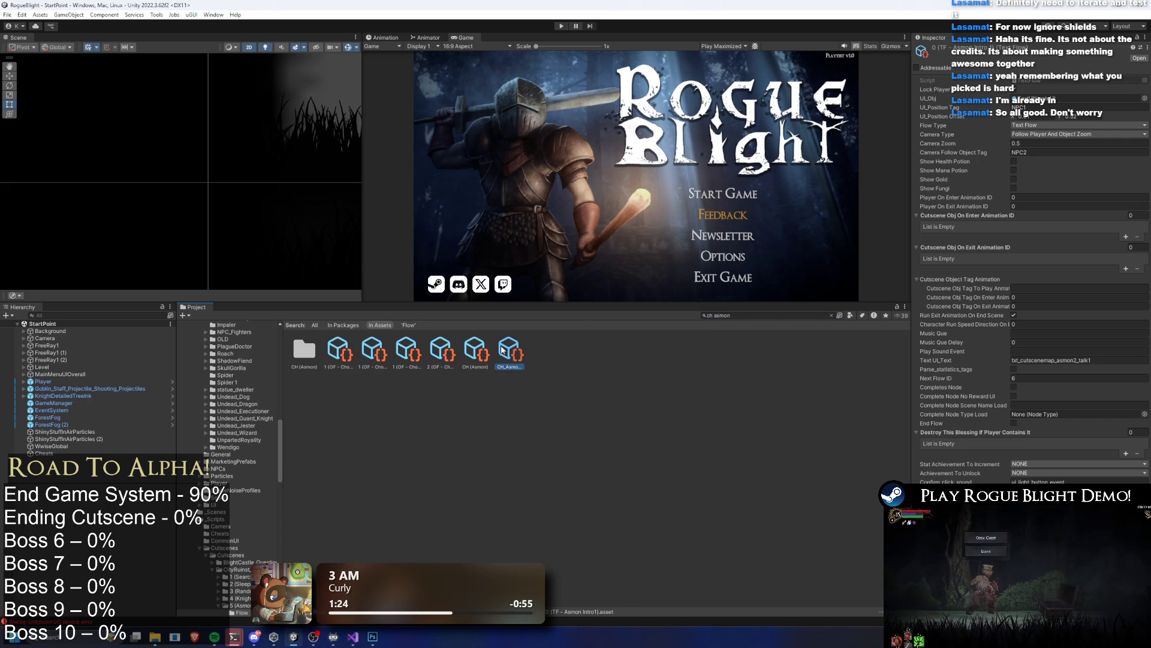
{"action": "left_click", "coordinate": [754, 315]}
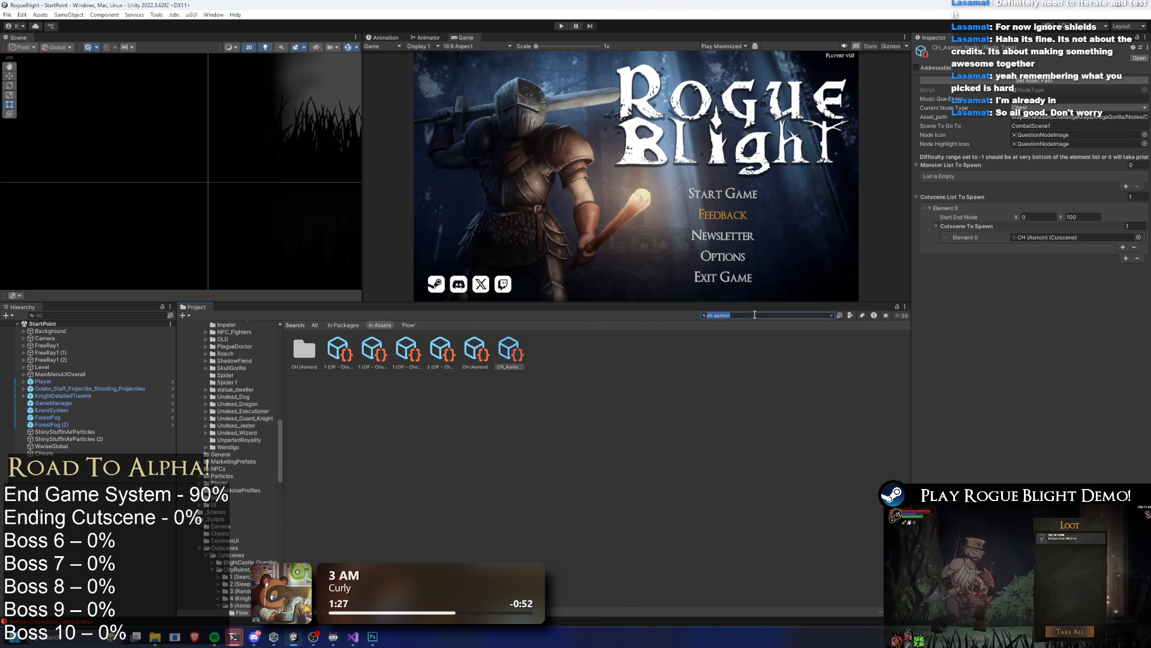
{"action": "key", "text": "BackSpace"}
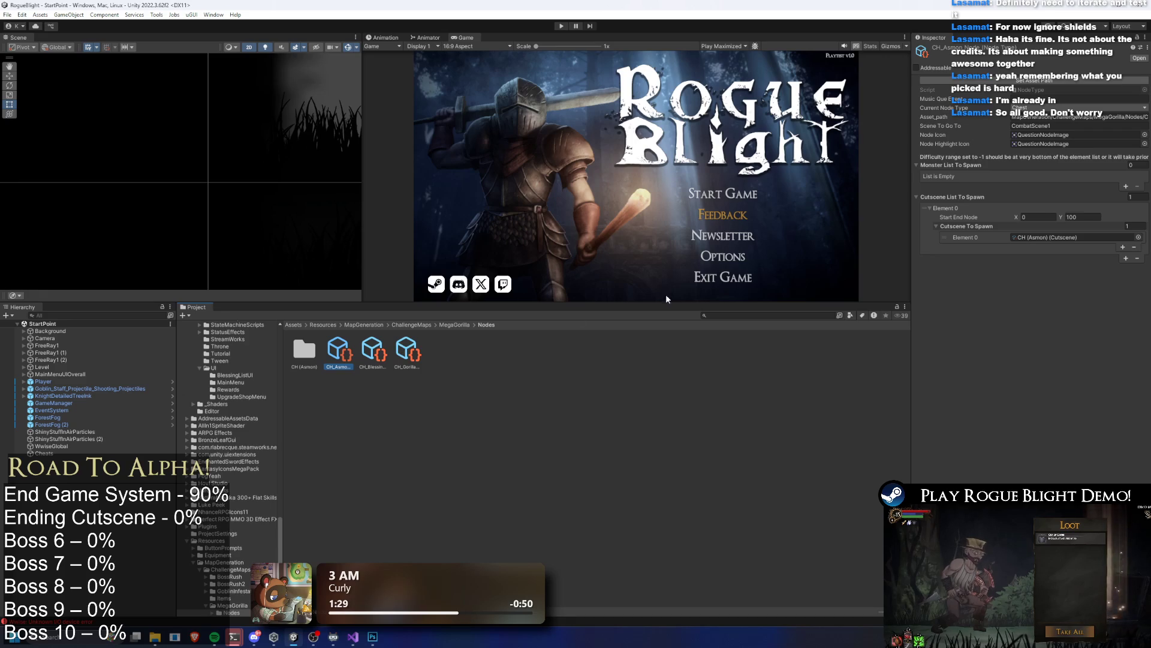
{"action": "left_click", "coordinate": [1042, 241]}
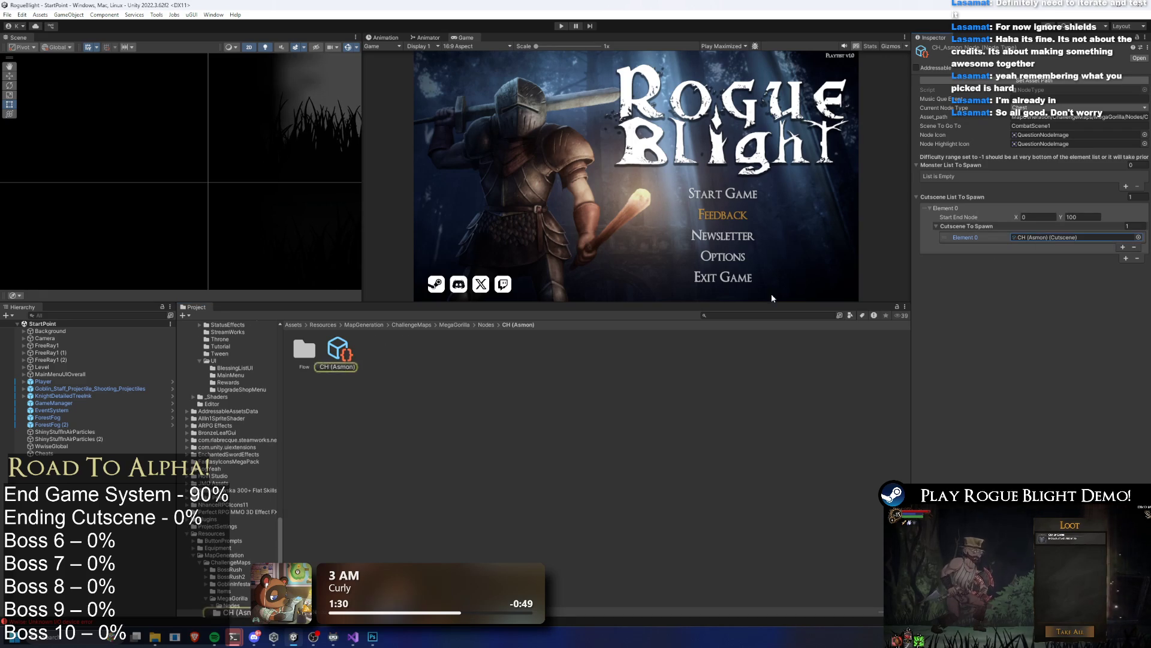
{"action": "double_click", "coordinate": [1043, 238]}
Step: Add a third INT loot slot in the choice option flow, move the gear drop list last, and return to CH (Asmon)
{"action": "left_click", "coordinate": [1064, 212]}
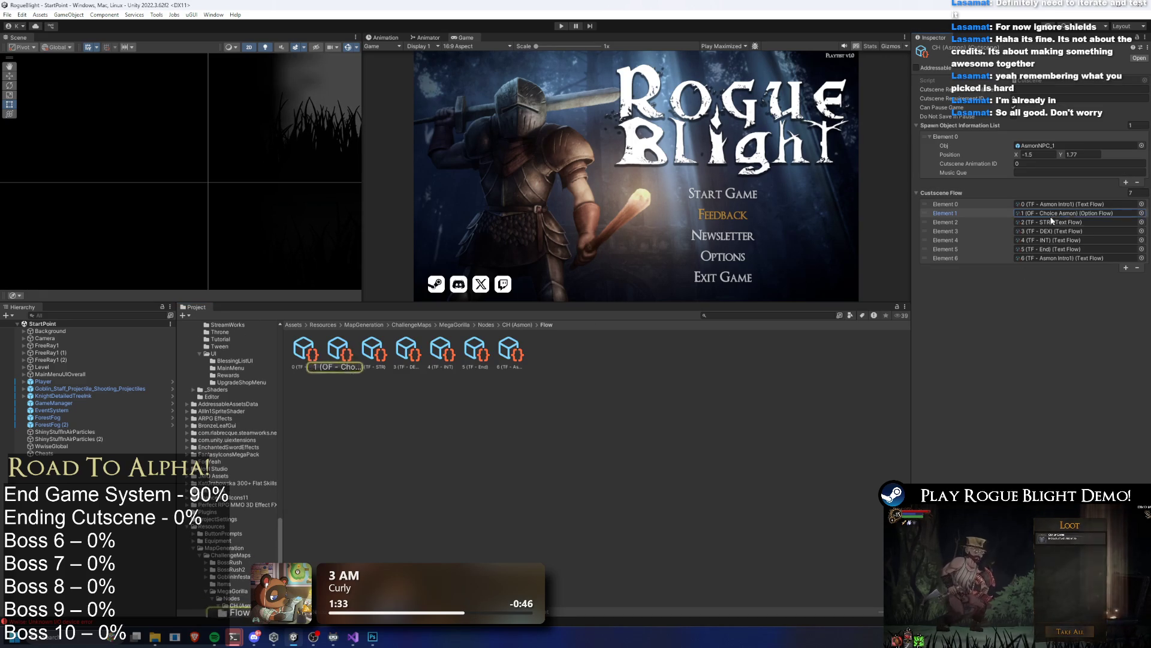
{"action": "left_click", "coordinate": [344, 355]}
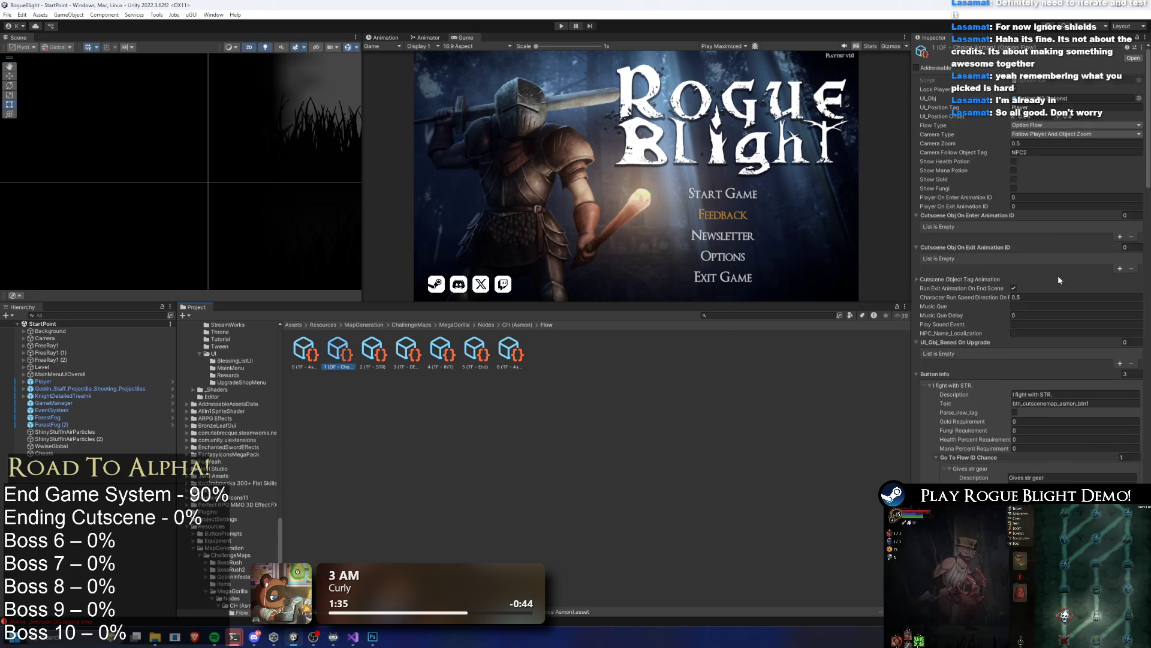
{"action": "scroll", "coordinate": [1052, 279], "scroll_direction": "down", "scroll_amount": 5}
{"action": "scroll", "coordinate": [954, 301], "scroll_direction": "down", "scroll_amount": 10}
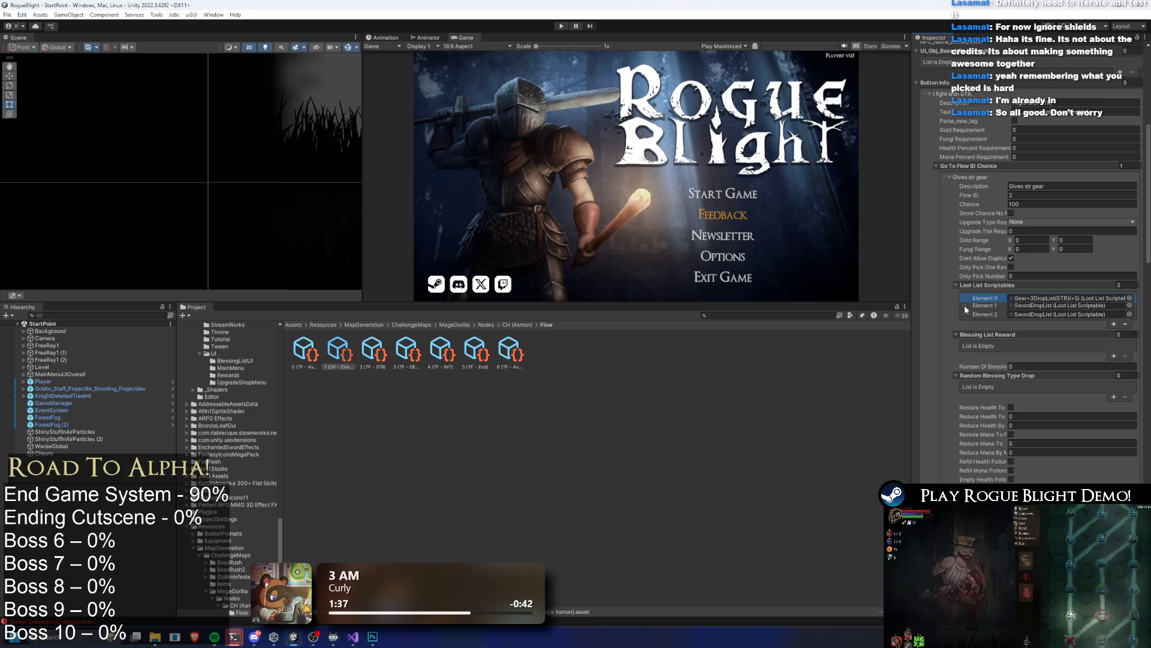
{"action": "scroll", "coordinate": [996, 339], "scroll_direction": "down", "scroll_amount": 10}
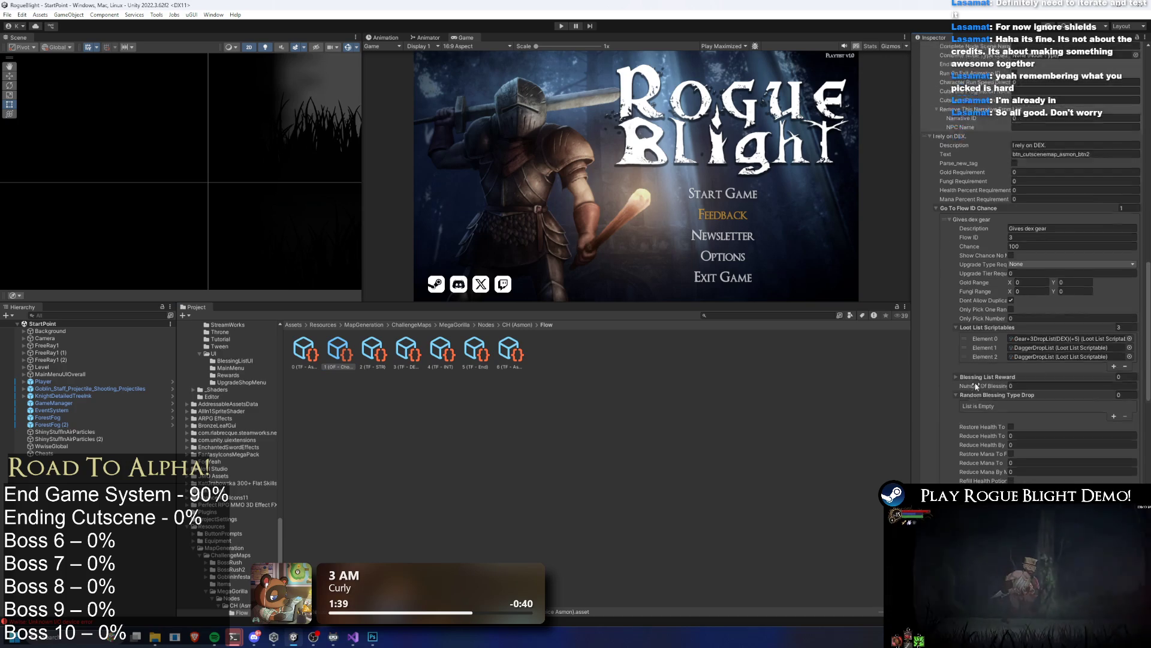
{"action": "scroll", "coordinate": [978, 340], "scroll_direction": "down", "scroll_amount": 10}
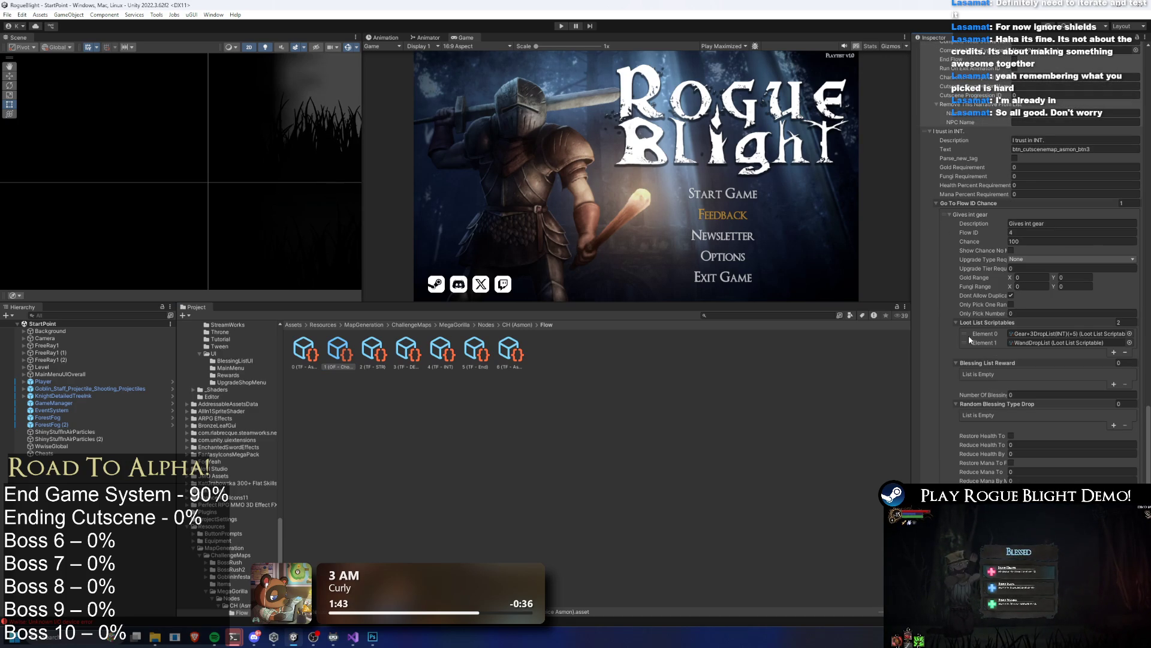
{"action": "left_click", "coordinate": [1114, 352]}
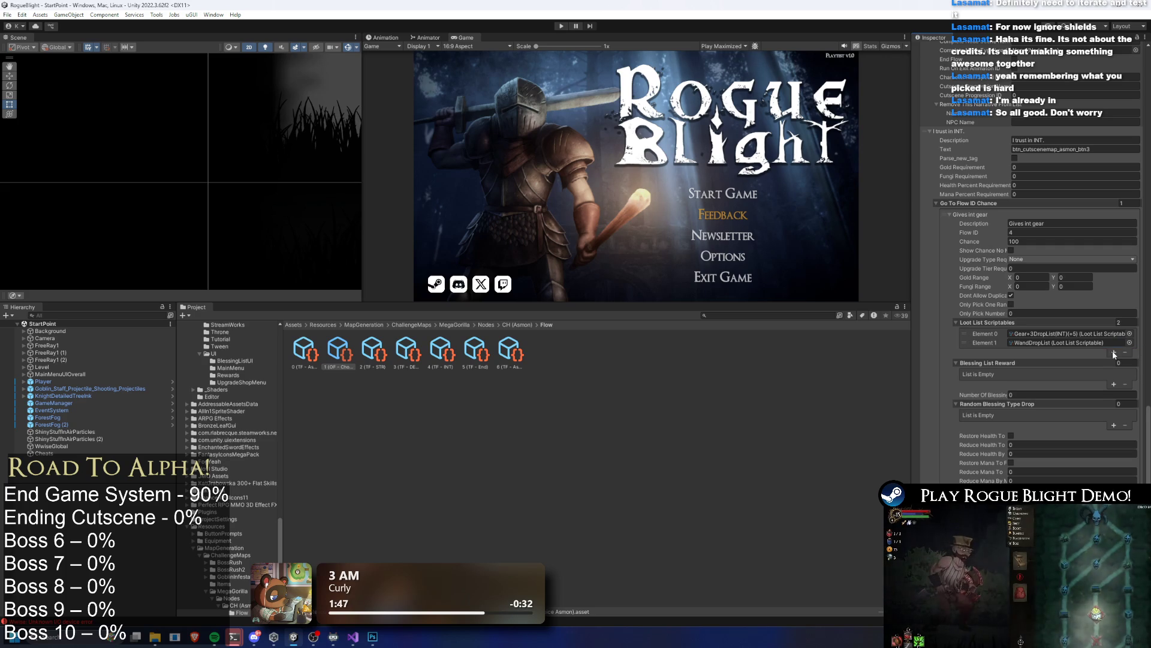
{"action": "left_click_drag", "start_coordinate": [966, 333], "coordinate": [967, 353]}
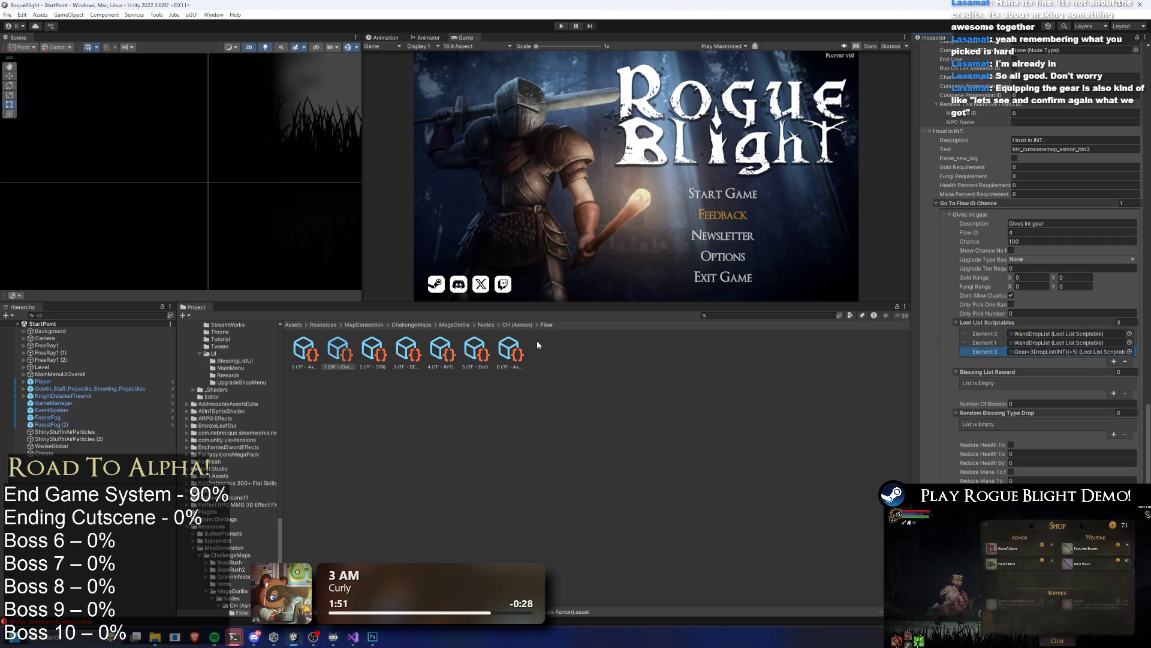
{"action": "left_click", "coordinate": [516, 324]}
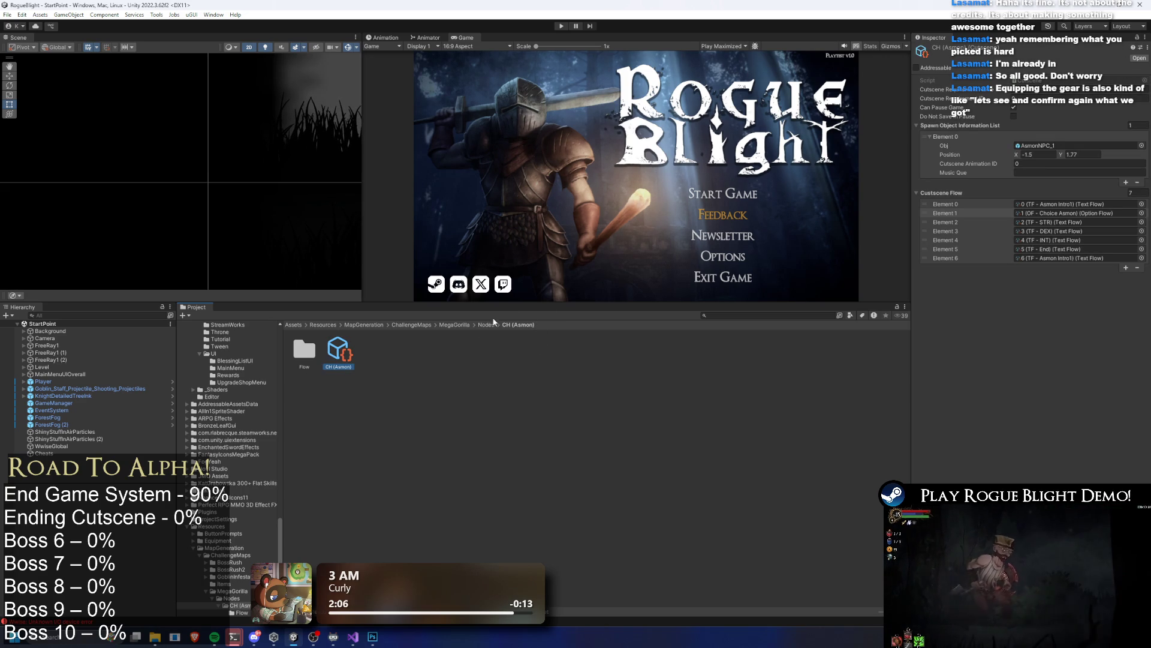
Step: Review the CH_Gorilla, CH_Blessing and CH_Asmon nodes and the Challenge map settings, then enter Play mode
{"action": "left_click", "coordinate": [406, 350]}
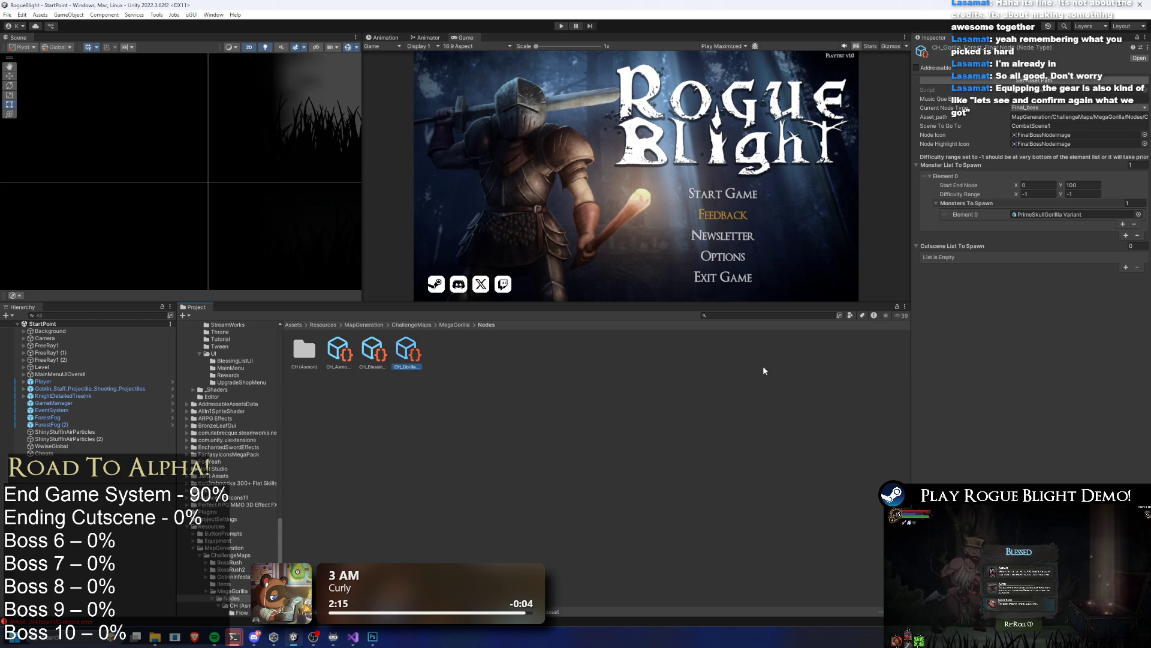
{"action": "key", "text": "Left"}
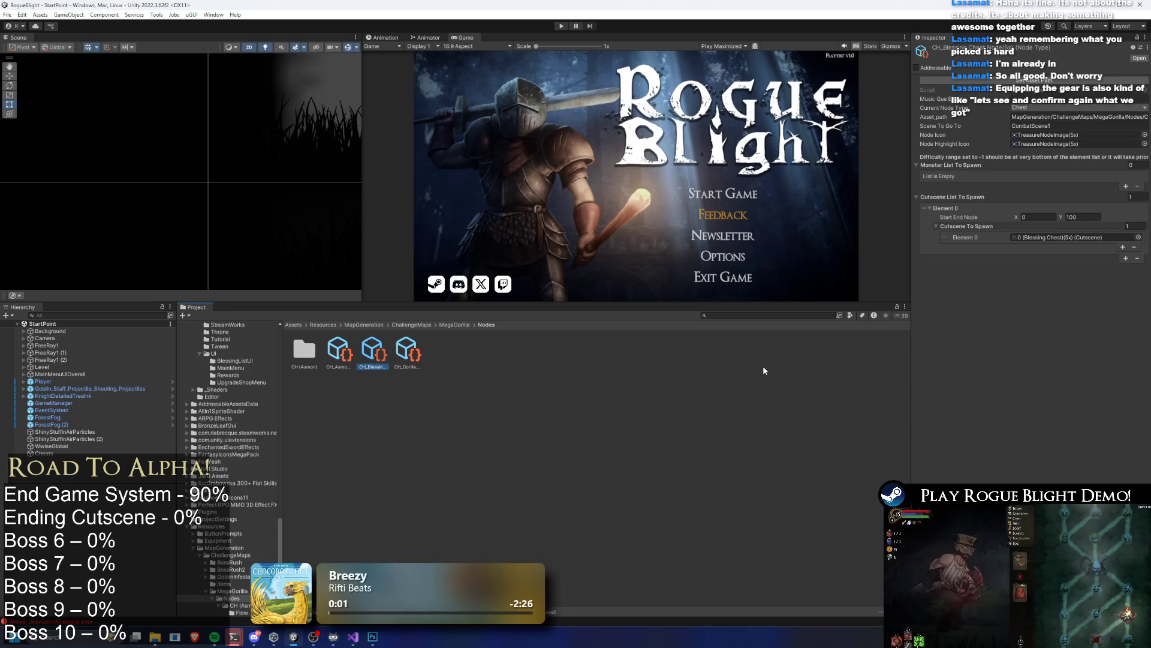
{"action": "key", "text": "Right"}
{"action": "key", "text": "Left"}
{"action": "key", "text": "Left"}
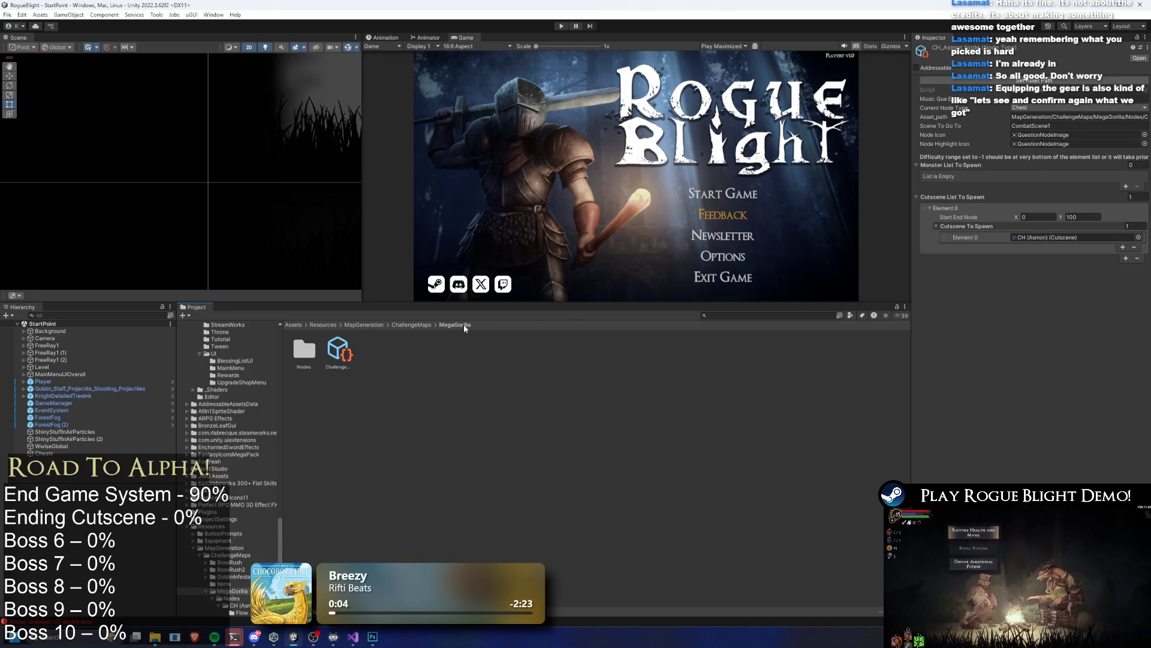
{"action": "left_click", "coordinate": [361, 360]}
{"action": "left_click", "coordinate": [339, 351]}
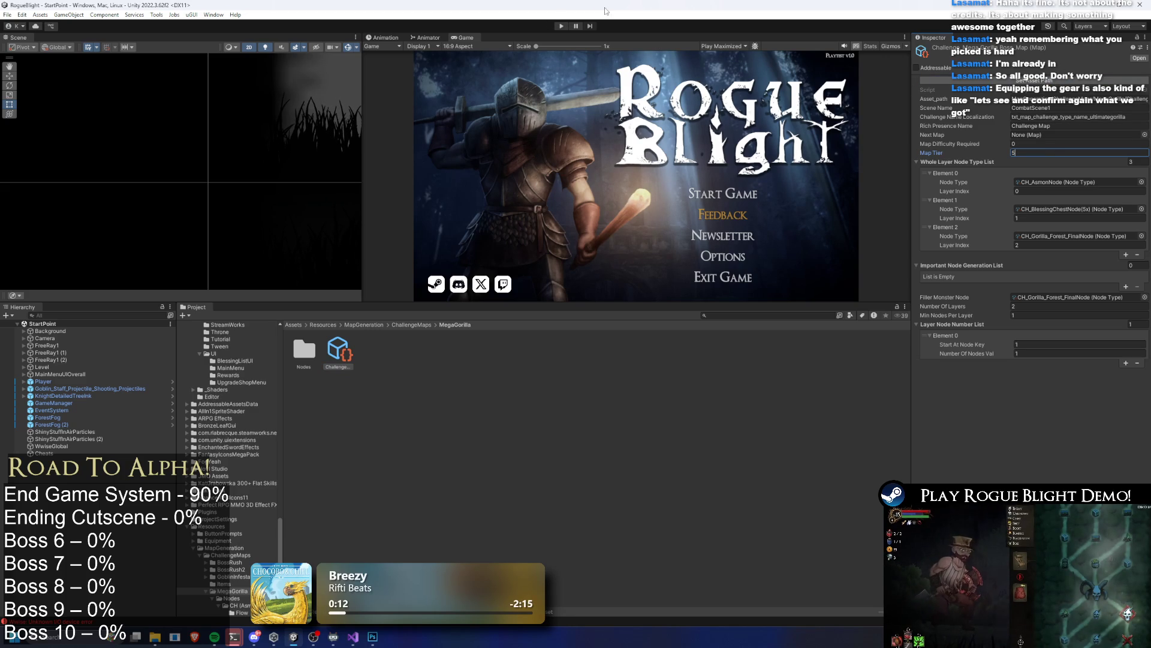
{"action": "left_click", "coordinate": [557, 27]}
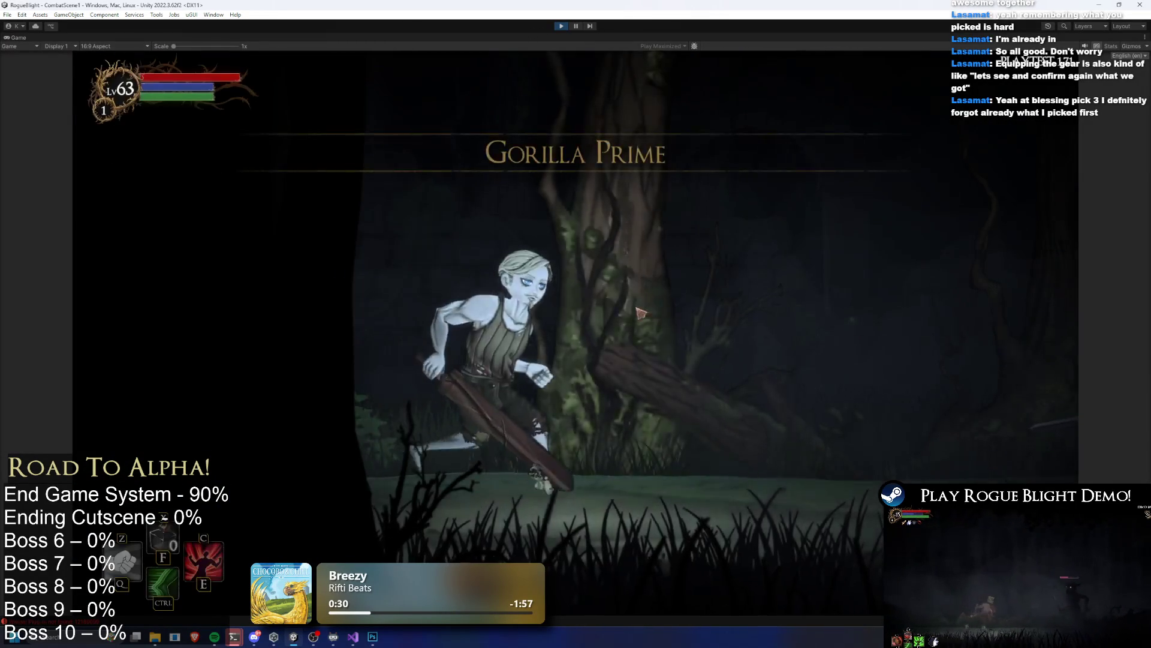
Step: Answer 'I rely on DEX.', take the Fire and Poison Daggers +5 and Ninja's armour, and open equipment
{"action": "left_click", "coordinate": [642, 304]}
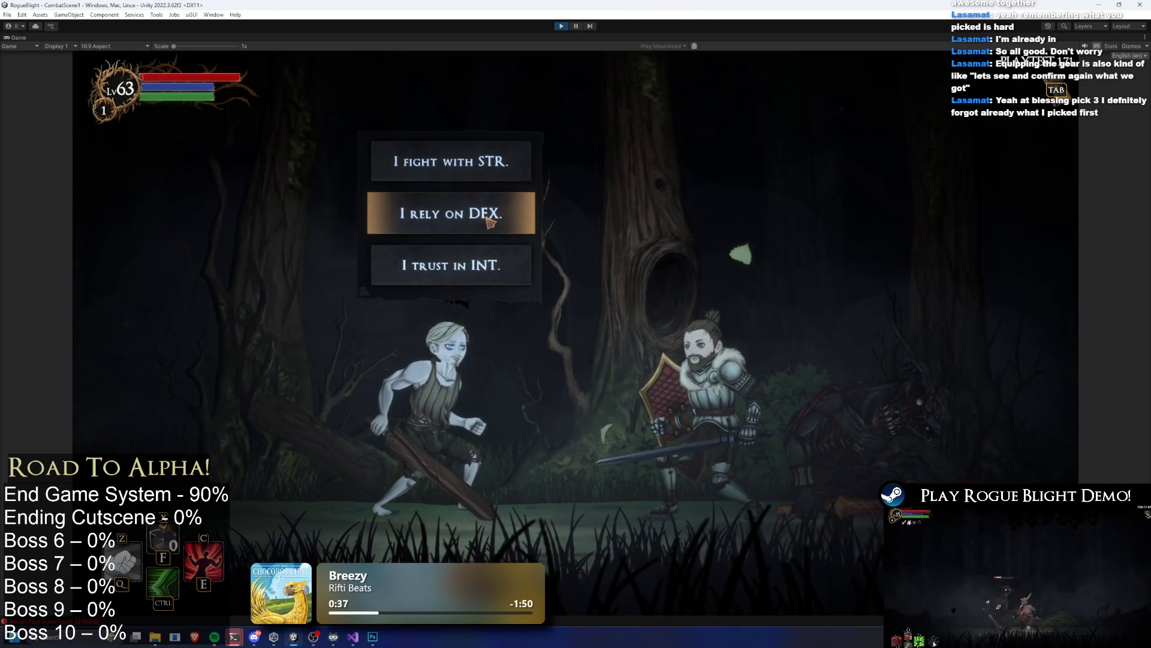
{"action": "left_click", "coordinate": [487, 220]}
{"action": "left_click", "coordinate": [785, 218]}
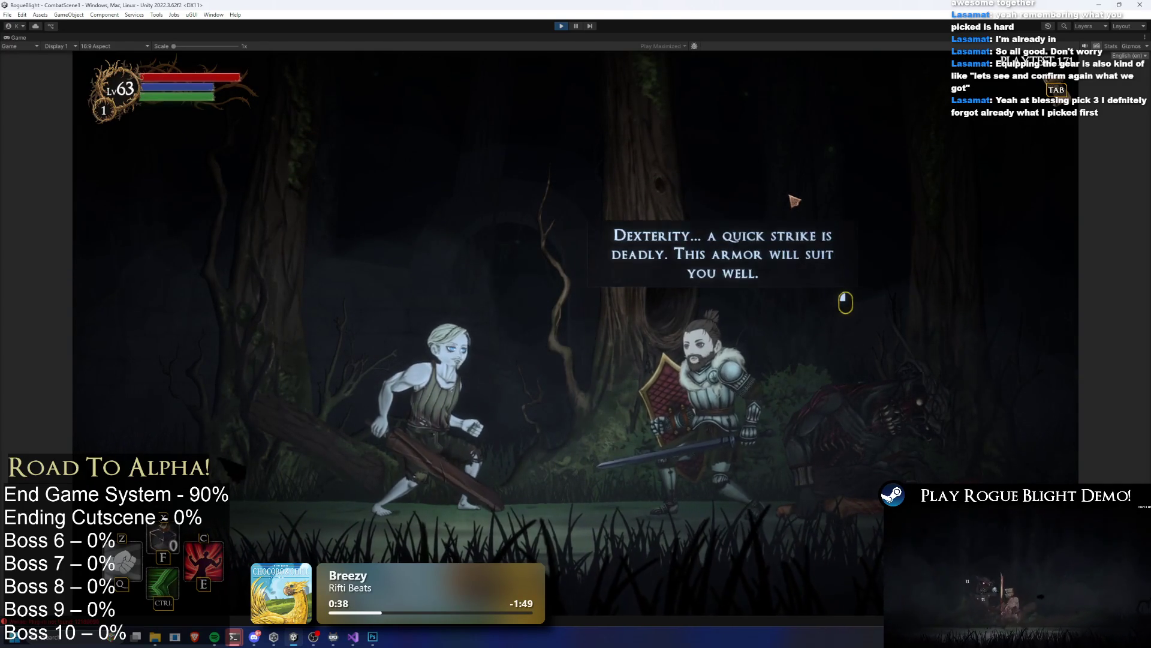
{"action": "left_click", "coordinate": [862, 198]}
{"action": "left_click", "coordinate": [804, 193]}
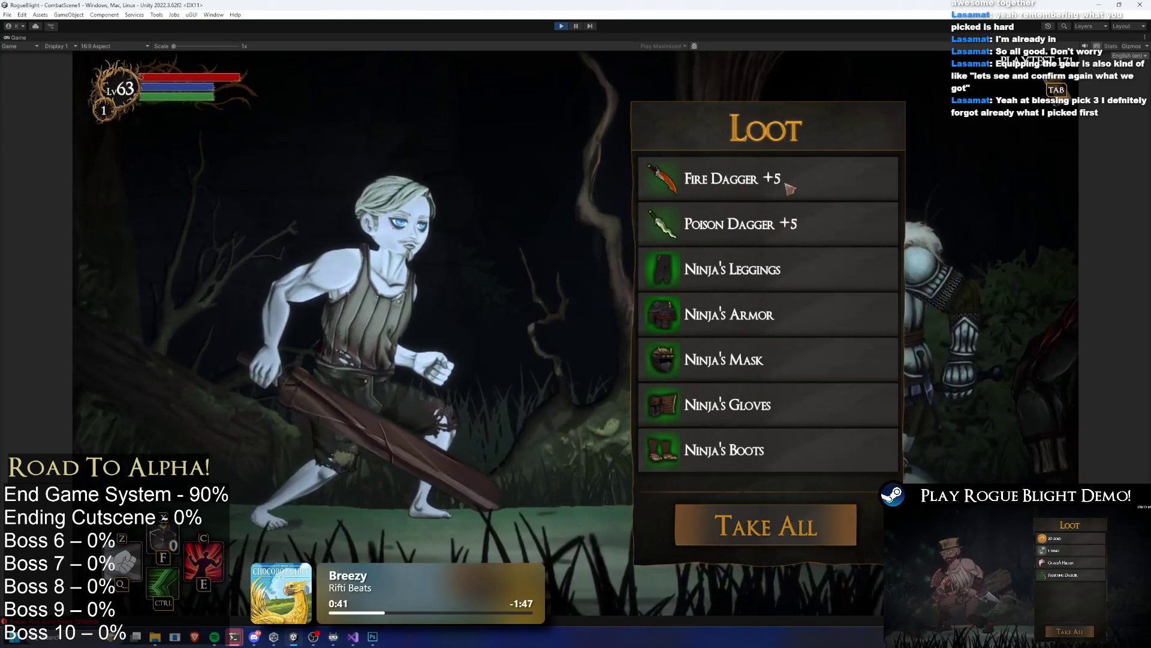
{"action": "left_click", "coordinate": [760, 519]}
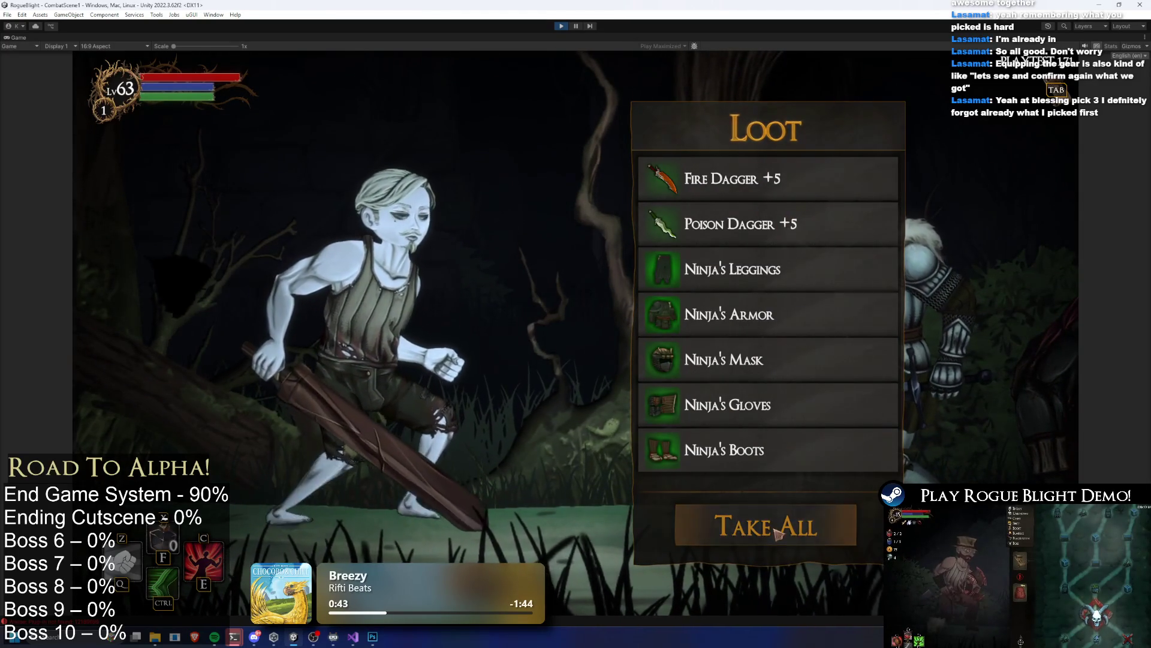
{"action": "key", "text": "Tab"}
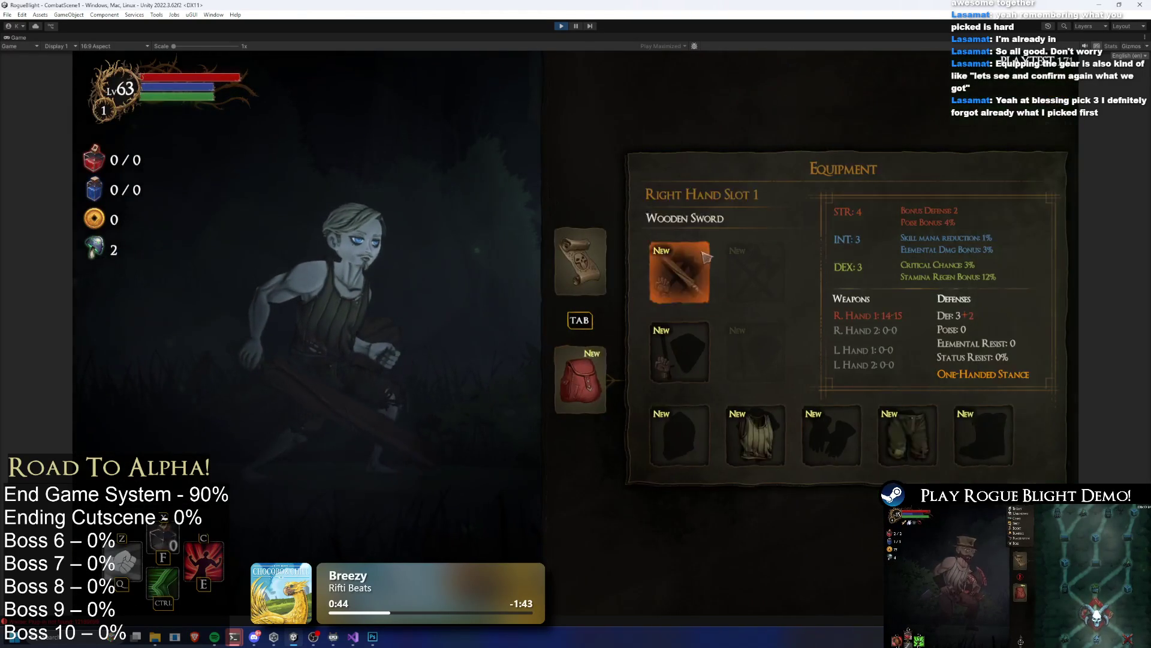
Step: Equip Fire Dagger +5 in the right hand and Poison Dagger +5 in the left
{"action": "left_click", "coordinate": [680, 273]}
{"action": "left_click", "coordinate": [845, 152]}
{"action": "left_click", "coordinate": [695, 364]}
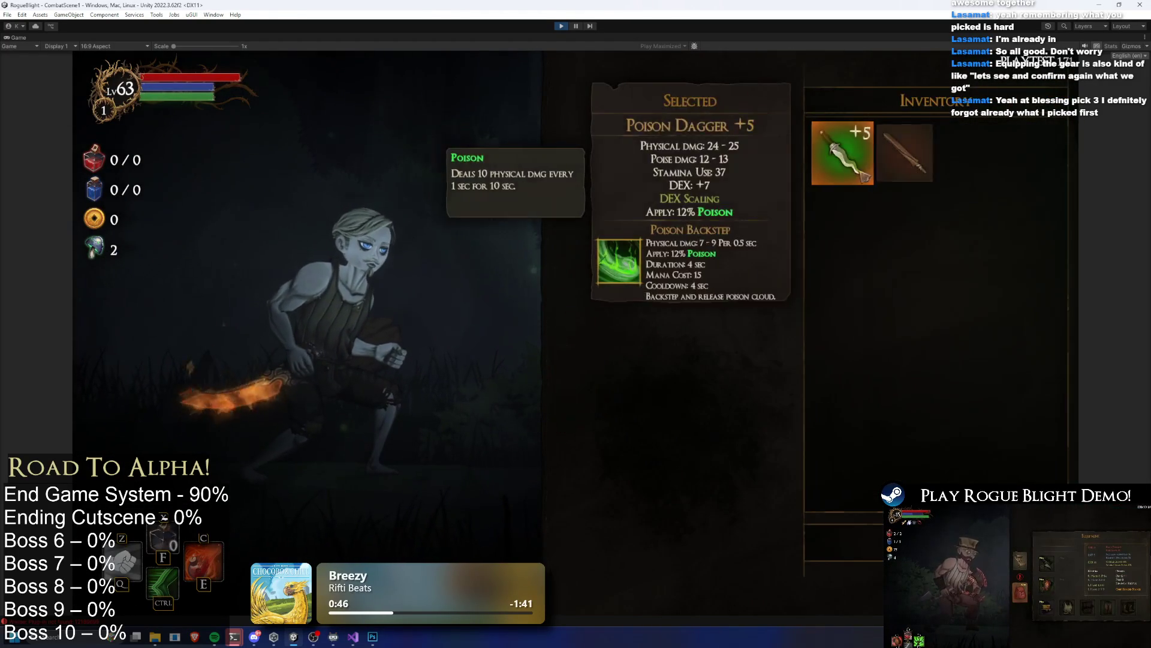
{"action": "left_click", "coordinate": [840, 151]}
{"action": "key", "text": "Tab"}
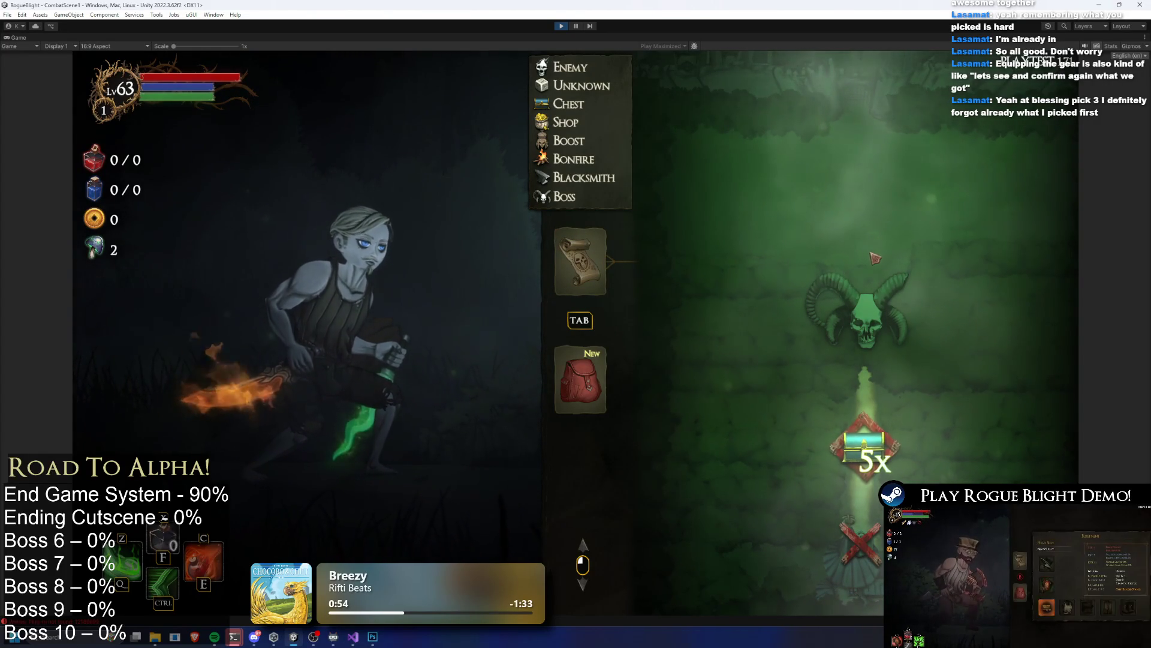
{"action": "scroll", "coordinate": [894, 237], "scroll_direction": "down", "scroll_amount": 1}
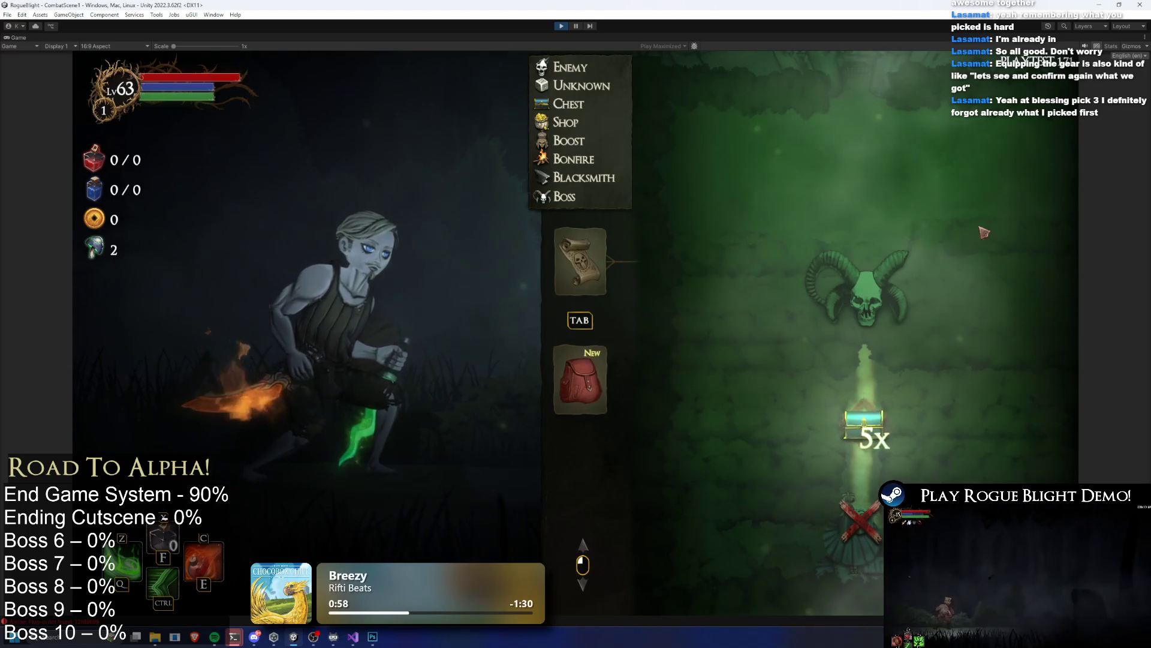
Step: Equip the Ninja's Mask, Armor, Gloves, Leggings and Boots
{"action": "left_click", "coordinate": [572, 415]}
{"action": "left_click", "coordinate": [714, 448]}
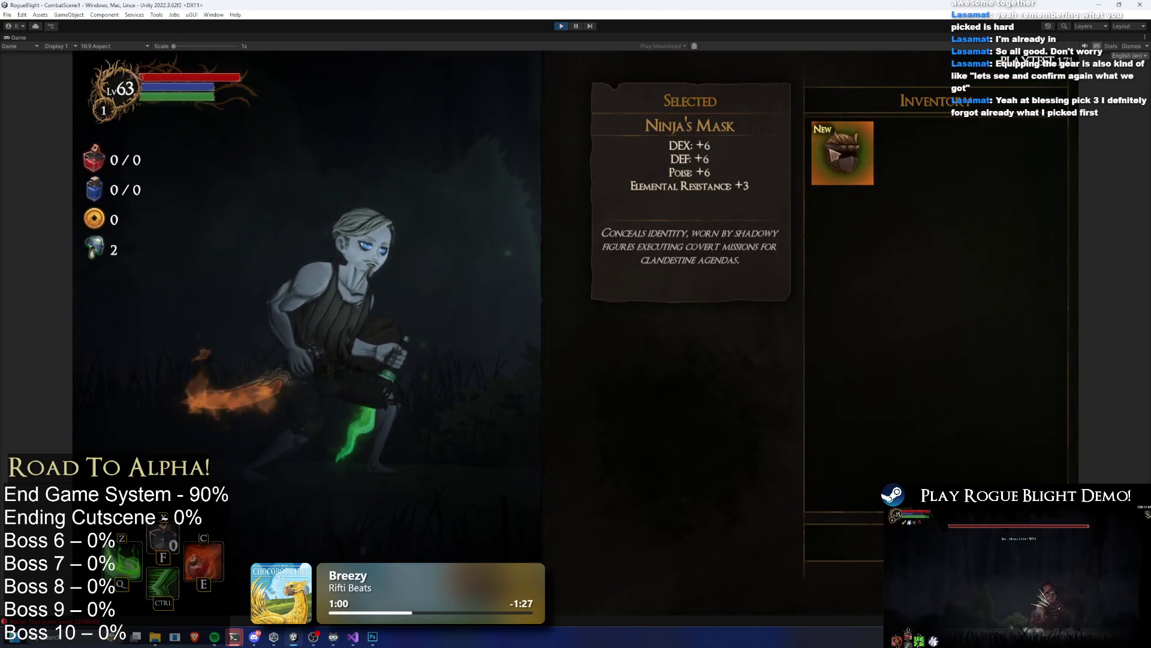
{"action": "left_click", "coordinate": [719, 451]}
{"action": "left_click", "coordinate": [734, 444]}
{"action": "left_click", "coordinate": [842, 153]}
{"action": "left_click", "coordinate": [831, 435]}
{"action": "left_click", "coordinate": [846, 162]}
{"action": "left_click", "coordinate": [899, 438]}
{"action": "left_click", "coordinate": [843, 153]}
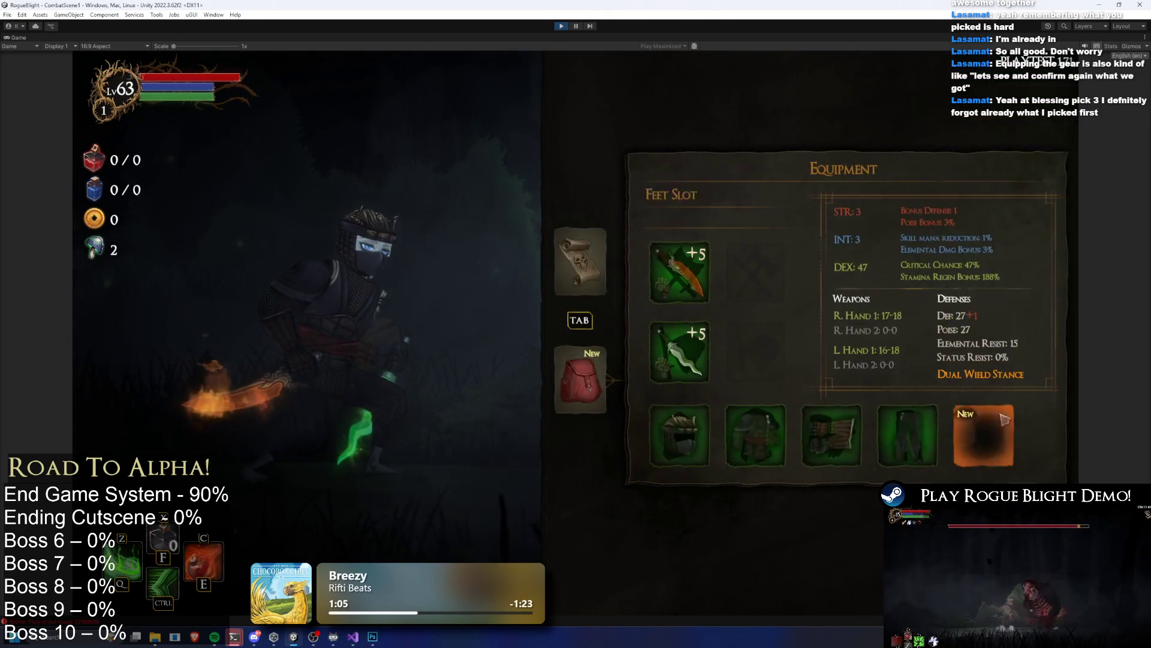
{"action": "left_click", "coordinate": [960, 438]}
{"action": "left_click", "coordinate": [837, 154]}
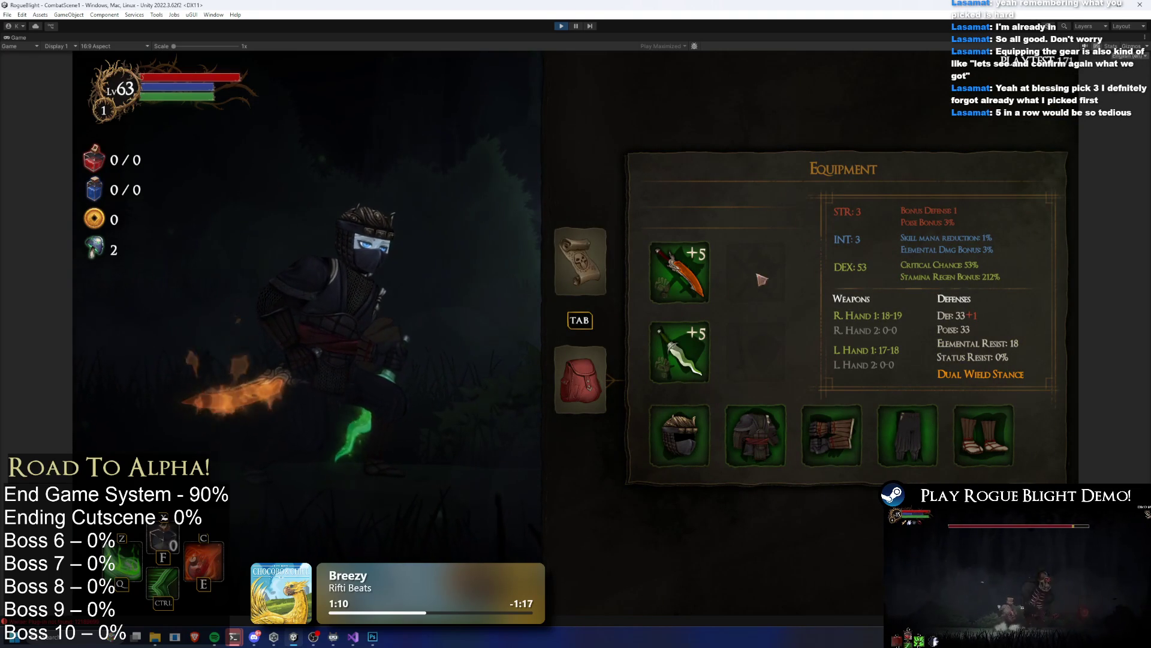
Step: Open the chest, reroll the blessing choices four times and take Fiery Meteor
{"action": "key", "text": "Tab"}
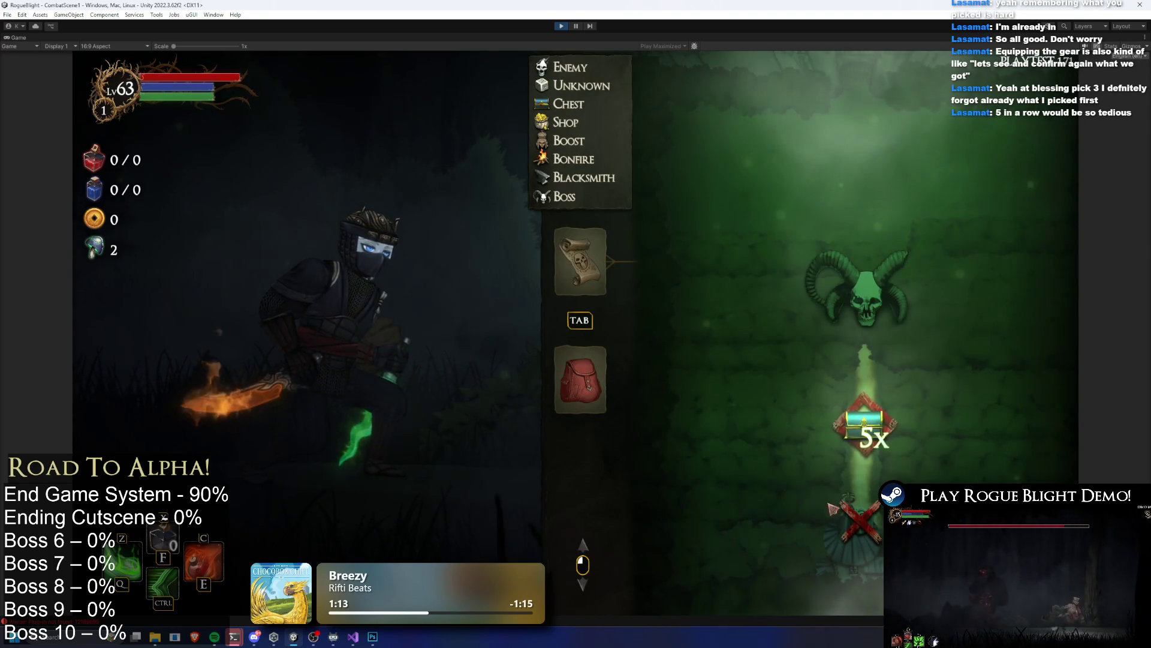
{"action": "key", "text": "Tab"}
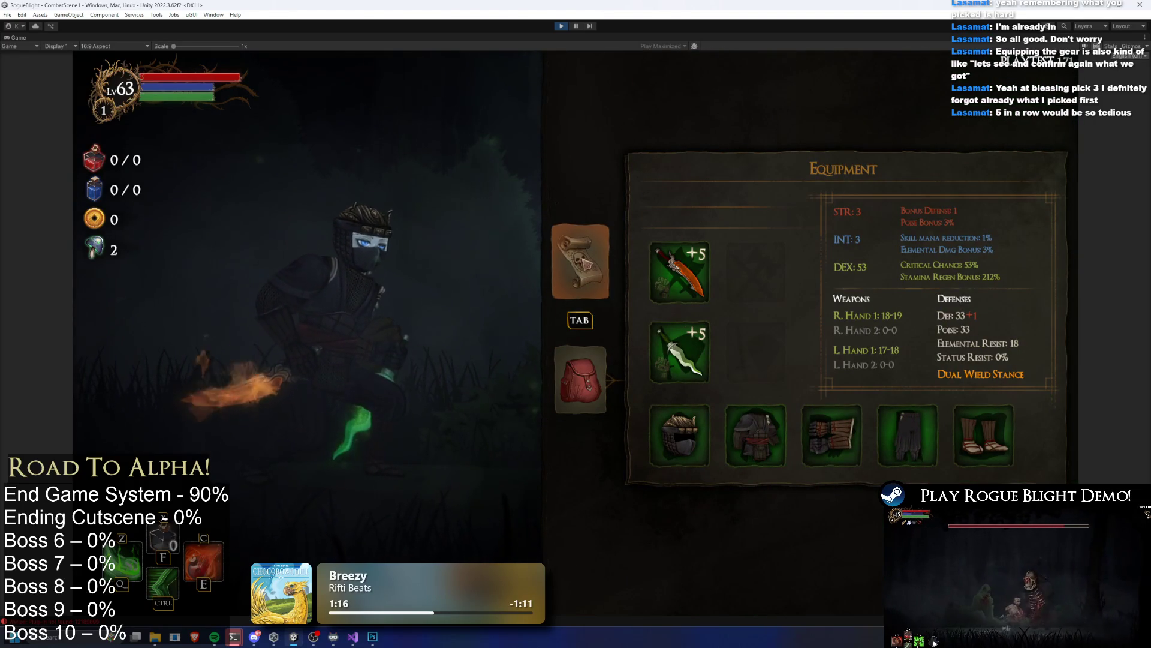
{"action": "left_click", "coordinate": [584, 263]}
{"action": "key", "text": "Escape"}
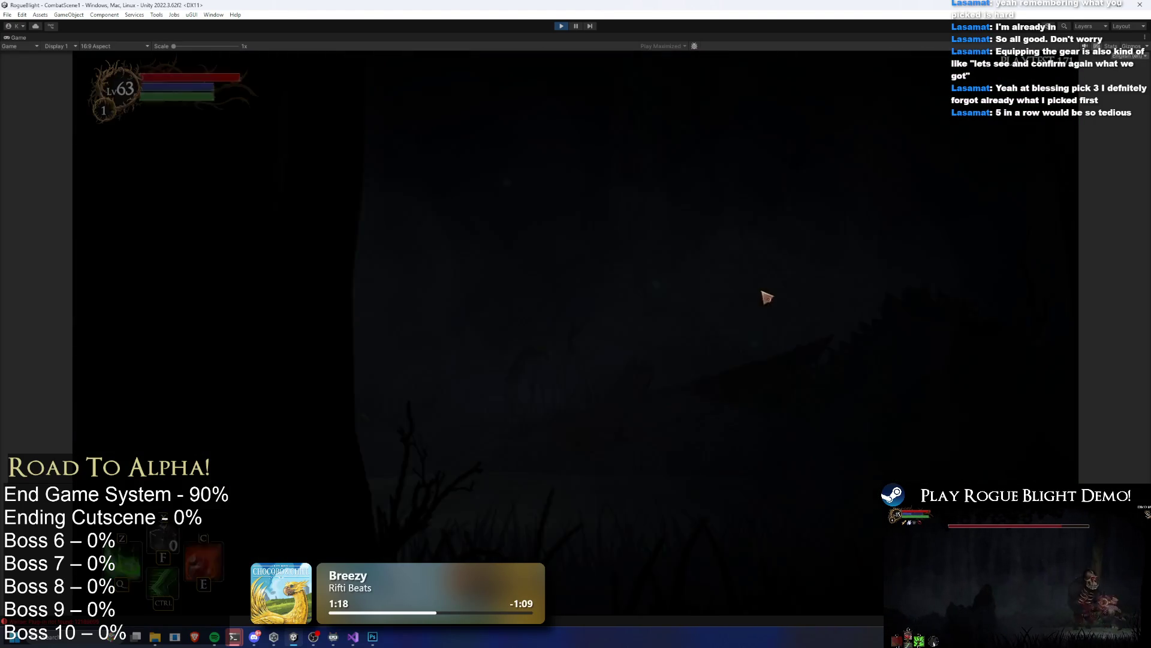
{"action": "key", "text": "w"}
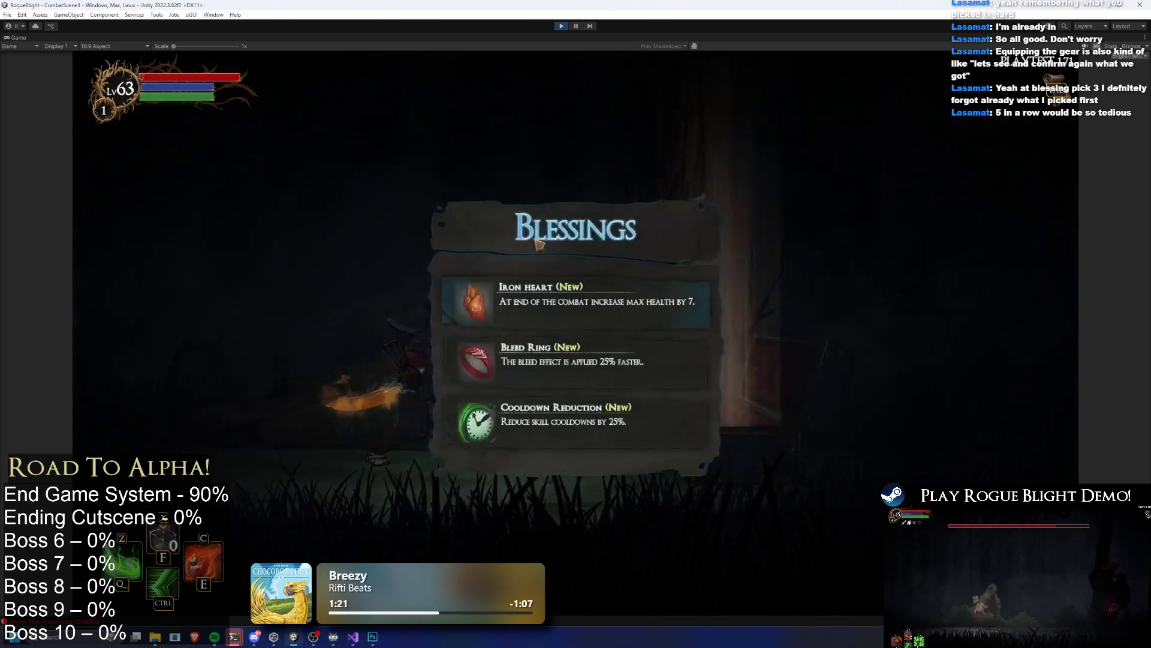
{"action": "left_click", "coordinate": [575, 373]}
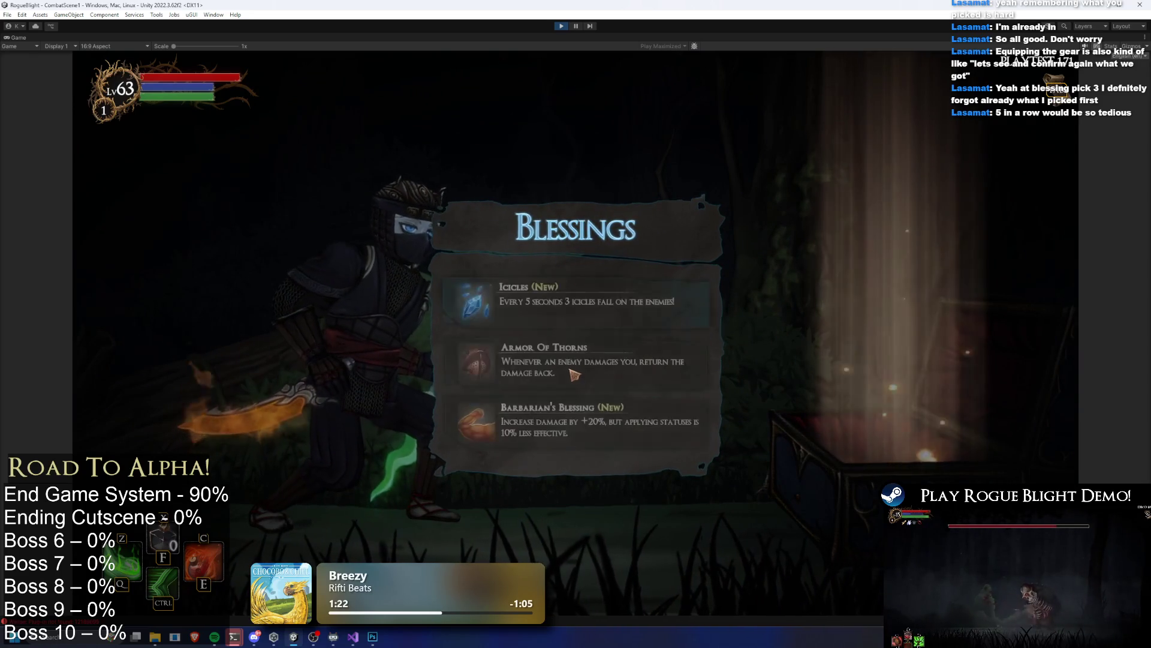
{"action": "left_click", "coordinate": [576, 373]}
{"action": "left_click", "coordinate": [581, 370]}
{"action": "left_click", "coordinate": [586, 368]}
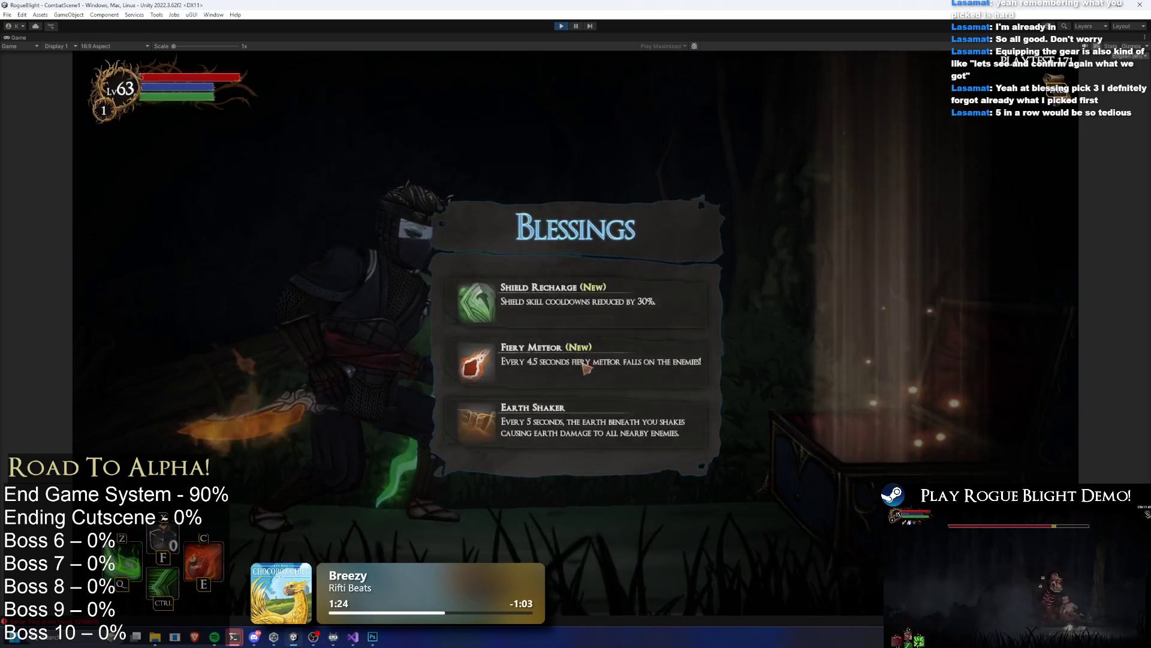
{"action": "left_click", "coordinate": [586, 368]}
Step: End the run from the pause menu and head back to camp
{"action": "key", "text": "Tab"}
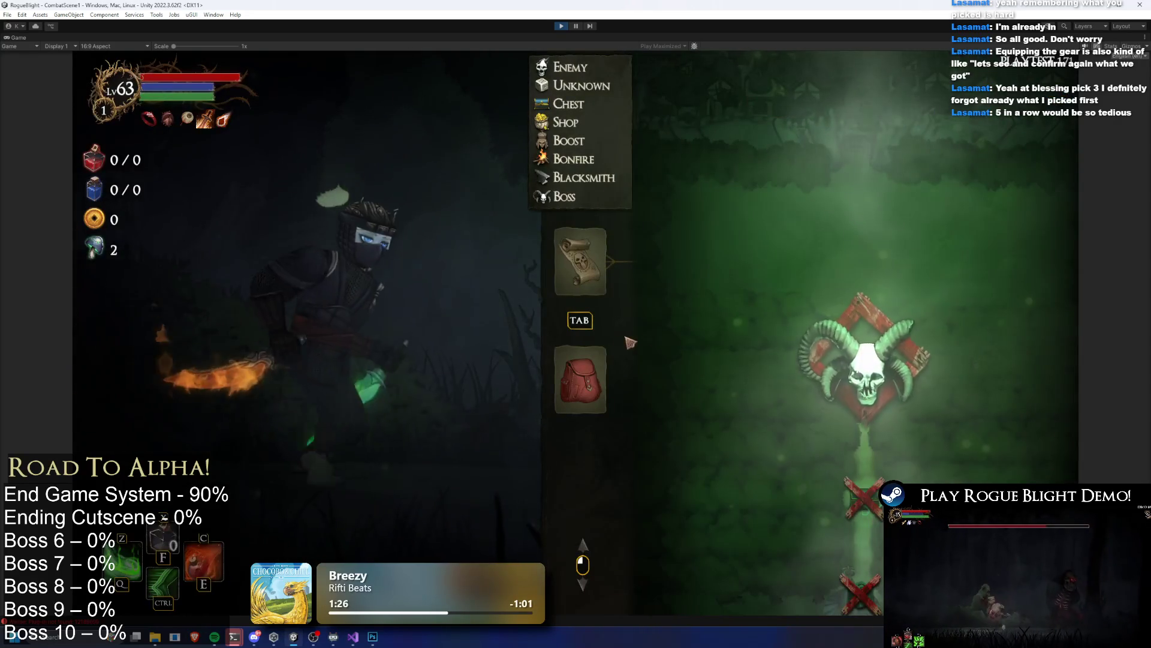
{"action": "key", "text": "Escape"}
{"action": "left_click", "coordinate": [597, 353]}
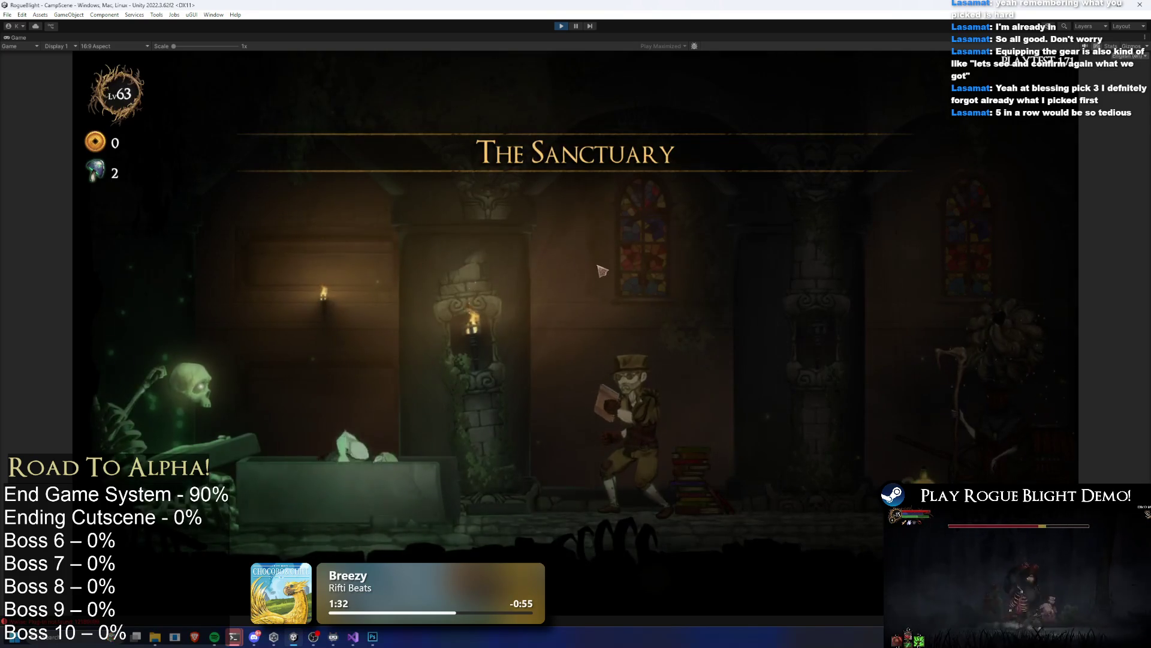
Step: Buy two Re-roll Blessing Choices levels on the upgrade keeper's Fortune page
{"action": "key", "text": "a"}
{"action": "key", "text": "e"}
{"action": "left_click", "coordinate": [629, 227]}
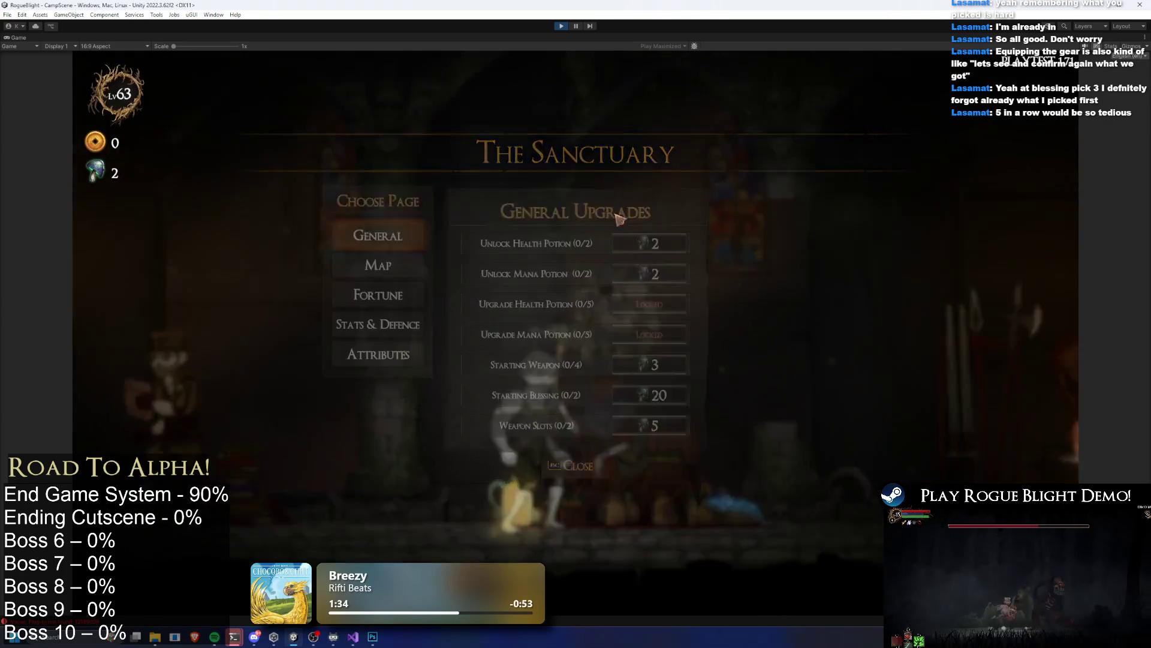
{"action": "left_click", "coordinate": [306, 280]}
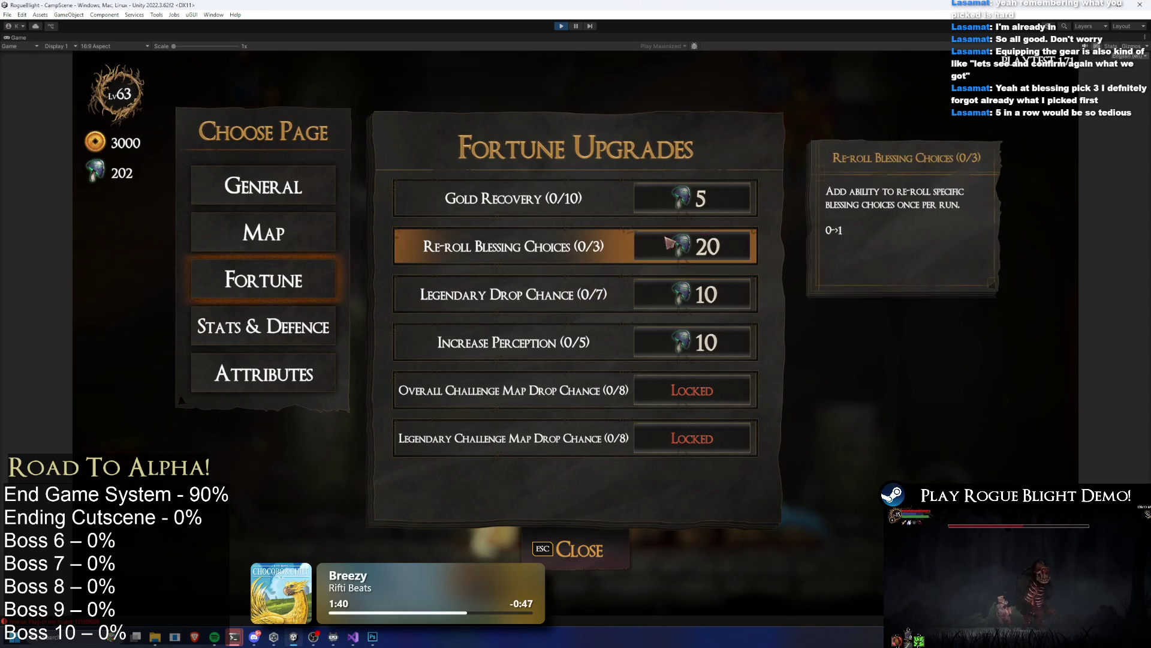
{"action": "left_click", "coordinate": [683, 249]}
{"action": "left_click_drag", "start_coordinate": [683, 247], "coordinate": [715, 252]}
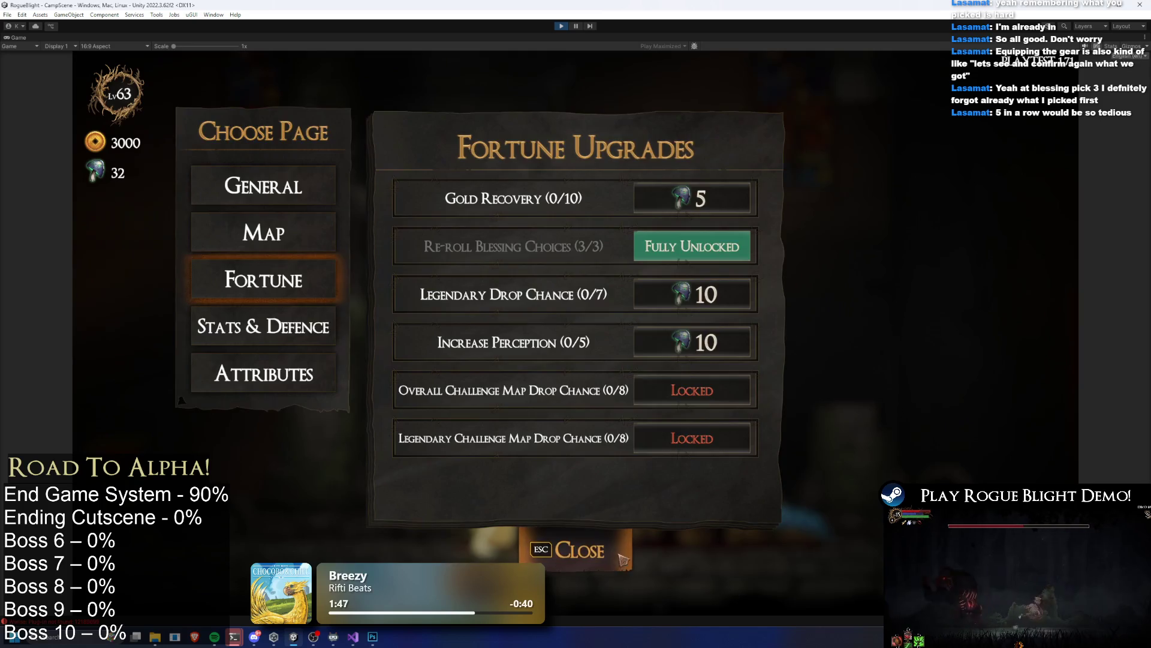
Step: Close the upgrades panel, move to the merchant's stall and bring up map selection
{"action": "key", "text": "Escape"}
{"action": "key", "text": "Left"}
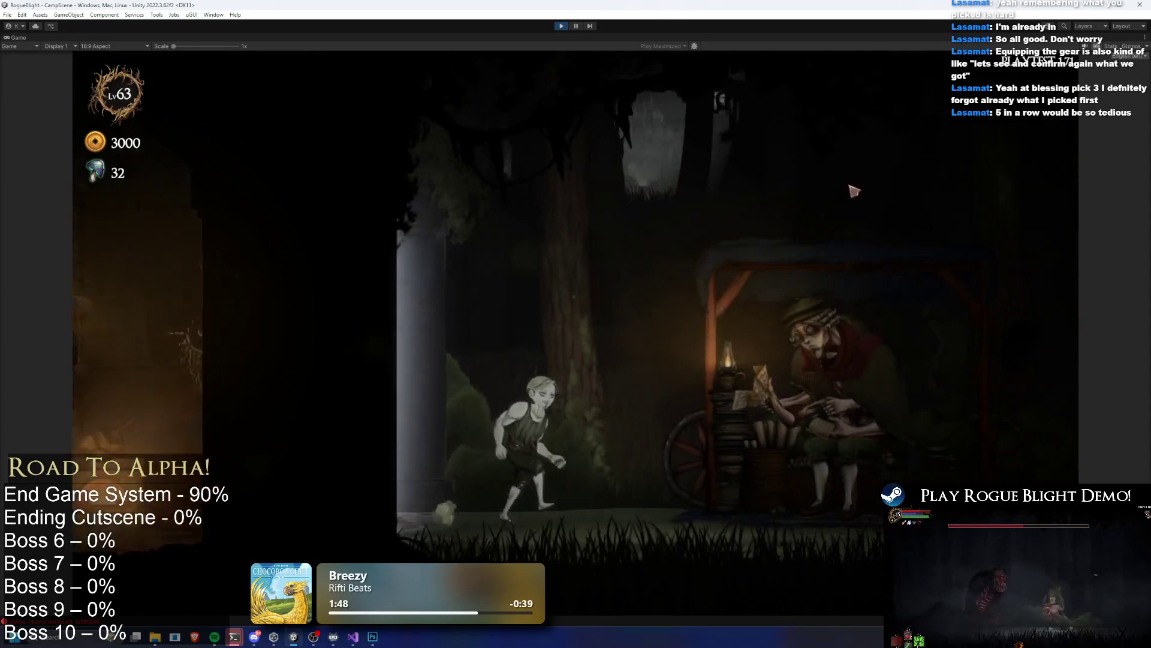
{"action": "key", "text": "Escape"}
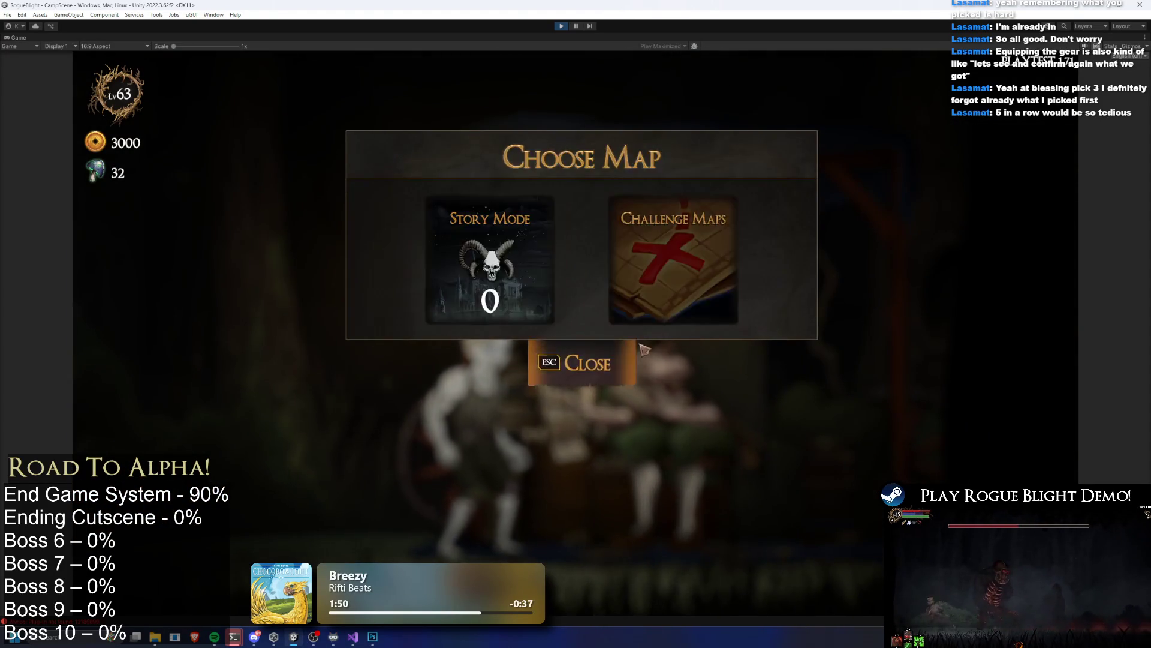
Step: Start the Gorilla Prime challenge map and resolve the Wooden Shield choice
{"action": "left_click", "coordinate": [682, 218]}
{"action": "left_click", "coordinate": [575, 210]}
{"action": "left_click", "coordinate": [717, 324]}
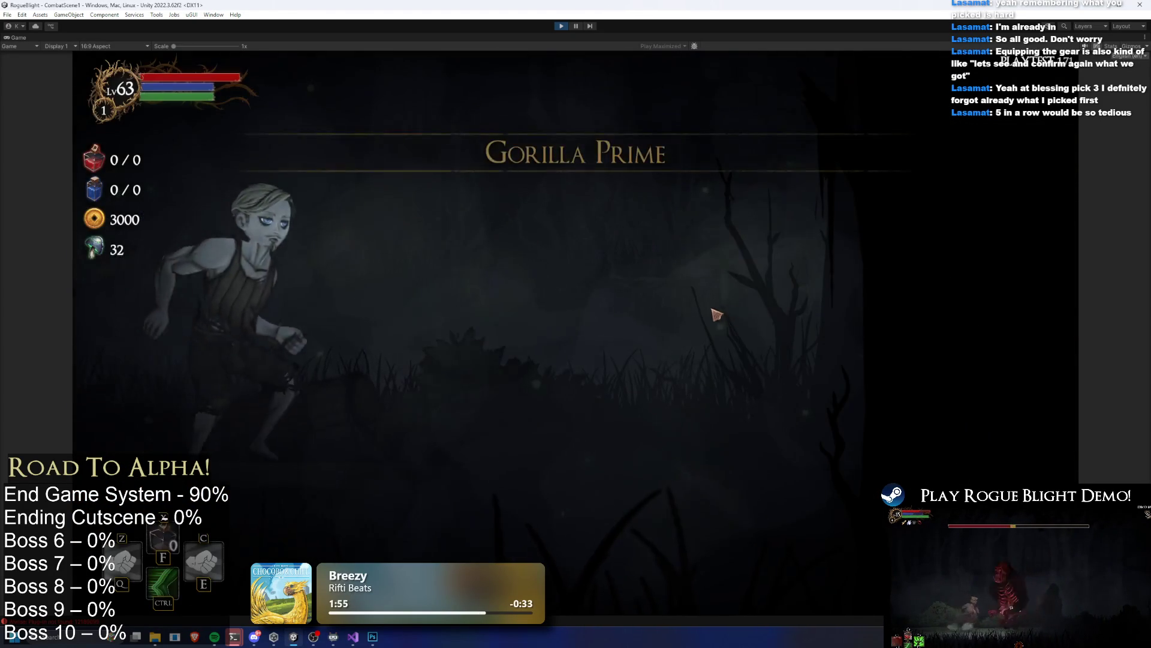
{"action": "left_click", "coordinate": [589, 297]}
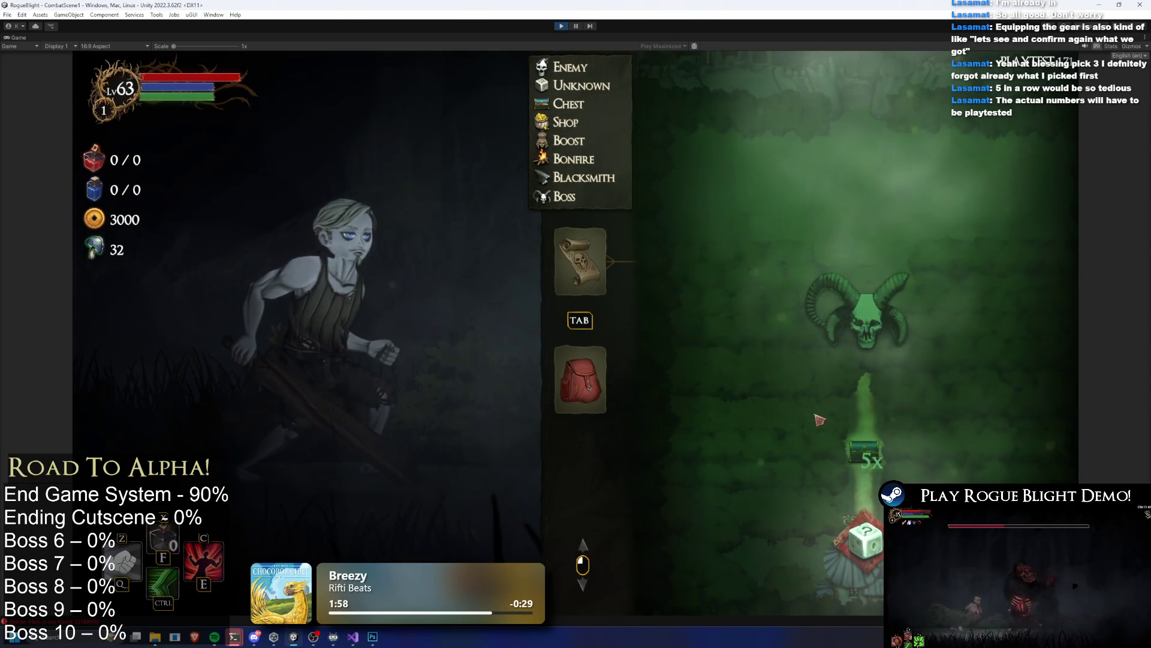
{"action": "scroll", "coordinate": [839, 390], "scroll_direction": "down", "scroll_amount": 1}
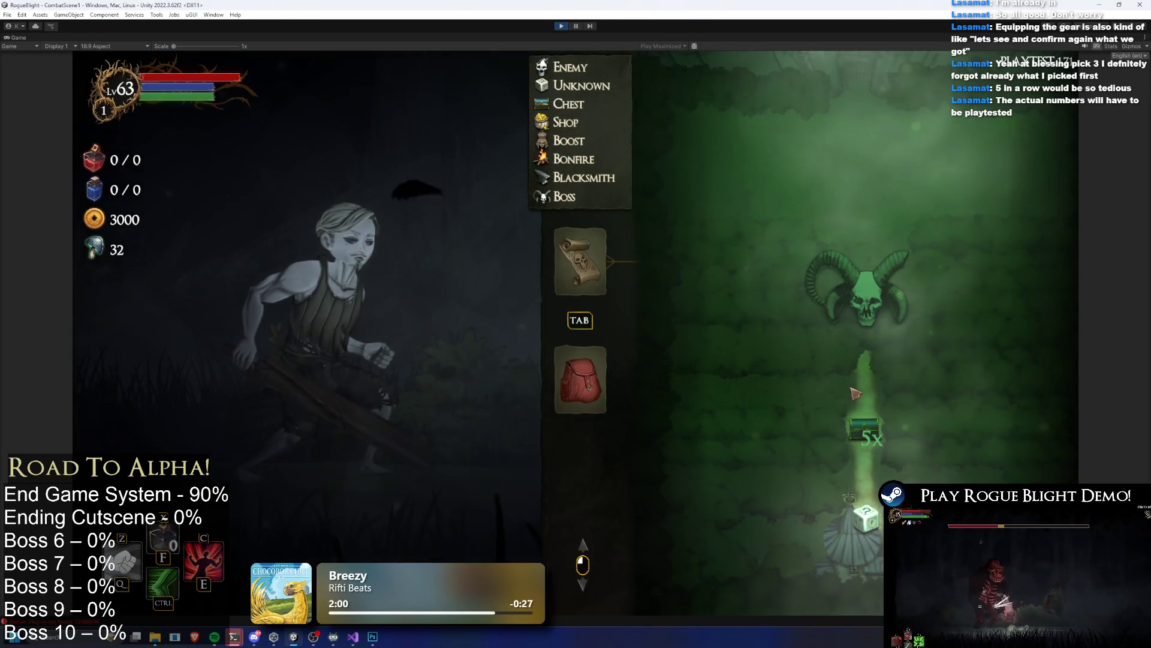
{"action": "key", "text": "Tab"}
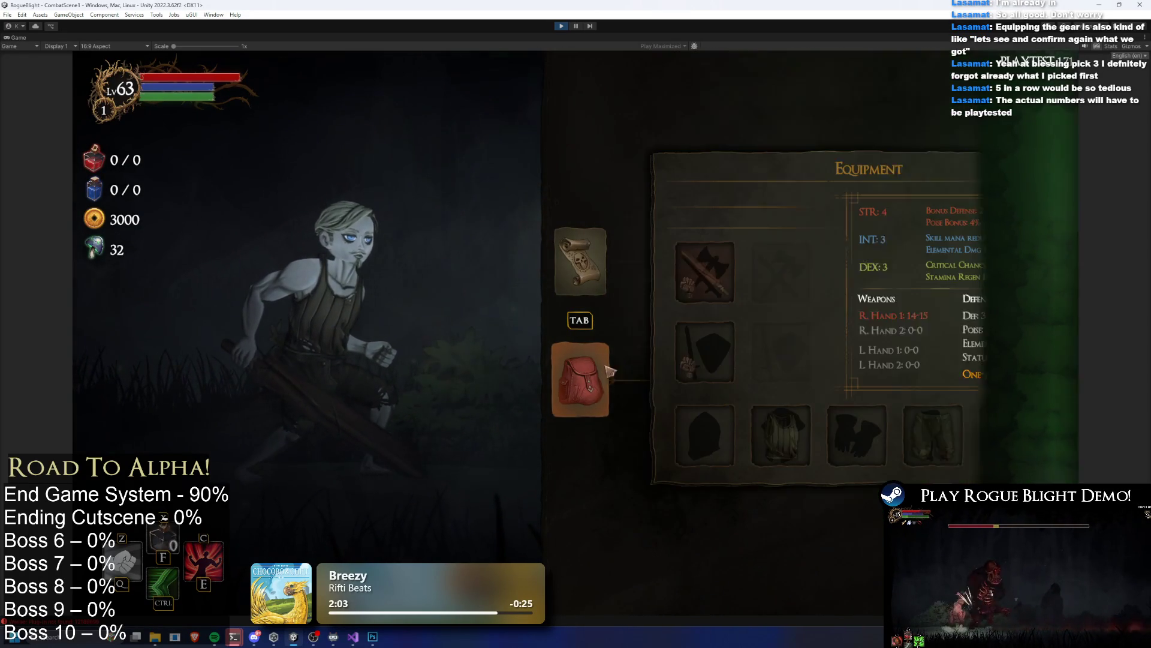
{"action": "key", "text": "Tab"}
Step: Enter the next room, answer the knight 'I trust in INT' and take the wizard loot
{"action": "key", "text": "d"}
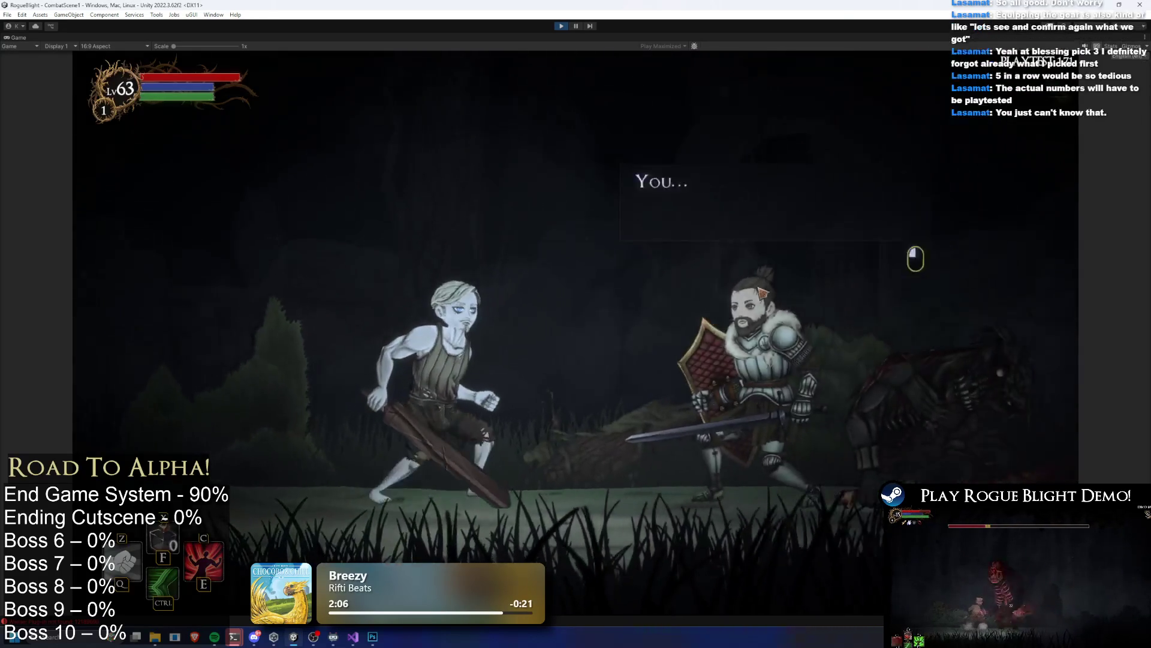
{"action": "left_click", "coordinate": [769, 289]}
{"action": "left_click", "coordinate": [768, 289]}
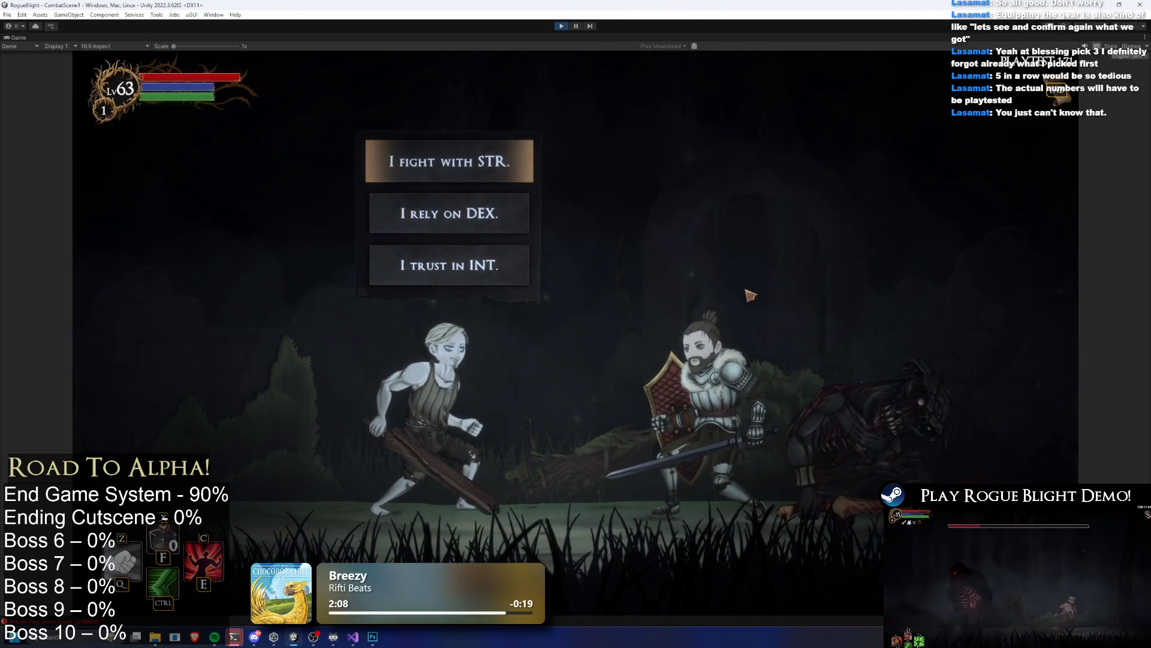
{"action": "left_click", "coordinate": [481, 262]}
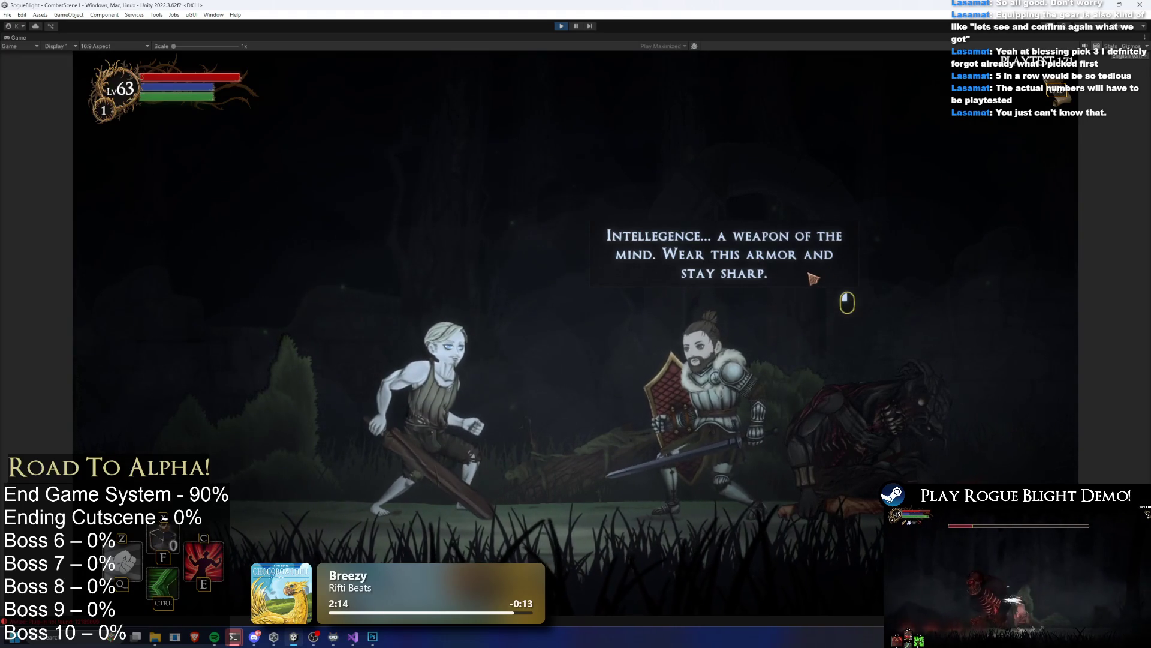
{"action": "left_click", "coordinate": [798, 287]}
{"action": "left_click", "coordinate": [792, 290]}
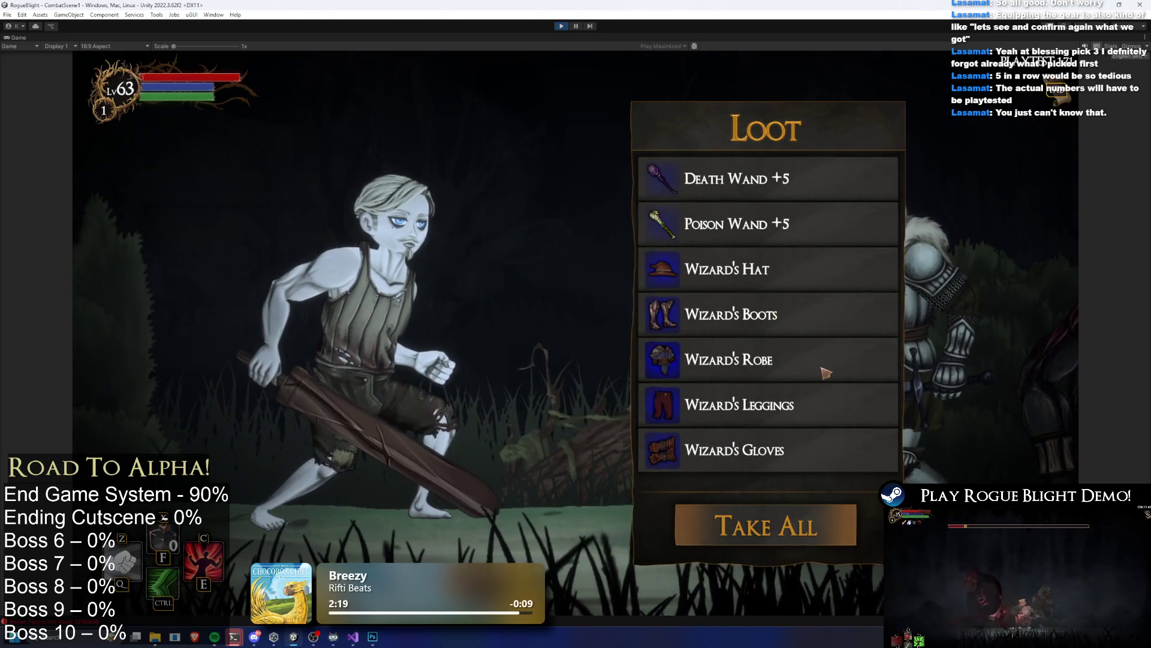
{"action": "left_click", "coordinate": [824, 520]}
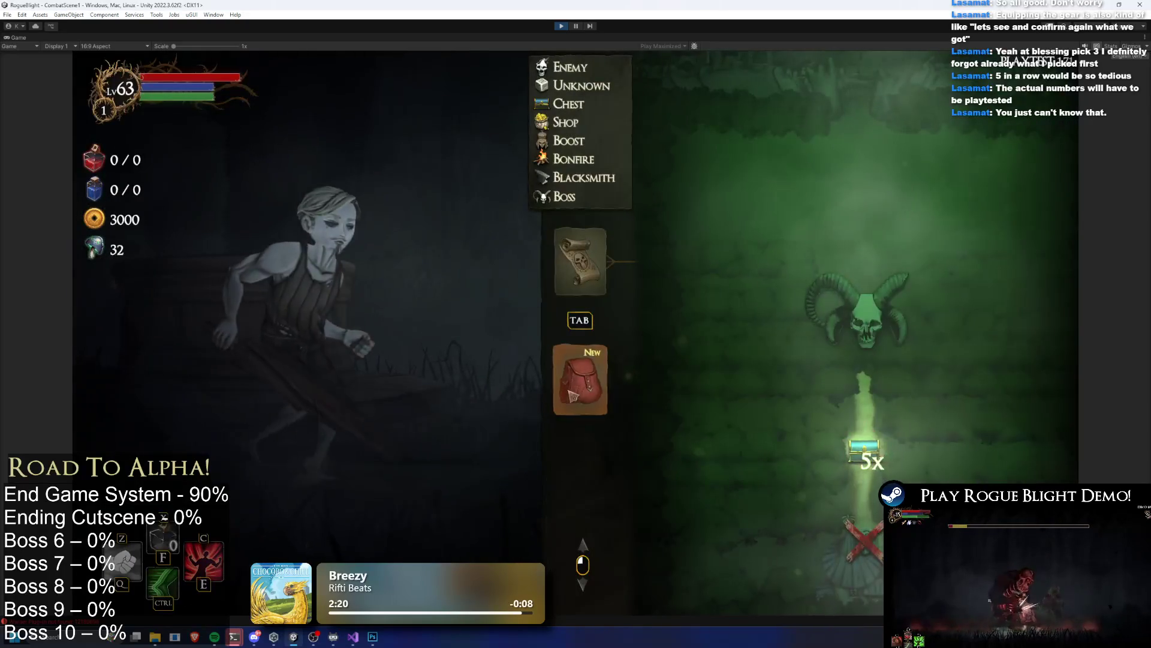
Step: Equip the Death Wand in the right hand and the Poison Wand in the left
{"action": "key", "text": "Tab"}
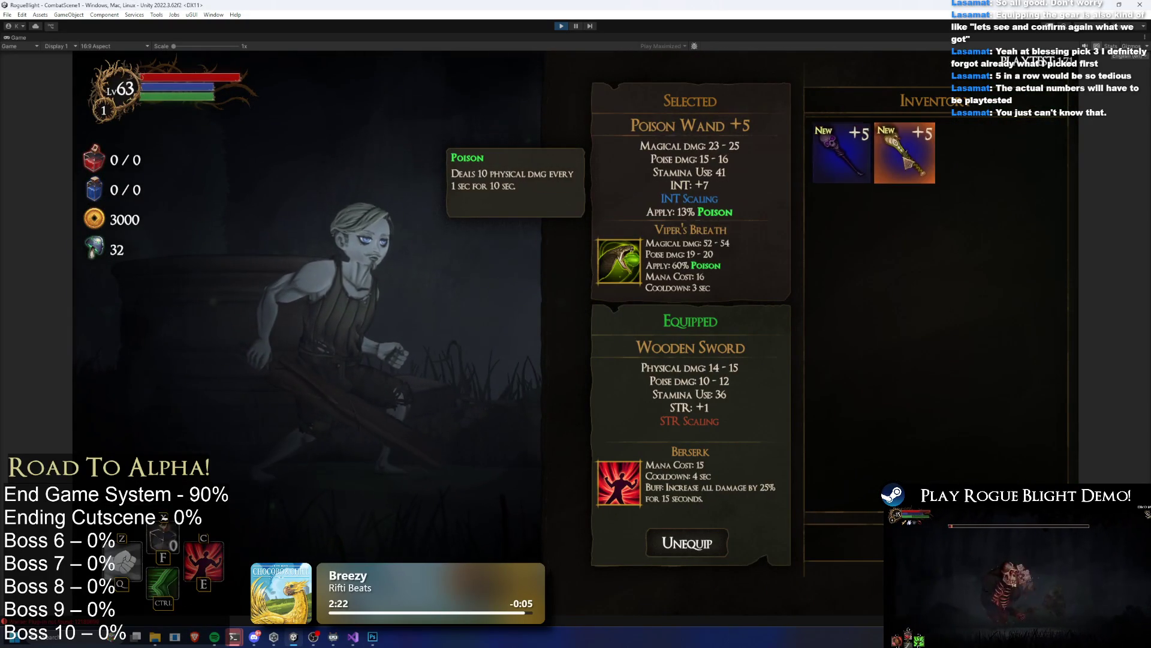
{"action": "left_click", "coordinate": [842, 153]}
{"action": "left_click", "coordinate": [679, 352]}
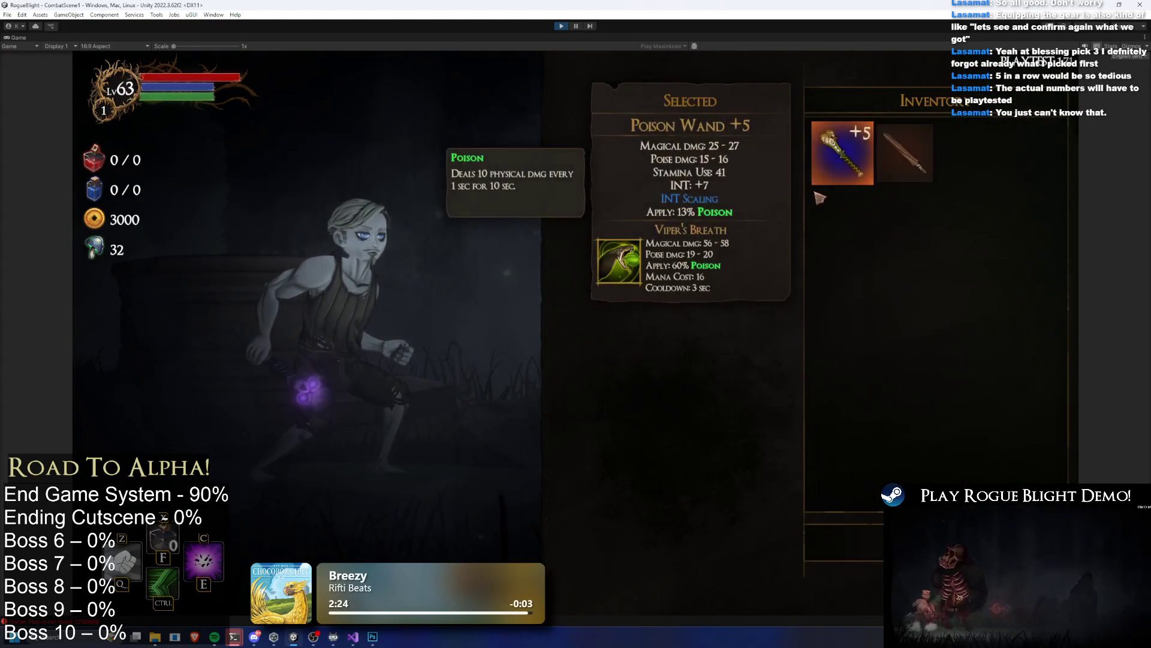
{"action": "left_click", "coordinate": [837, 150]}
Step: Equip Wizard's Hat, Robe, Gloves, Leggings and Boots, then travel to the next room
{"action": "left_click", "coordinate": [703, 432]}
{"action": "left_click", "coordinate": [840, 150]}
{"action": "left_click", "coordinate": [755, 435]}
{"action": "left_click", "coordinate": [839, 150]}
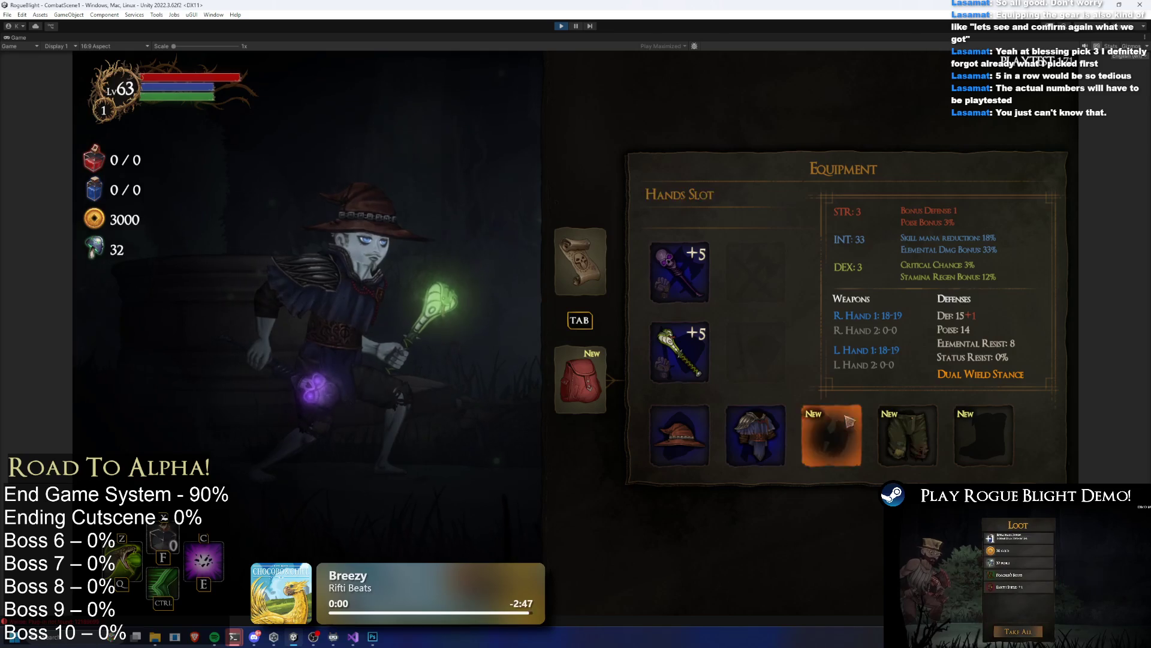
{"action": "left_click", "coordinate": [848, 421]}
{"action": "left_click", "coordinate": [842, 153]}
{"action": "left_click", "coordinate": [907, 435]}
{"action": "left_click", "coordinate": [857, 183]}
{"action": "left_click", "coordinate": [984, 435]}
{"action": "left_click", "coordinate": [843, 153]}
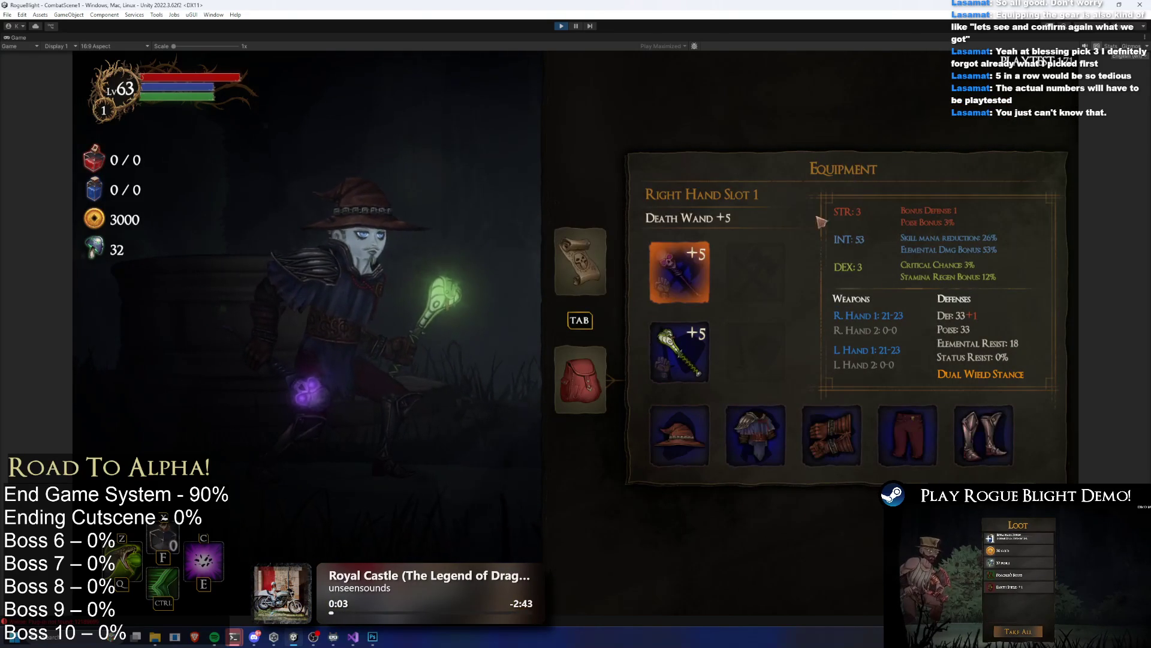
{"action": "key", "text": "Tab"}
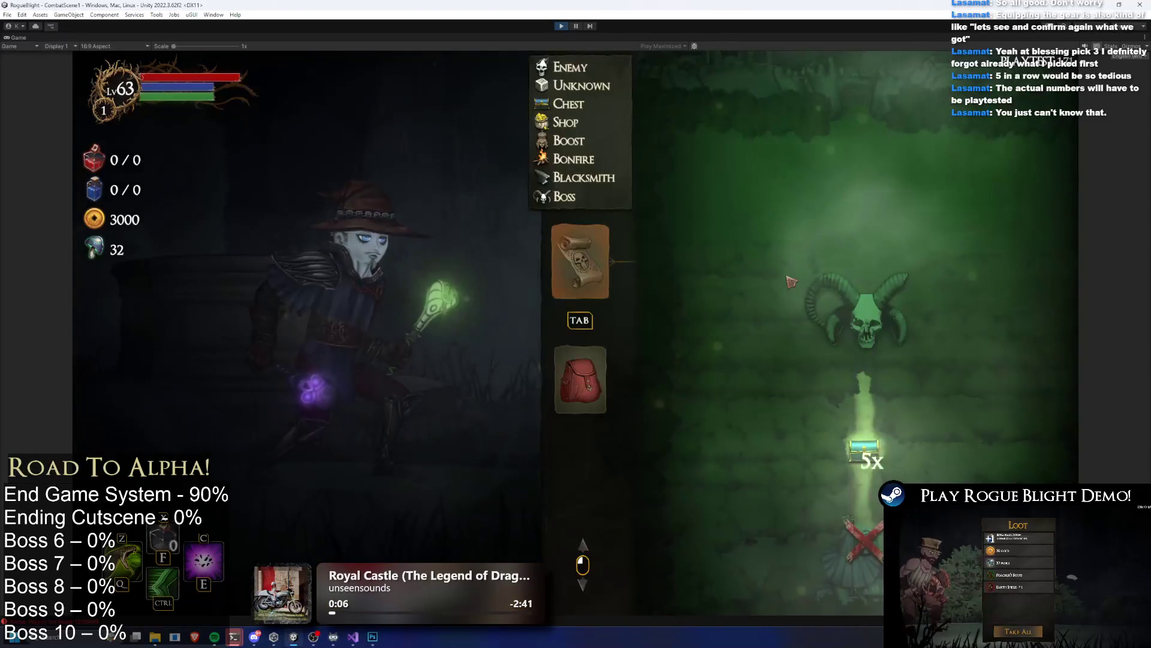
{"action": "left_click", "coordinate": [857, 451]}
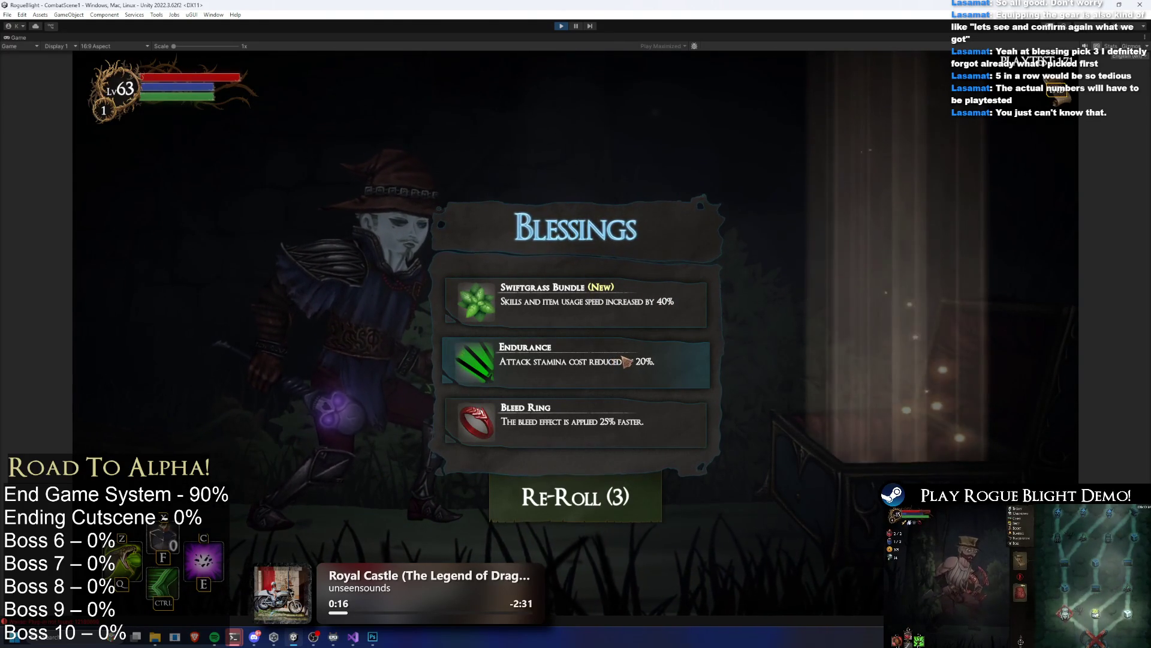
Step: Take the Swiftgrass Bundle, Darkness Ring and Cooldown Reduction blessings
{"action": "left_click", "coordinate": [576, 26]}
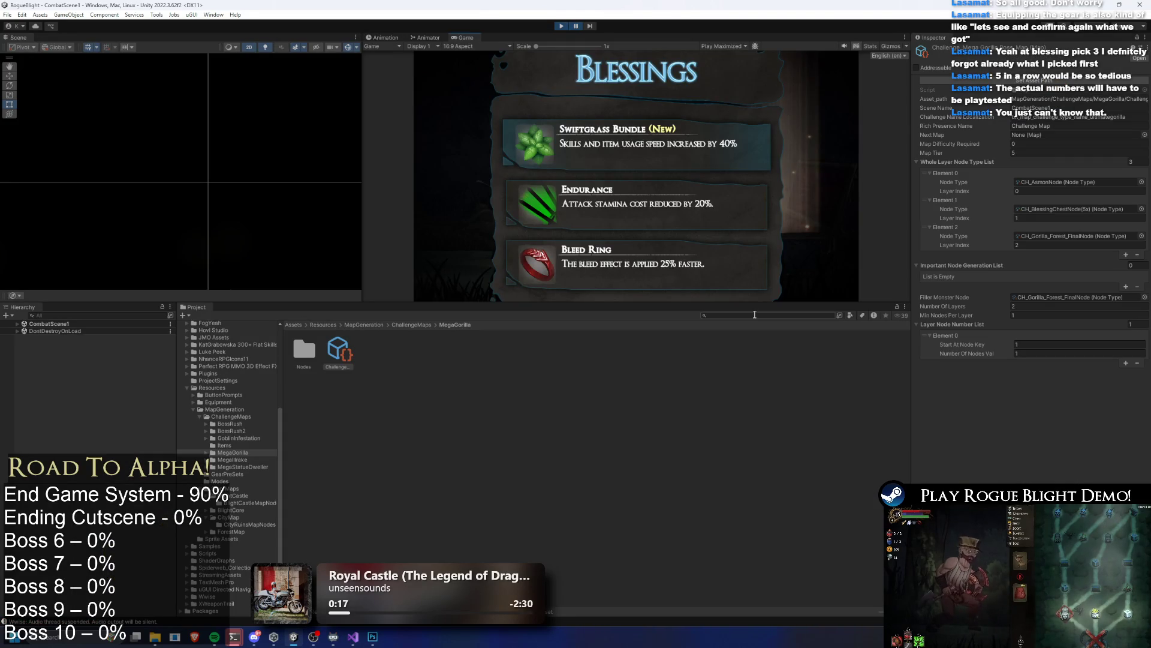
{"action": "left_click", "coordinate": [576, 27]}
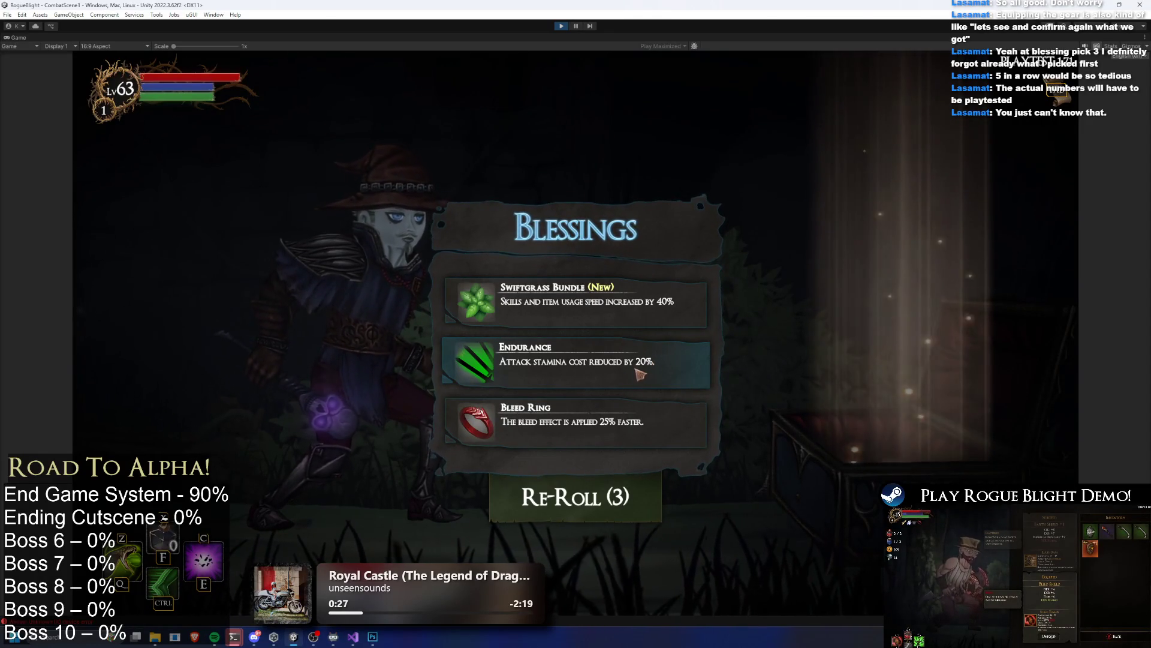
{"action": "left_click", "coordinate": [658, 311]}
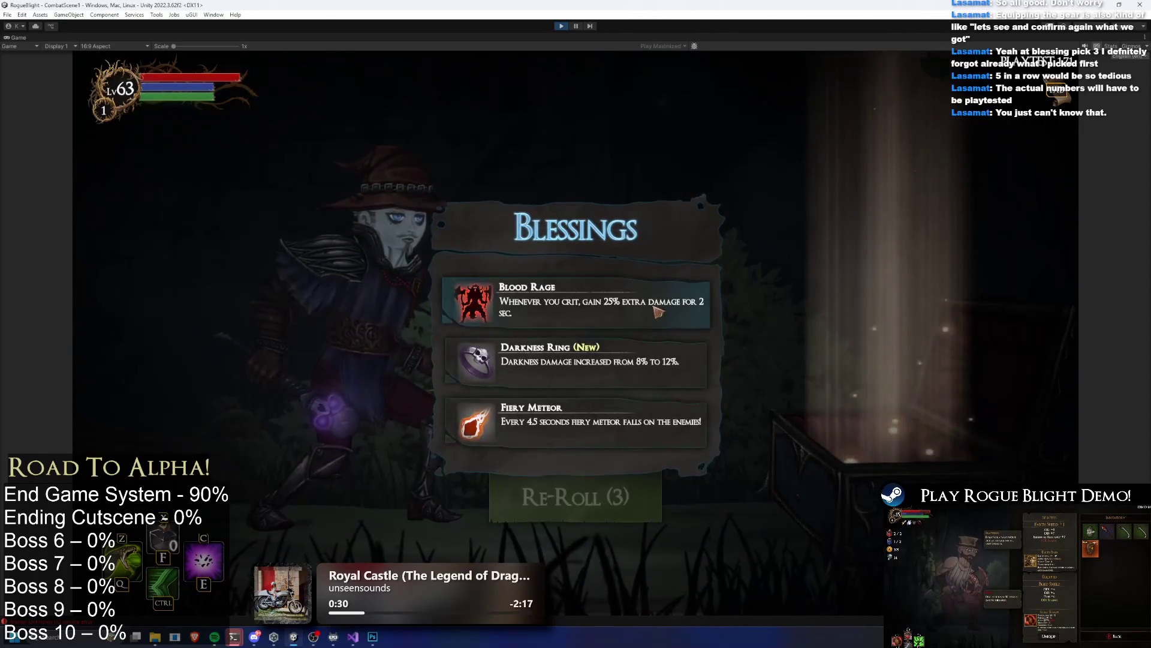
{"action": "left_click", "coordinate": [628, 361]}
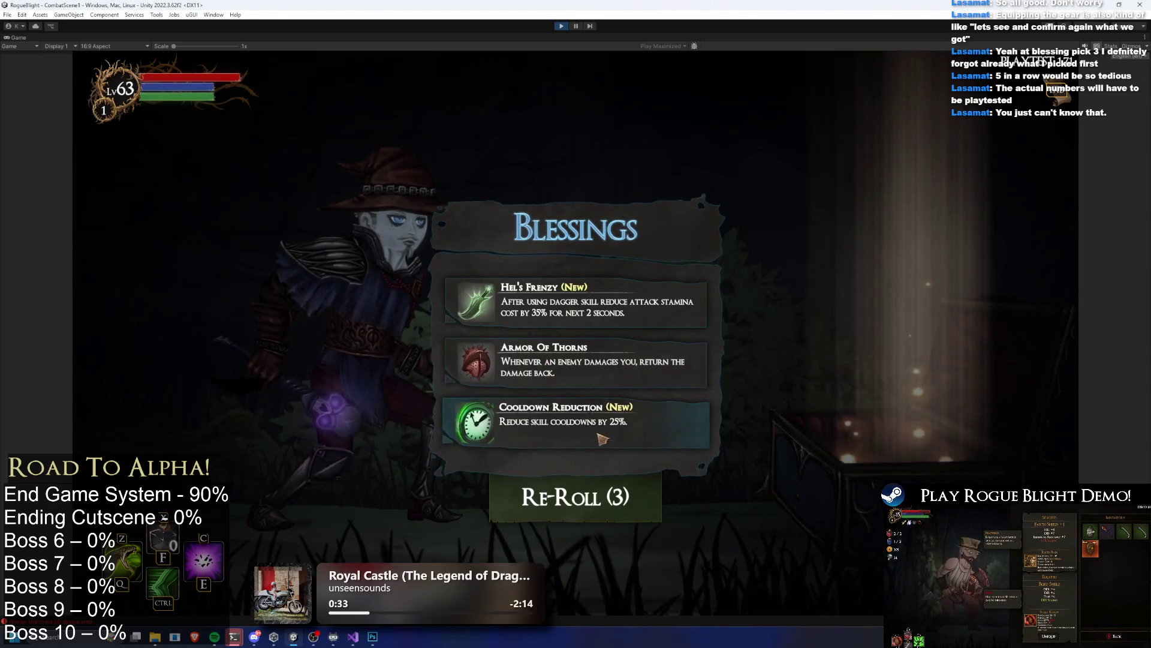
{"action": "left_click", "coordinate": [621, 484]}
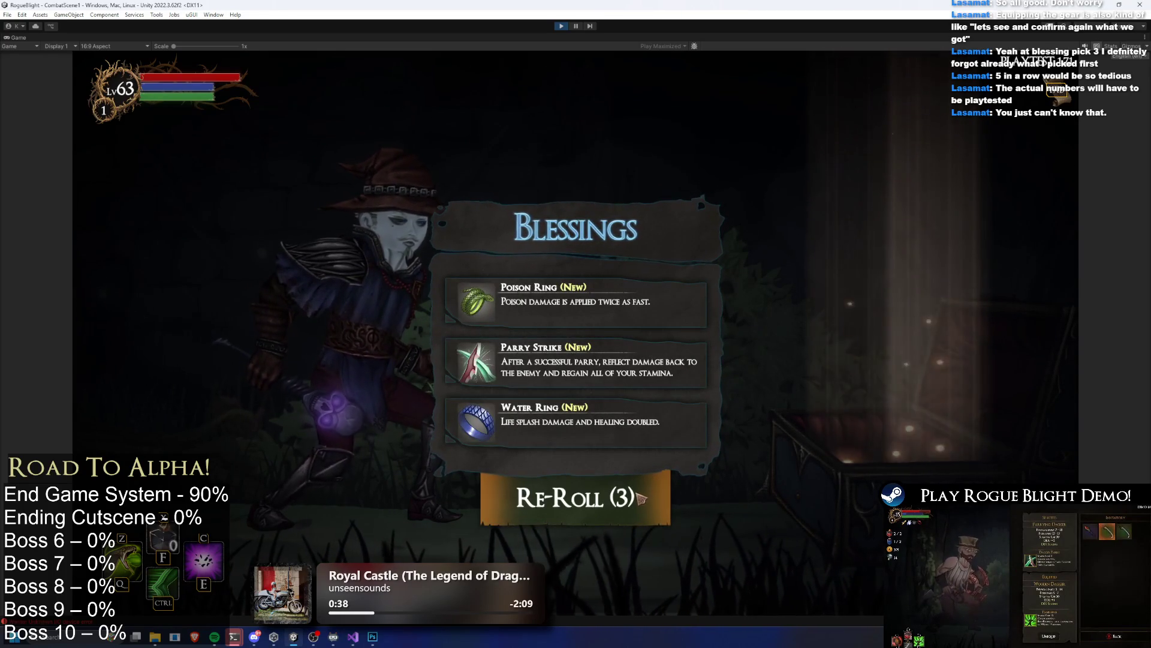
Step: Take a Poison Ring blessing, reroll twice and pick Dark Pulse
{"action": "left_click", "coordinate": [588, 315]}
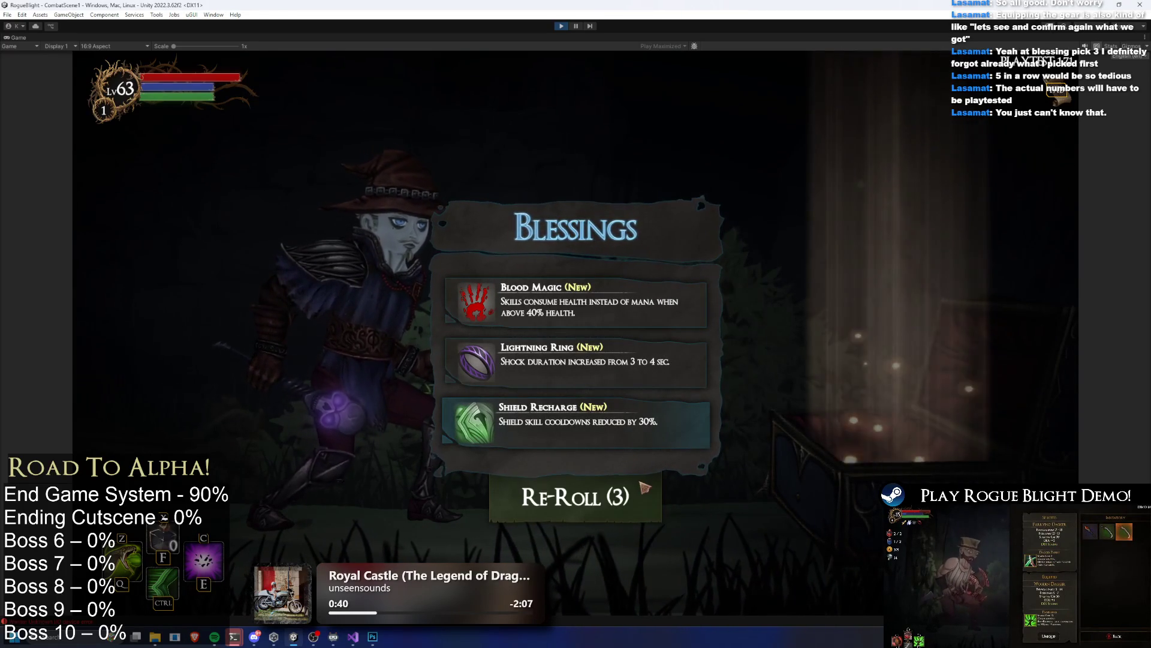
{"action": "left_click", "coordinate": [630, 510]}
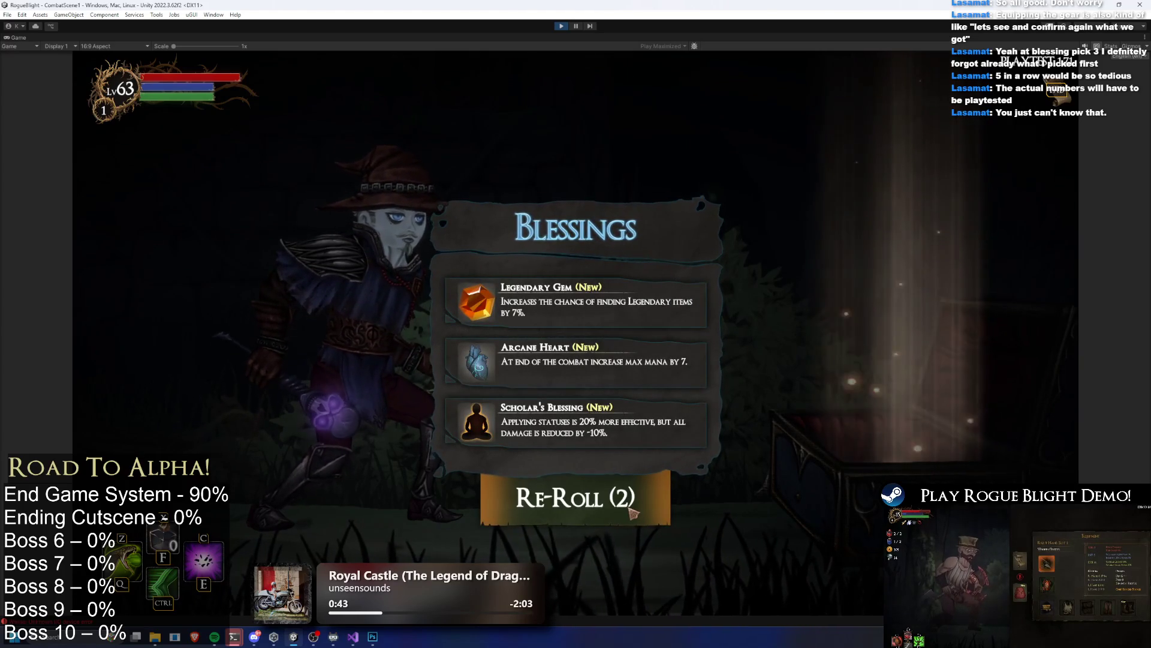
{"action": "left_click", "coordinate": [633, 512]}
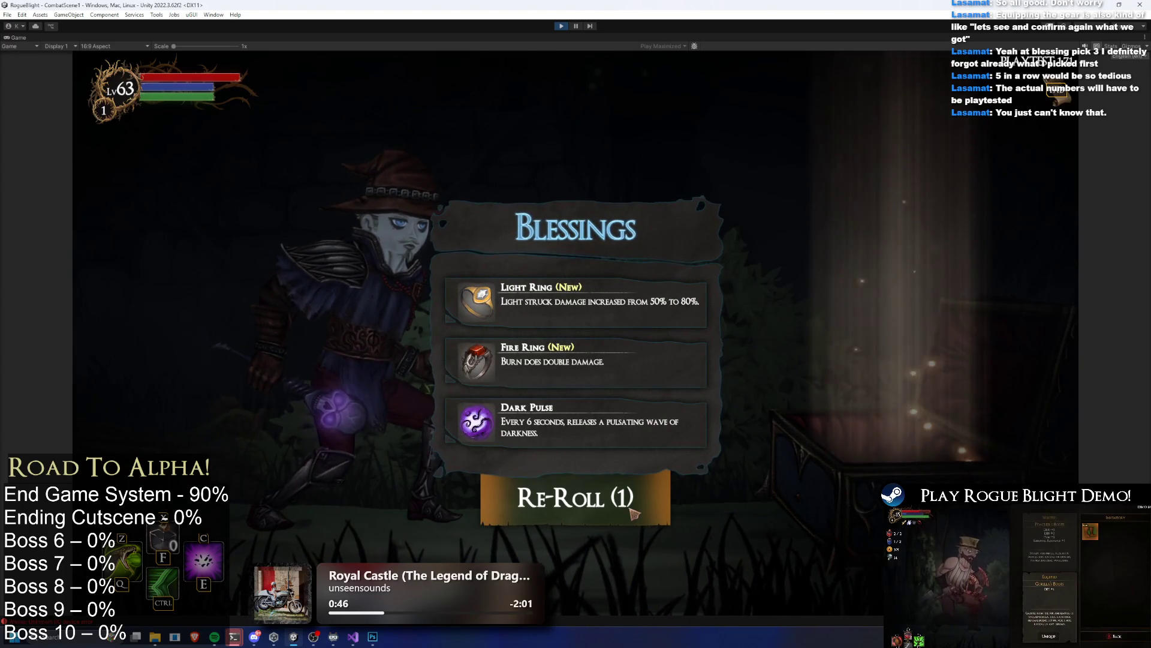
{"action": "left_click", "coordinate": [619, 433]}
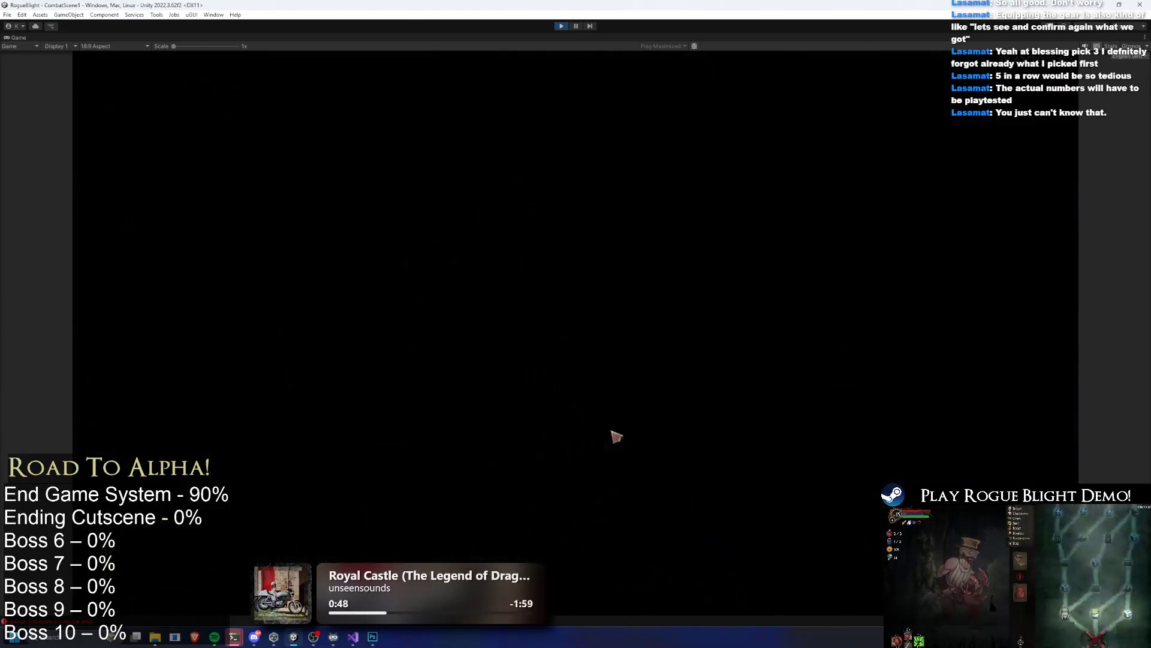
{"action": "key", "text": "Tab"}
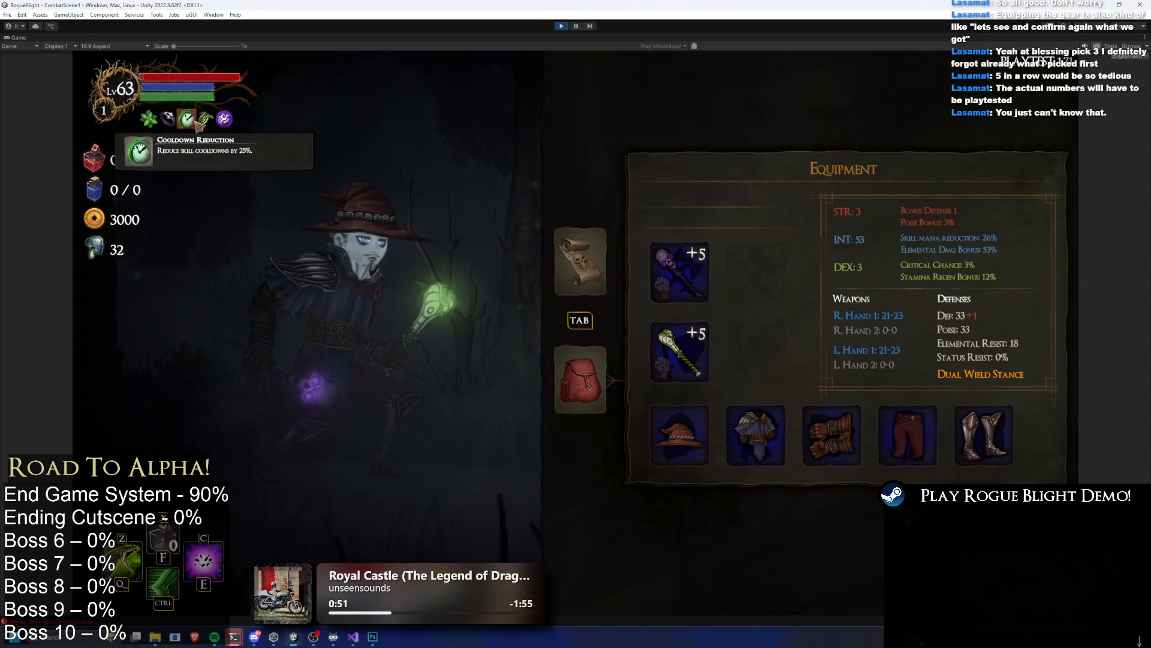
Step: Walk into the boss encounter and hit Gorilla Prime with green spells and purple bursts
{"action": "mouse_move", "coordinate": [177, 127]}
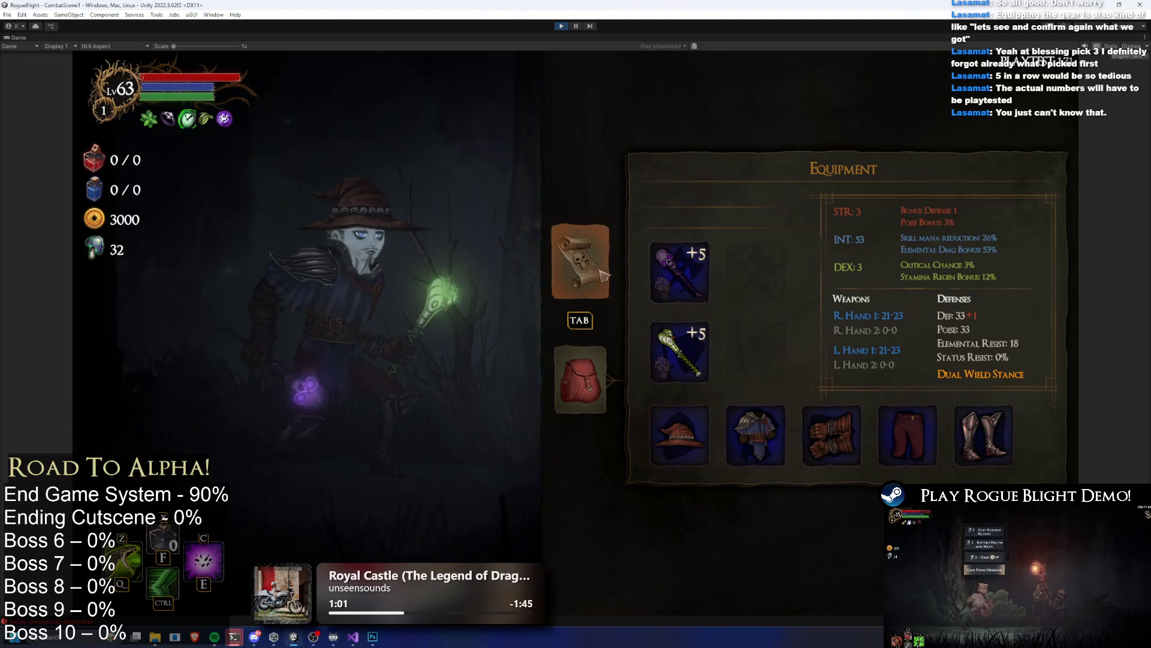
{"action": "key", "text": "Tab"}
{"action": "key", "text": "Escape"}
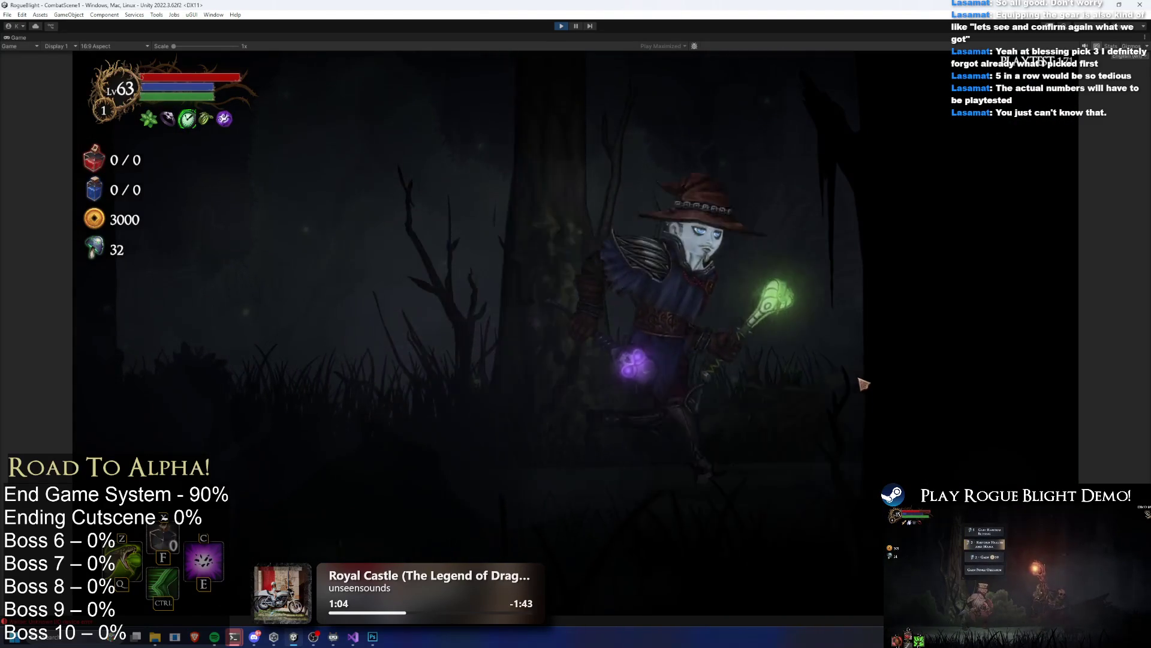
{"action": "key", "text": "d"}
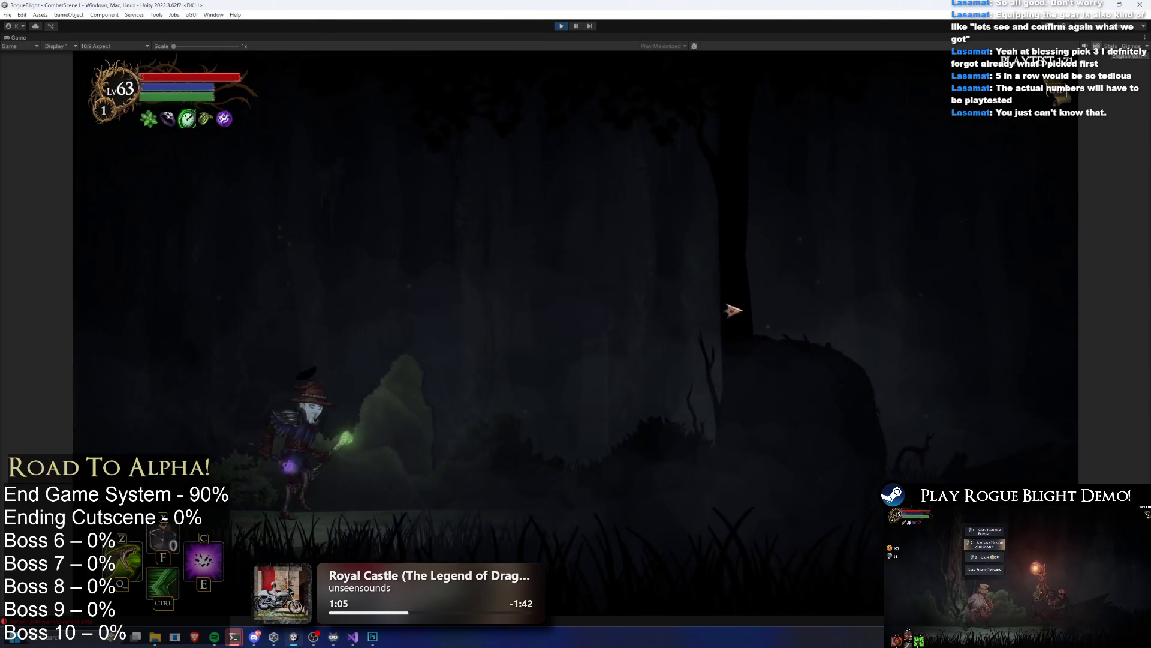
{"action": "left_click", "coordinate": [836, 457]}
{"action": "key", "text": "a"}
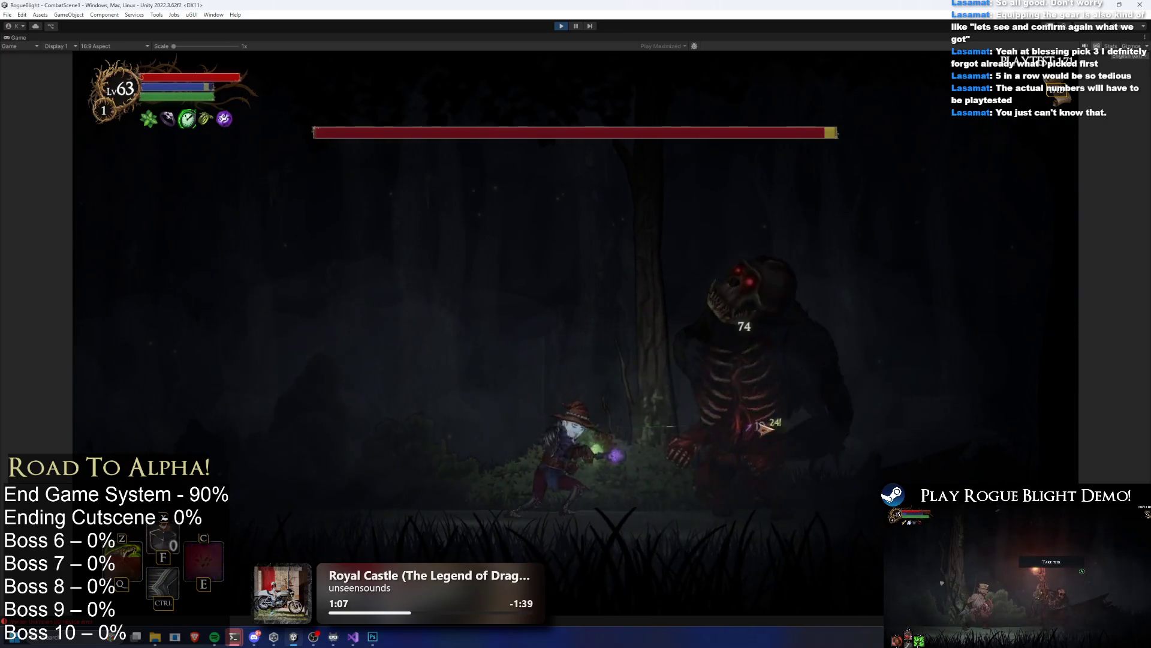
{"action": "left_click", "coordinate": [815, 444]}
{"action": "key", "text": "c"}
{"action": "key", "text": "a"}
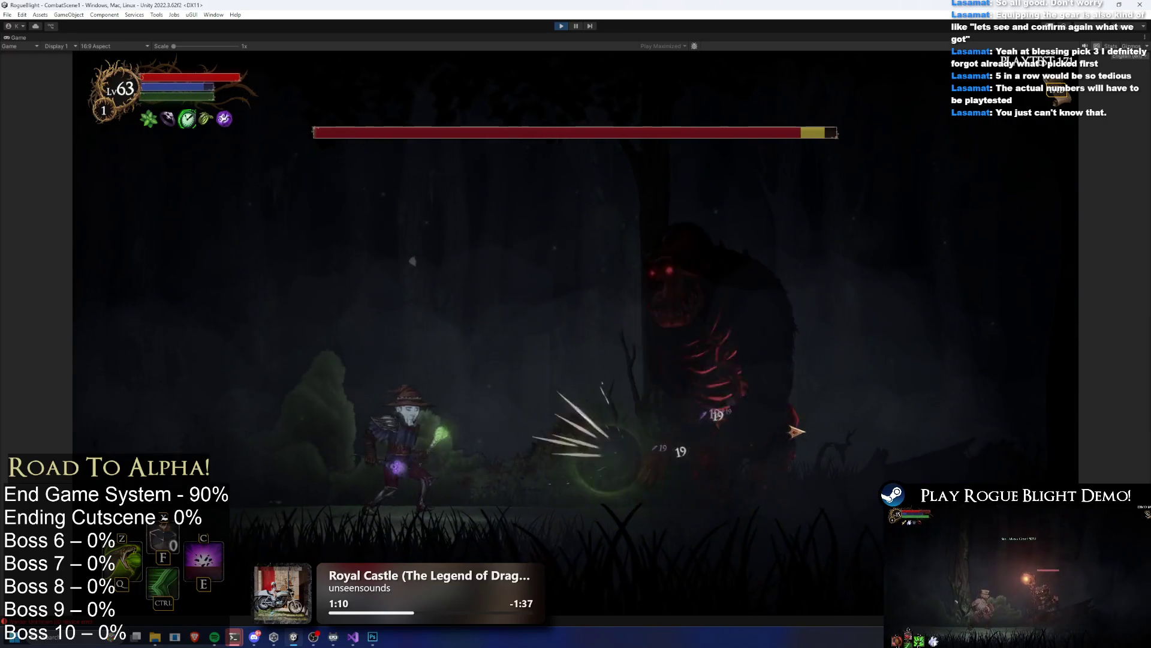
{"action": "left_click", "coordinate": [754, 420]}
{"action": "left_click", "coordinate": [755, 420]}
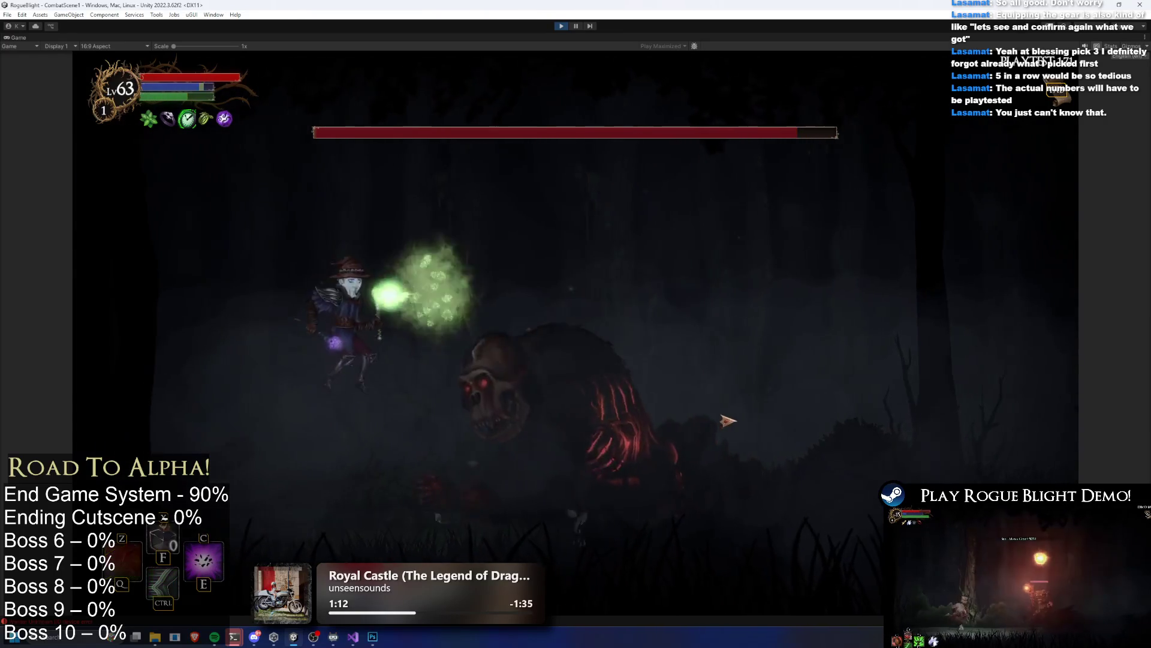
{"action": "key", "text": "d"}
{"action": "key", "text": "c"}
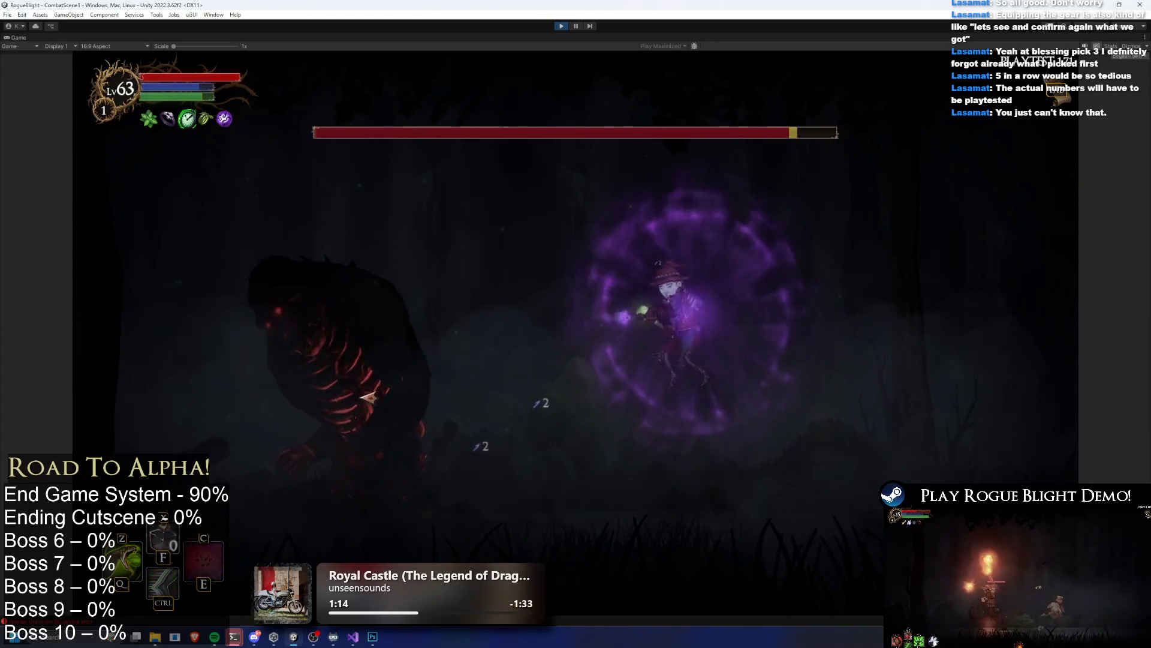
{"action": "key", "text": "c"}
Step: Keep attacking the gorilla with orbs, C and Z abilities while jumping and dashing
{"action": "left_click", "coordinate": [424, 355]}
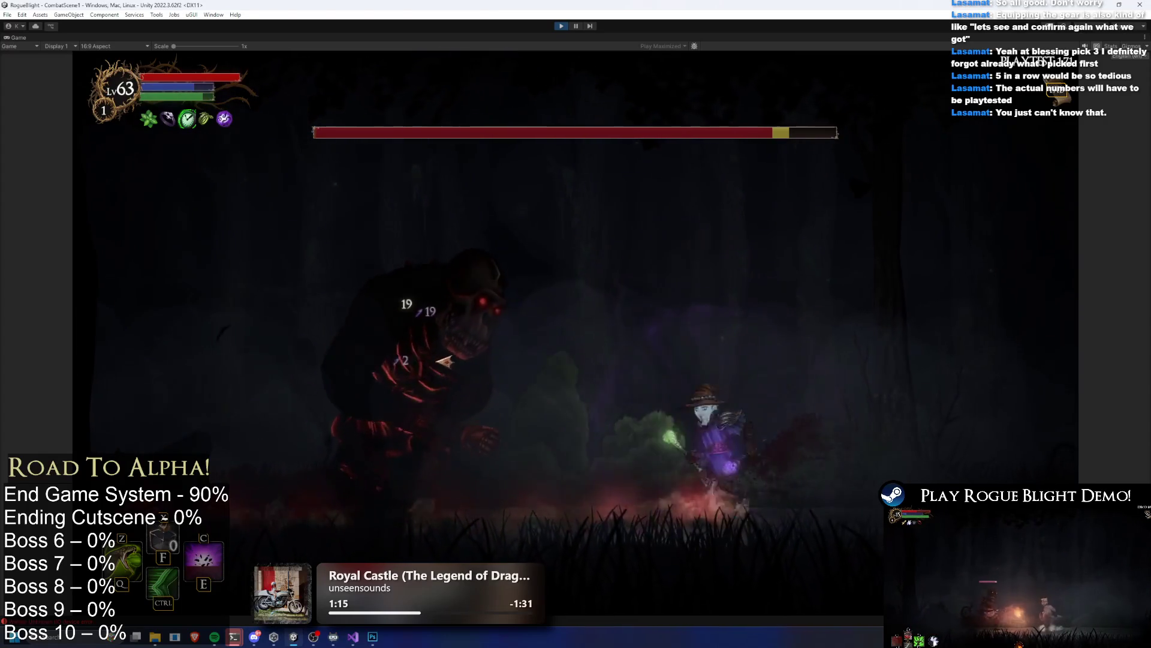
{"action": "key", "text": "a"}
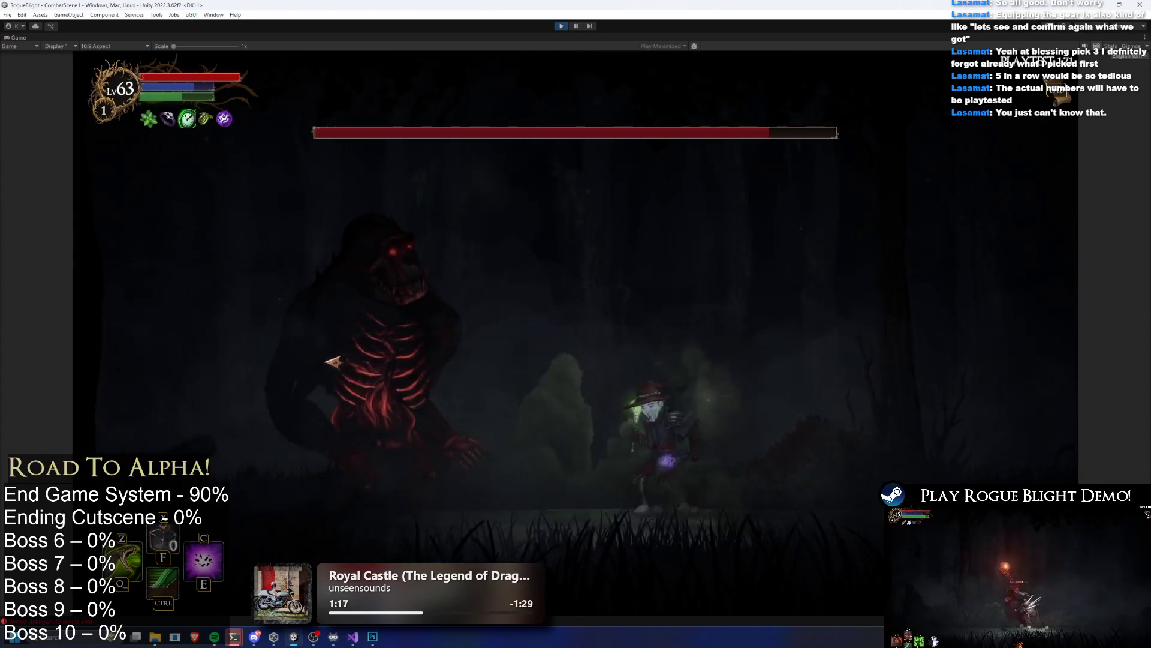
{"action": "left_click", "coordinate": [592, 379]}
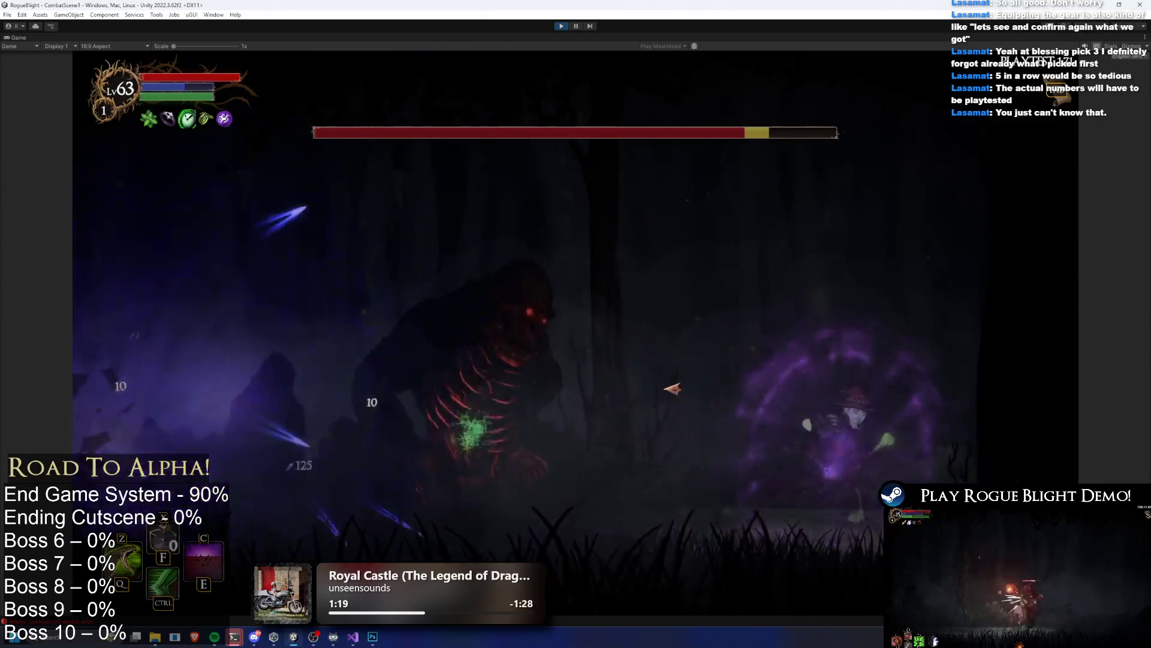
{"action": "key", "text": "space"}
{"action": "left_click", "coordinate": [961, 423]}
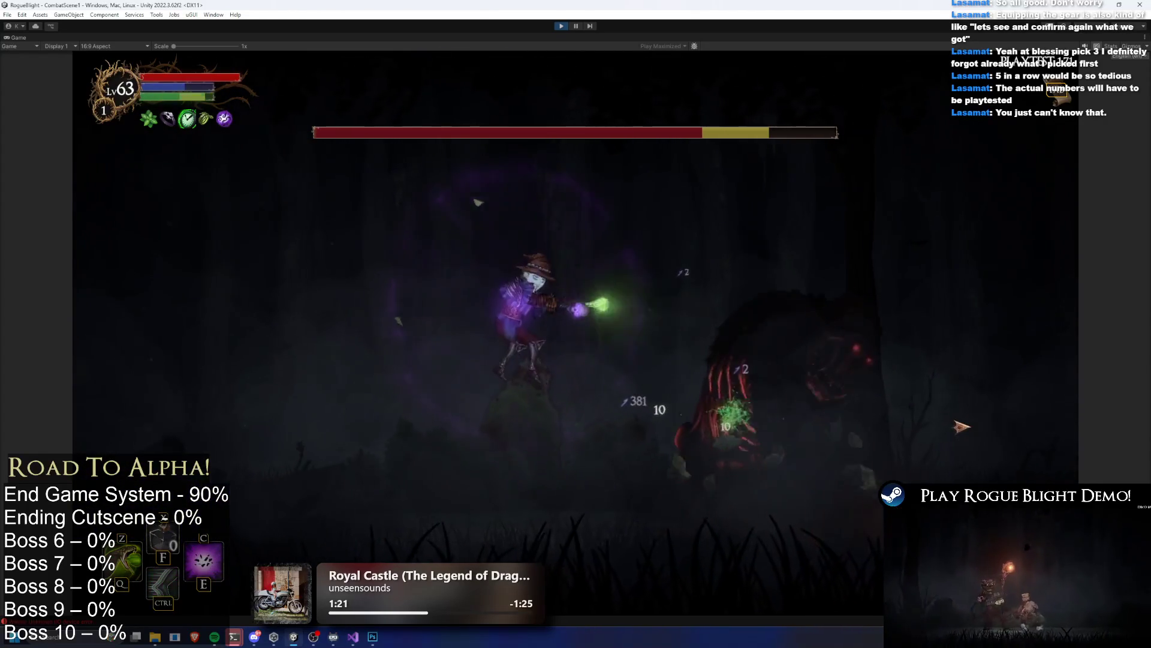
{"action": "key", "text": "c"}
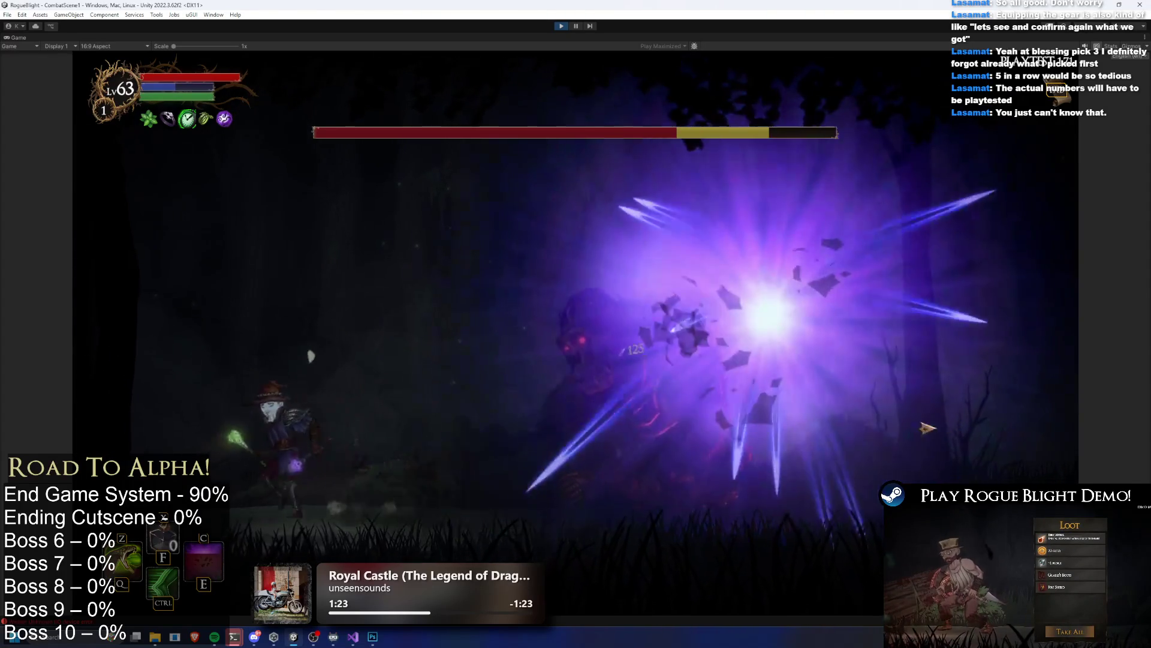
{"action": "key", "text": "shift"}
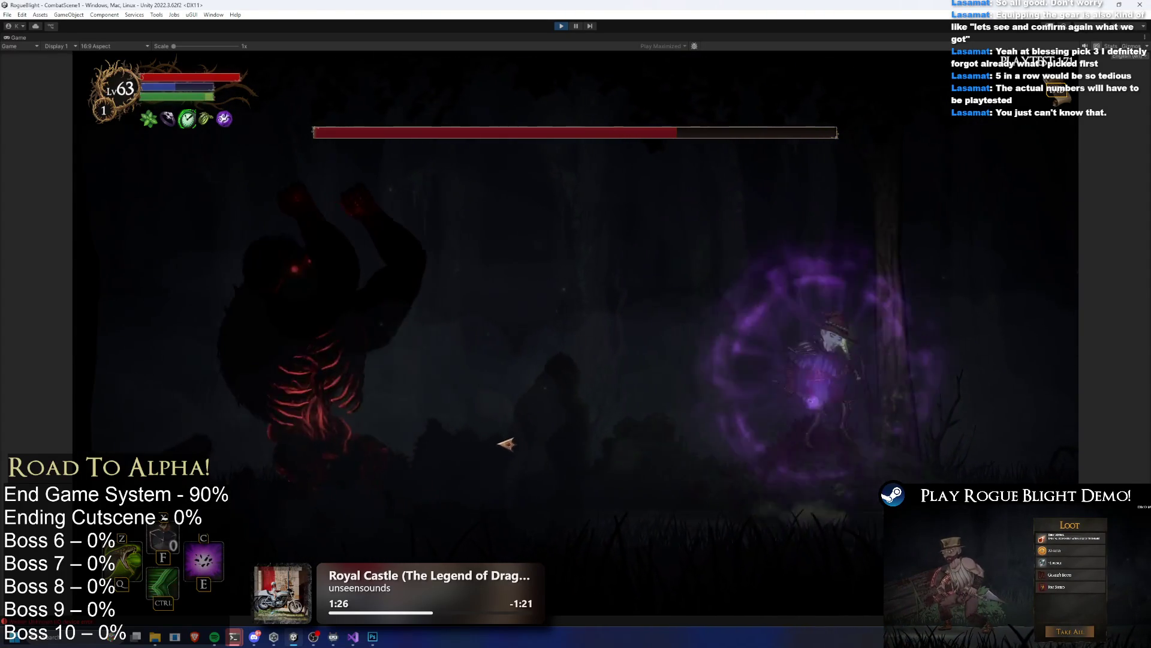
{"action": "key", "text": "shift"}
{"action": "left_click", "coordinate": [462, 419]}
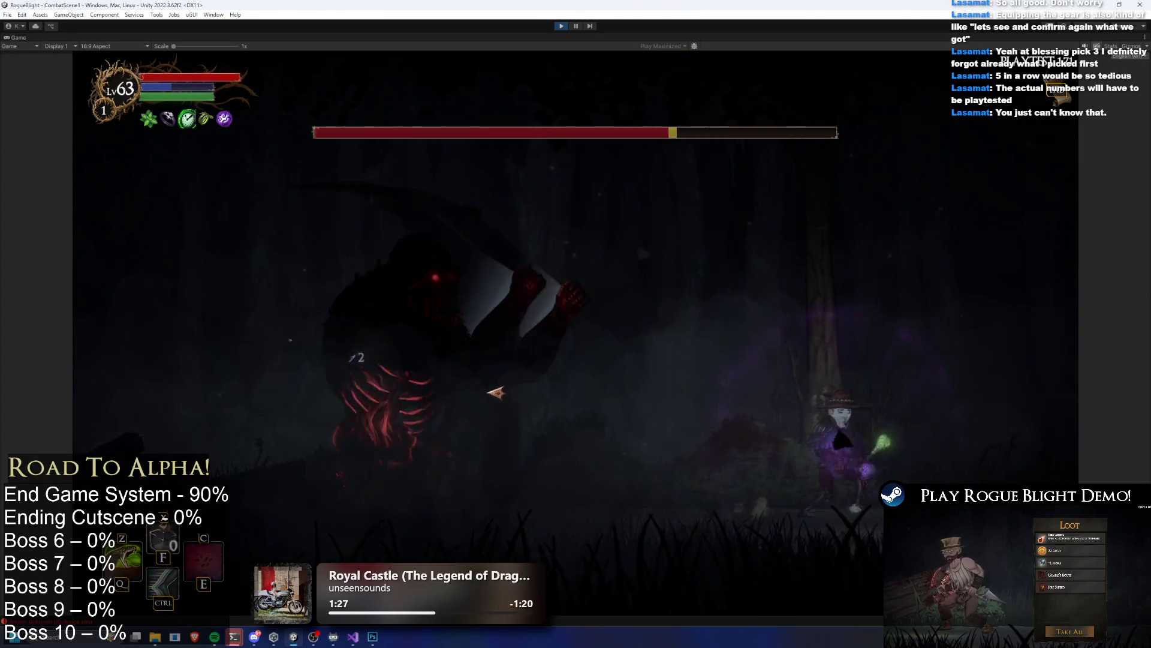
{"action": "key", "text": "c"}
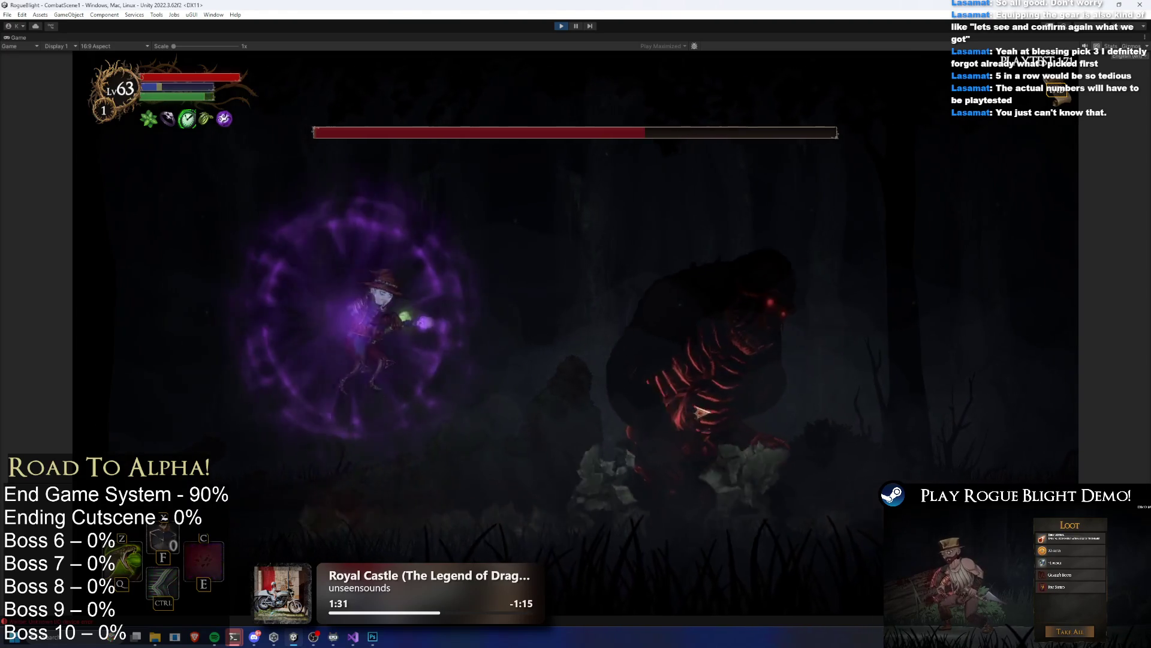
{"action": "left_click", "coordinate": [698, 423]}
{"action": "key", "text": "z"}
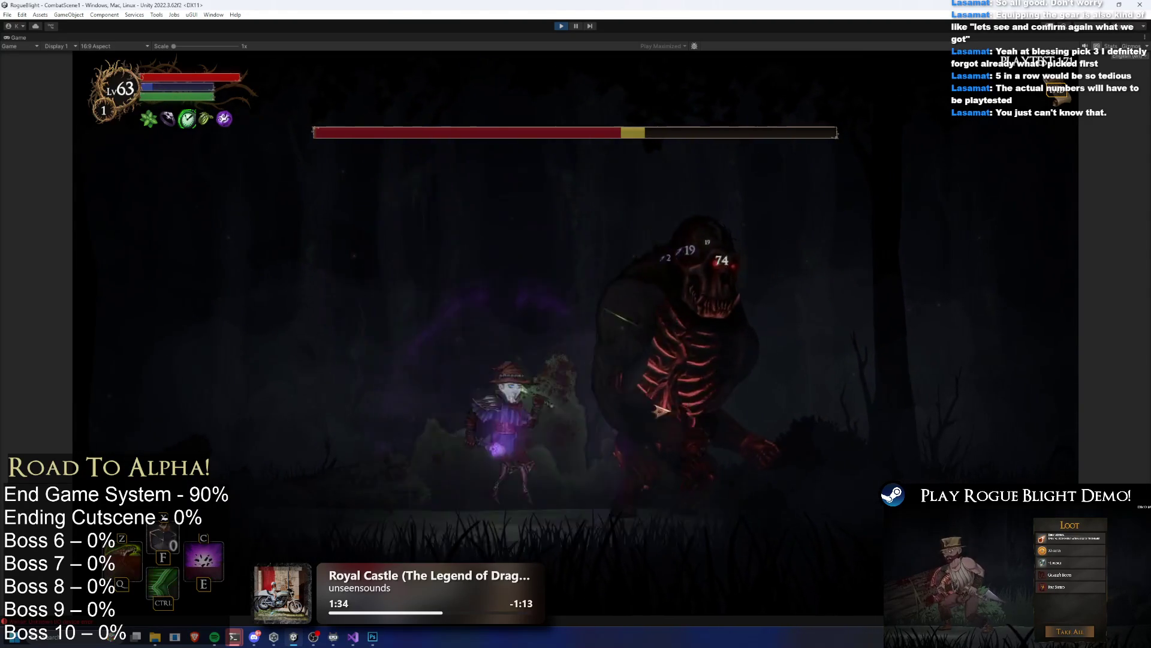
{"action": "left_click", "coordinate": [711, 406]}
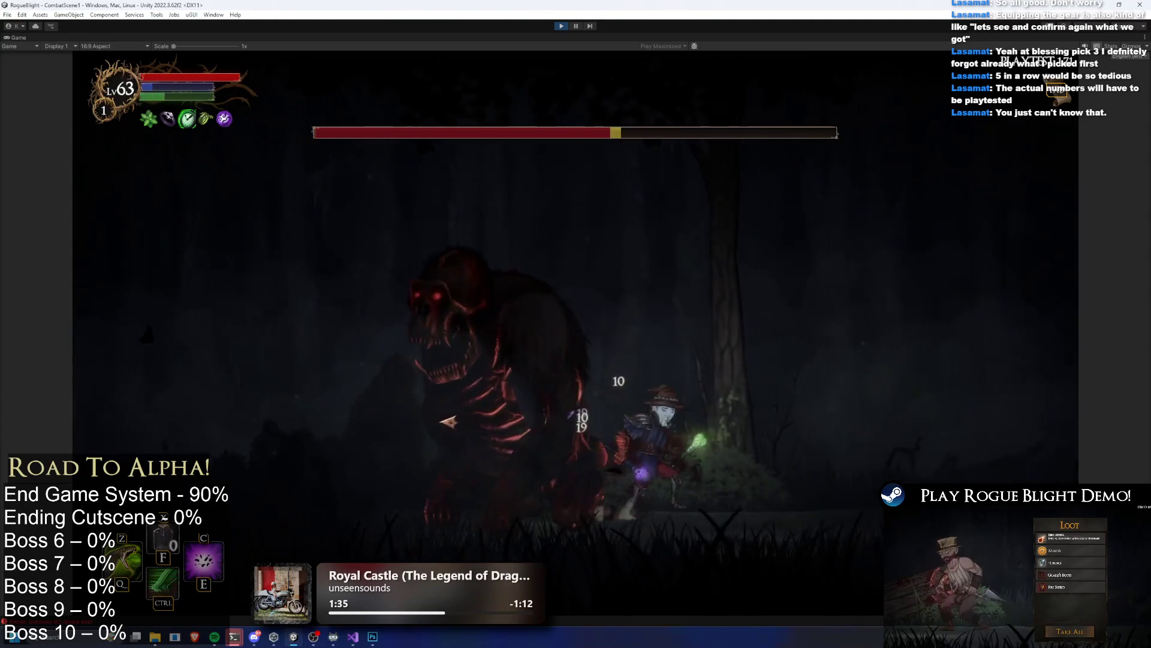
{"action": "left_click", "coordinate": [462, 409]}
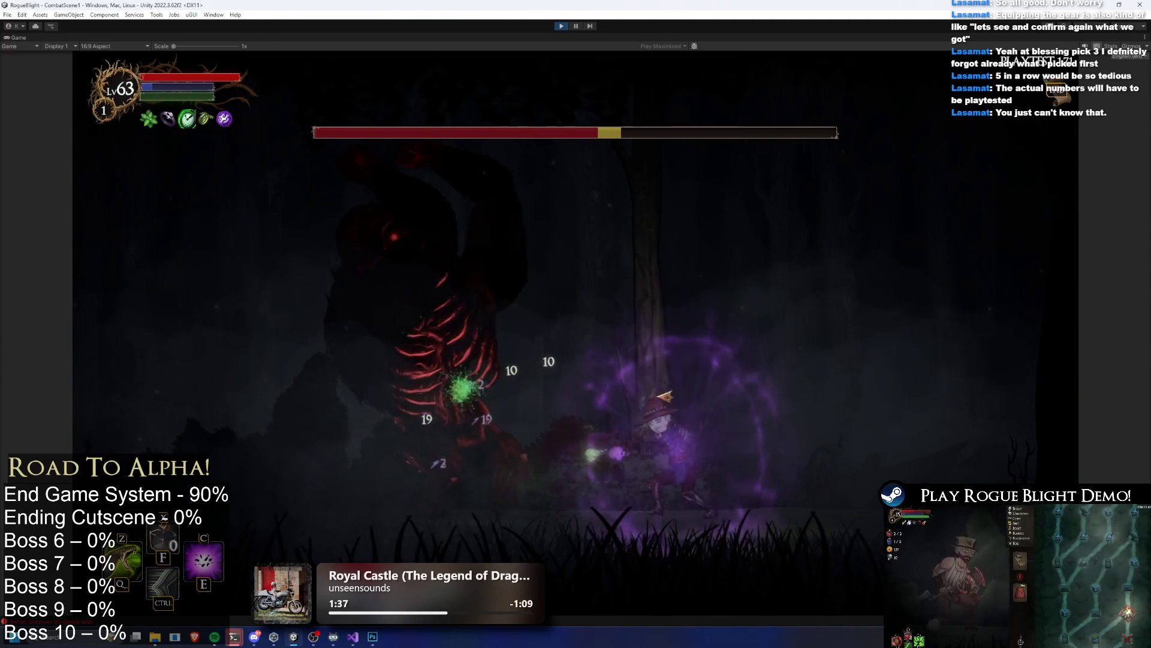
{"action": "left_click", "coordinate": [754, 399]}
{"action": "key", "text": "ctrl"}
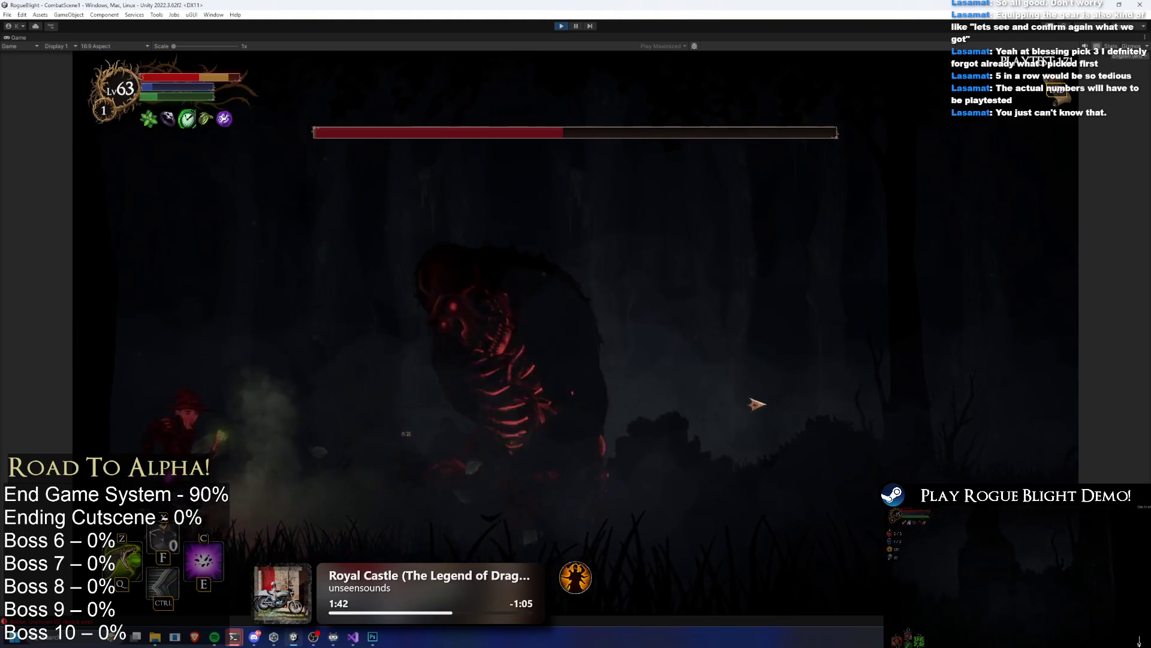
Step: Dodge around the boss with more purple blasts and attacks, then pause mid-fight
{"action": "left_click", "coordinate": [758, 329]}
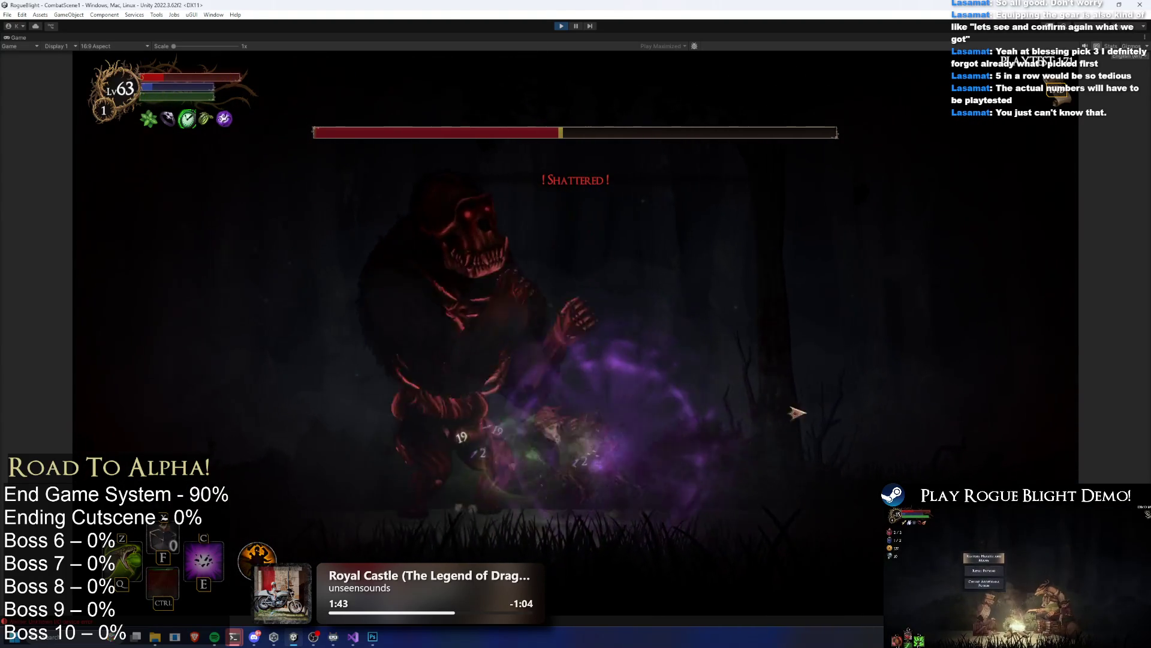
{"action": "key", "text": "a"}
{"action": "key", "text": "c"}
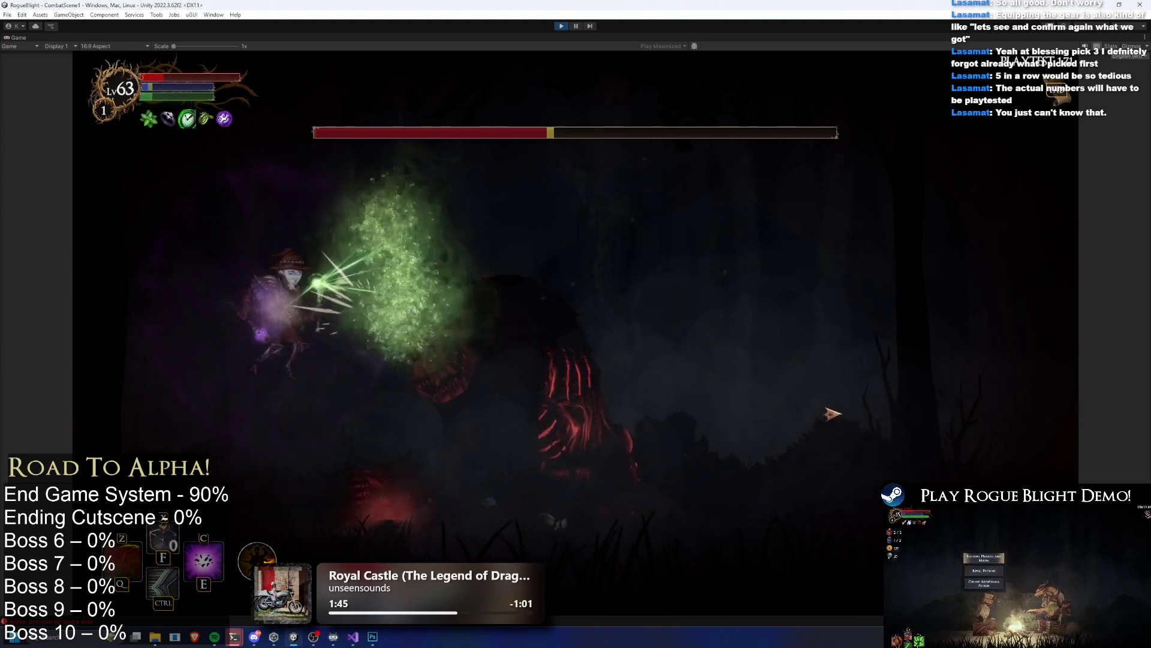
{"action": "key", "text": "d"}
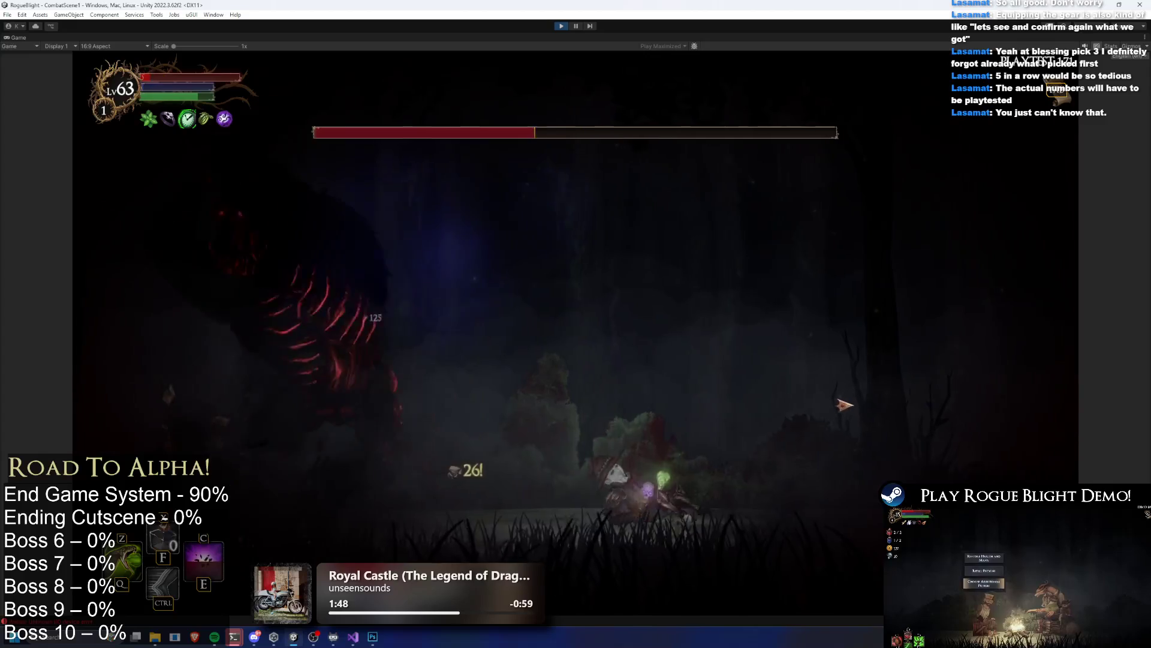
{"action": "key", "text": "d"}
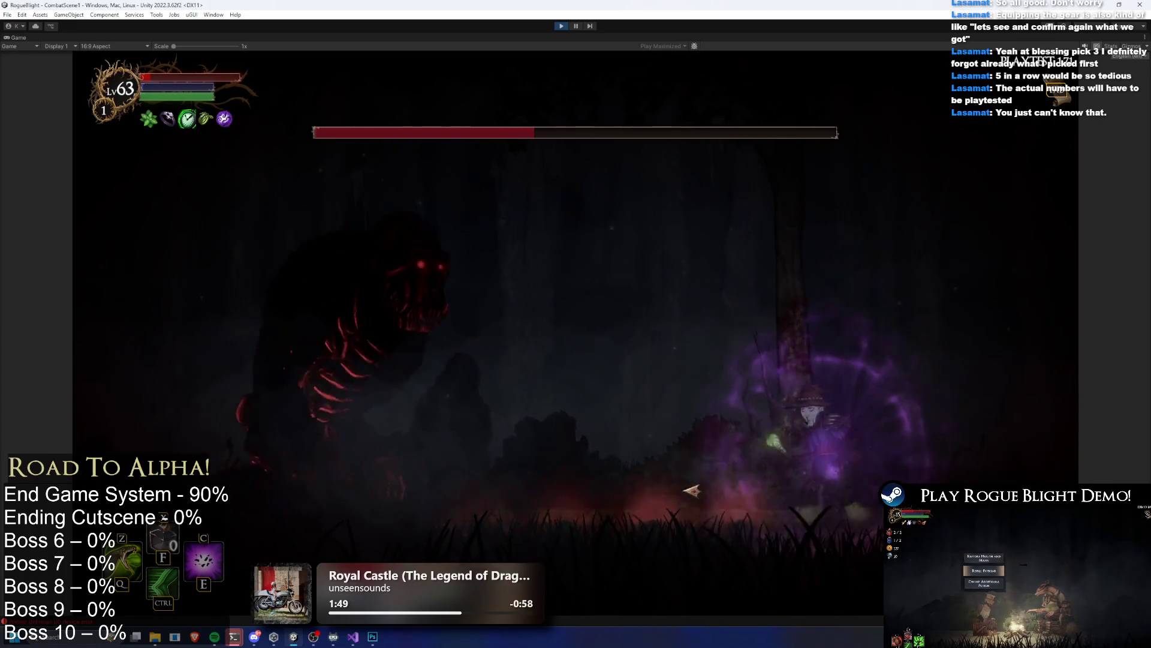
{"action": "key", "text": "space"}
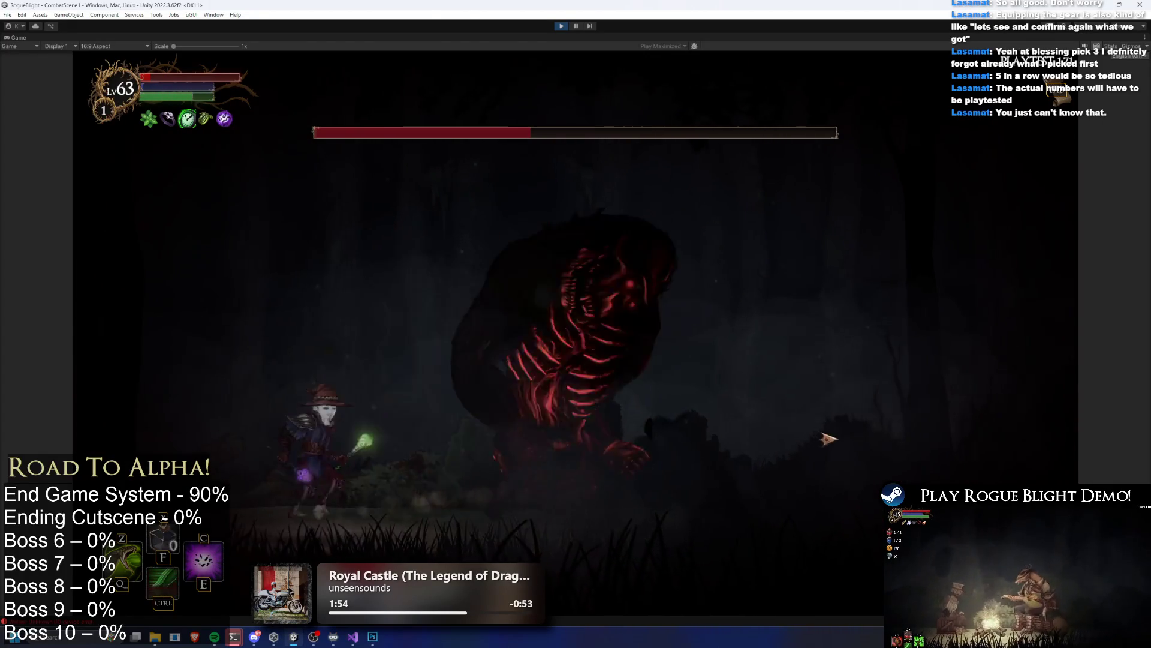
{"action": "left_click", "coordinate": [822, 436]}
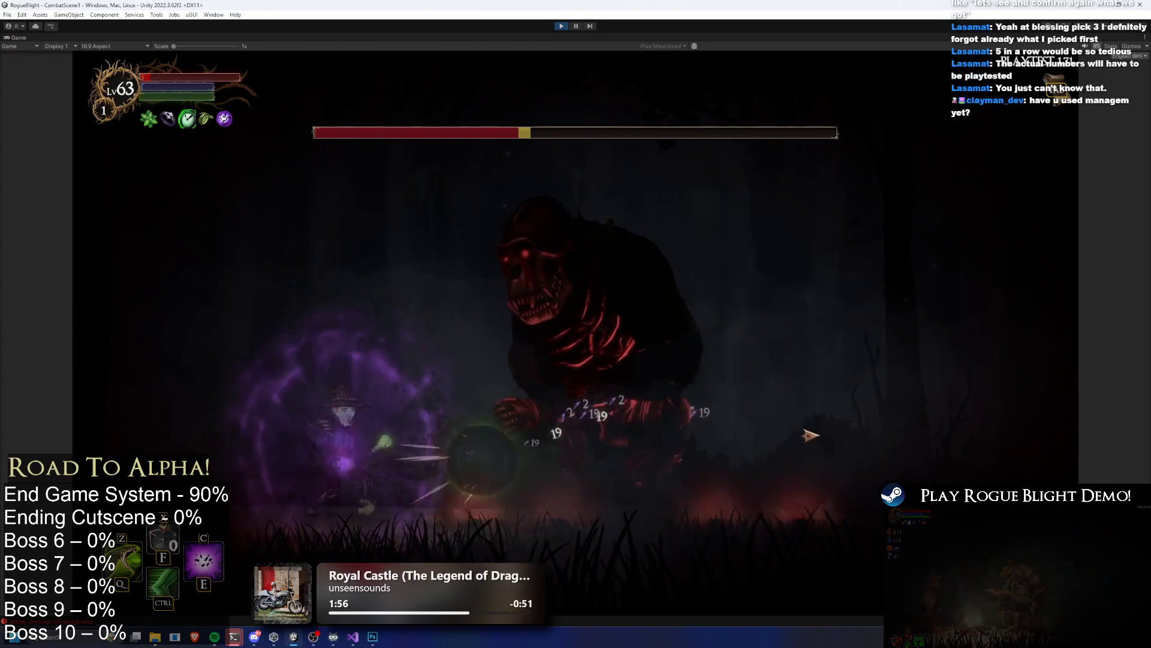
{"action": "key", "text": "space"}
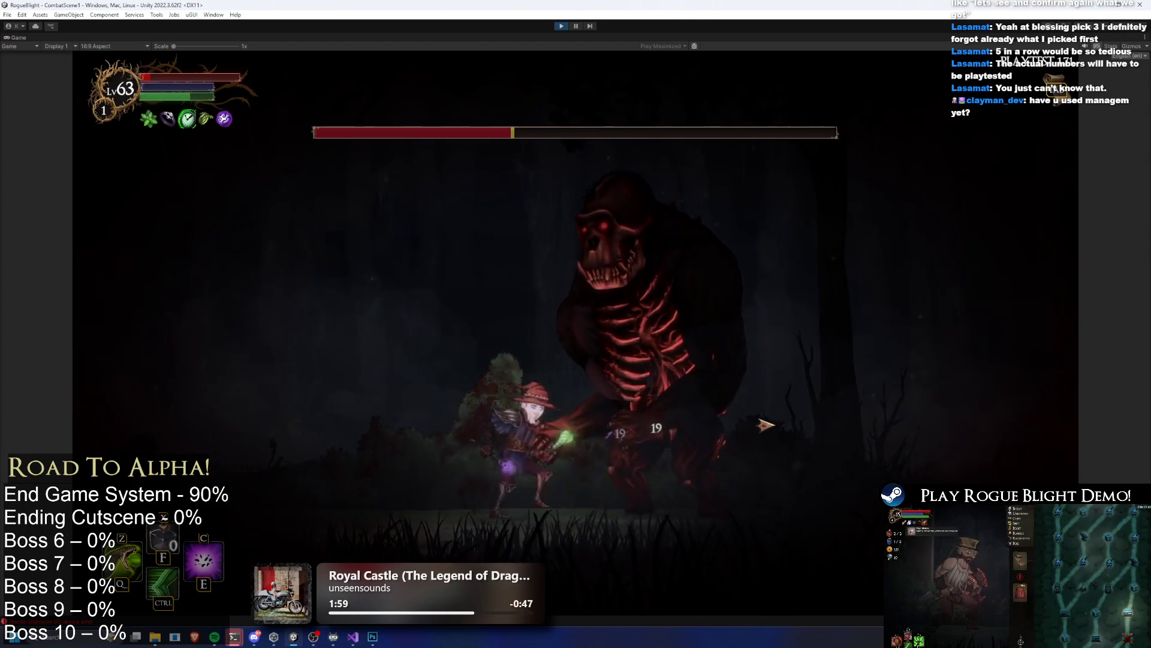
{"action": "key", "text": "e"}
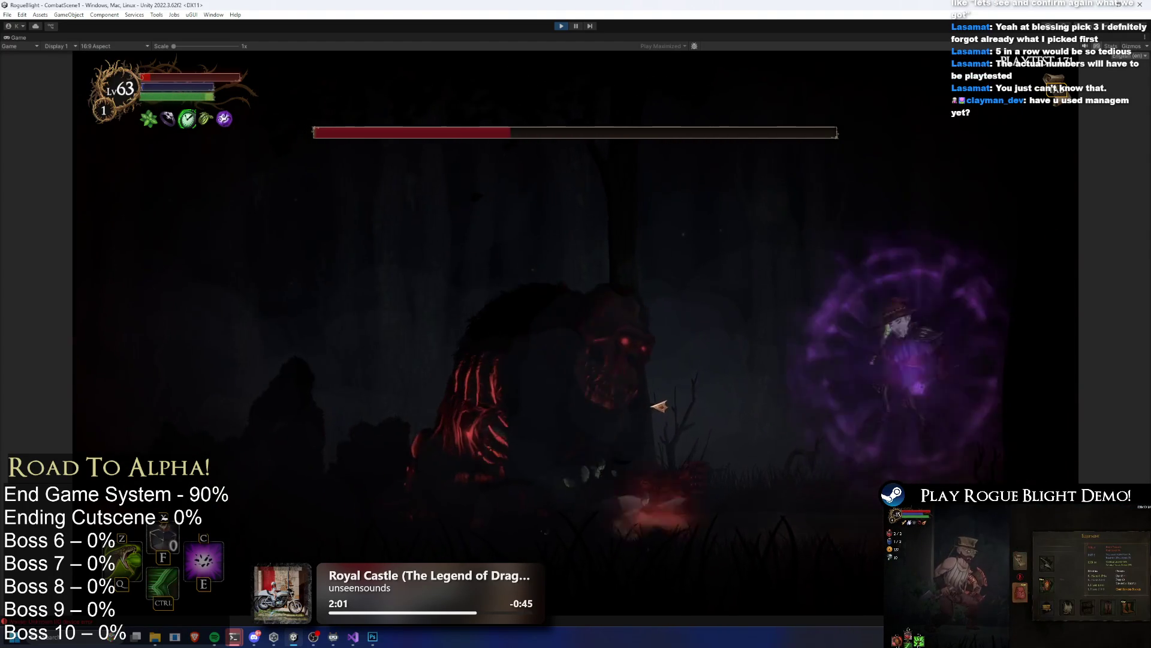
{"action": "key", "text": "a"}
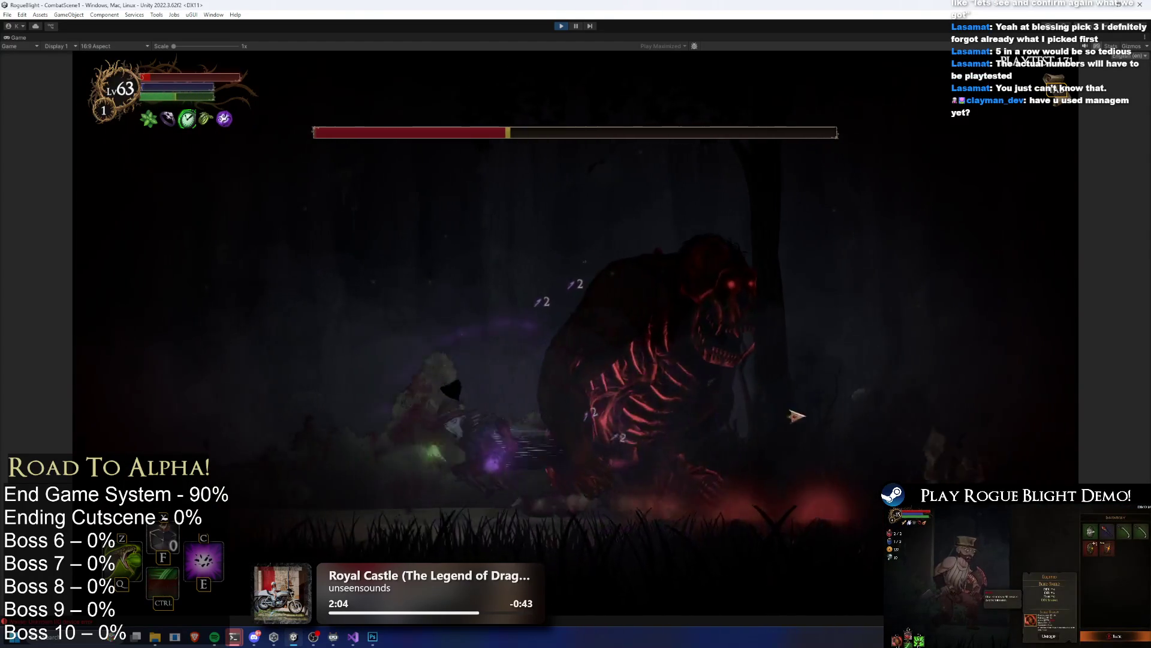
{"action": "key", "text": "ctrl"}
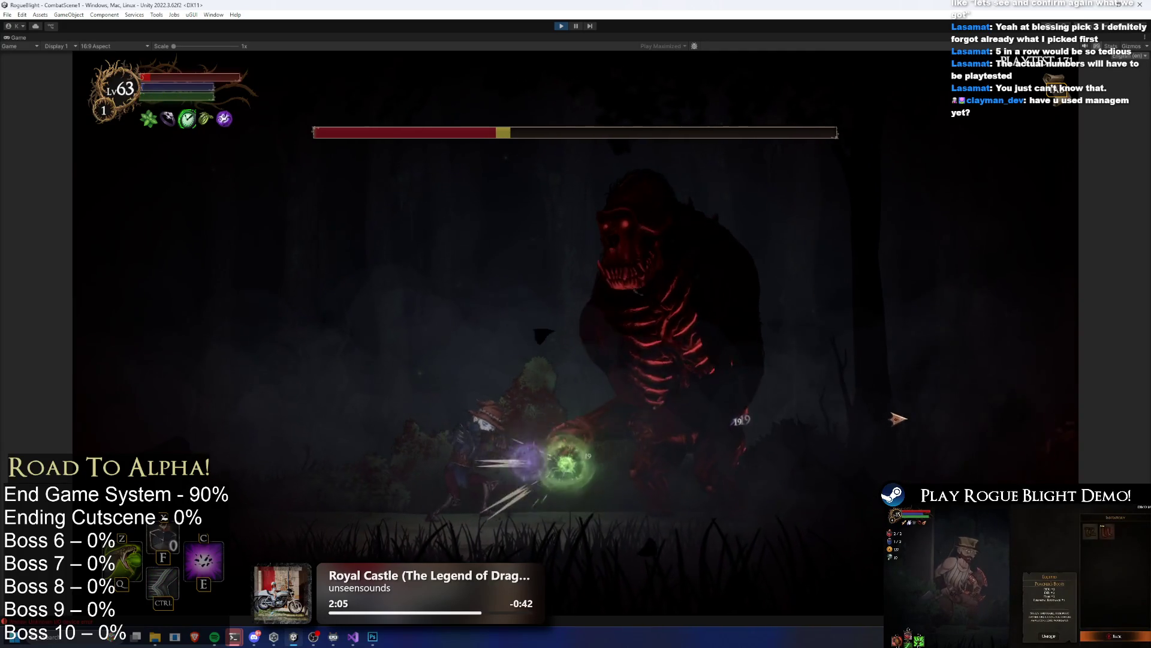
{"action": "key", "text": "e"}
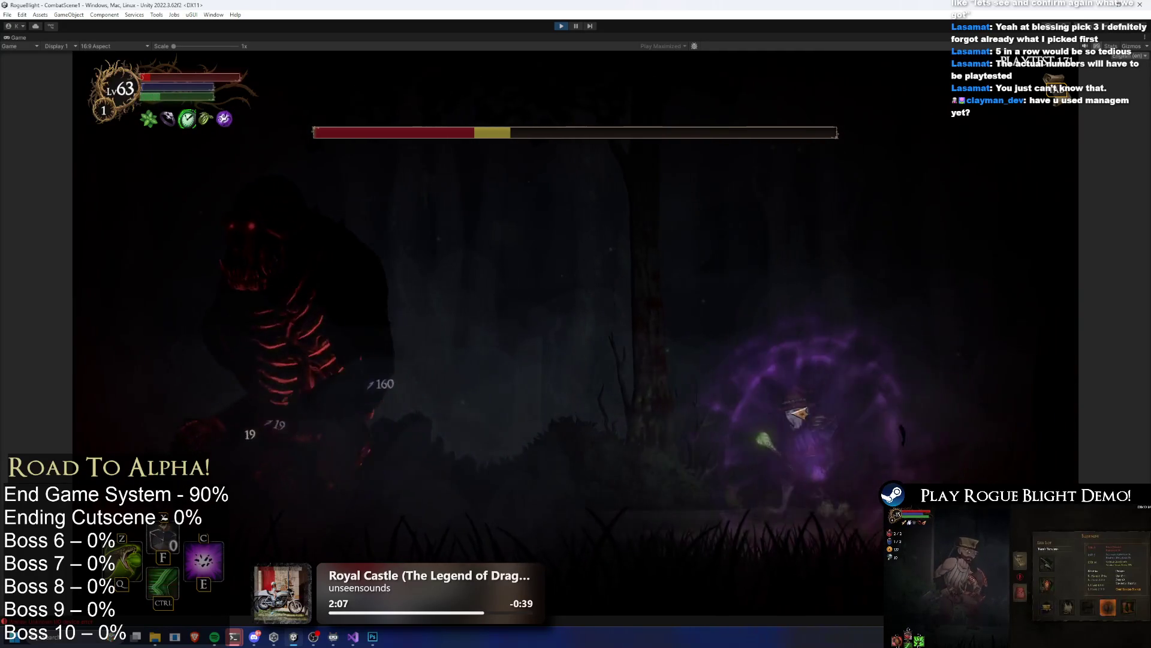
{"action": "key", "text": "Escape"}
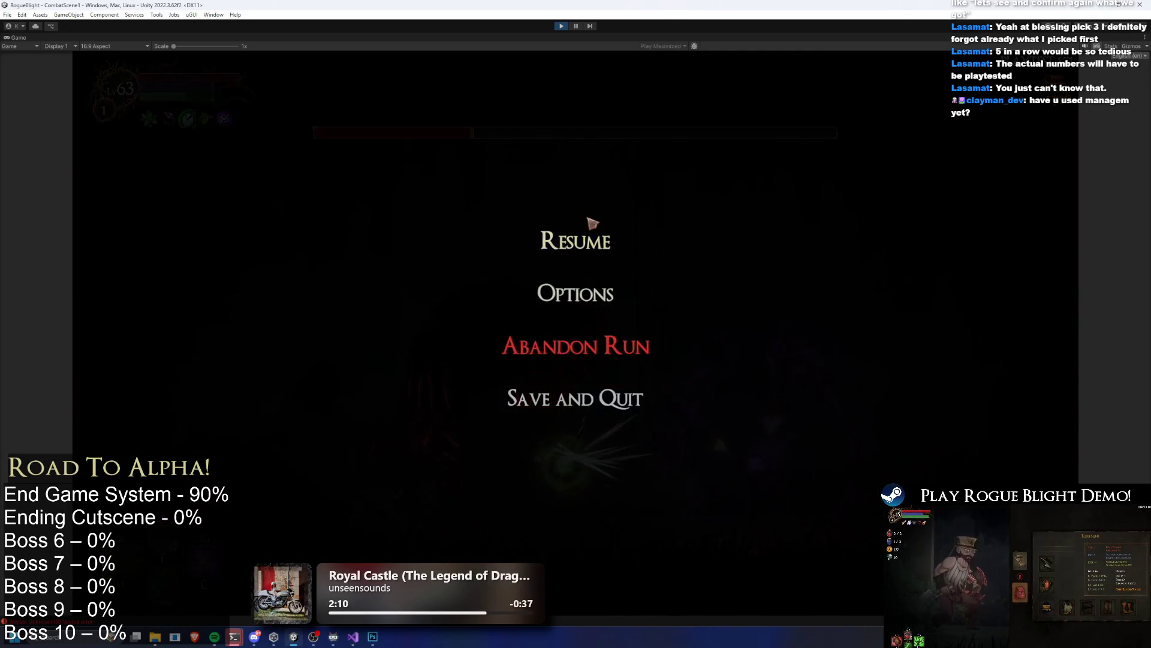
Step: Stop Play mode with the toolbar Play button
{"action": "left_click", "coordinate": [564, 26]}
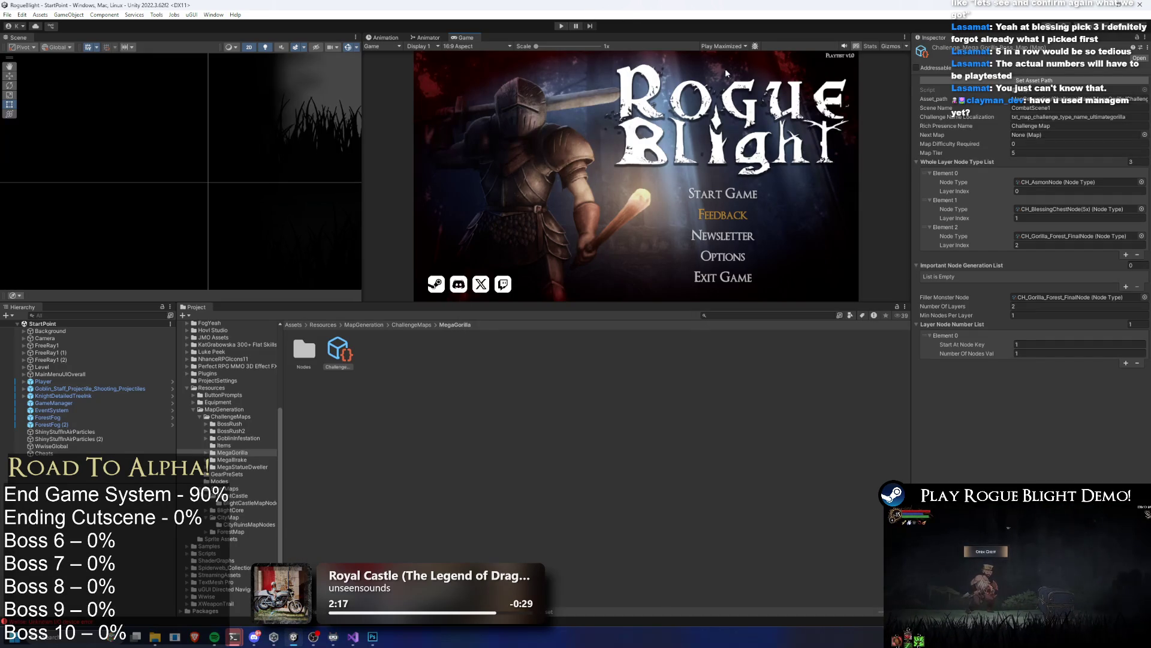
Step: Add a fourth Whole Layer Node Type List entry with layer index 3
{"action": "left_click", "coordinate": [1131, 256]}
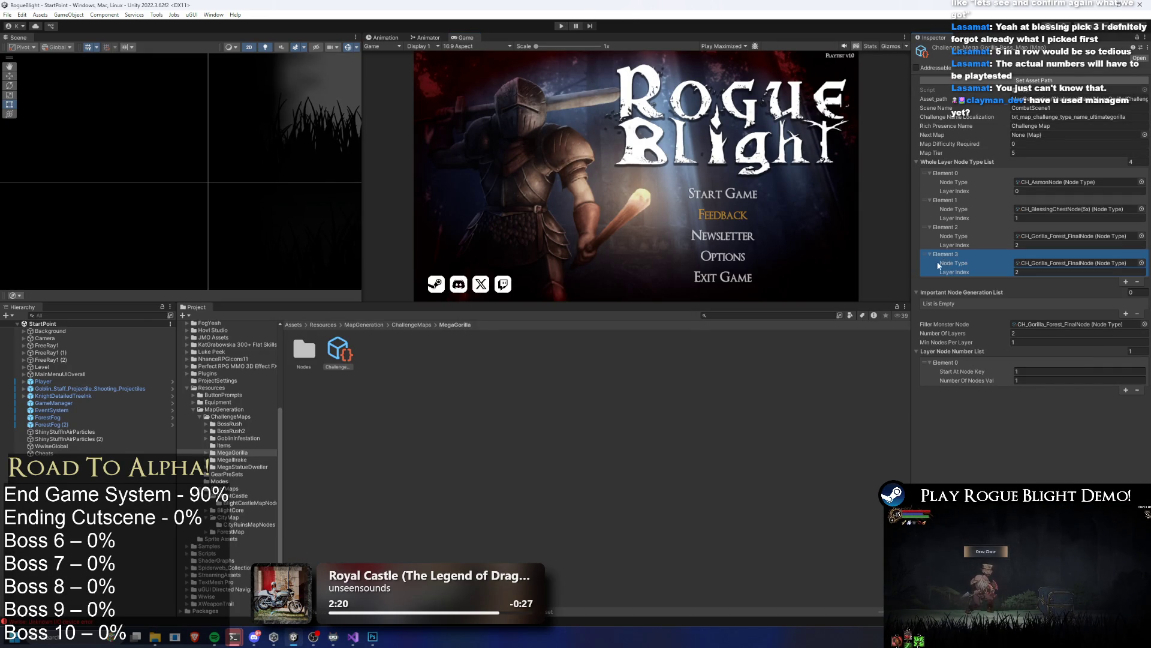
{"action": "left_click", "coordinate": [1030, 272]}
{"action": "type", "text": "3"}
{"action": "left_click", "coordinate": [1035, 245]}
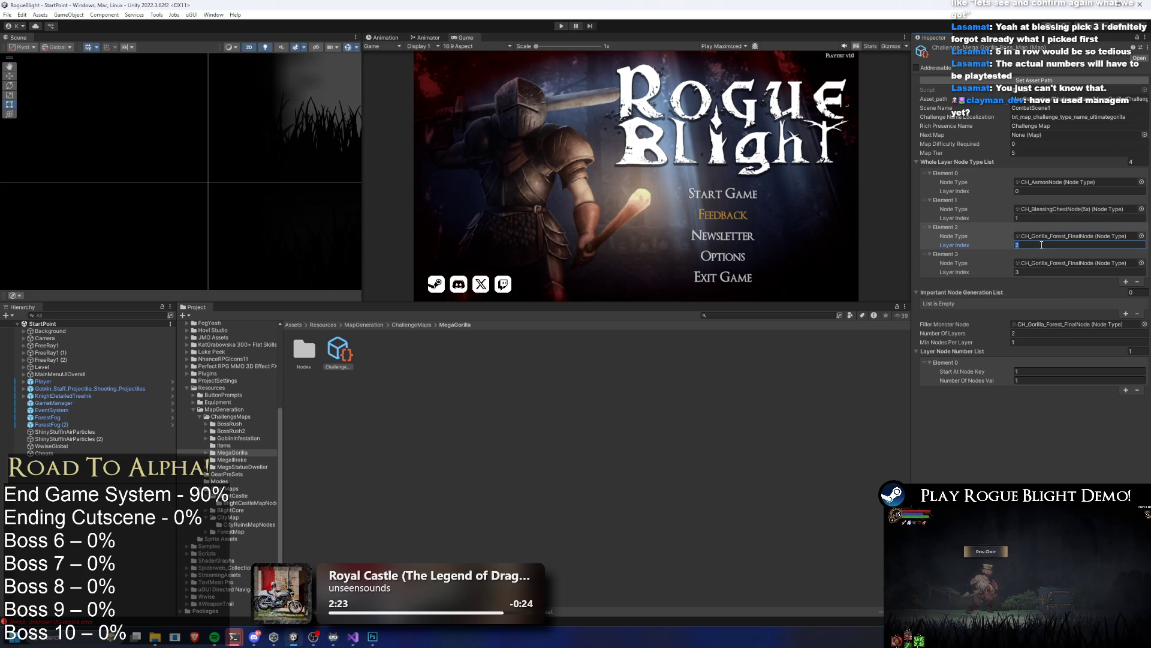
Step: Set Element 2's node type to ForestMap_StatueNode and enter Play mode
{"action": "left_click", "coordinate": [1141, 236]}
{"action": "type", "text": "statue"}
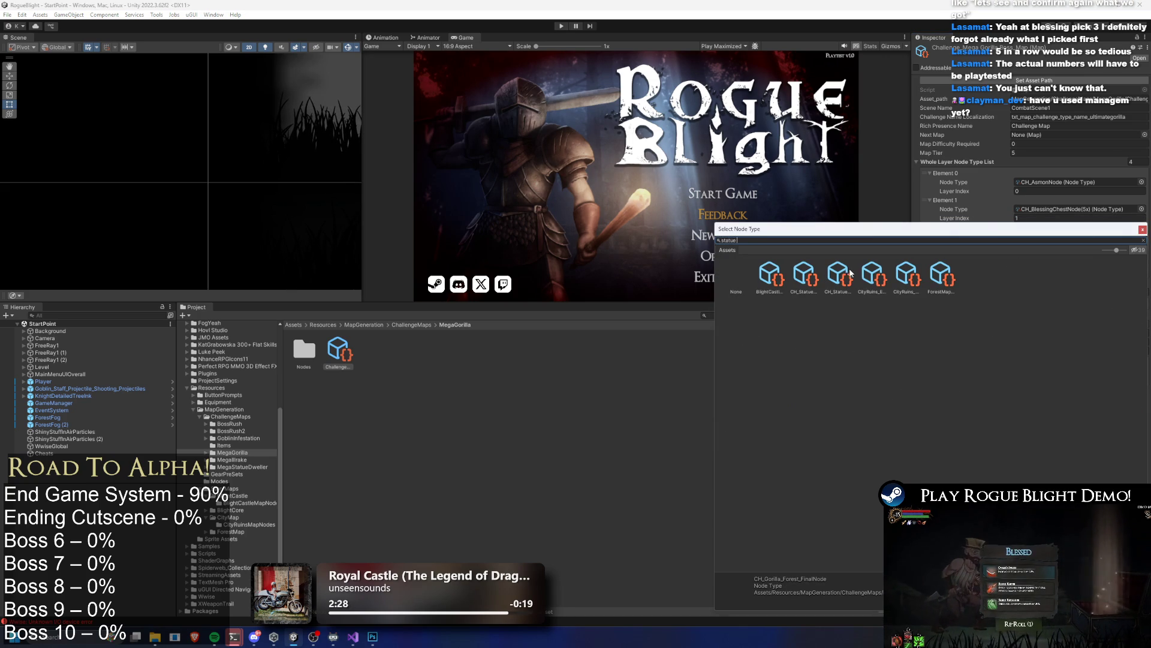
{"action": "left_click", "coordinate": [907, 274]}
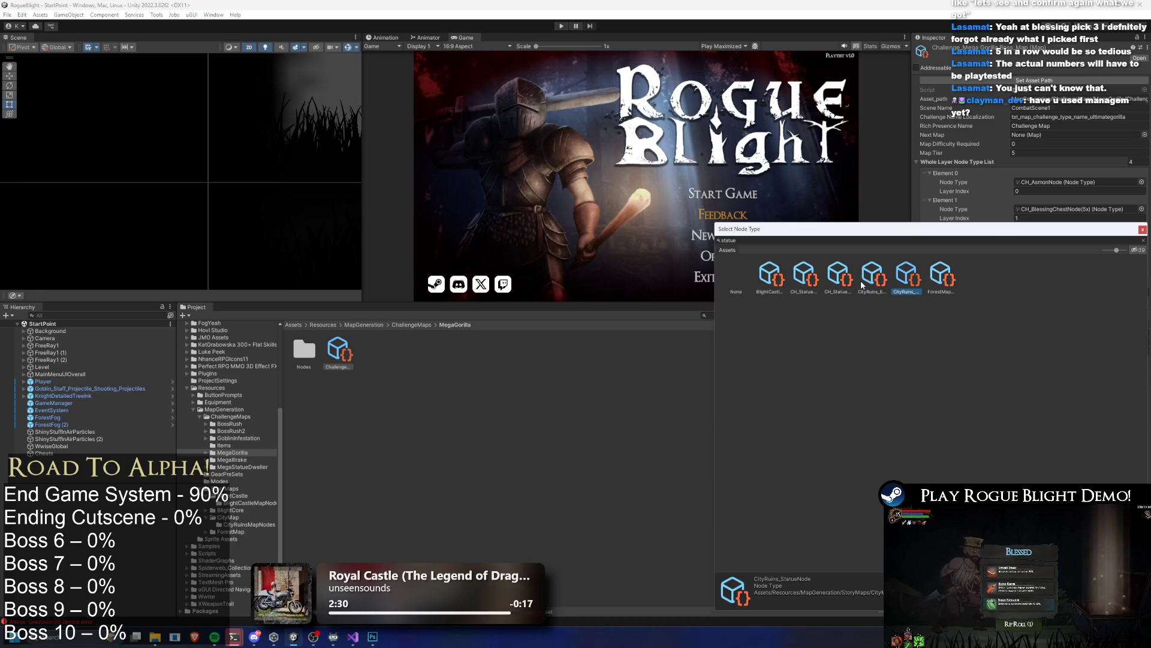
{"action": "key", "text": "Left"}
{"action": "key", "text": "Left"}
{"action": "key", "text": "Left"}
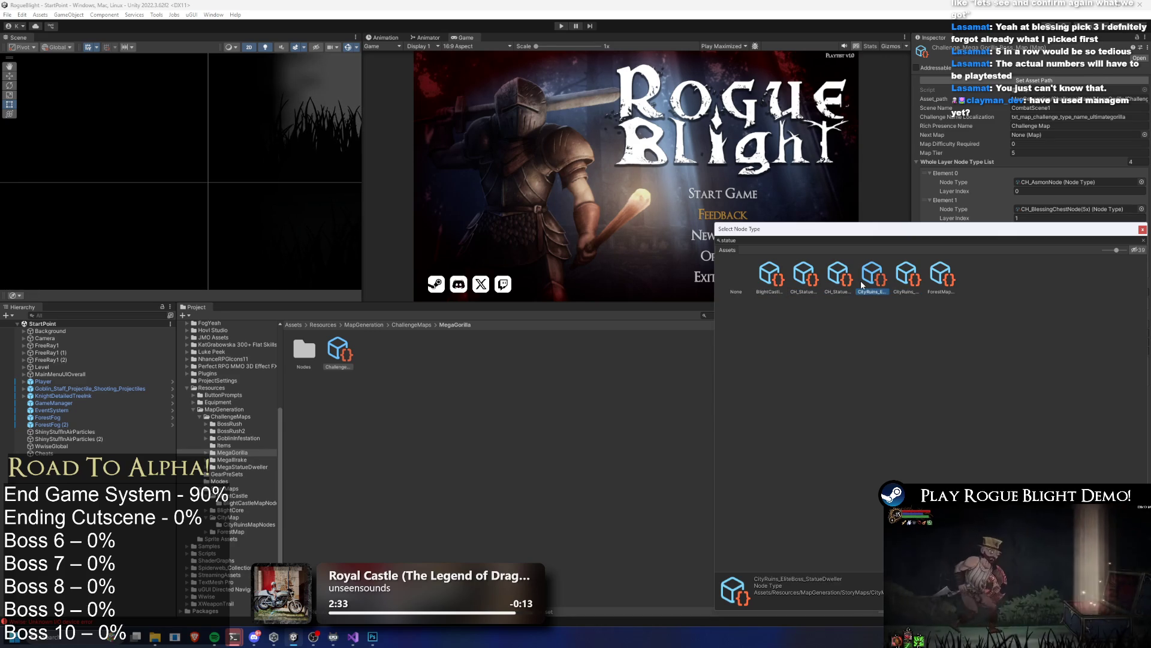
{"action": "left_click", "coordinate": [906, 274]}
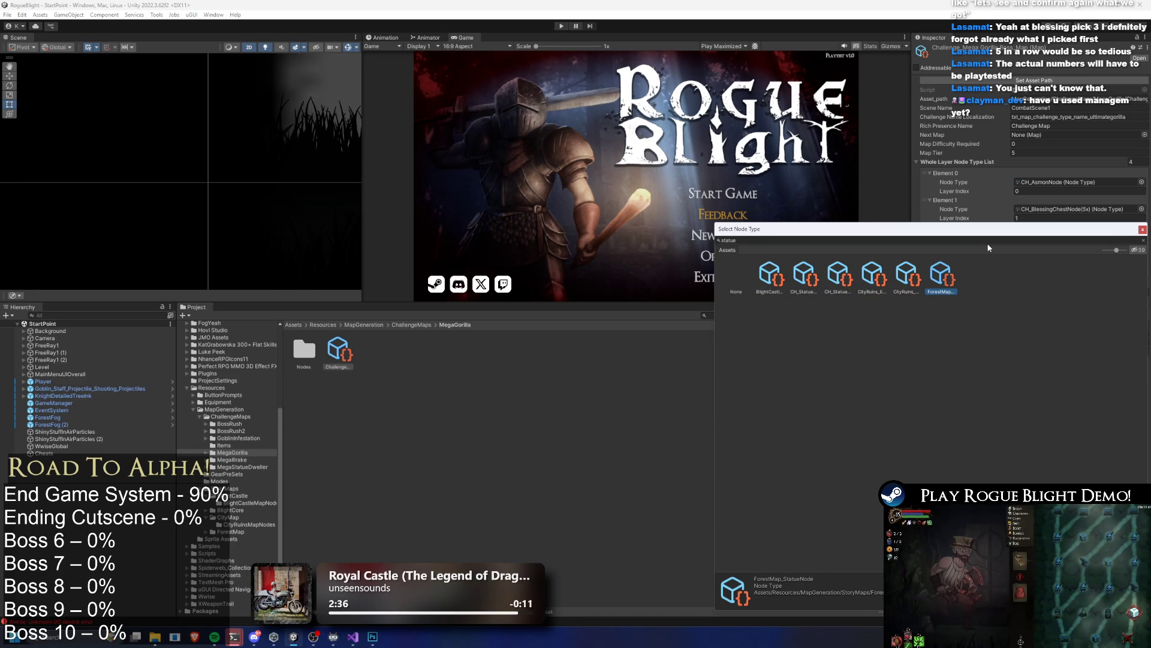
{"action": "key", "text": "Return"}
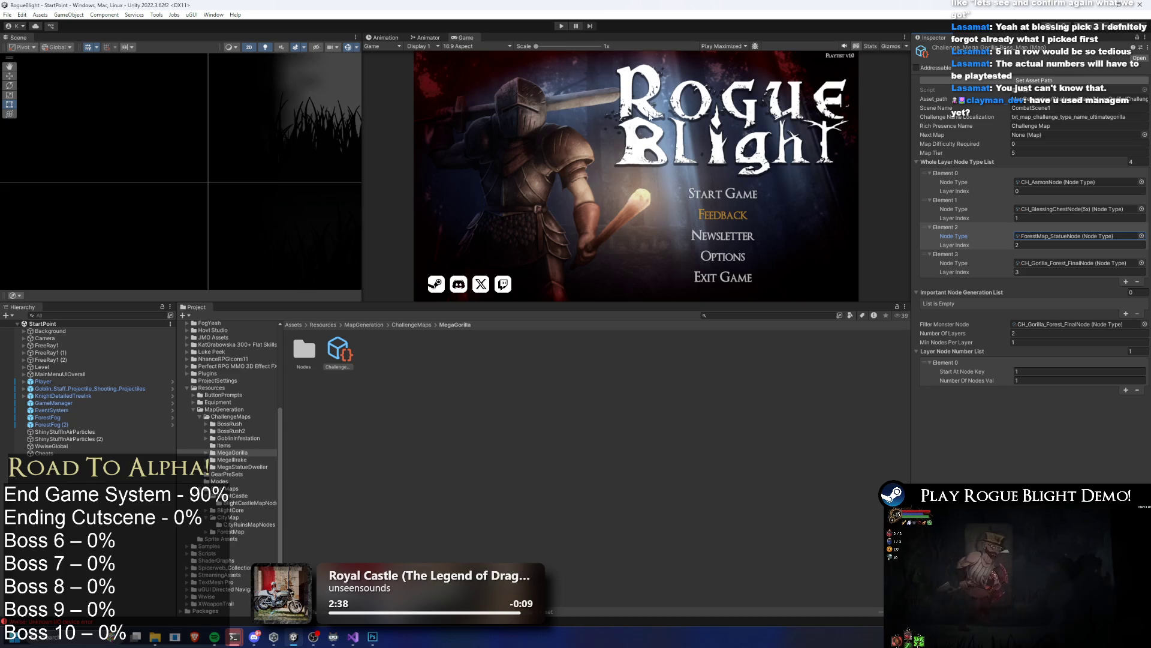
{"action": "left_click", "coordinate": [560, 26]}
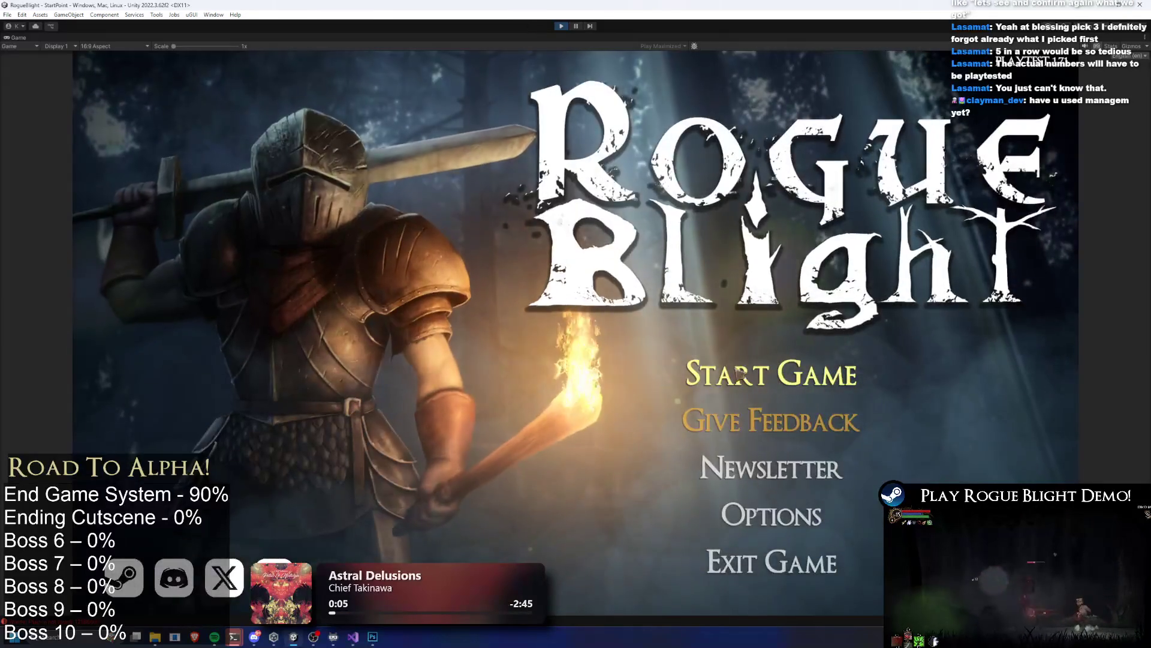
Step: Start Game on the first save slot, then abandon the Gorilla Prime run
{"action": "left_click", "coordinate": [739, 375]}
{"action": "left_click", "coordinate": [801, 326]}
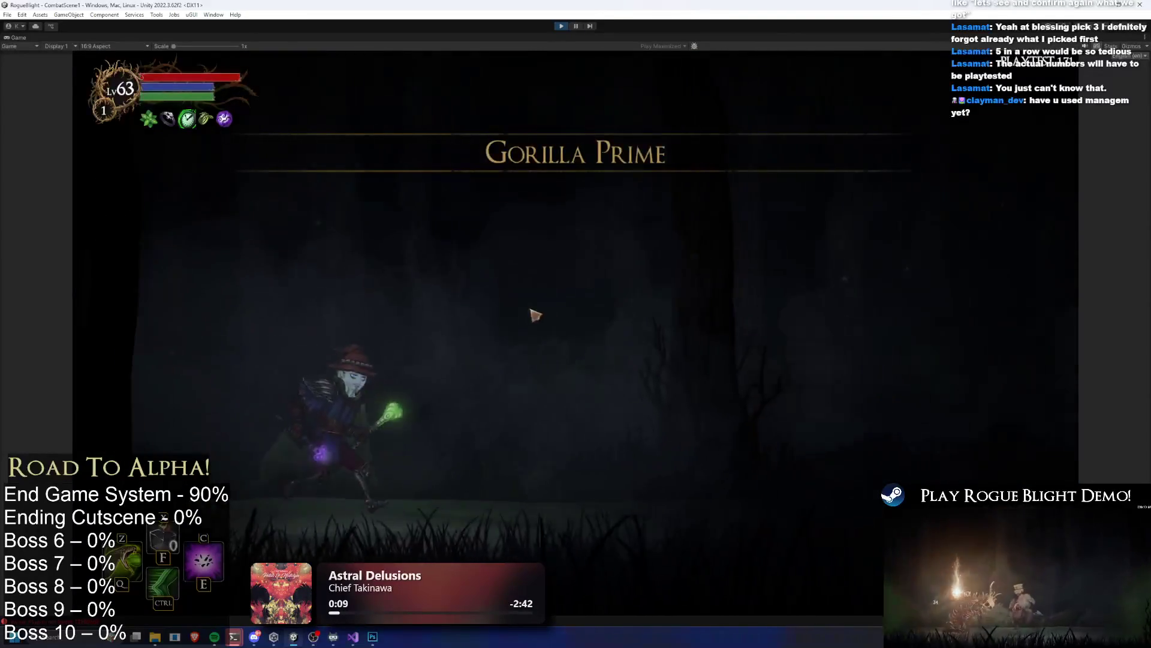
{"action": "key", "text": "Escape"}
{"action": "left_click", "coordinate": [594, 367]}
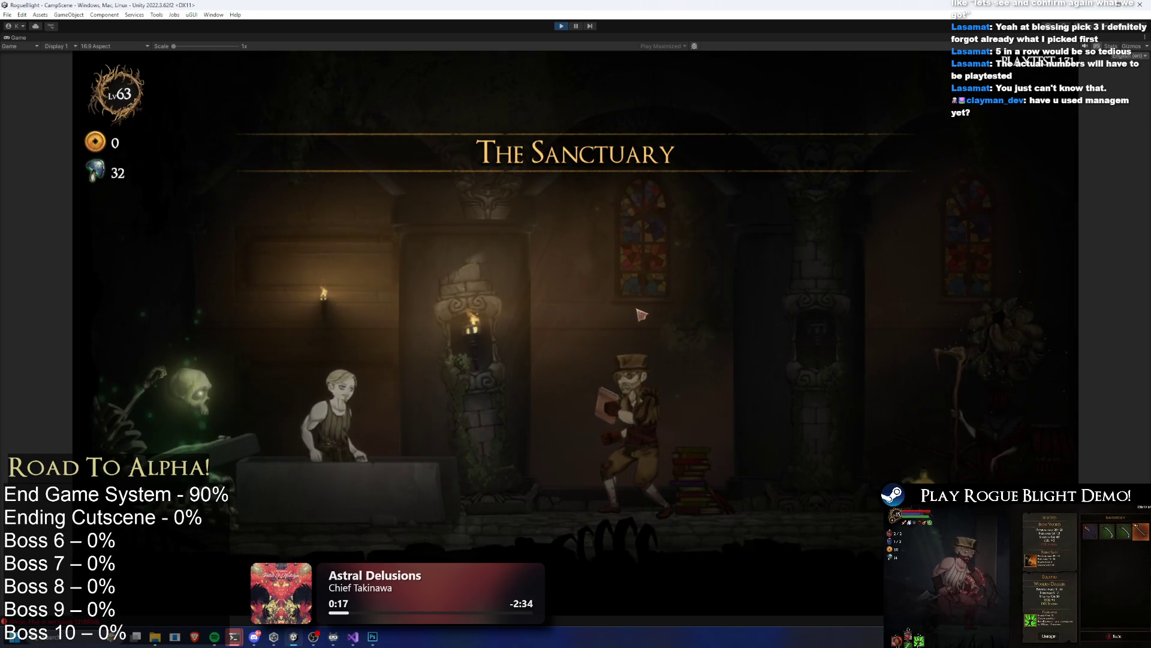
Step: Buy one level of the Upgrade Statue map upgrade from the hooded NPC's shop, leaving 62 souls
{"action": "key", "text": "Right"}
{"action": "key", "text": "e"}
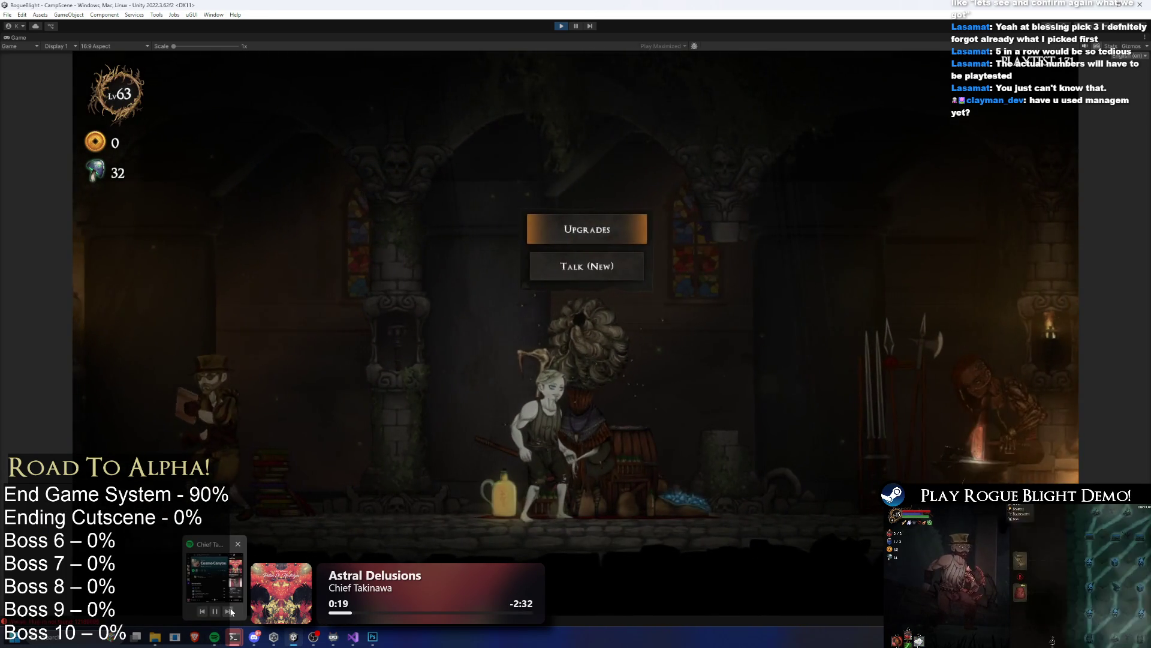
{"action": "key", "text": "Right"}
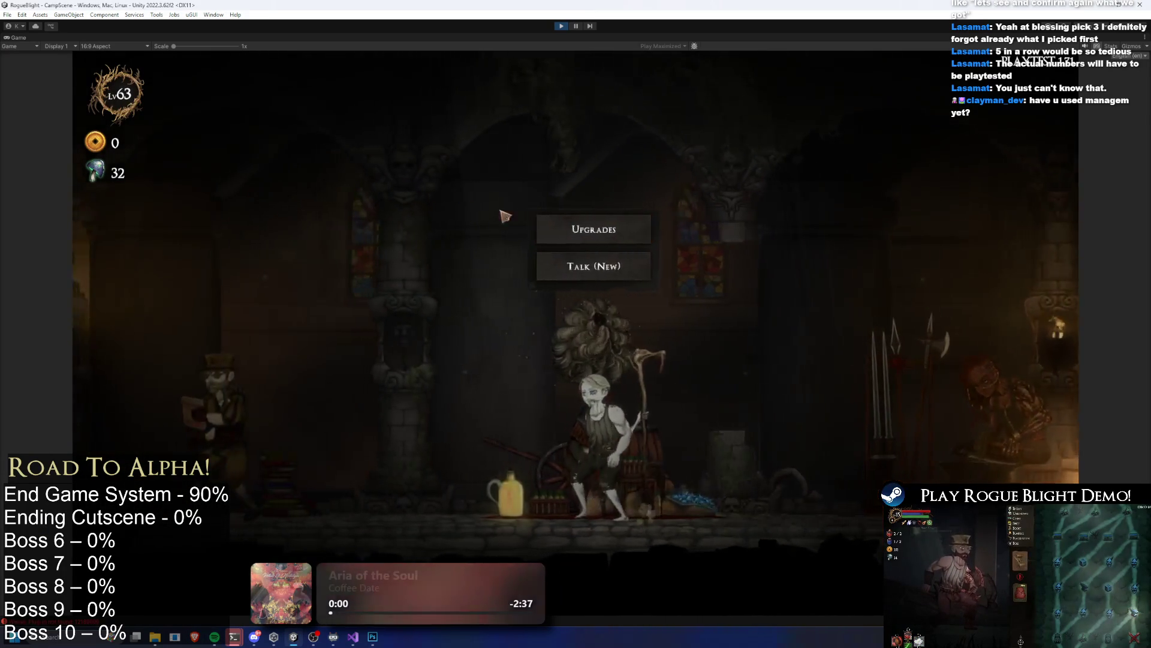
{"action": "left_click", "coordinate": [587, 214]}
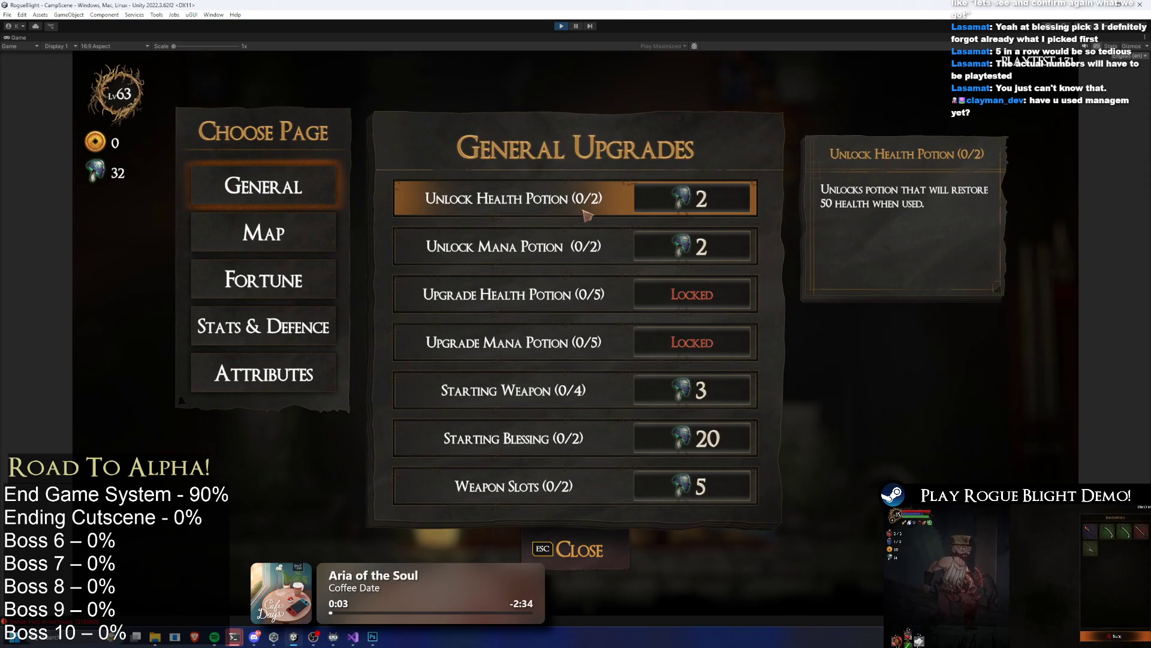
{"action": "left_click", "coordinate": [279, 330]}
{"action": "left_click", "coordinate": [308, 296]}
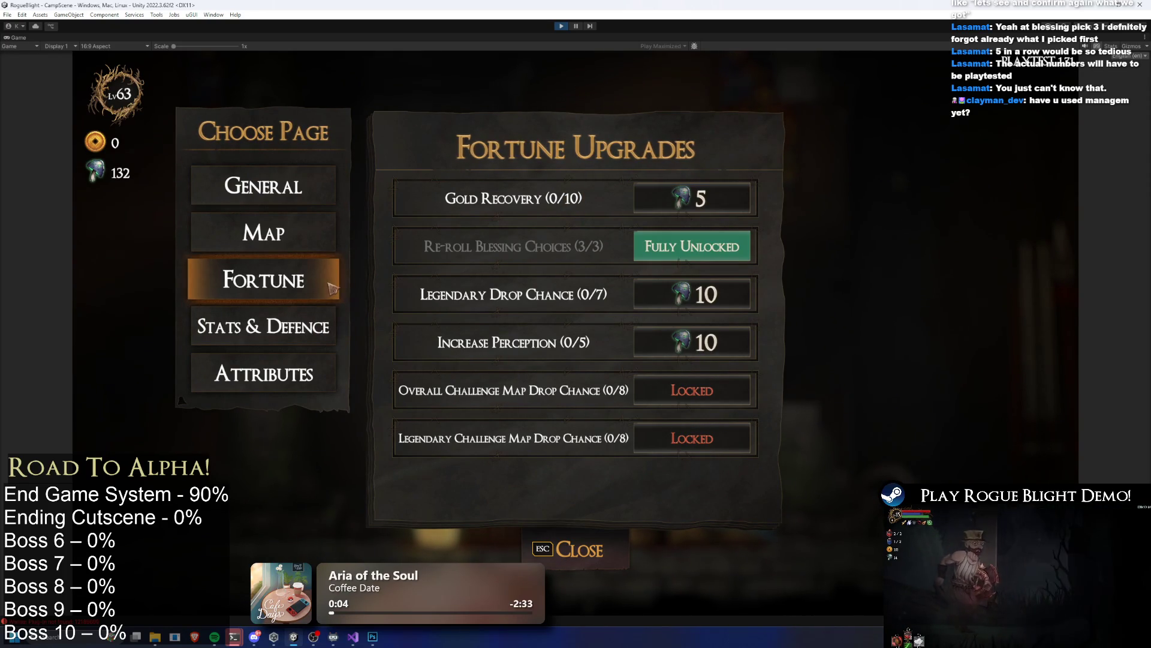
{"action": "left_click", "coordinate": [282, 235]}
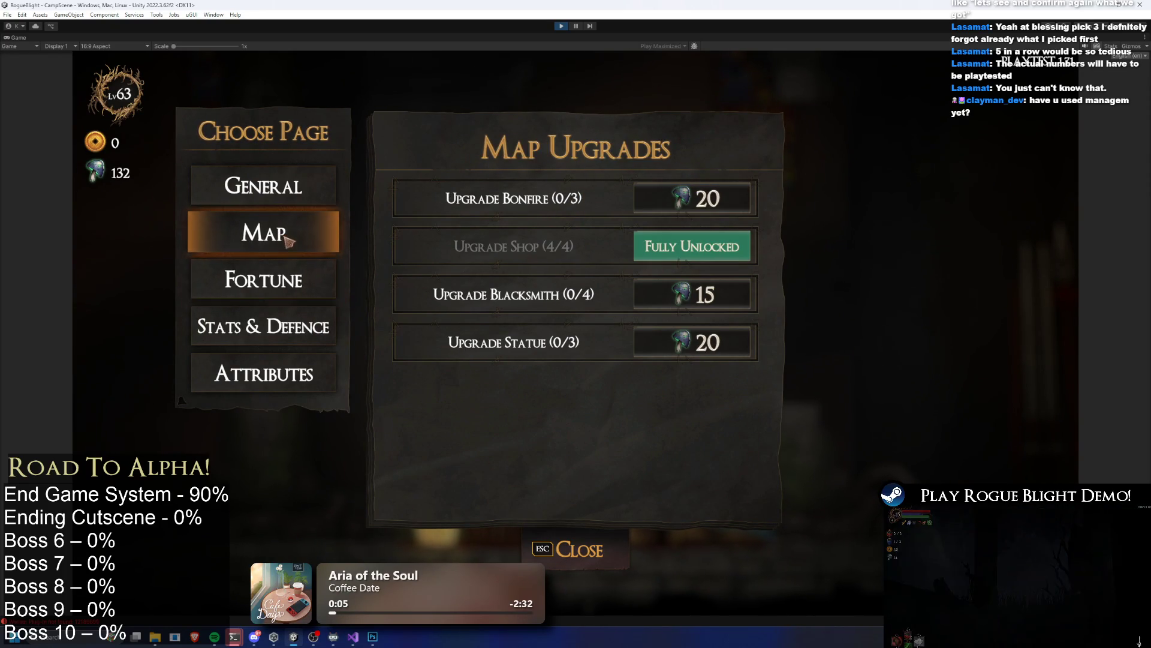
{"action": "left_click", "coordinate": [313, 316]}
{"action": "left_click", "coordinate": [290, 250]}
{"action": "left_click_drag", "start_coordinate": [712, 357], "coordinate": [714, 357]}
{"action": "key", "text": "Escape"}
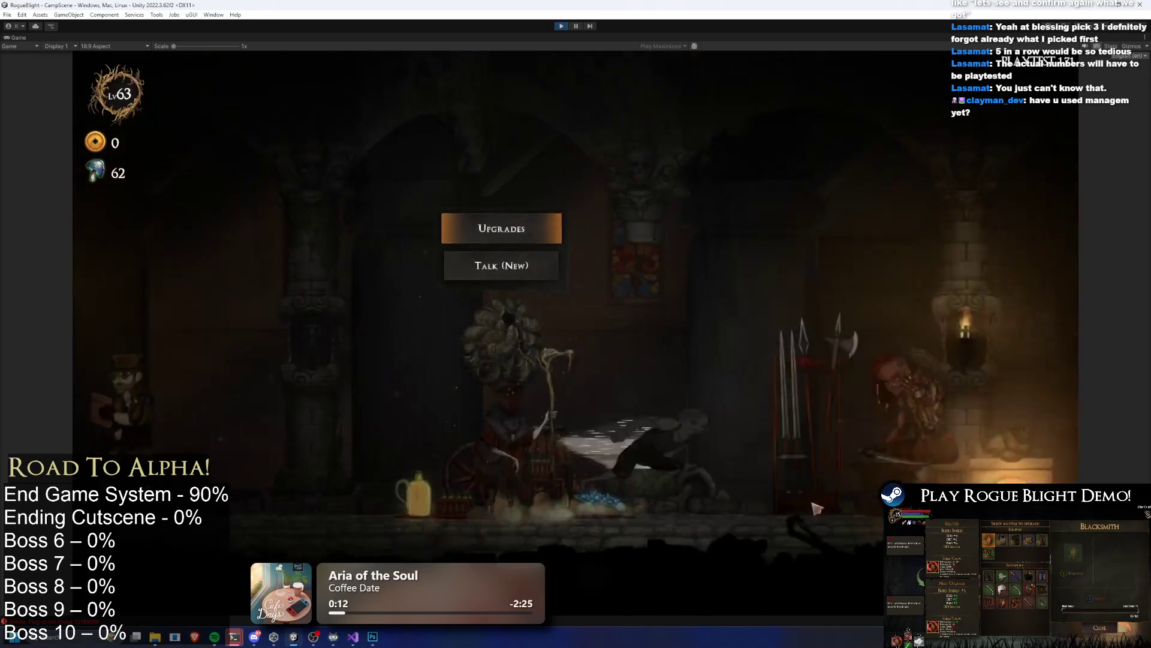
Step: Launch the Legendary Map: Gorilla Prime challenge from the seated NPC, view its map, then exit Play mode
{"action": "key", "text": "d"}
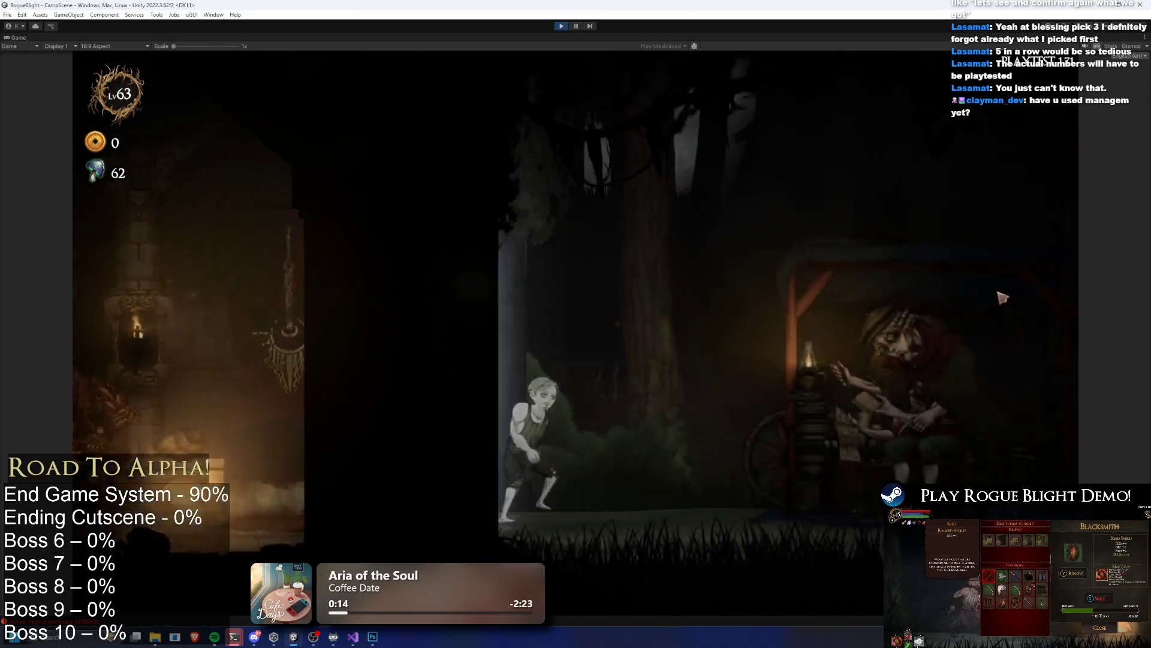
{"action": "key", "text": "e"}
{"action": "left_click", "coordinate": [674, 189]}
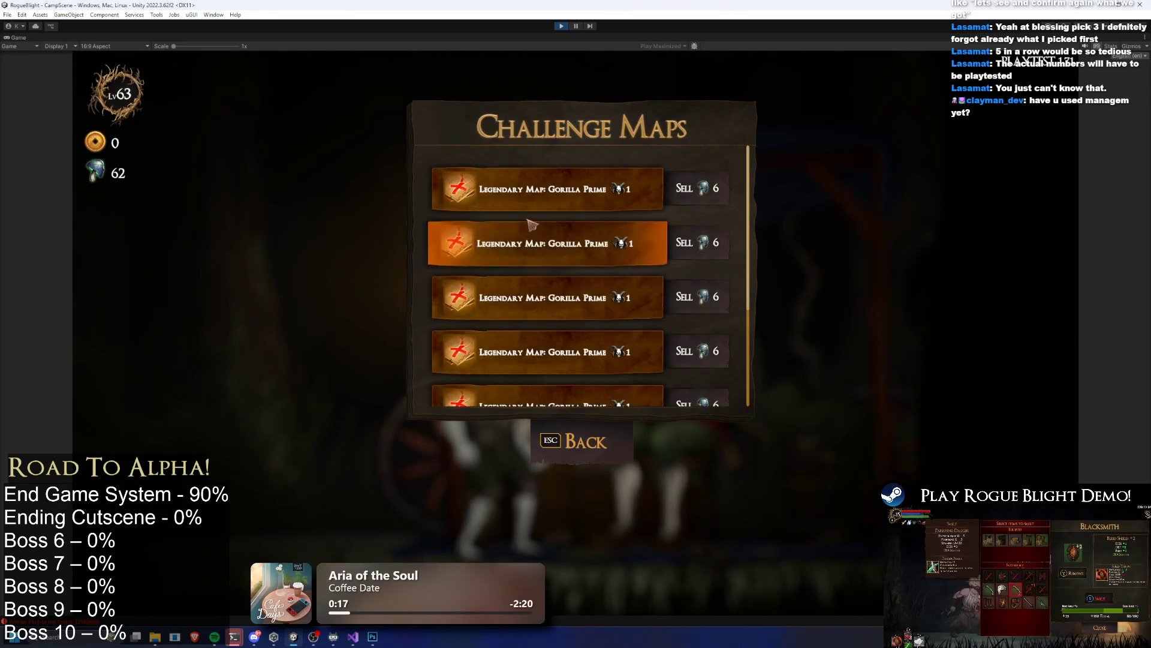
{"action": "left_click", "coordinate": [558, 237]}
{"action": "left_click", "coordinate": [672, 292]}
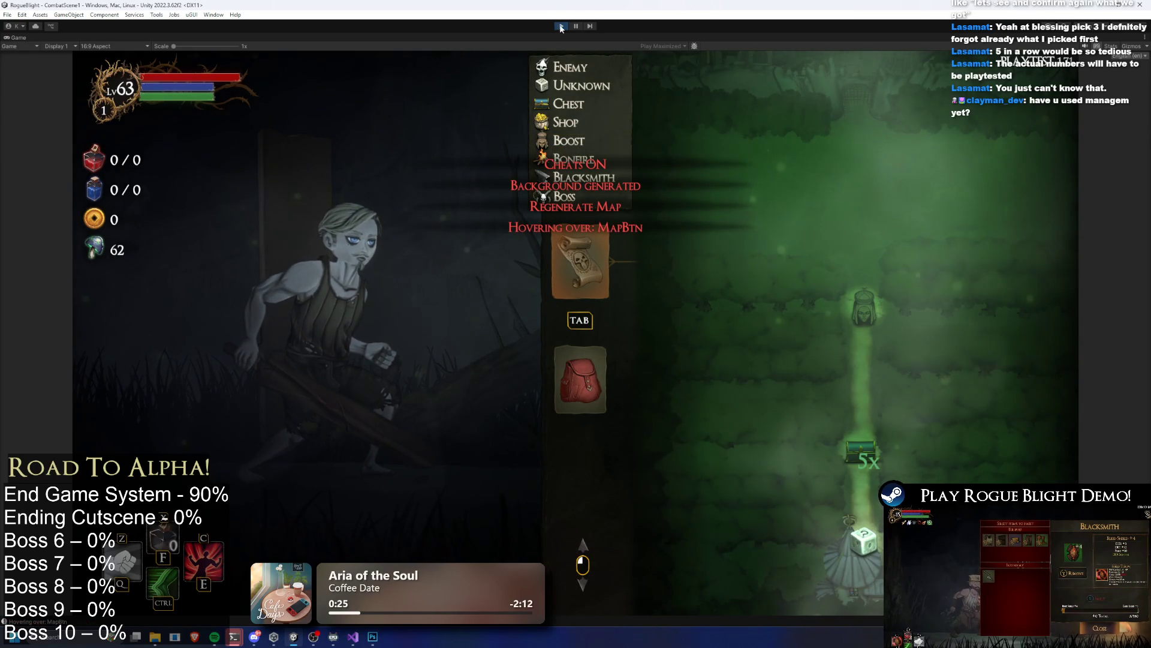
{"action": "key", "text": "ctrl+p"}
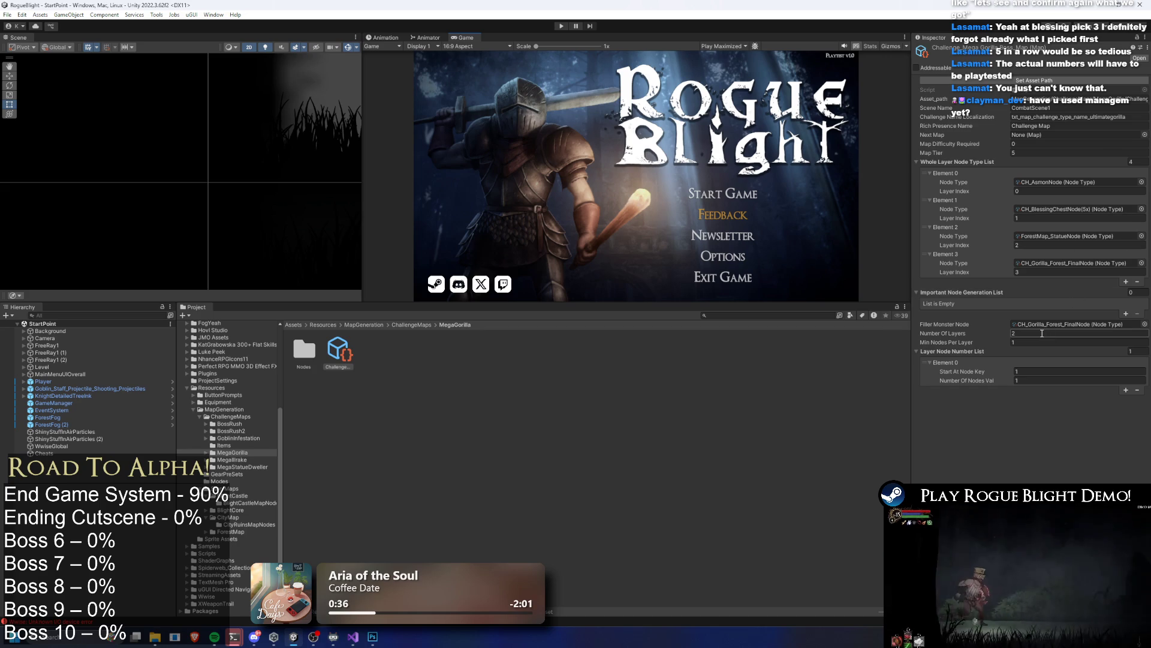
Step: Set the challenge map's Number Of Layers to 3 and save with Ctrl+S
{"action": "left_click", "coordinate": [1043, 332]}
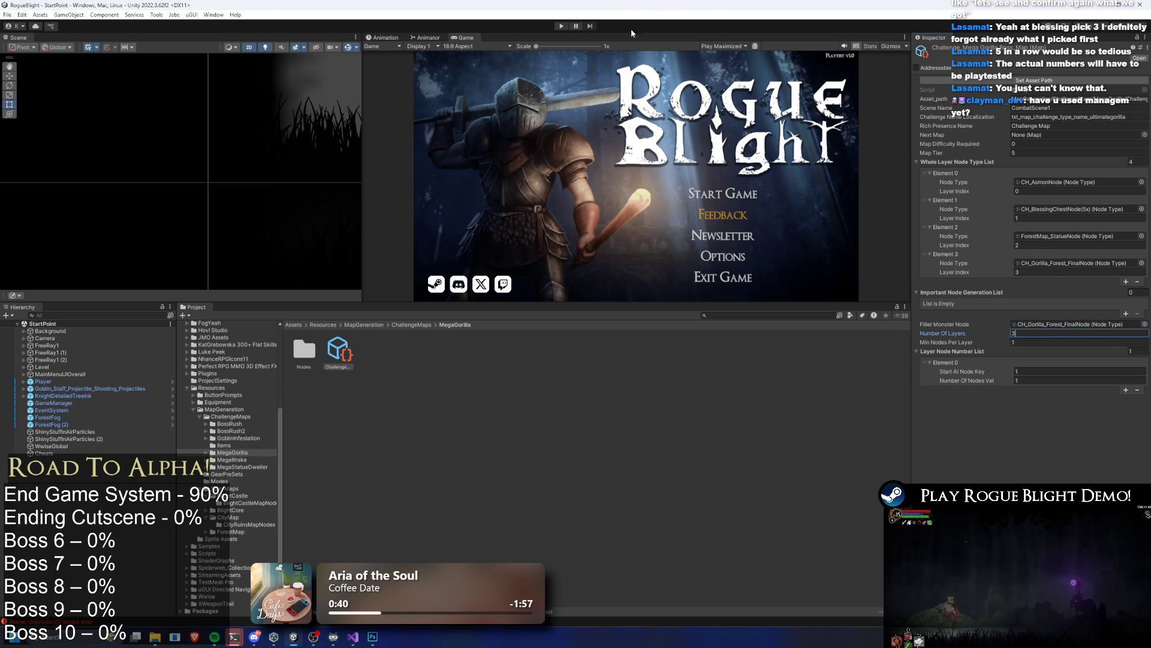
{"action": "key", "text": "ctrl+s"}
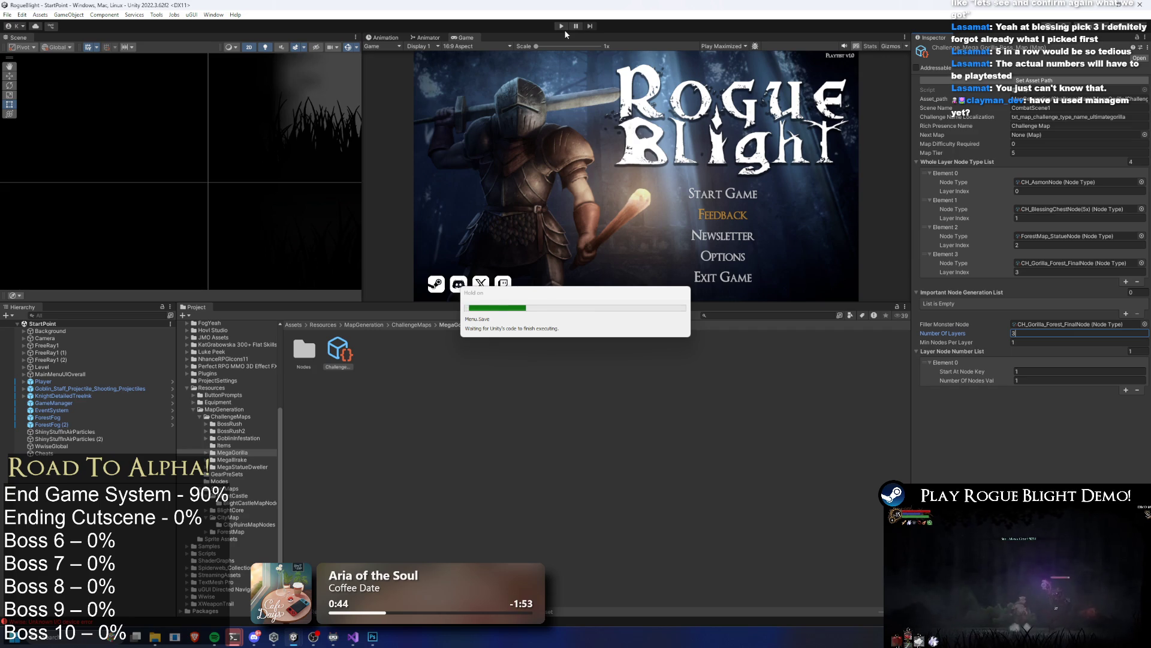
Step: Replay and scroll over the regenerated Gorilla Prime map with its new skull-boss layer
{"action": "left_click", "coordinate": [562, 26]}
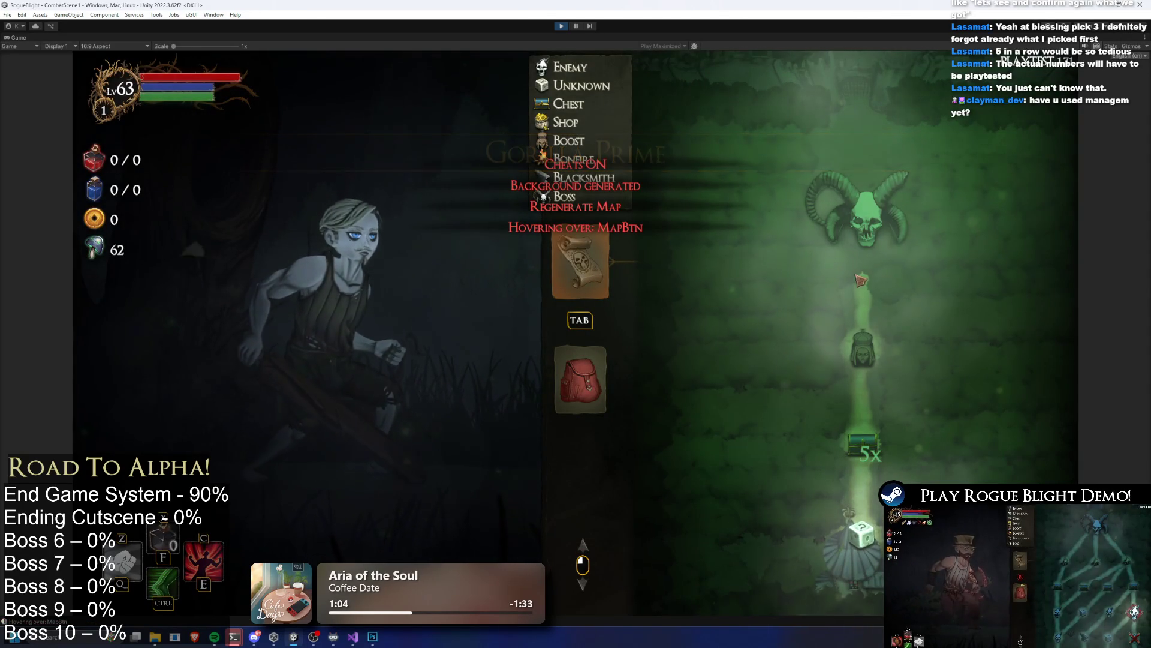
{"action": "scroll", "coordinate": [864, 270], "scroll_direction": "up", "scroll_amount": 2}
{"action": "scroll", "coordinate": [880, 275], "scroll_direction": "down", "scroll_amount": 2}
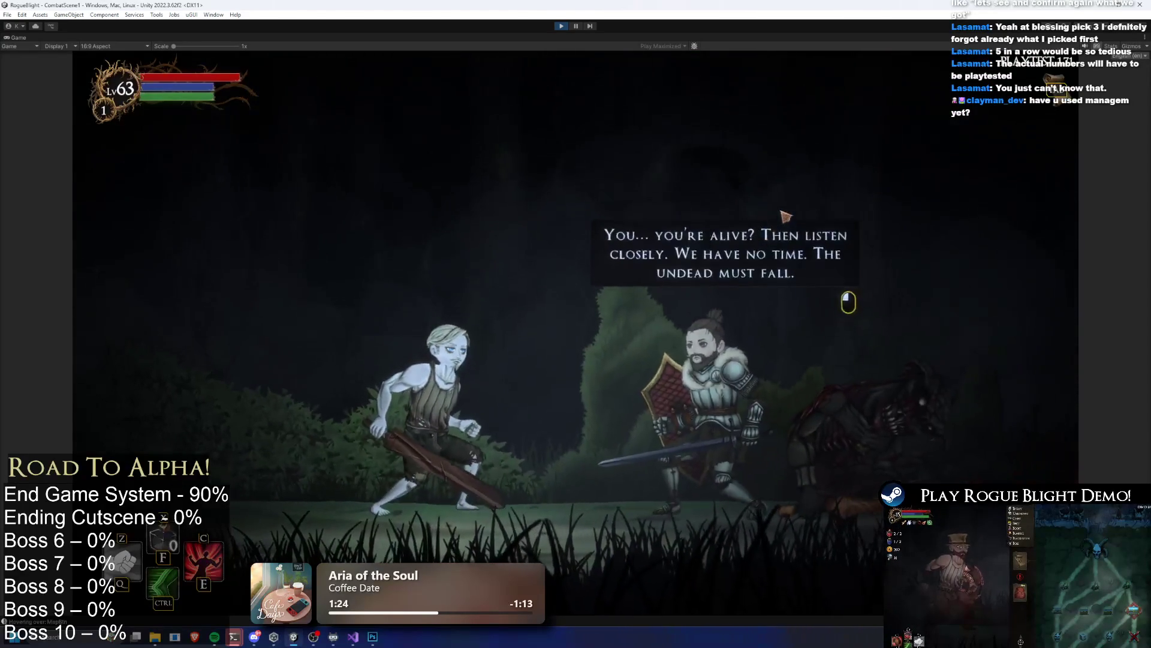
Step: Answer the knight with the DEX path and take all the offered loot
{"action": "left_click", "coordinate": [737, 234]}
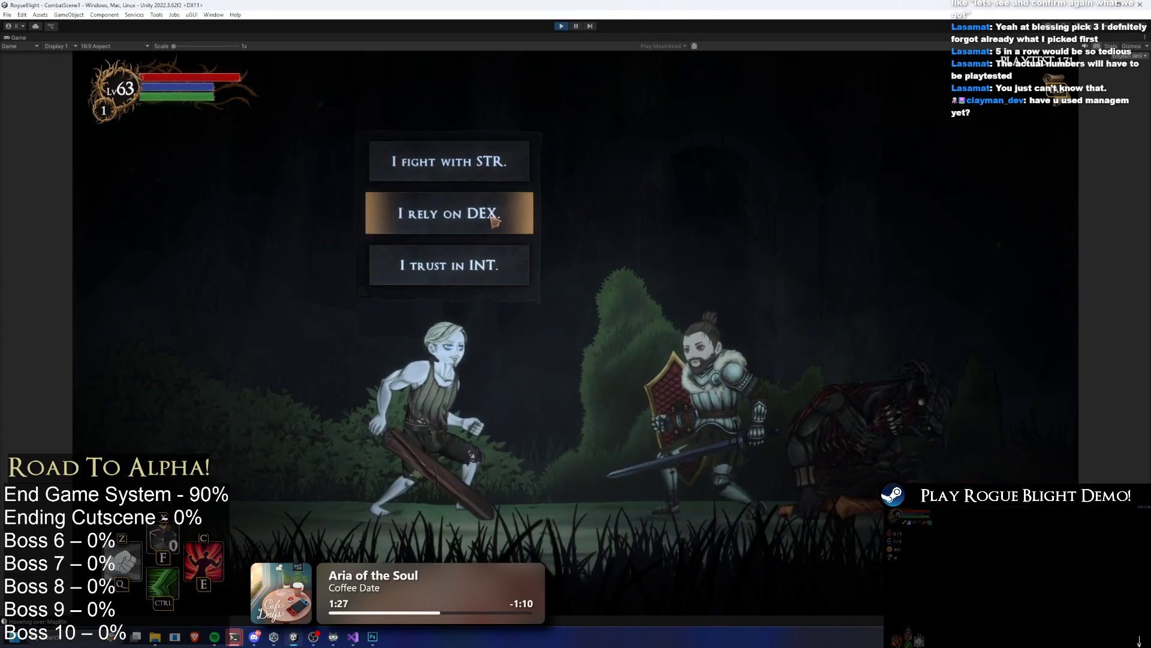
{"action": "left_click", "coordinate": [515, 215]}
{"action": "left_click", "coordinate": [705, 206]}
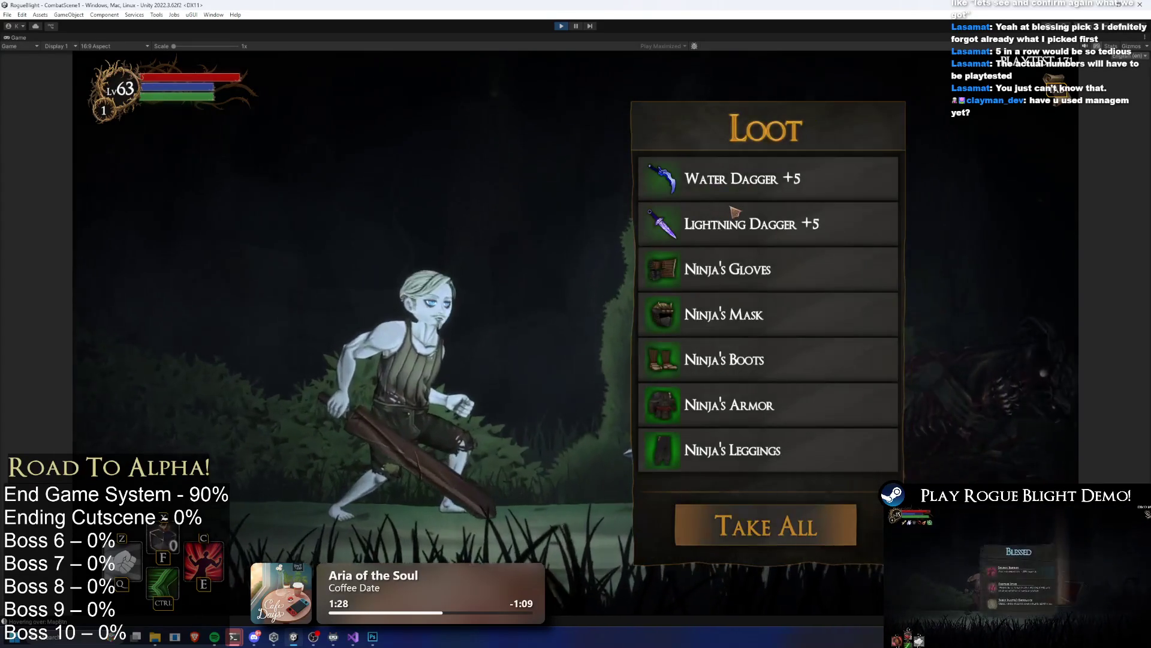
{"action": "left_click", "coordinate": [794, 199]}
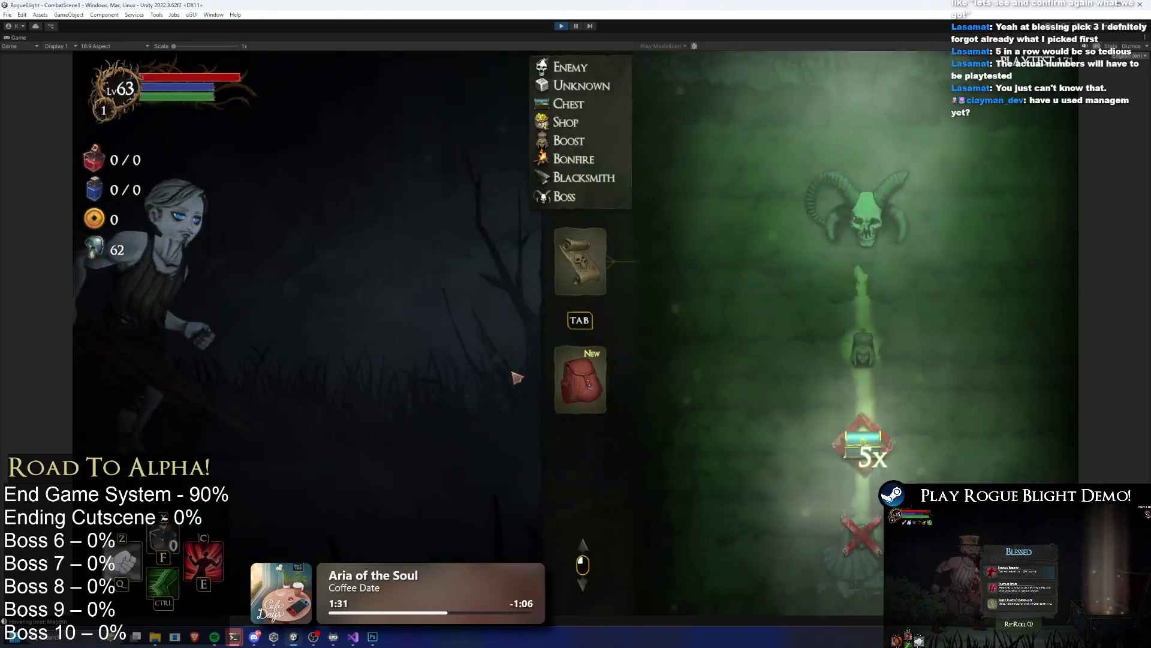
Step: Equip a Lightning Dagger +5 in each hand
{"action": "key", "text": "Tab"}
{"action": "left_click", "coordinate": [676, 259]}
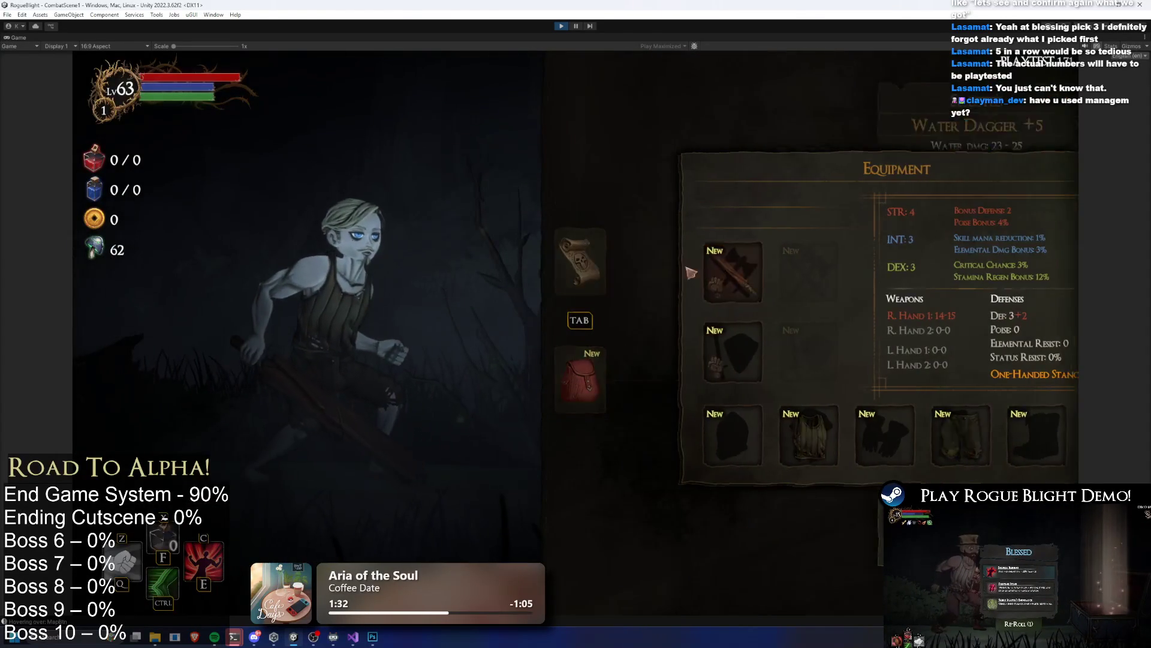
{"action": "left_click", "coordinate": [851, 139]}
{"action": "left_click", "coordinate": [747, 351]}
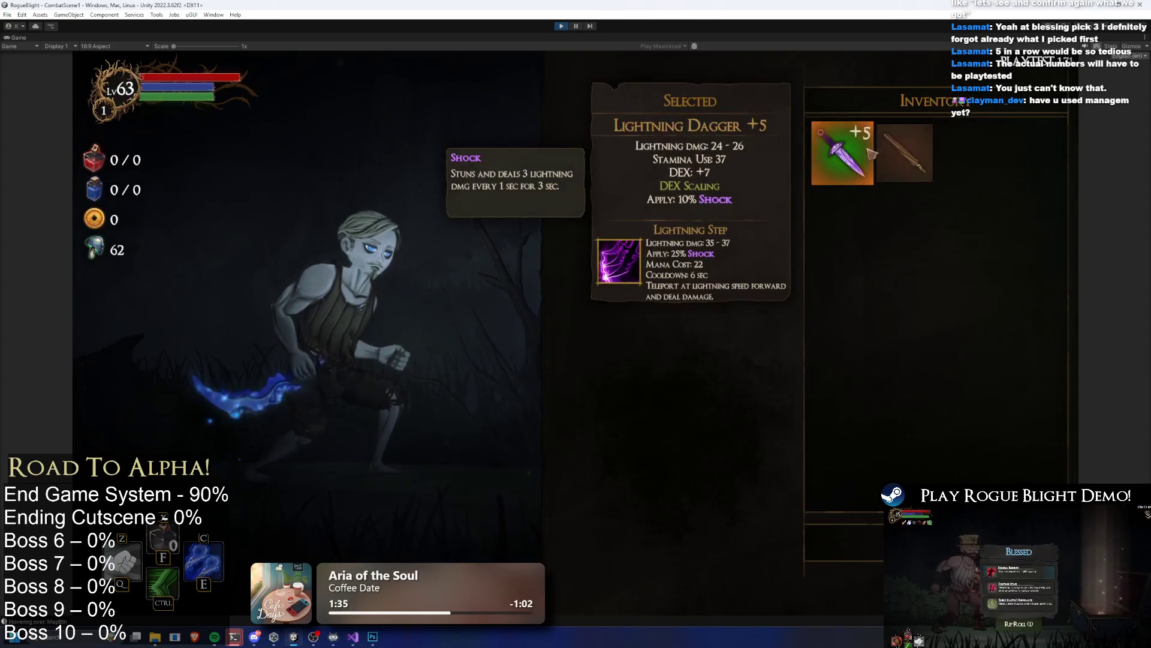
{"action": "left_click", "coordinate": [846, 150]}
Step: Equip the full Ninja set: Mask, Armor, Gloves, Leggings and Boots
{"action": "left_click", "coordinate": [690, 433]}
{"action": "left_click", "coordinate": [843, 153]}
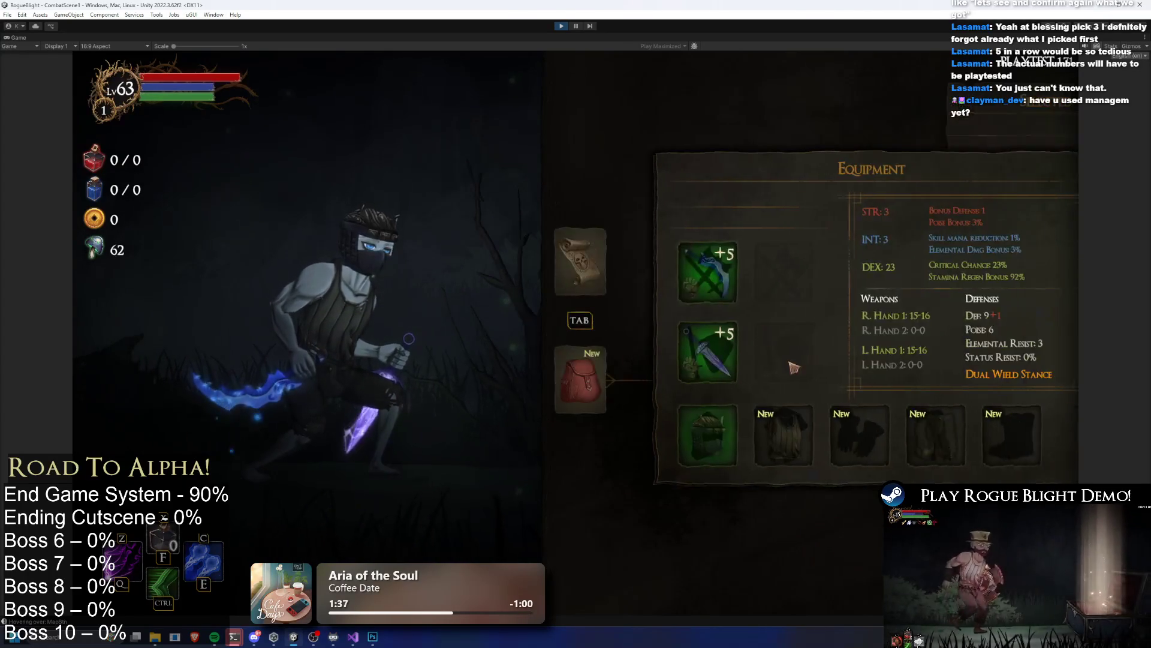
{"action": "left_click", "coordinate": [756, 433]}
{"action": "left_click", "coordinate": [843, 153]}
{"action": "left_click", "coordinate": [900, 501]}
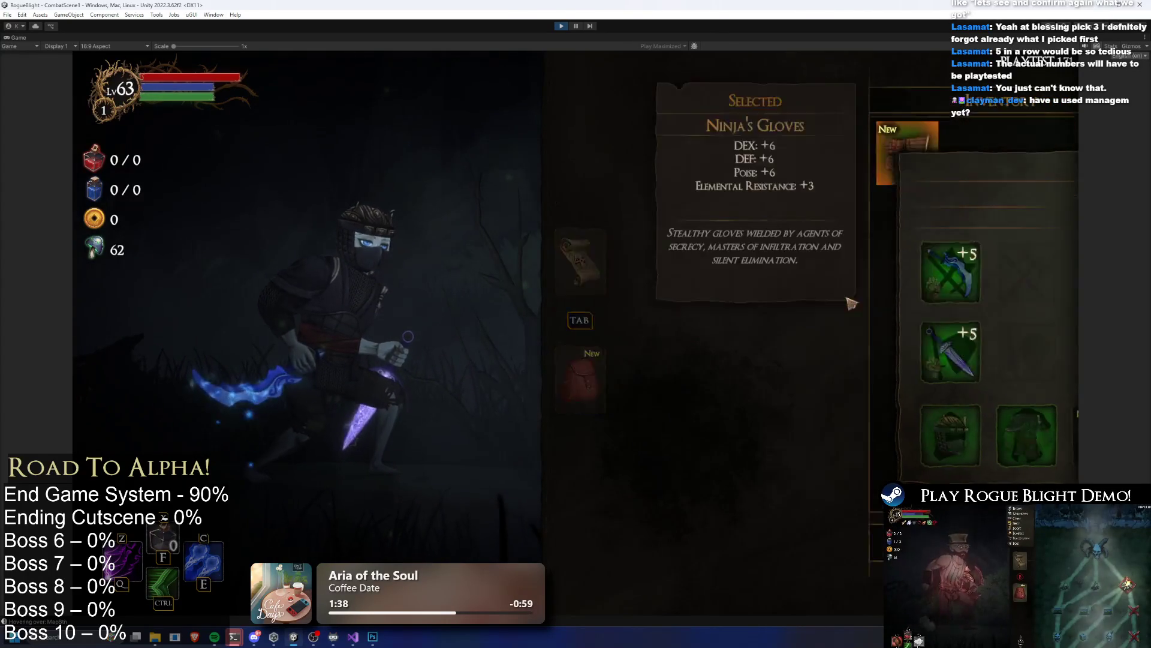
{"action": "left_click", "coordinate": [843, 153]}
{"action": "left_click", "coordinate": [1031, 435]}
{"action": "left_click", "coordinate": [842, 153]}
{"action": "left_click", "coordinate": [984, 435]}
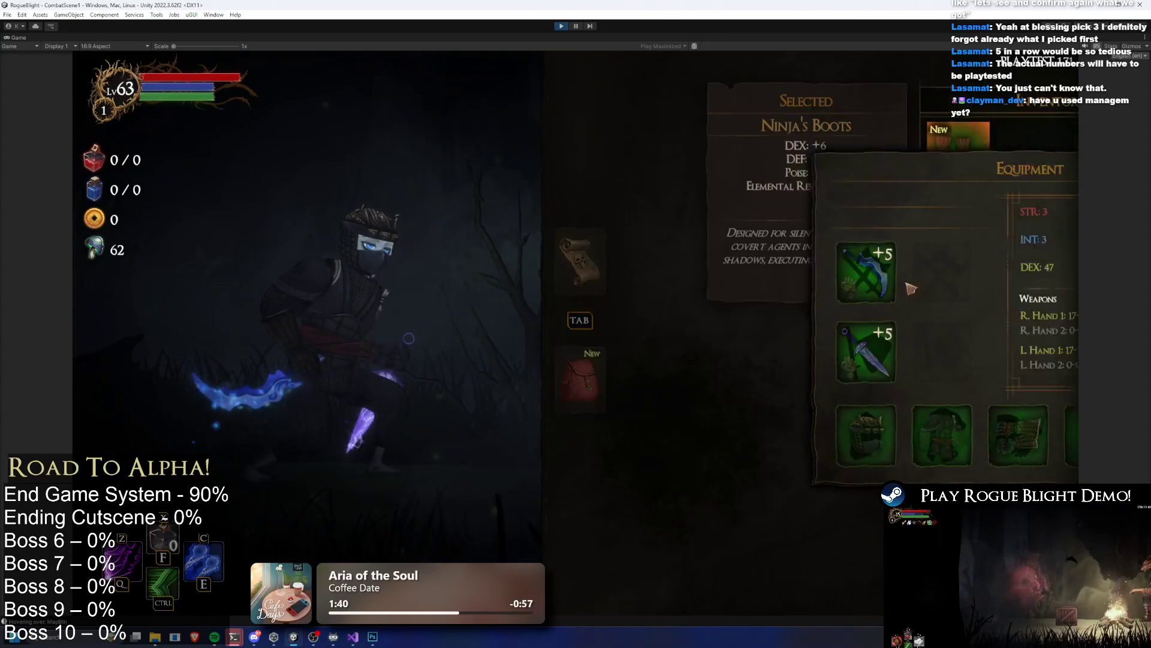
{"action": "left_click", "coordinate": [843, 153]}
Step: Return to gameplay and open the chest for blessing choices
{"action": "key", "text": "Tab"}
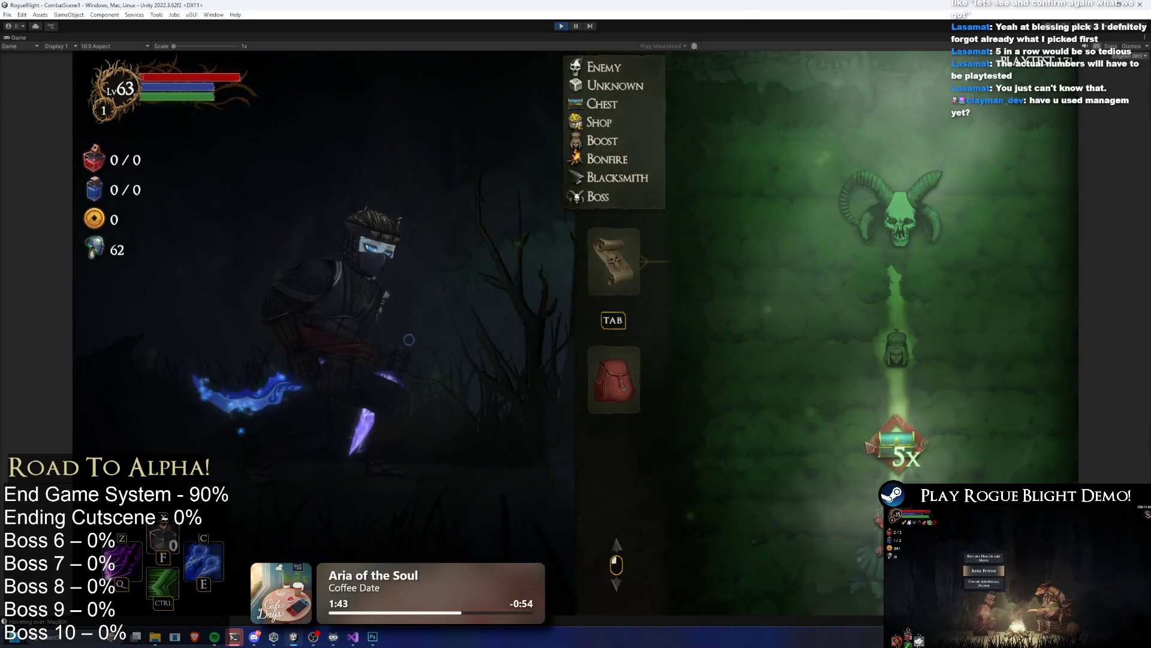
{"action": "key", "text": "Escape"}
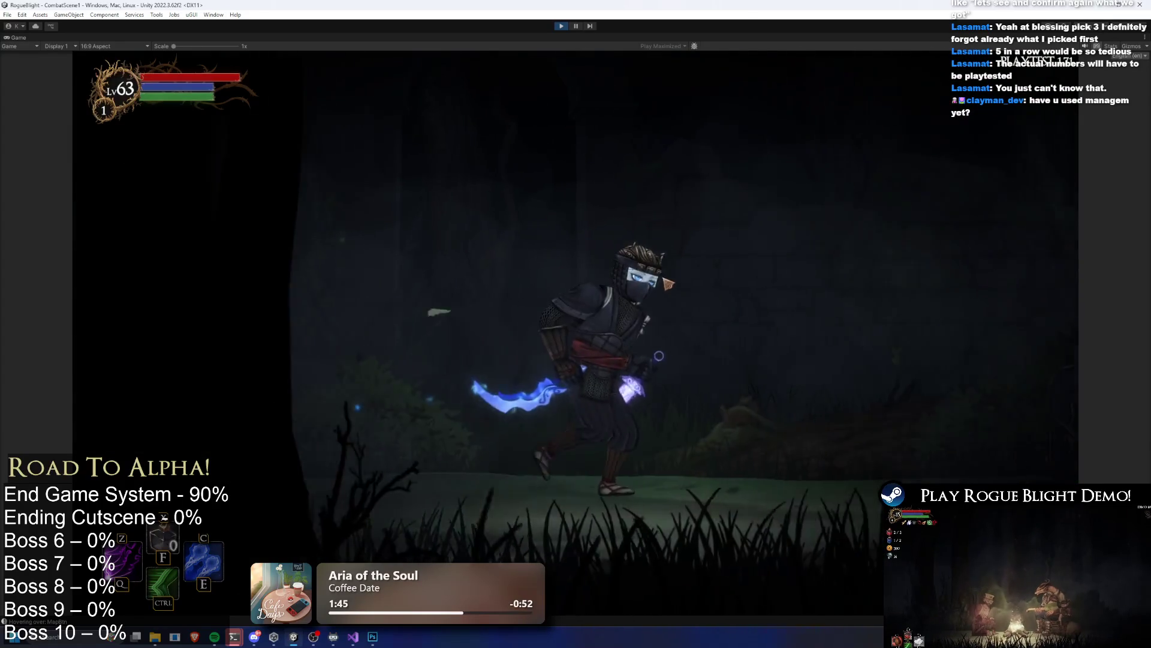
{"action": "key", "text": "e"}
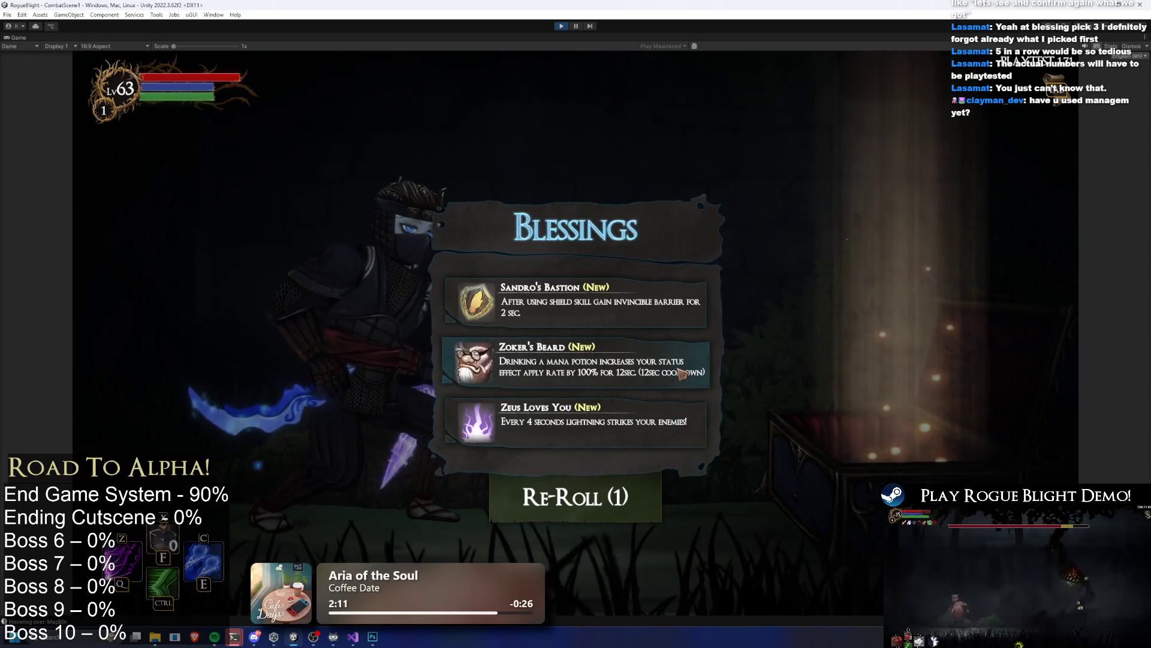
Step: Re-roll the chest's blessings once, take the Execute blessing, and bring up the pause options to abandon the run
{"action": "left_click", "coordinate": [682, 373]}
{"action": "left_click", "coordinate": [682, 373]}
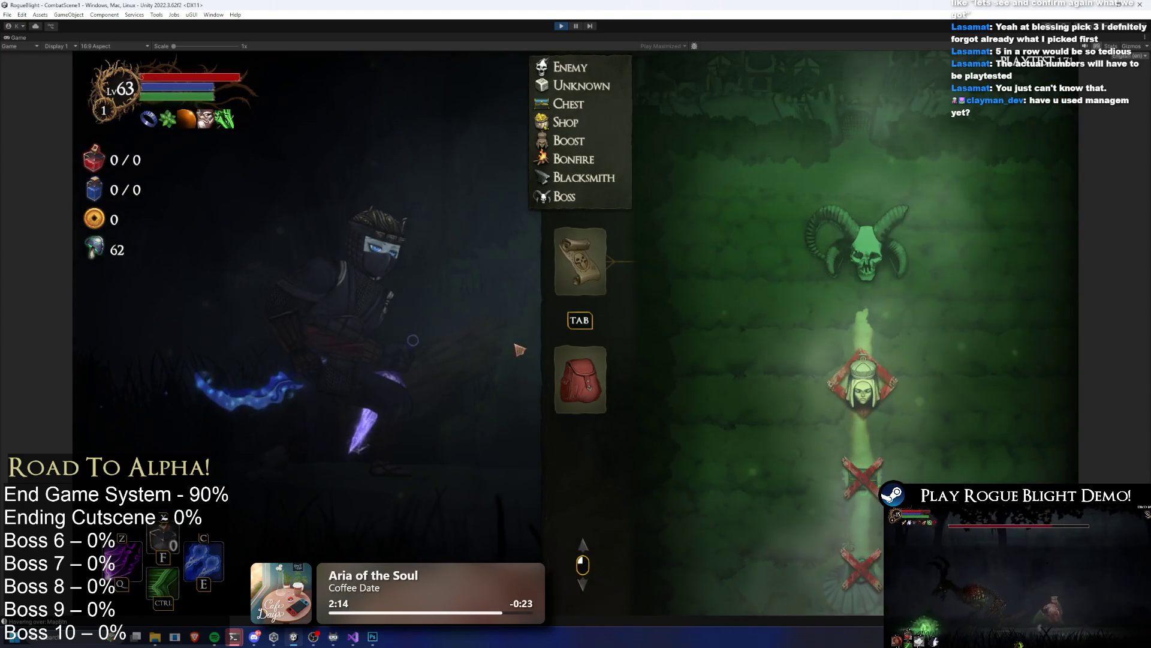
{"action": "key", "text": "Escape"}
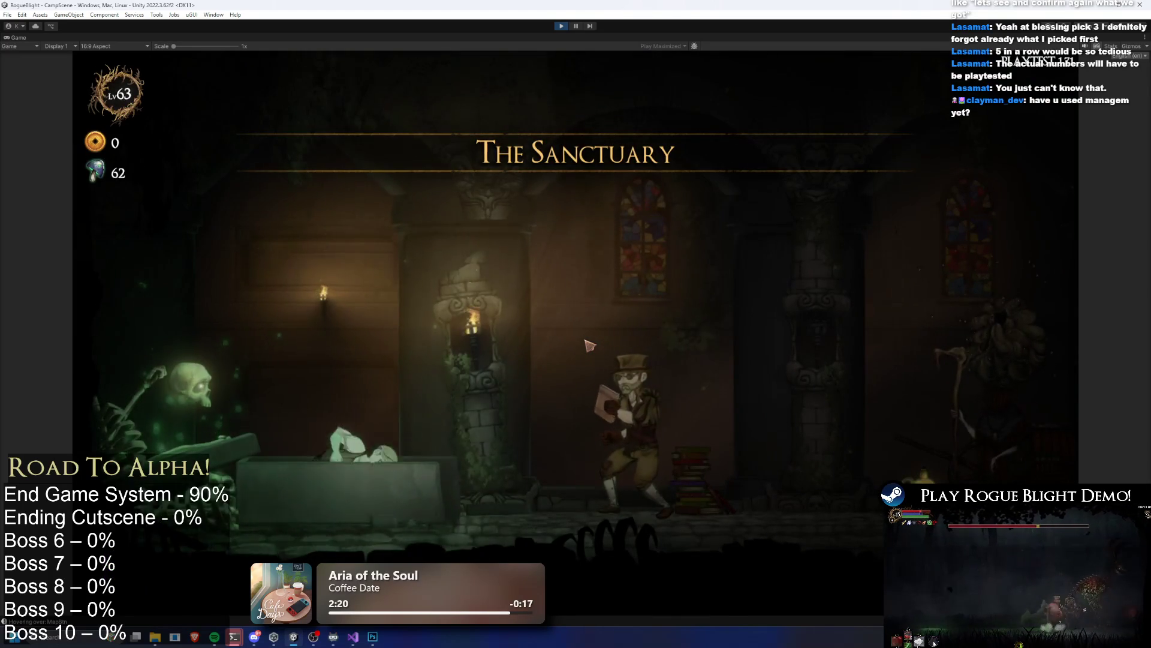
Step: Fully unlock the extra health and mana potions and raise both potion upgrades, leaving 58 souls
{"action": "key", "text": "d"}
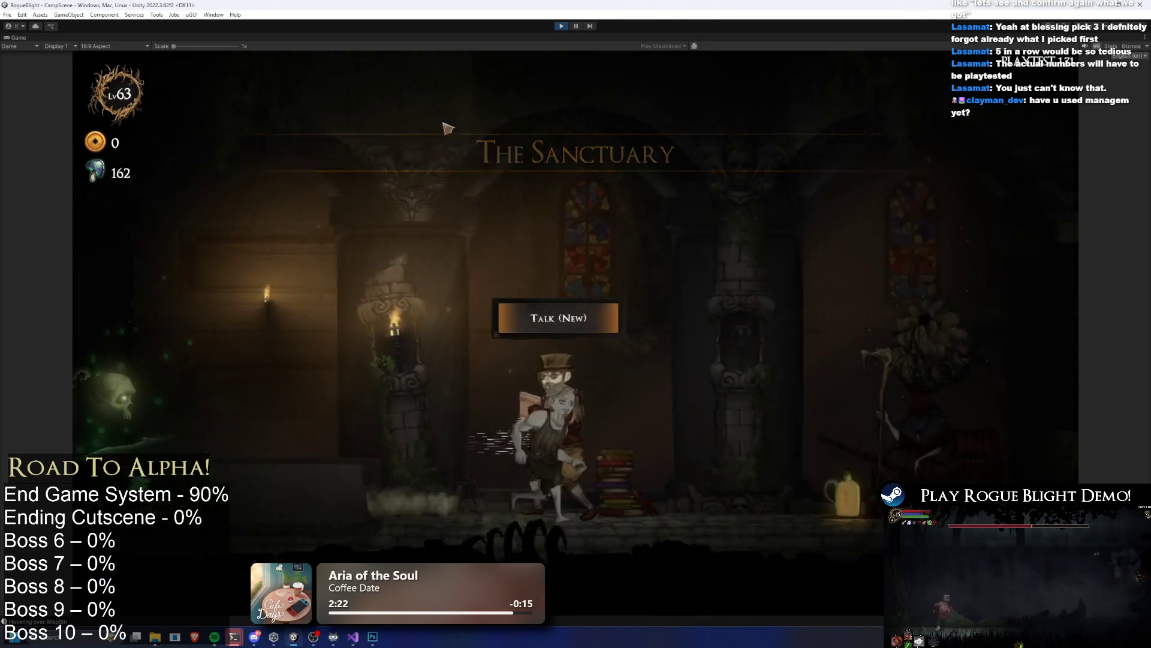
{"action": "key", "text": "e"}
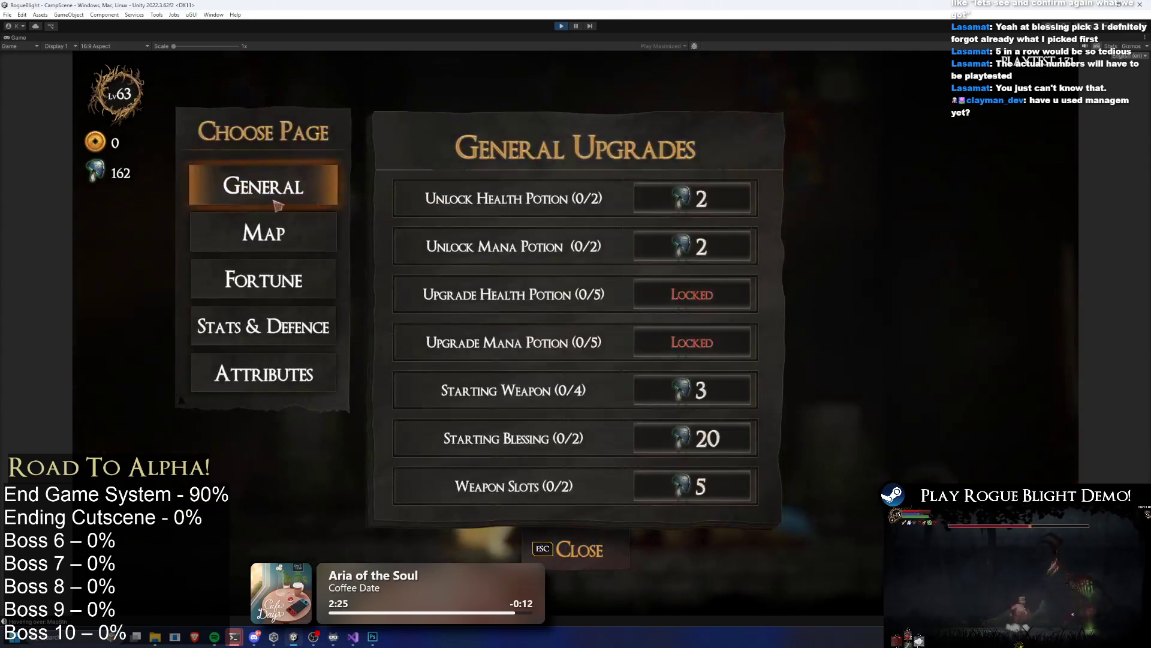
{"action": "left_click", "coordinate": [700, 207]}
{"action": "left_click", "coordinate": [705, 248]}
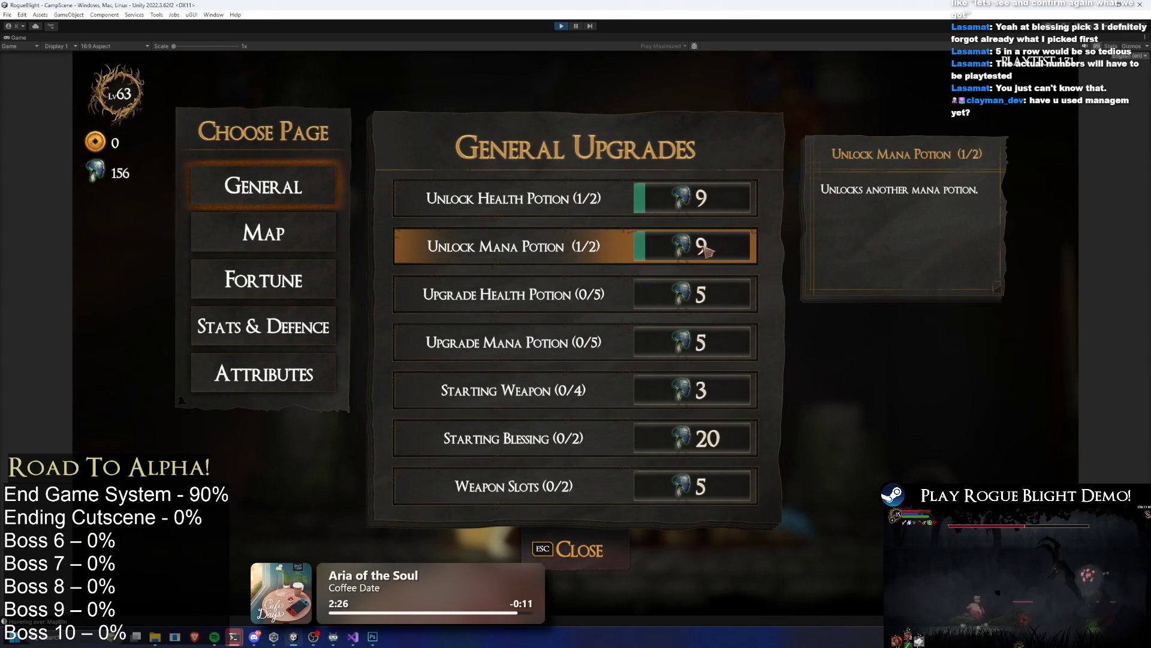
{"action": "left_click", "coordinate": [707, 201]}
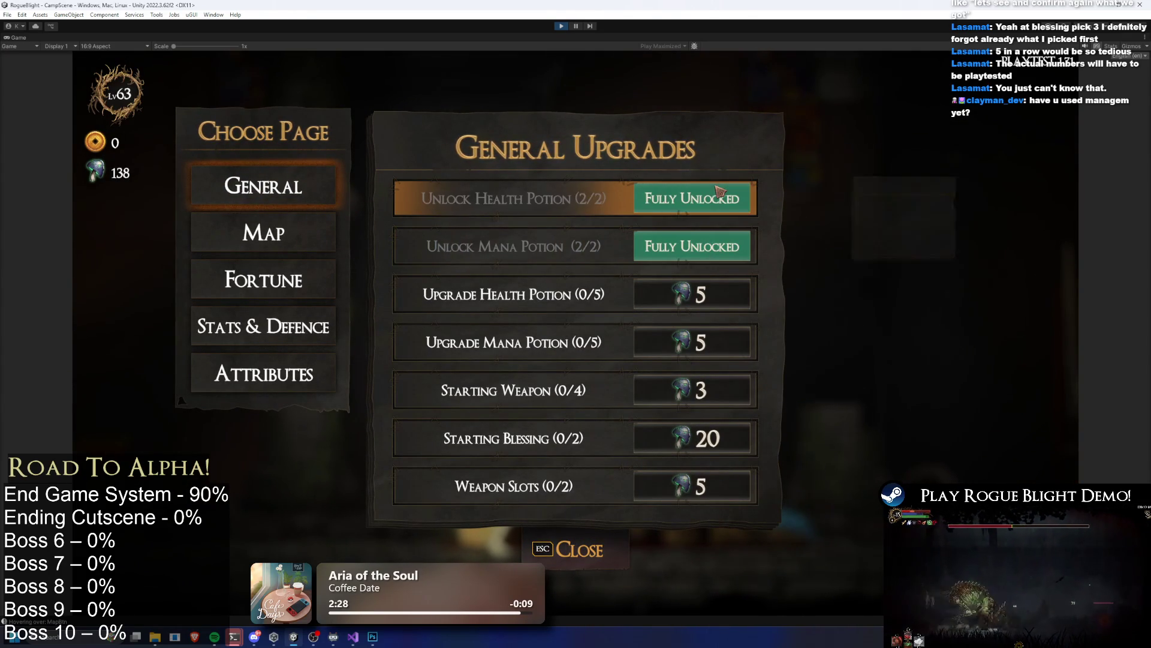
{"action": "left_click", "coordinate": [719, 299]}
{"action": "left_click_drag", "start_coordinate": [721, 299], "coordinate": [724, 305]}
{"action": "left_click_drag", "start_coordinate": [699, 341], "coordinate": [710, 348]}
{"action": "key", "text": "Escape"}
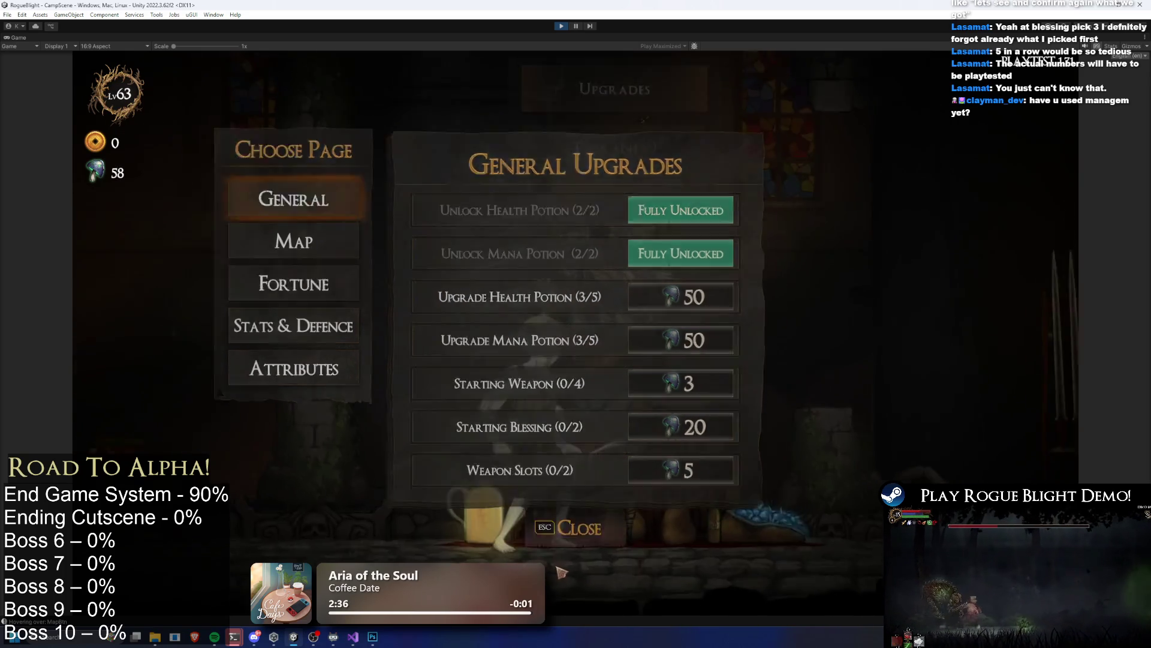
{"action": "key", "text": "Escape"}
Step: Walk to the cart merchant and choose to pick a map
{"action": "key", "text": "d"}
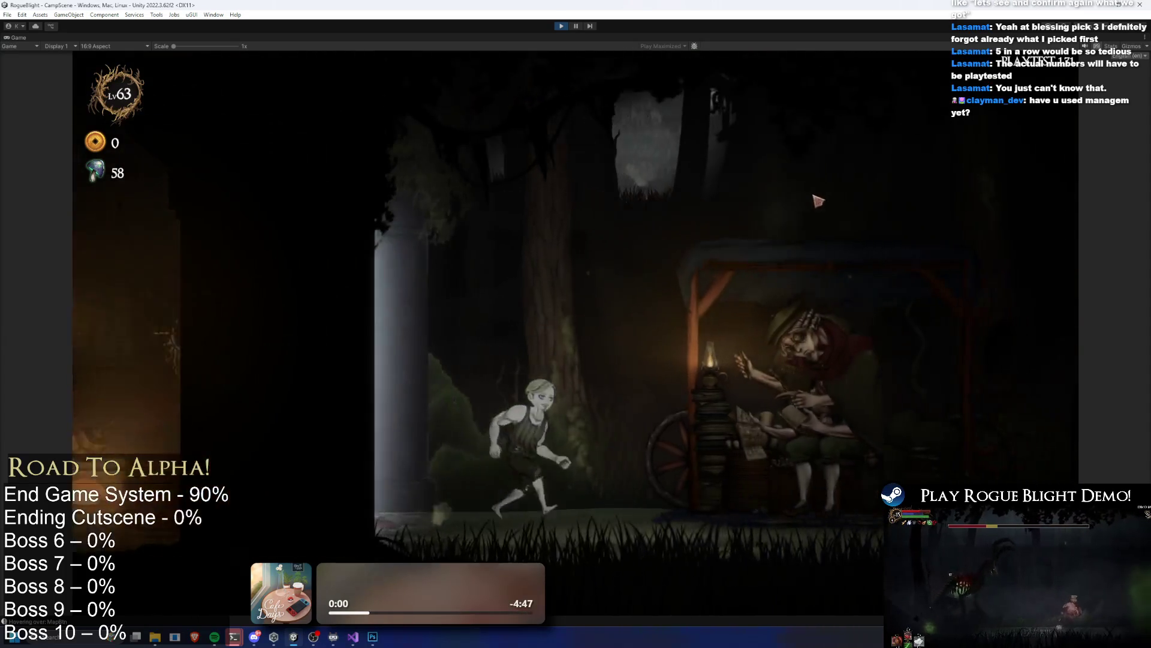
{"action": "key", "text": "e"}
{"action": "left_click", "coordinate": [792, 186]}
Step: Start Legendary Map: Gorilla Prime with the Wooden Sword, answer 'I rely on DEX', and take the loot
{"action": "left_click", "coordinate": [690, 258]}
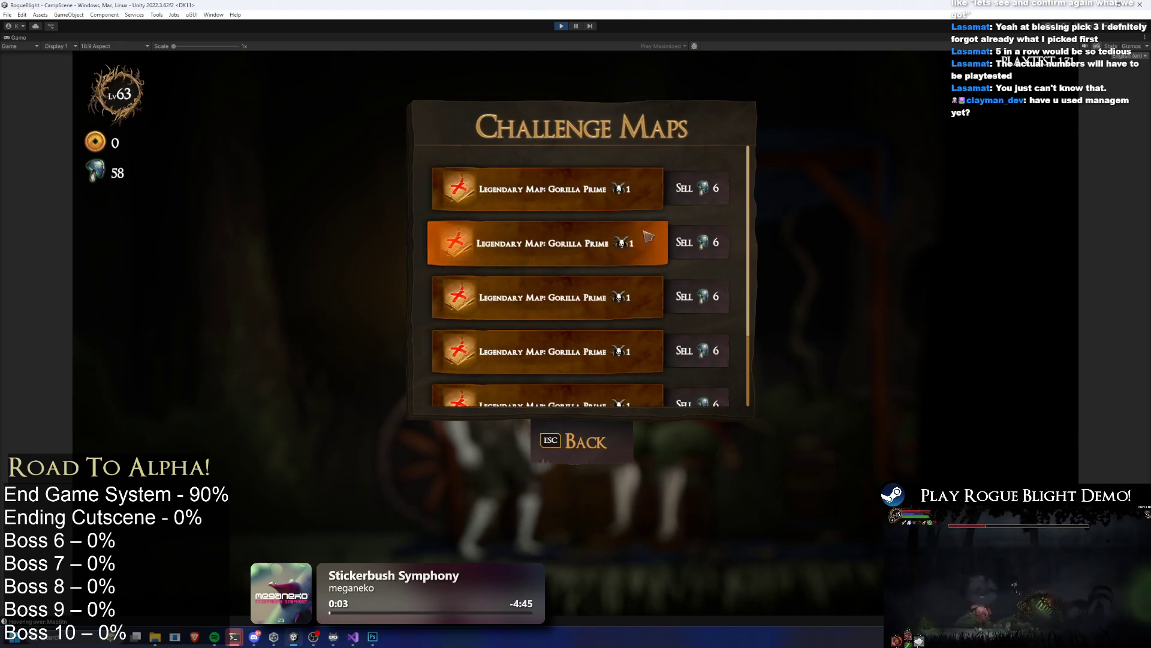
{"action": "left_click", "coordinate": [658, 259]}
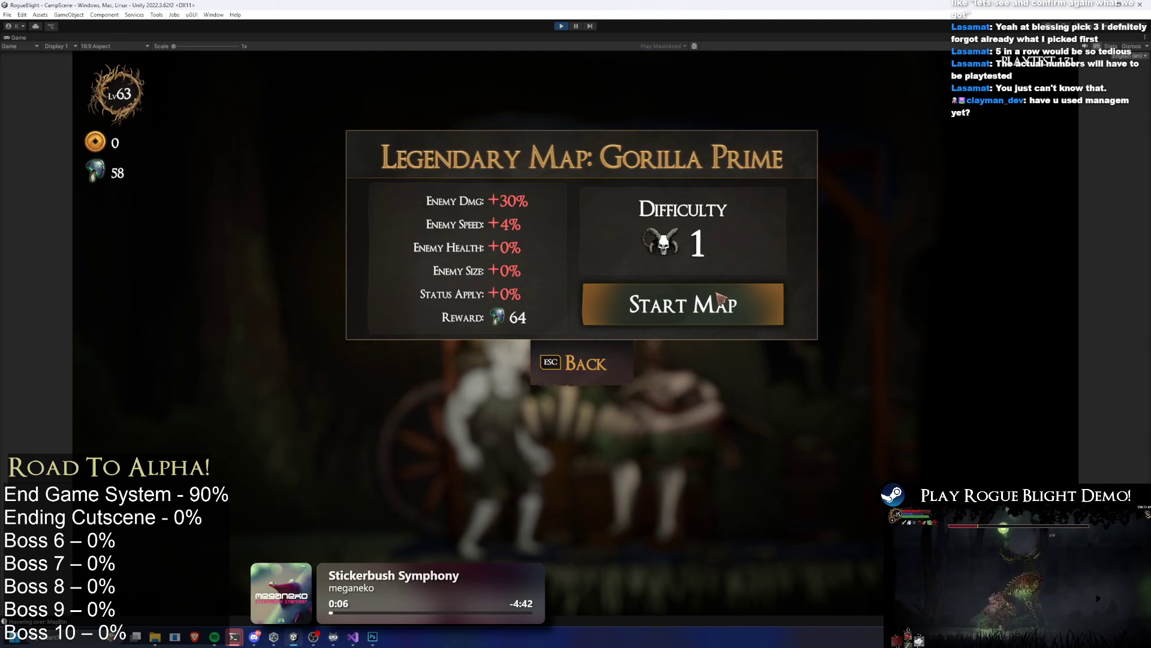
{"action": "left_click", "coordinate": [715, 302]}
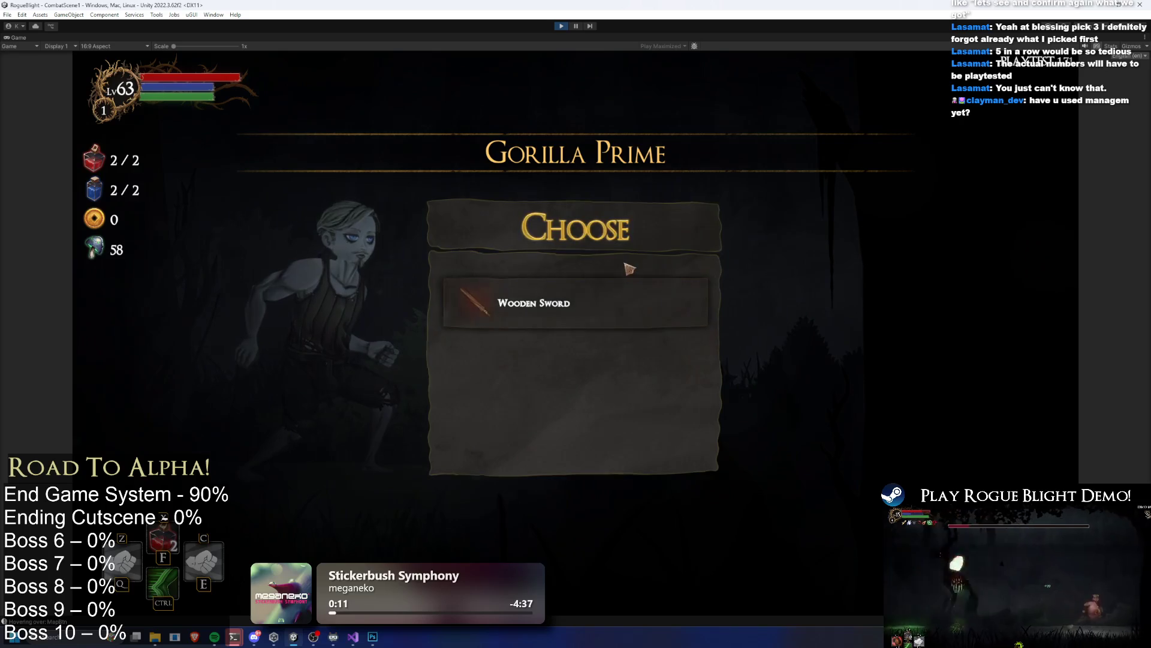
{"action": "left_click", "coordinate": [642, 308]}
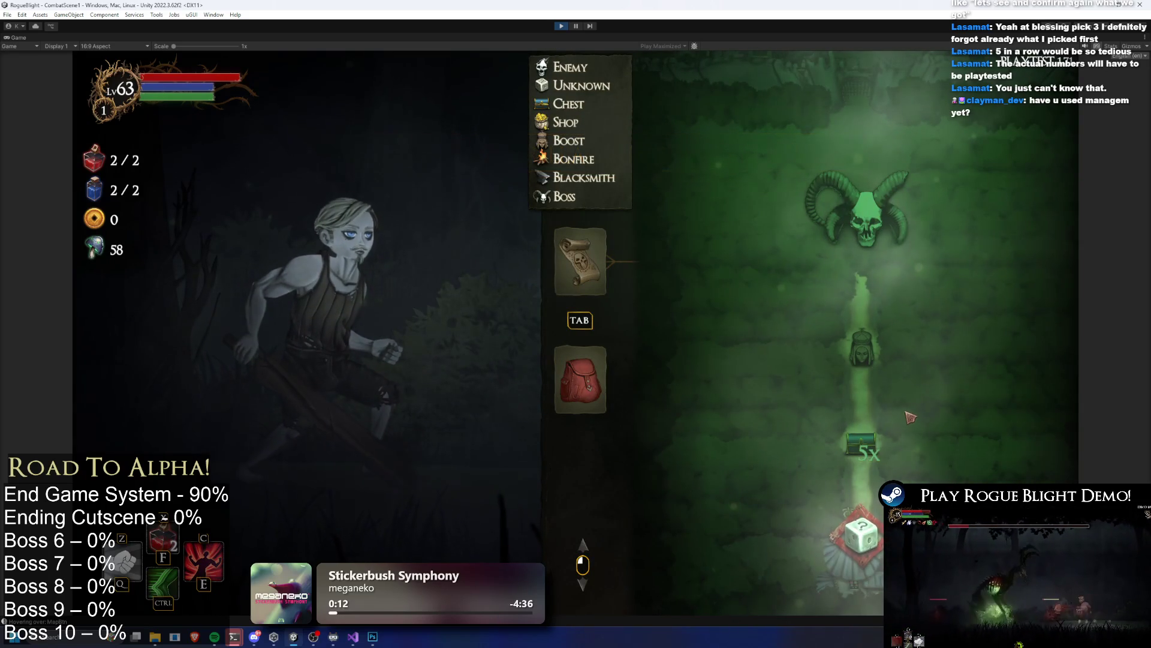
{"action": "key", "text": "Tab"}
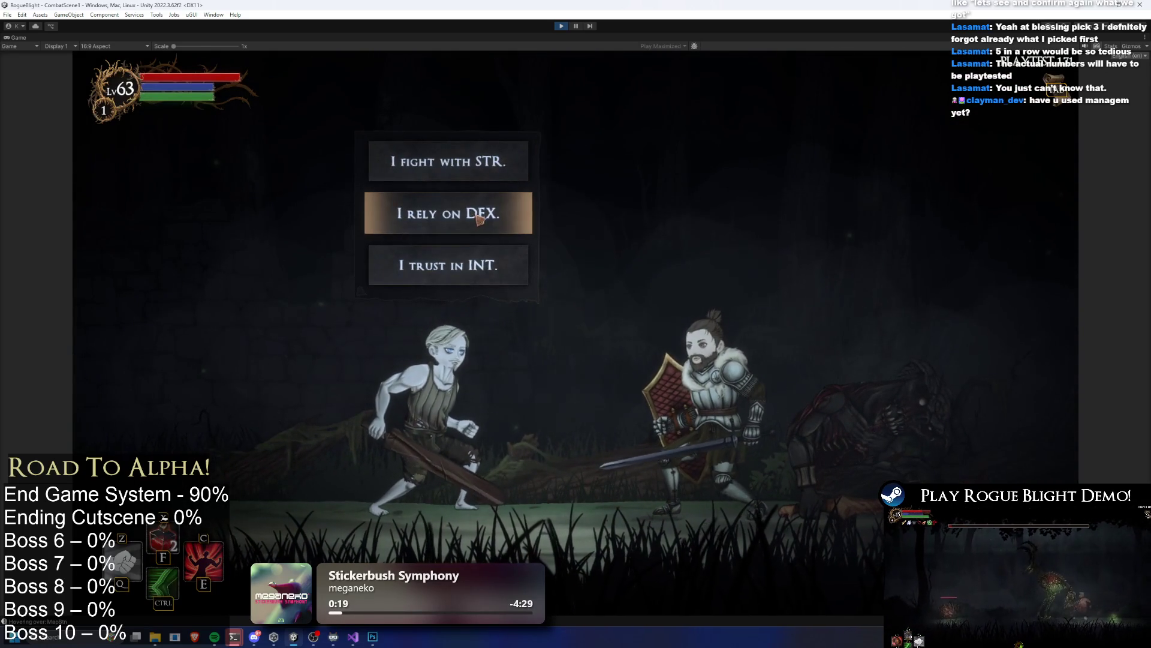
{"action": "left_click", "coordinate": [467, 227]}
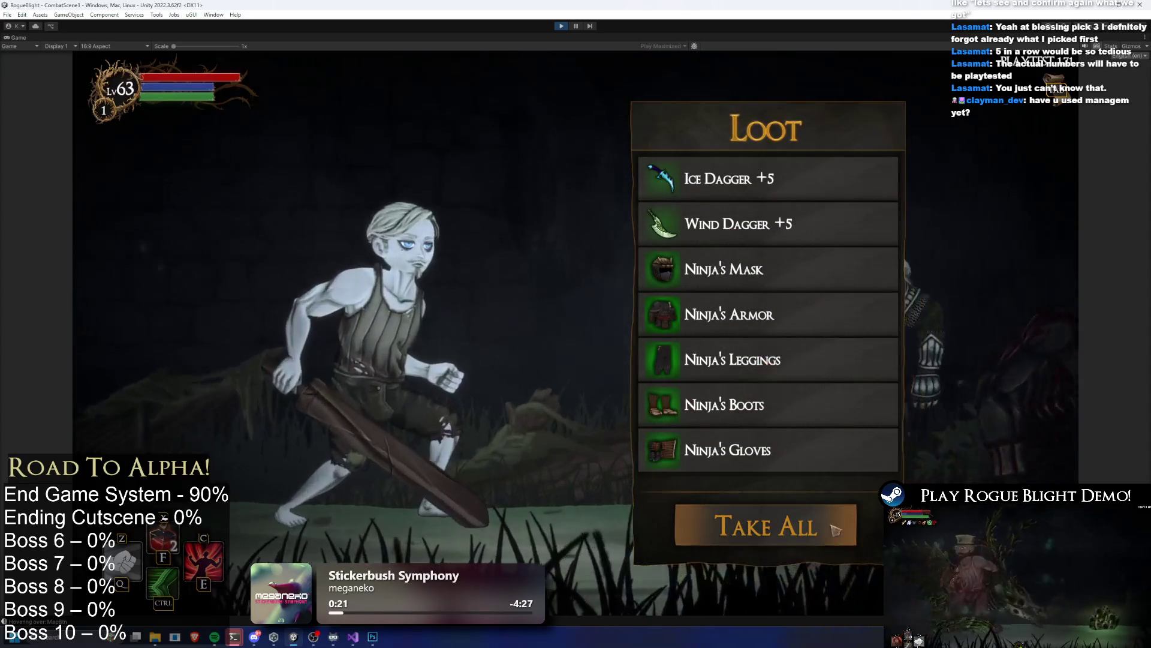
{"action": "key", "text": "Escape"}
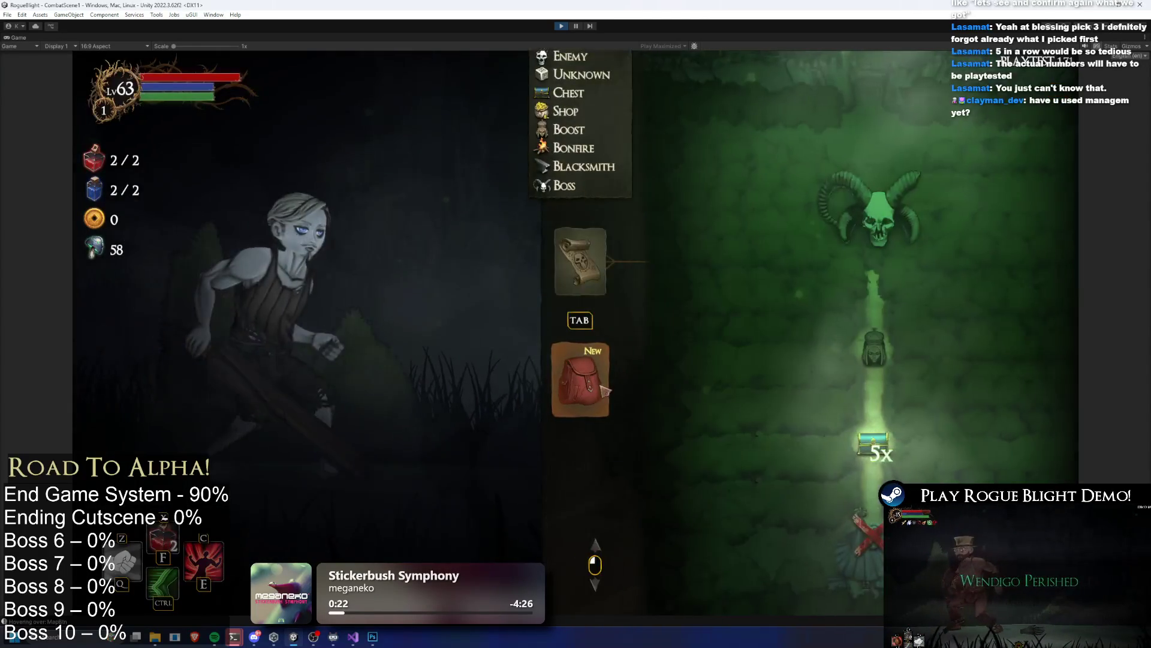
Step: Equip the Ice Dagger in the right hand and the Wind Dagger +5 in the off hand
{"action": "left_click", "coordinate": [580, 378]}
{"action": "left_click", "coordinate": [683, 273]}
{"action": "left_click", "coordinate": [827, 154]}
{"action": "left_click", "coordinate": [696, 317]}
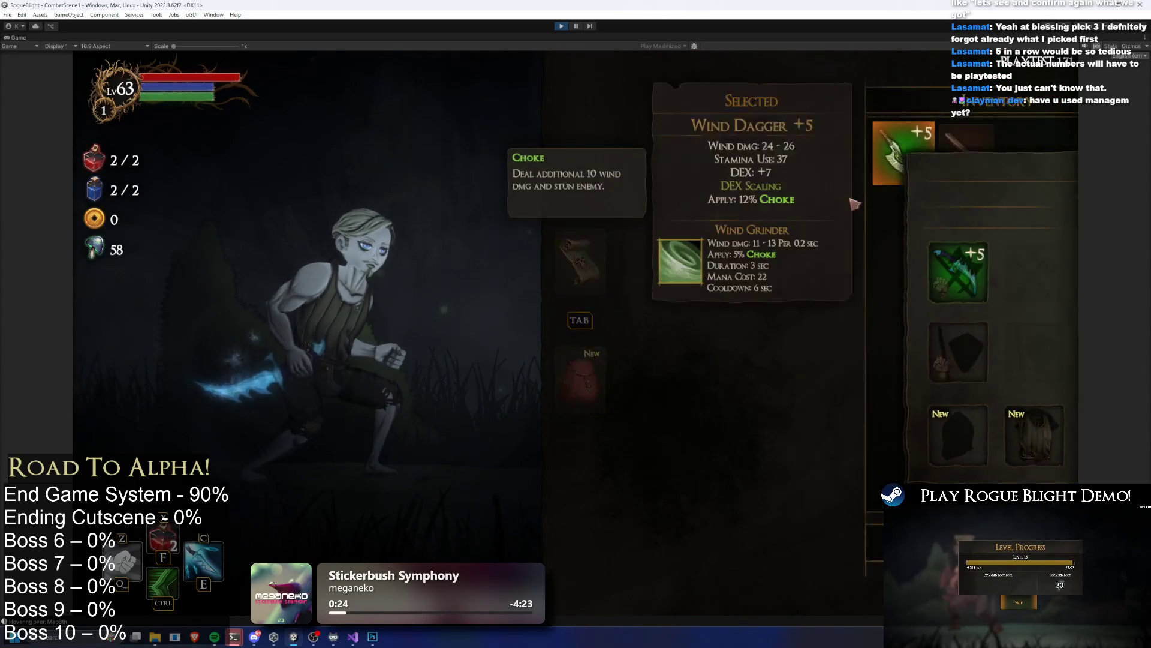
{"action": "left_click", "coordinate": [835, 154]}
Step: Equip Ninja's Mask, Armor, Gloves, Leggings and Boots
{"action": "left_click", "coordinate": [684, 435]}
{"action": "left_click", "coordinate": [863, 182]}
{"action": "left_click", "coordinate": [756, 434]}
{"action": "left_click", "coordinate": [843, 154]}
{"action": "left_click", "coordinate": [858, 425]}
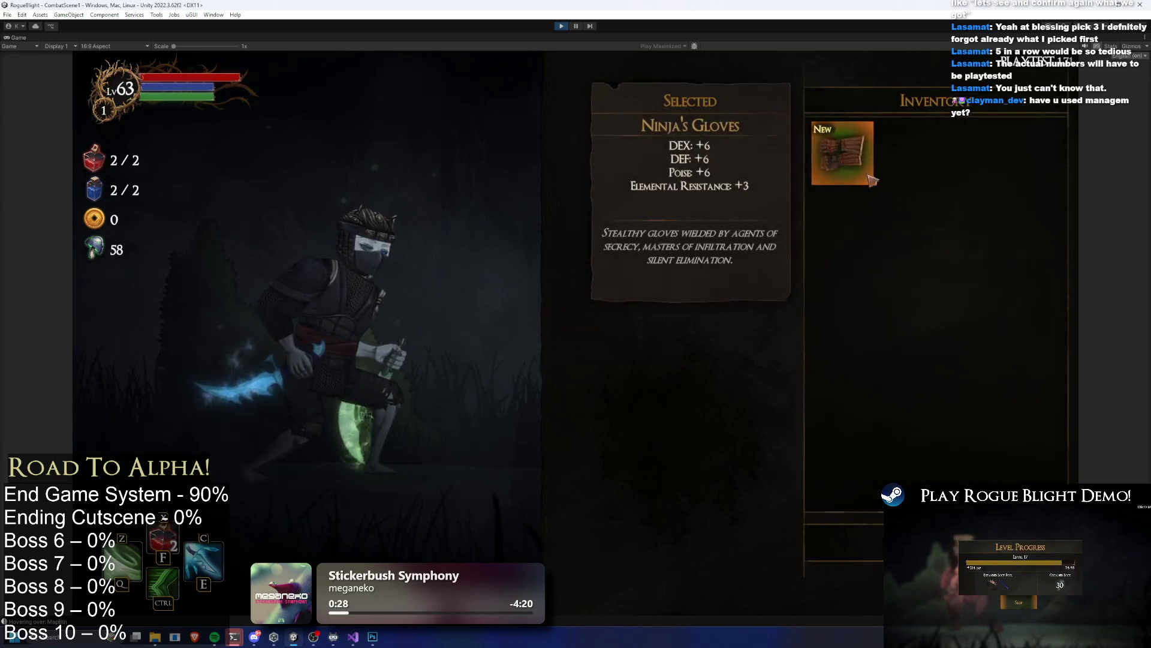
{"action": "left_click", "coordinate": [842, 154]}
{"action": "left_click", "coordinate": [907, 435]}
{"action": "left_click", "coordinate": [842, 154]}
{"action": "left_click", "coordinate": [983, 434]}
{"action": "left_click", "coordinate": [843, 154]}
Step: Travel along the route, take the Hel's Frenzy blessing, and reach the boost statue node
{"action": "key", "text": "Tab"}
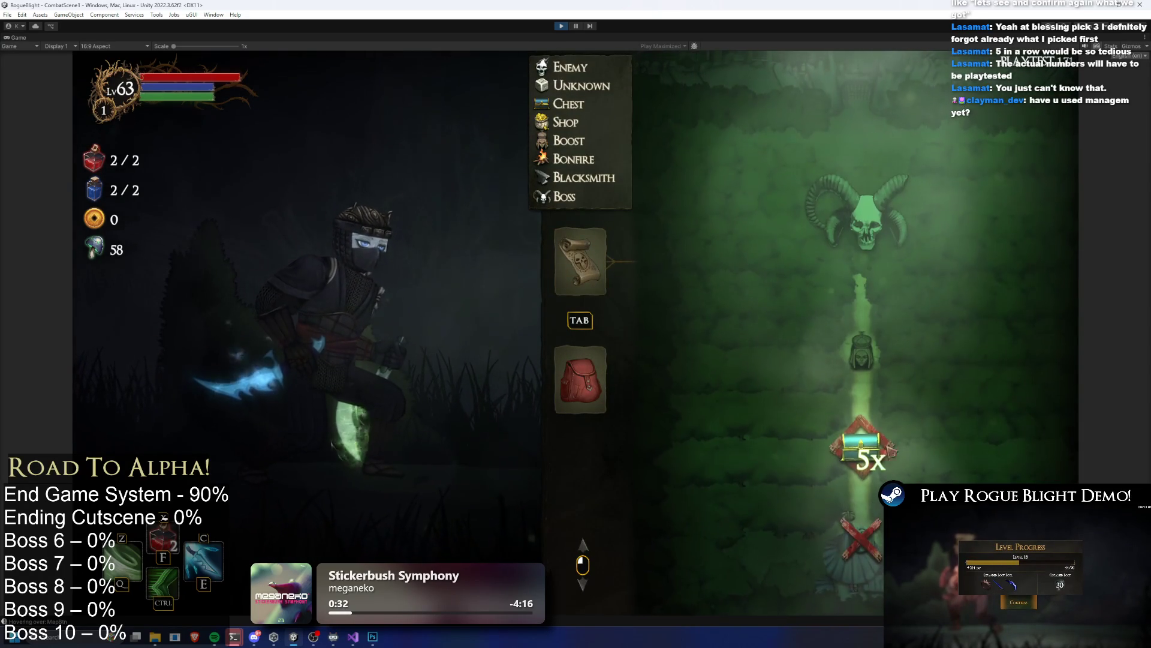
{"action": "left_click", "coordinate": [883, 464]}
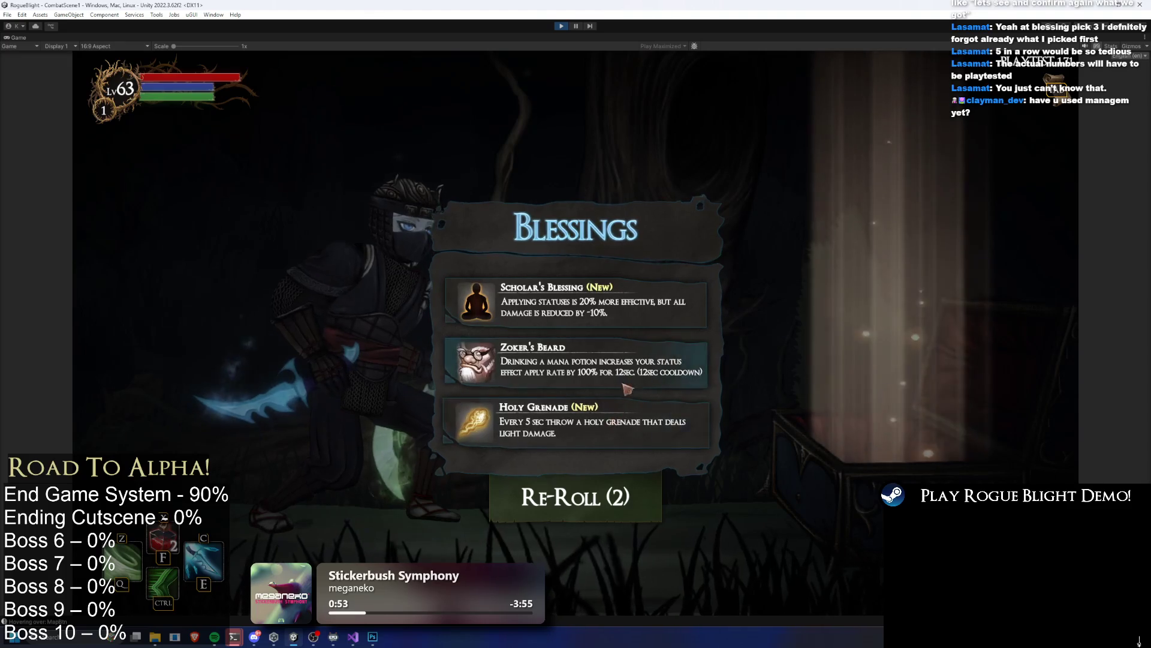
{"action": "left_click", "coordinate": [648, 378]}
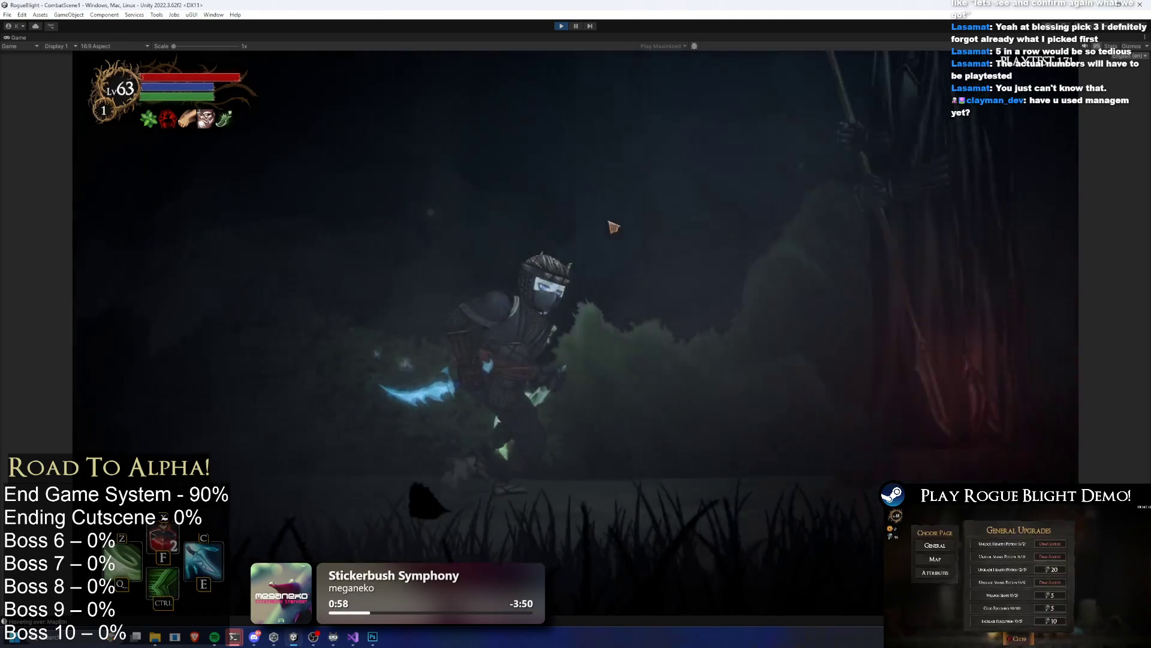
{"action": "left_click", "coordinate": [455, 339]}
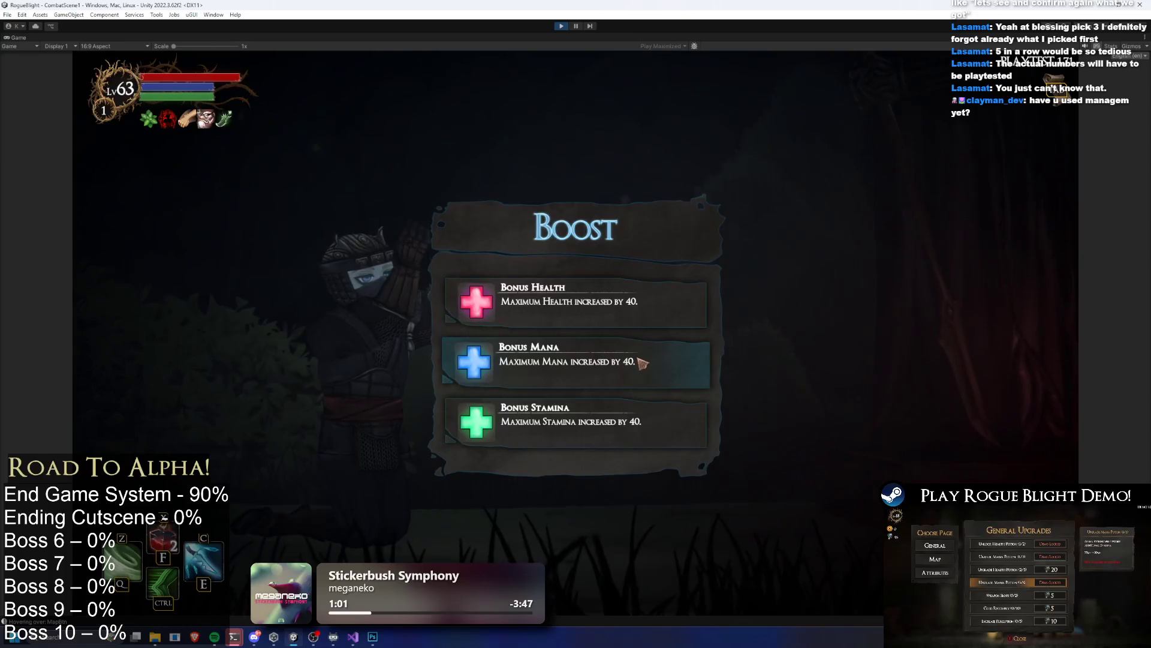